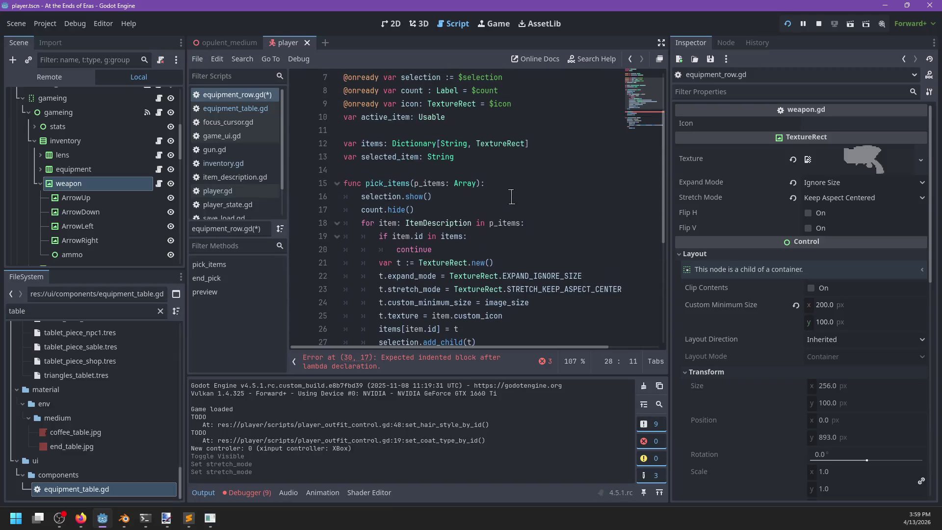
- Write the focus(active_item.description.id) call in pick_items and start a func focus line
scroll(516, 198, "down", 5)
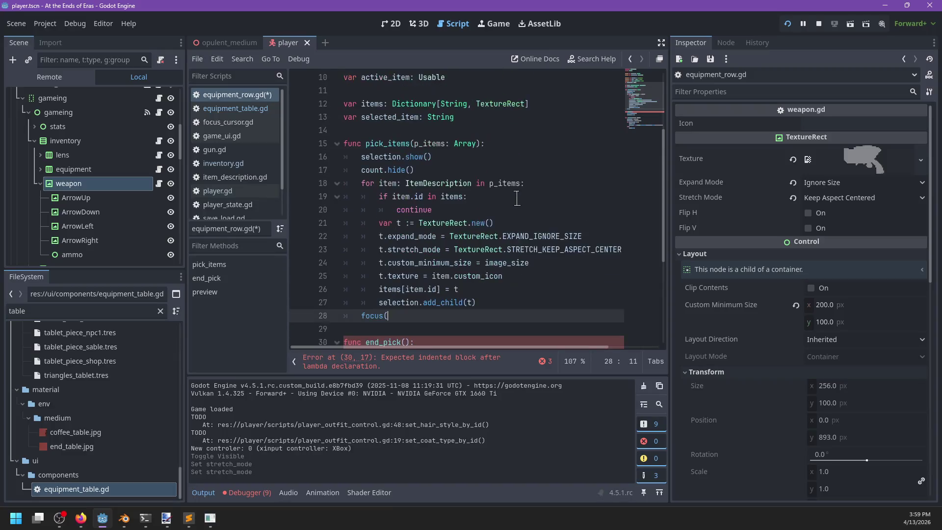
type("tive_item.id")
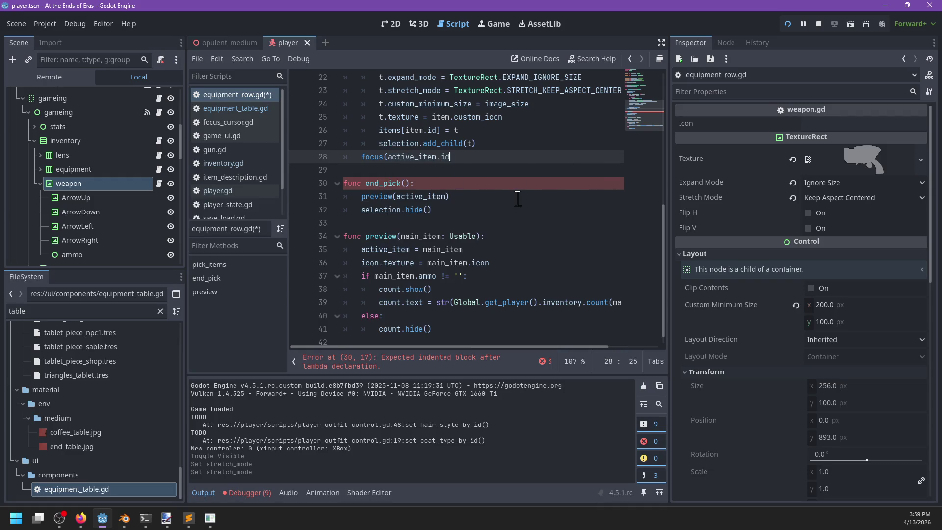
type(")")
key("Return")
key("Return")
type("focu")
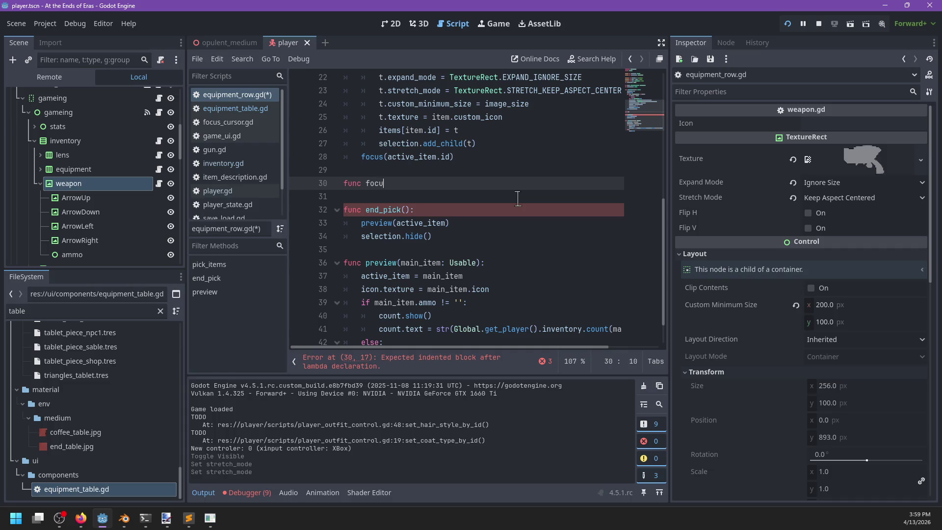
key("Up")
key("Up")
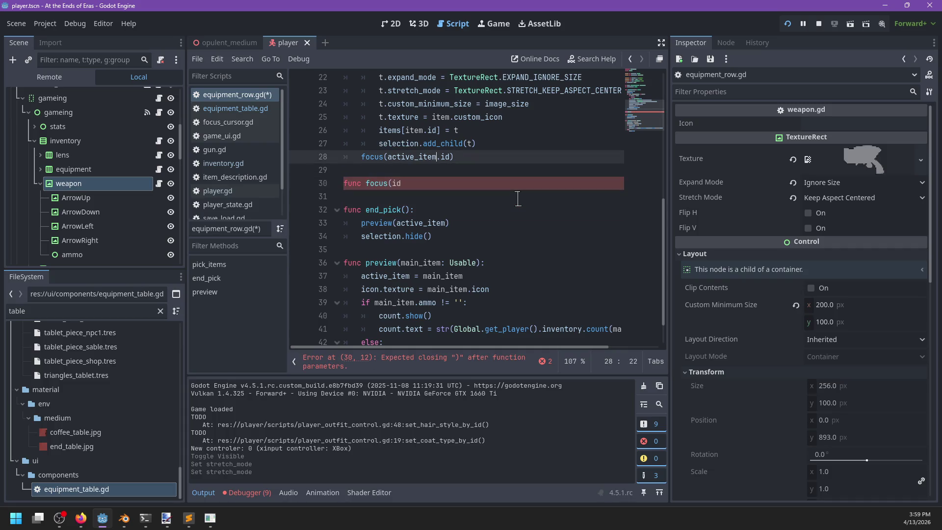
type("description.")
scroll(524, 178, "up", 7)
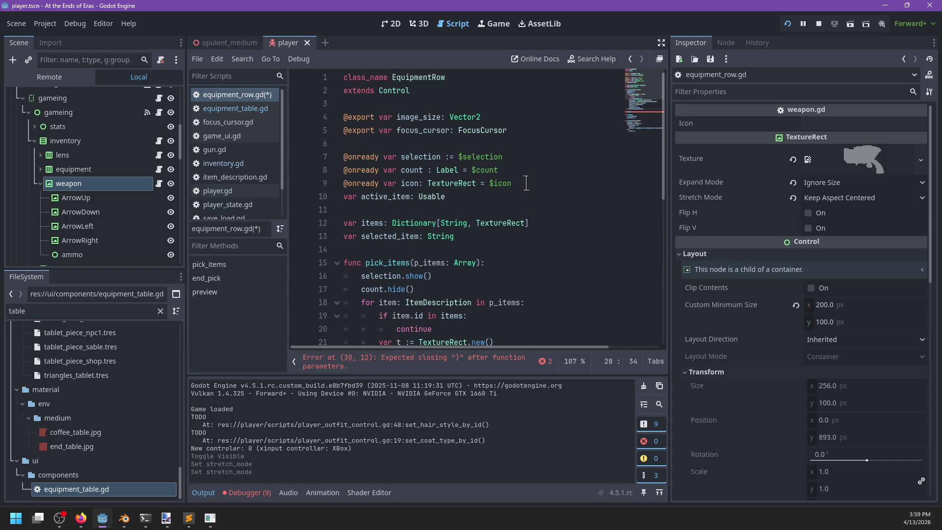
scroll(526, 184, "down", 7)
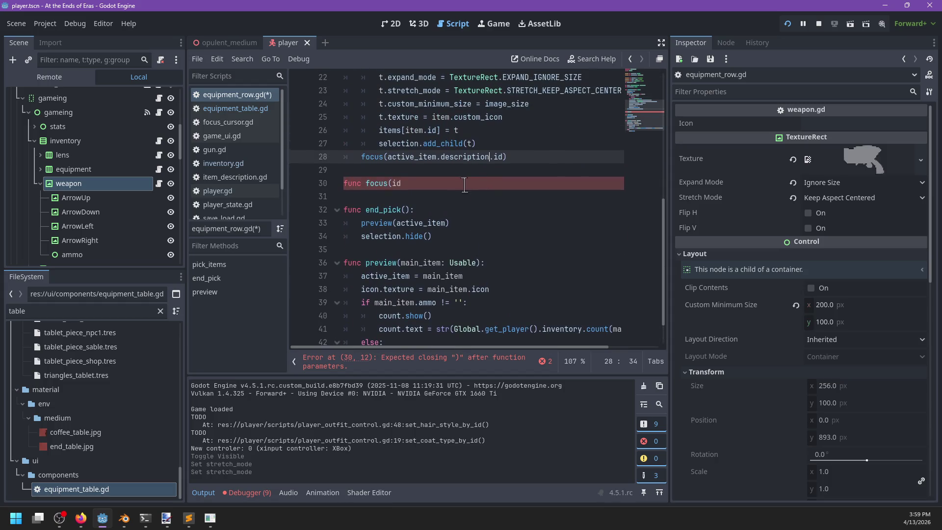
- Wrap the focus call in an 'if active_item:' condition
left_click(505, 183)
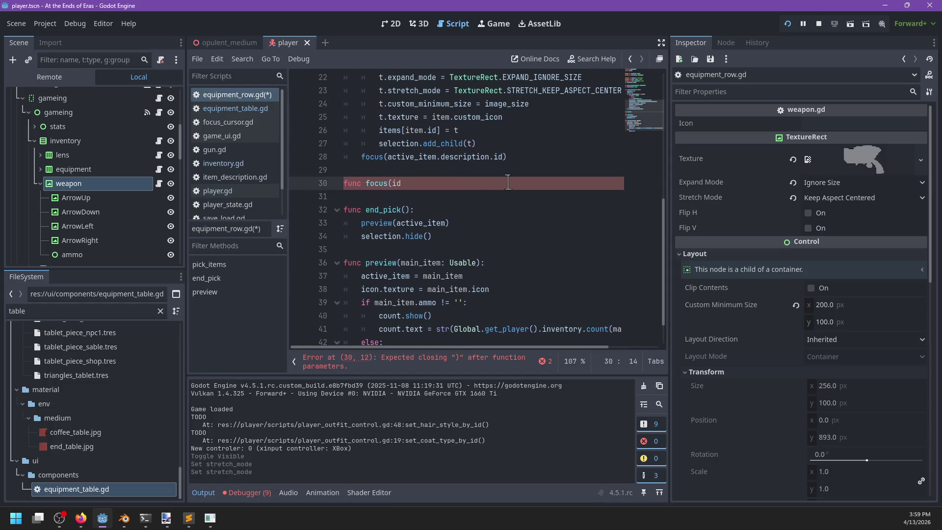
left_click(503, 143)
key("Return")
type("active_item:")
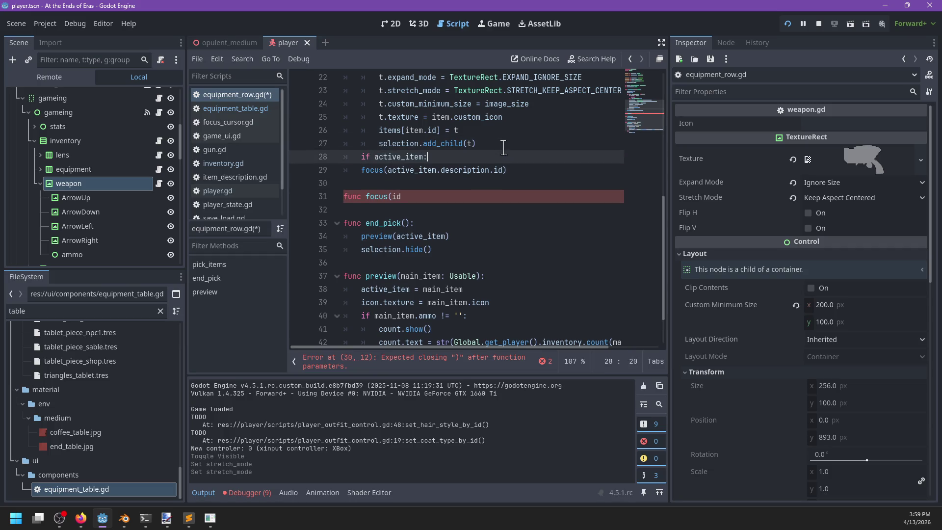
key("Down")
key("Home")
key("Tab")
- Define func focus(id: String) calling focus_cursor.track_item(items[id]) and save the script
left_click(445, 196)
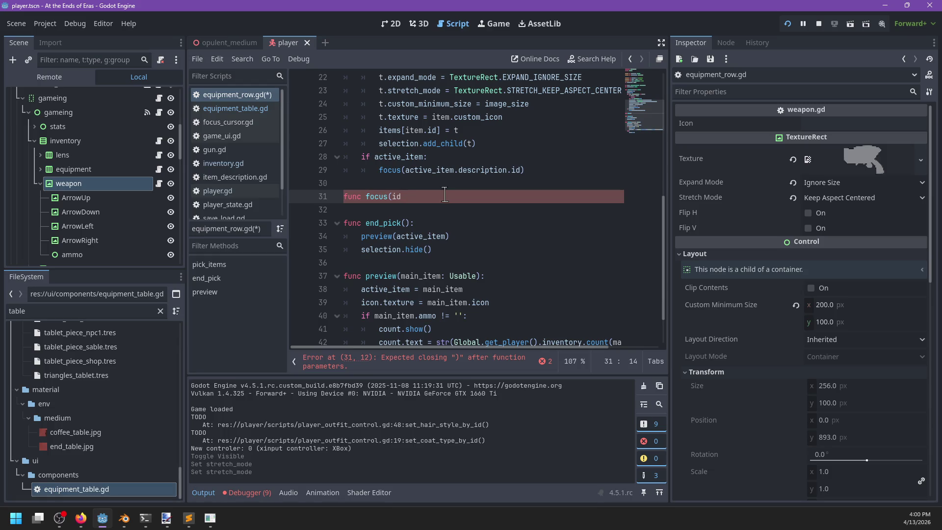
type("tring):")
key("Return")
type("pass")
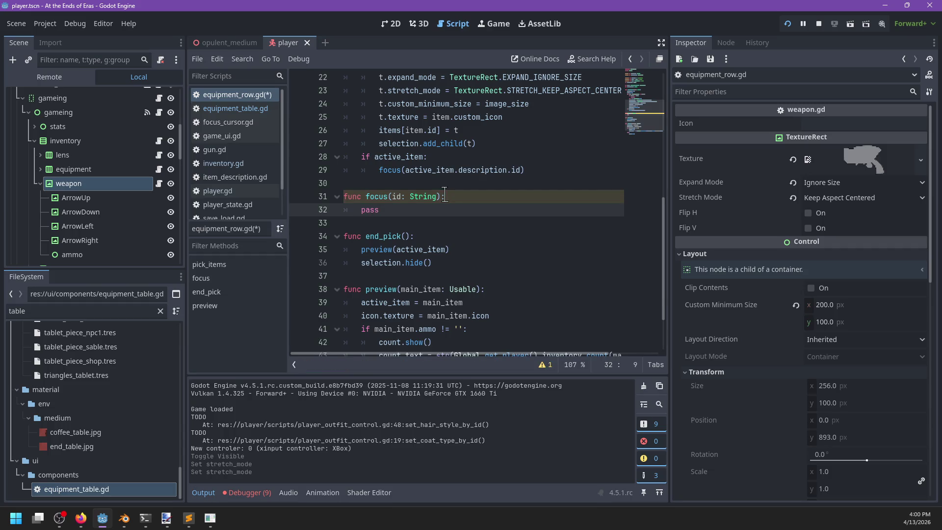
key("shift+Home")
type("focus")
type("_cursor.")
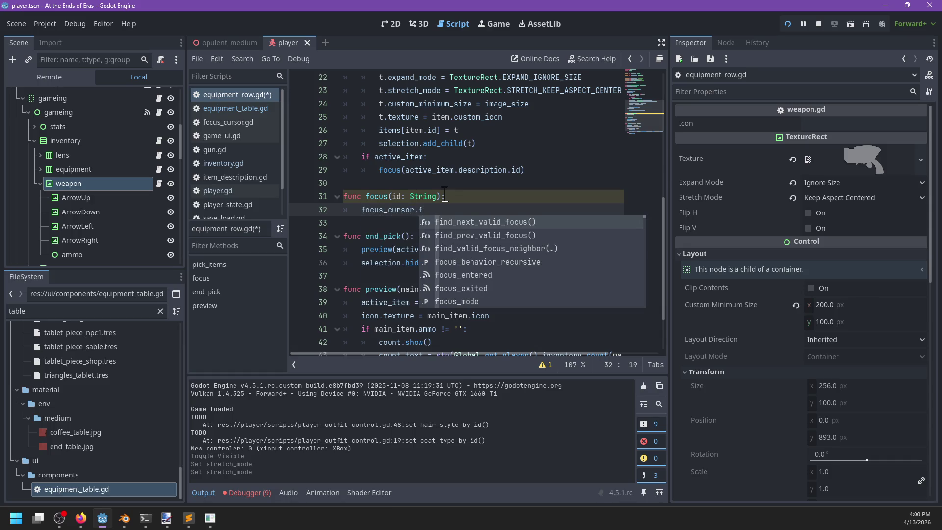
type("c")
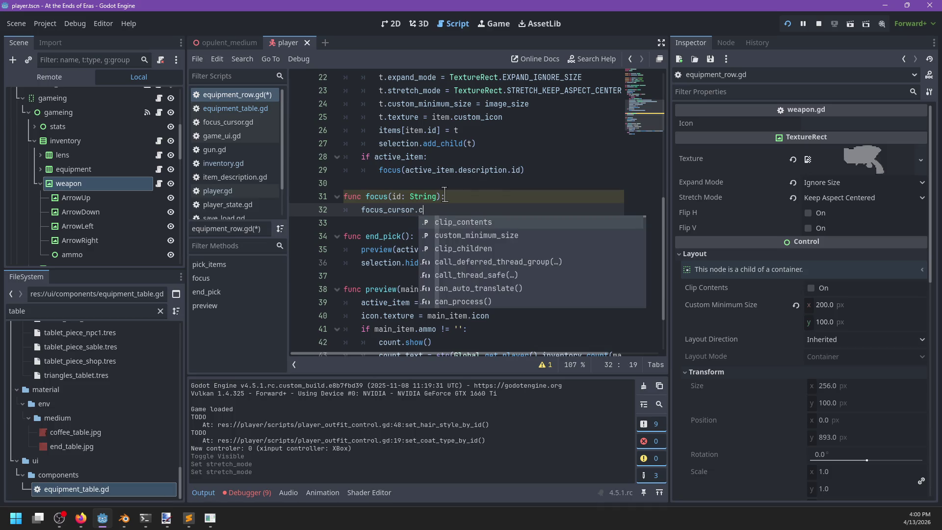
key("BackSpace")
type("track")
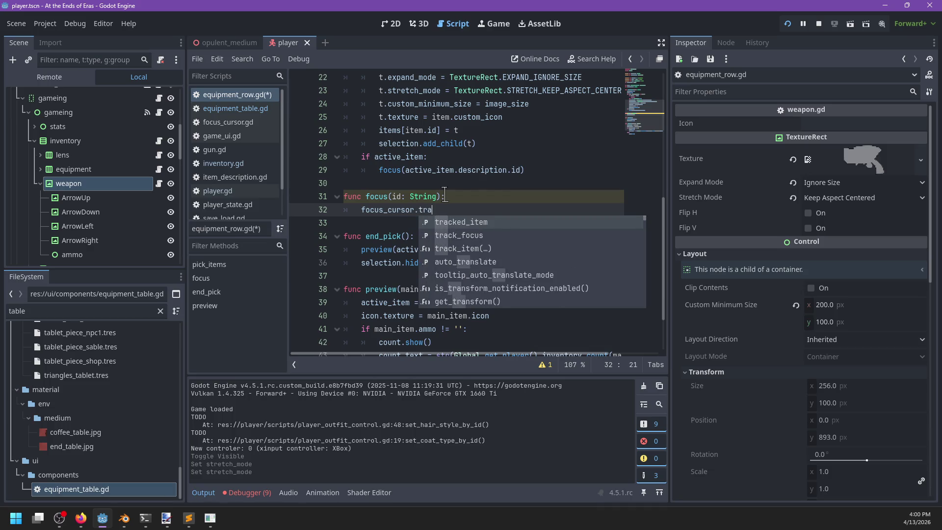
key("Down")
key("Down")
key("Return")
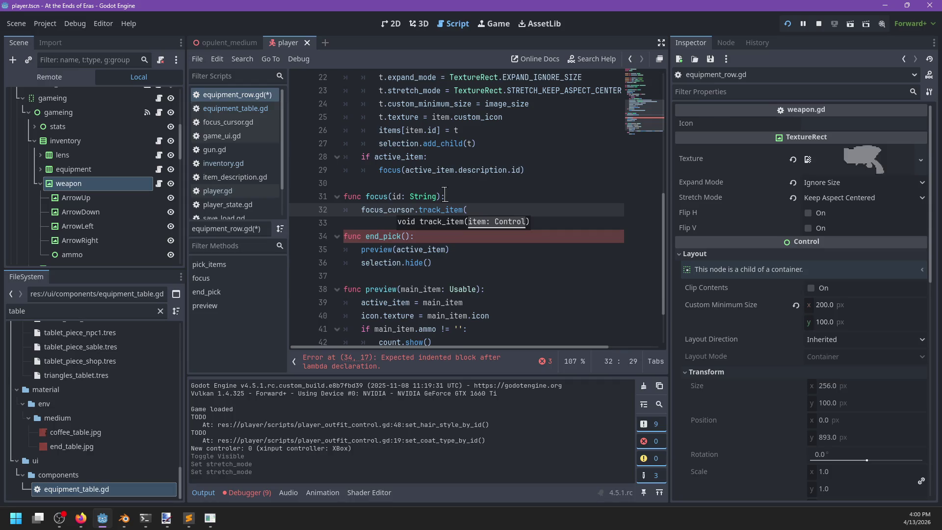
type("tems[id")
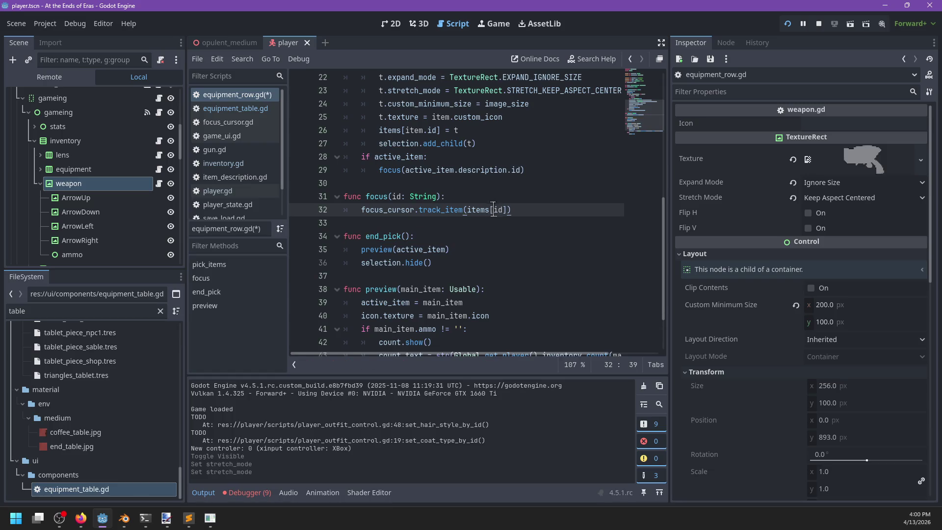
key("ctrl+s")
- Review the new focus code in equipment_row.gd, then resume the paused game
scroll(552, 199, "up", 3)
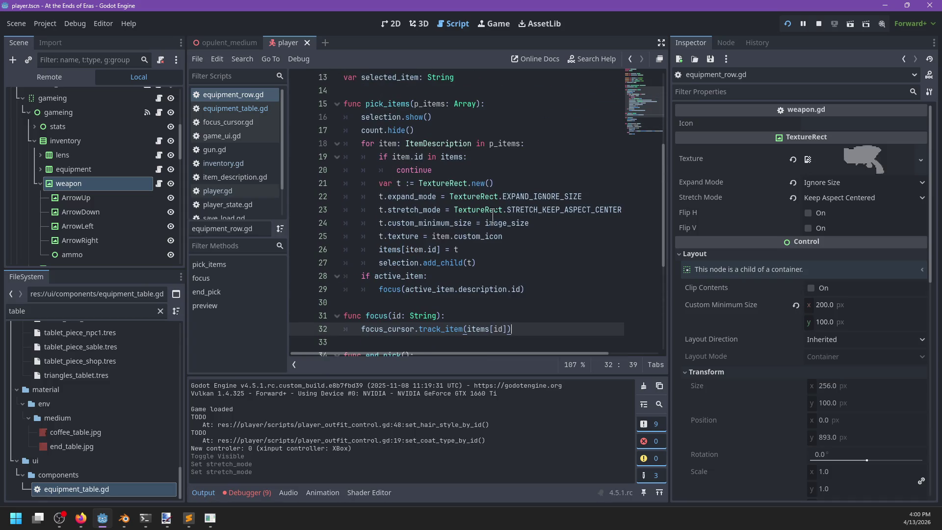
scroll(548, 202, "down", 2)
scroll(548, 202, "down", 3)
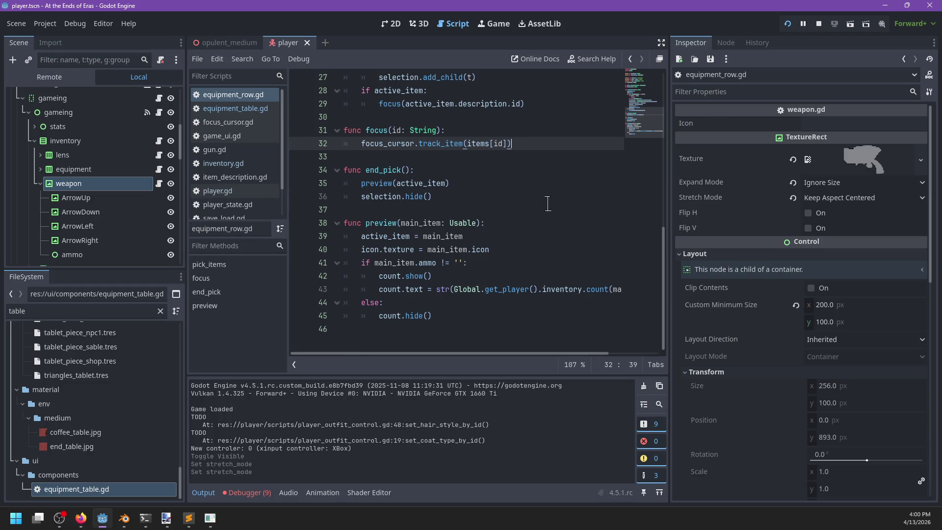
scroll(549, 203, "up", 2)
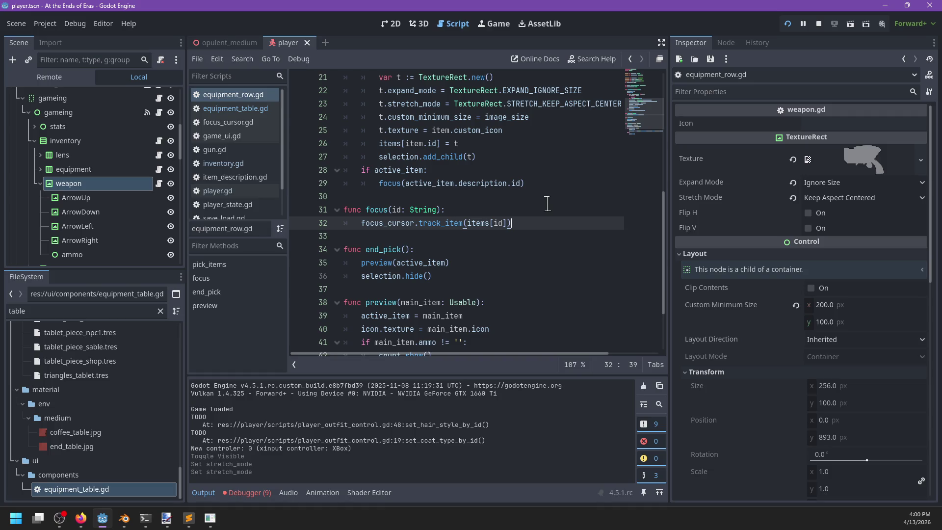
scroll(547, 203, "up", 7)
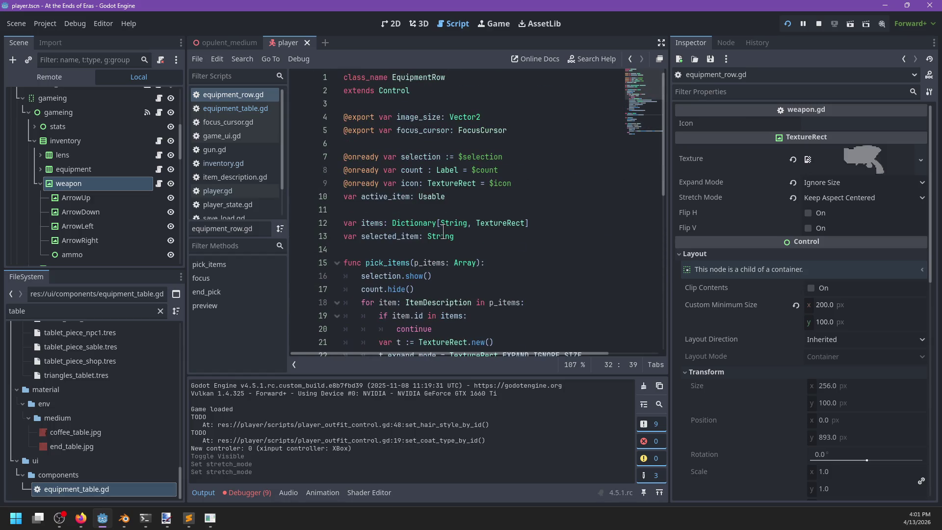
scroll(471, 223, "down", 6)
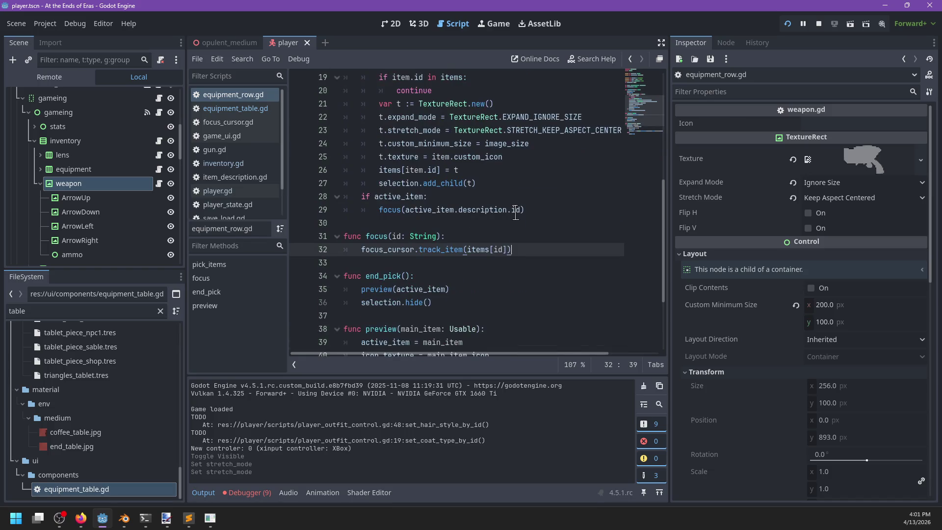
mouse_move(515, 214)
scroll(524, 247, "up", 3)
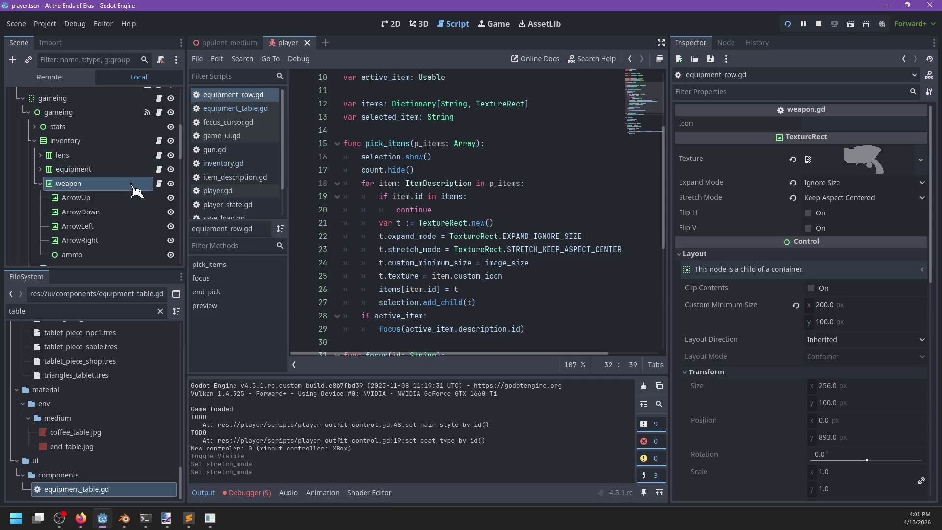
scroll(519, 182, "down", 4)
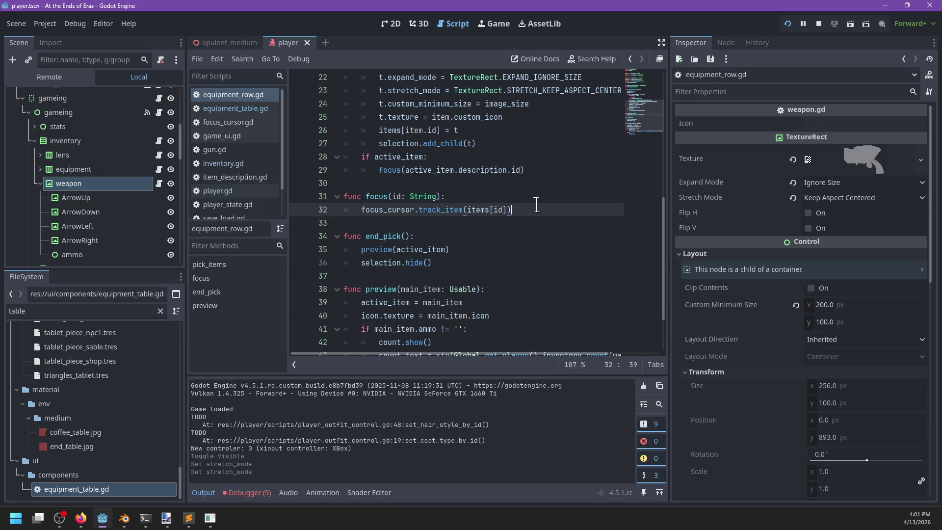
key("alt+Tab")
key("Return")
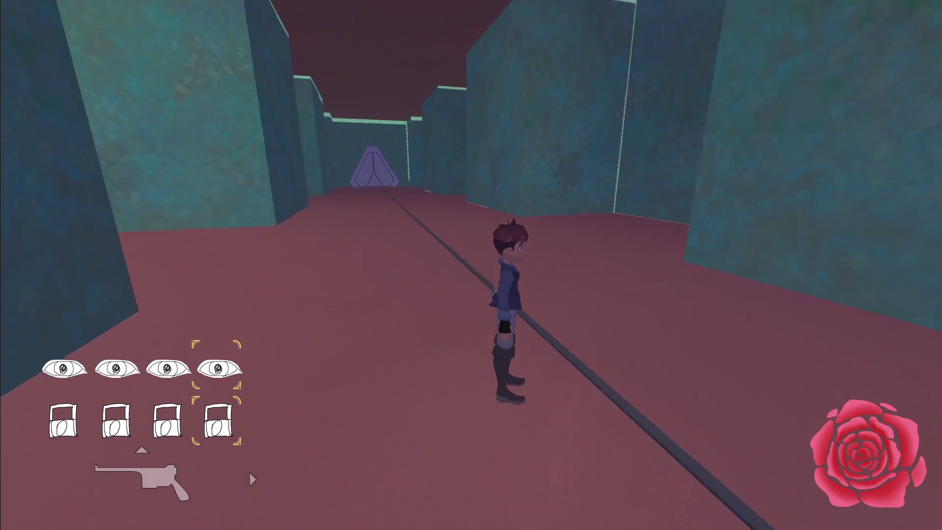
- Run with W and D, open the four-slot equipment row with S, then pause and return
key("w")
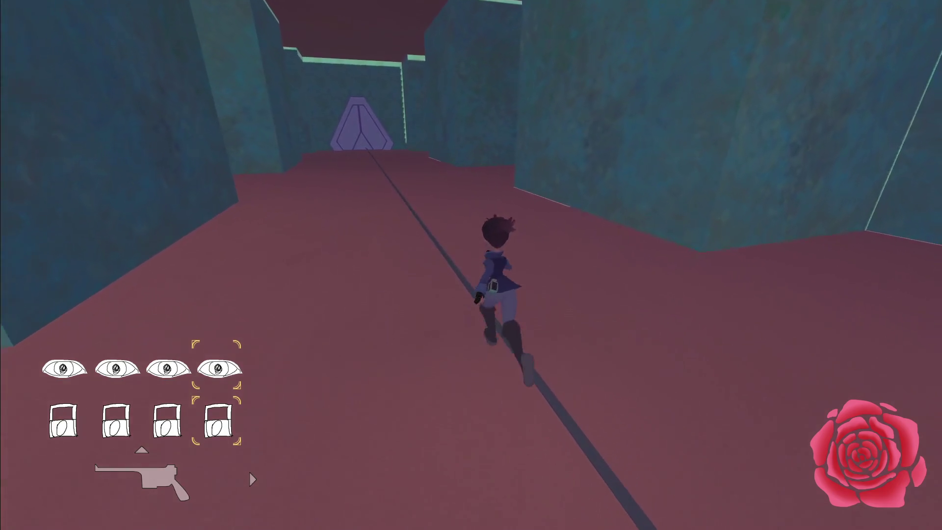
key("d")
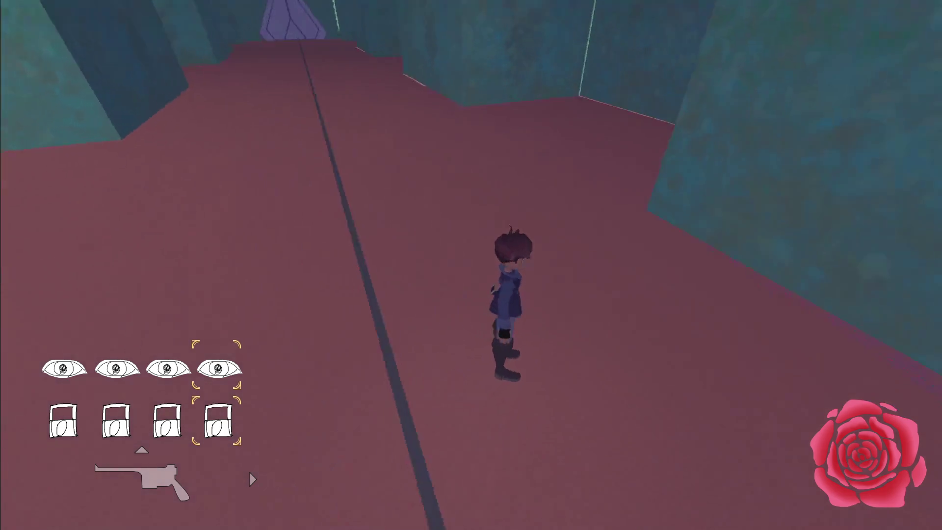
key("w")
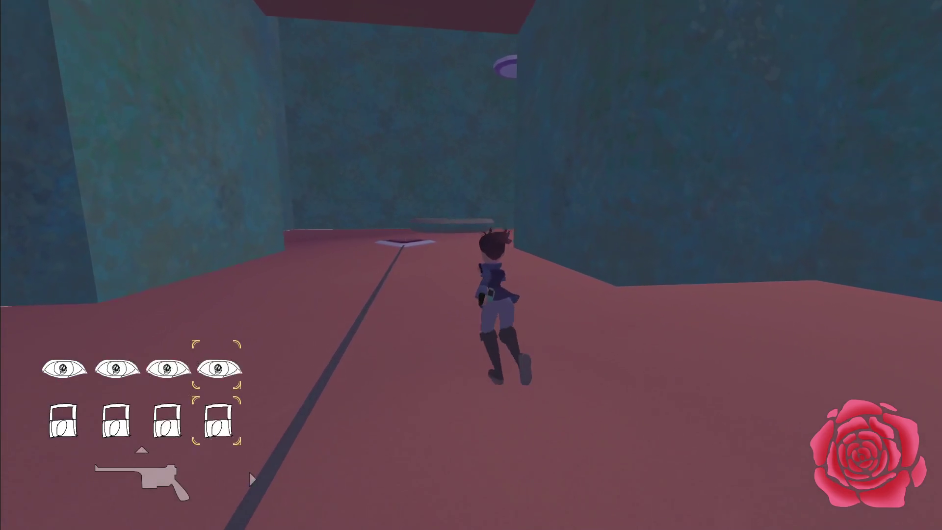
key("s")
key("Escape")
key("alt+Tab")
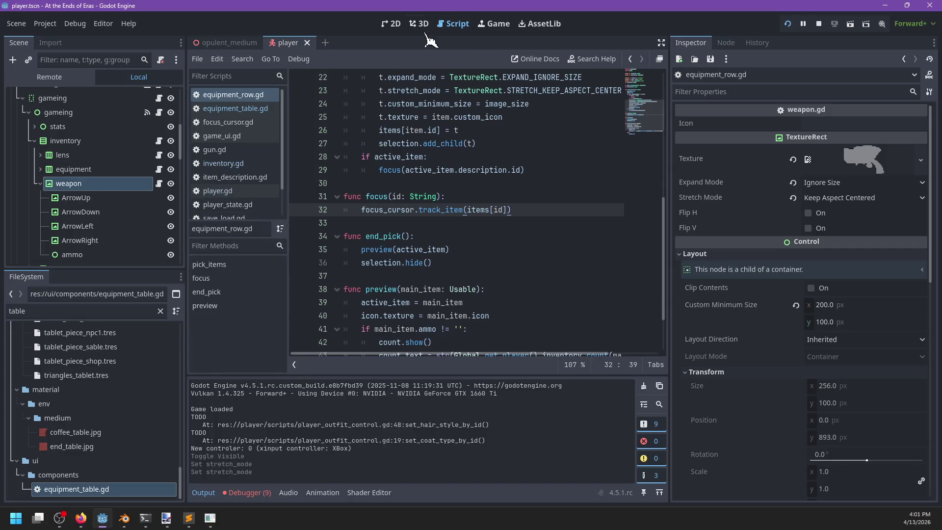
- Switch to the 2D HUD view, select inventory and collapse the weapon node
left_click(422, 26)
left_click(393, 26)
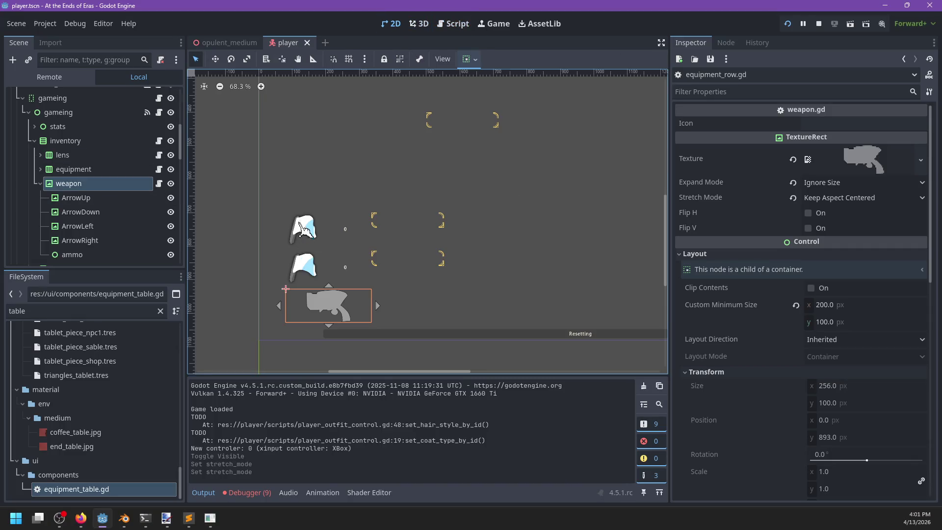
scroll(224, 187, "up", 1)
left_click(73, 142)
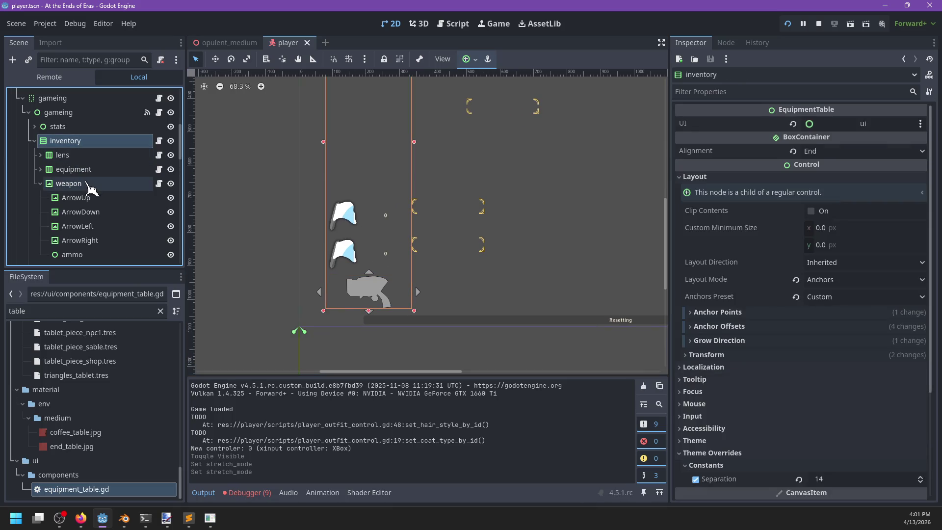
left_click(40, 183)
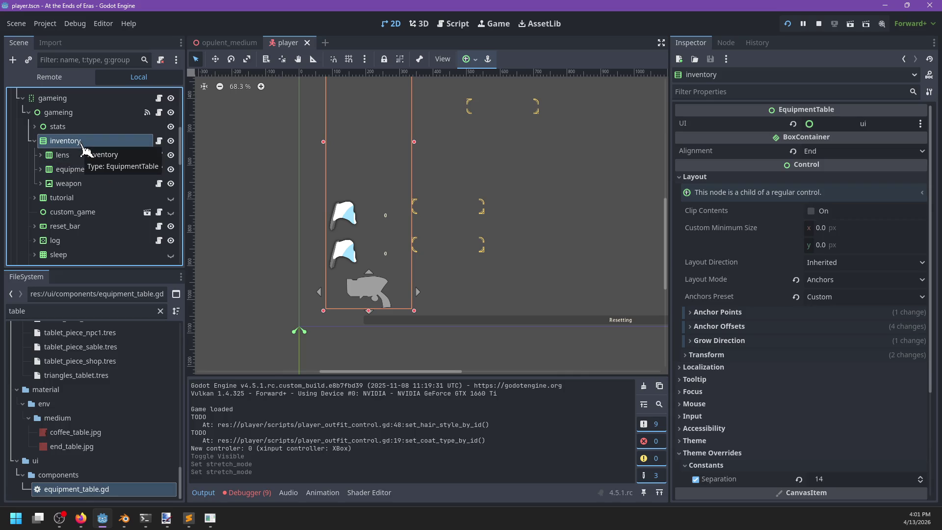
- Add a Control child under inventory and name it 'breaker'
key("ctrl+a")
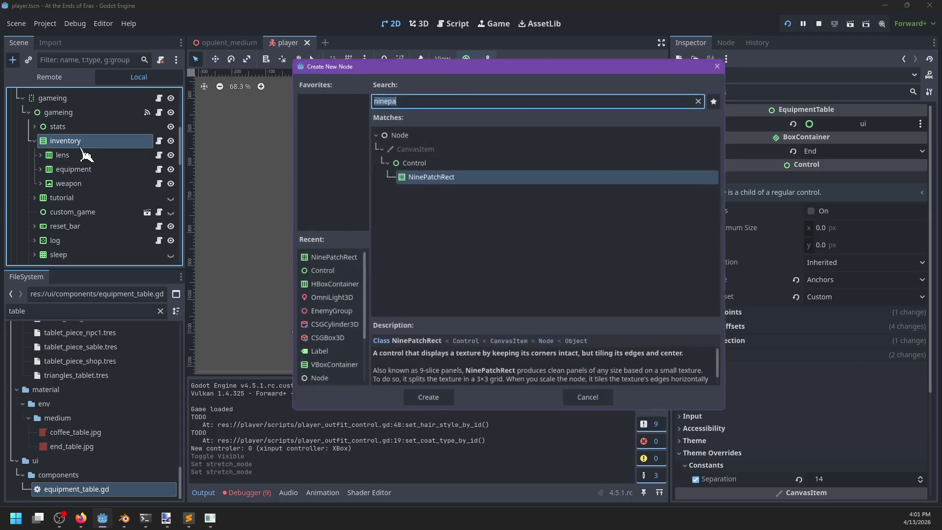
type("control")
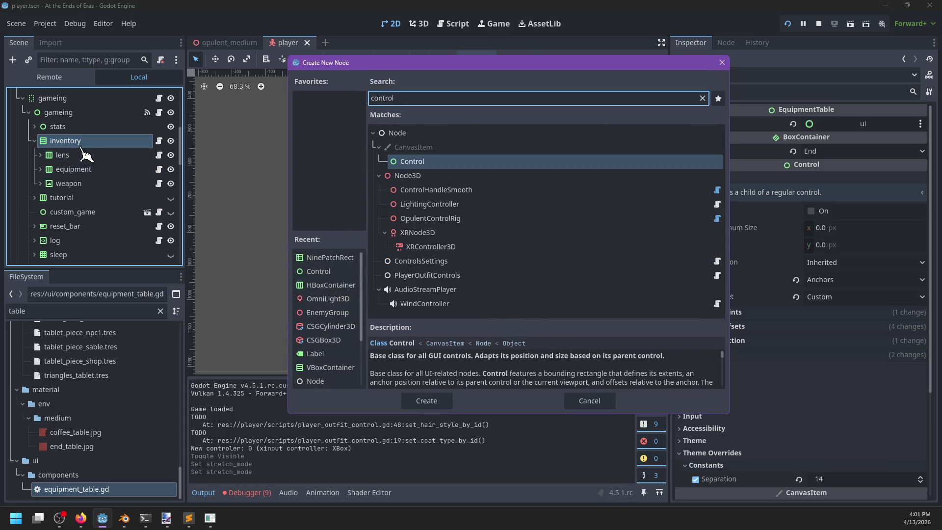
key("Return")
left_click(89, 197)
type("breajer")
key("Return")
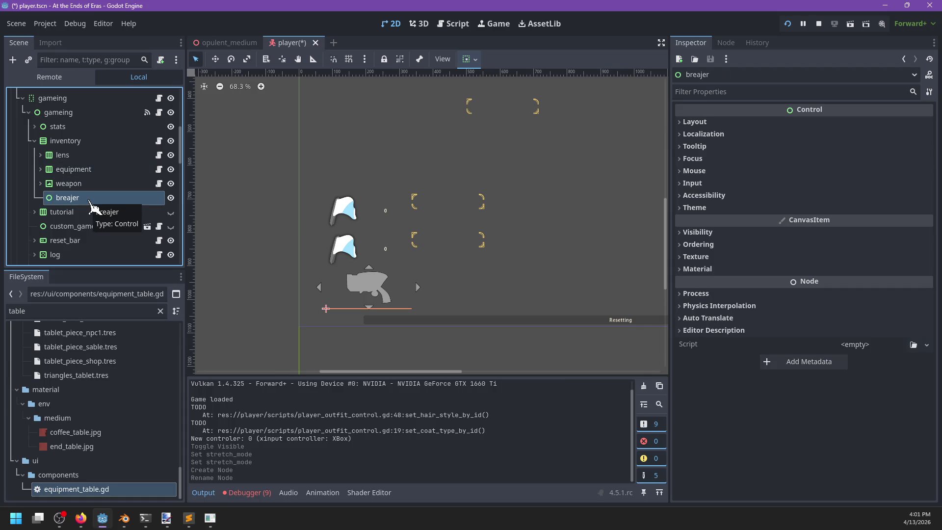
double_click(104, 198)
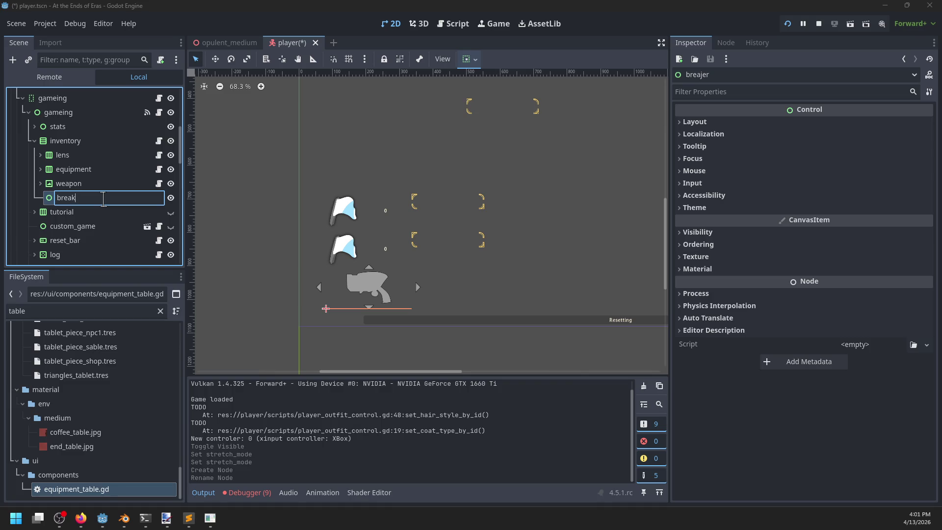
type("er")
key("Return")
- Add a TextureRect child under breaker and select the FileSystem filter text
key("ctrl+a")
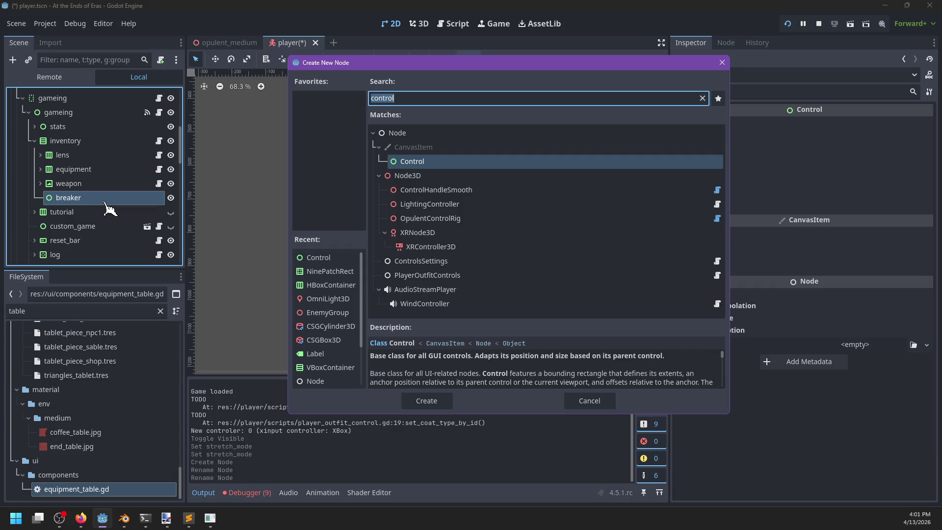
type("texture")
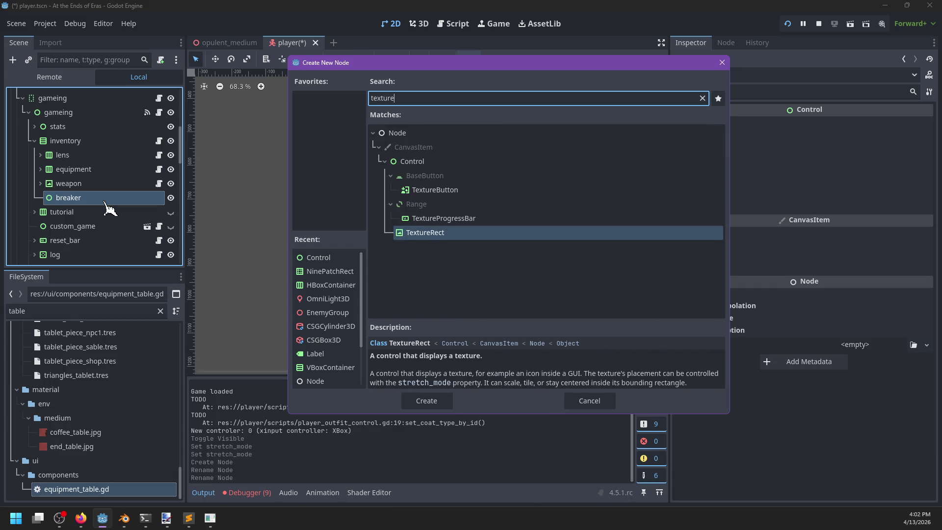
key("Return")
double_click(93, 312)
scroll(113, 408, "up", 10)
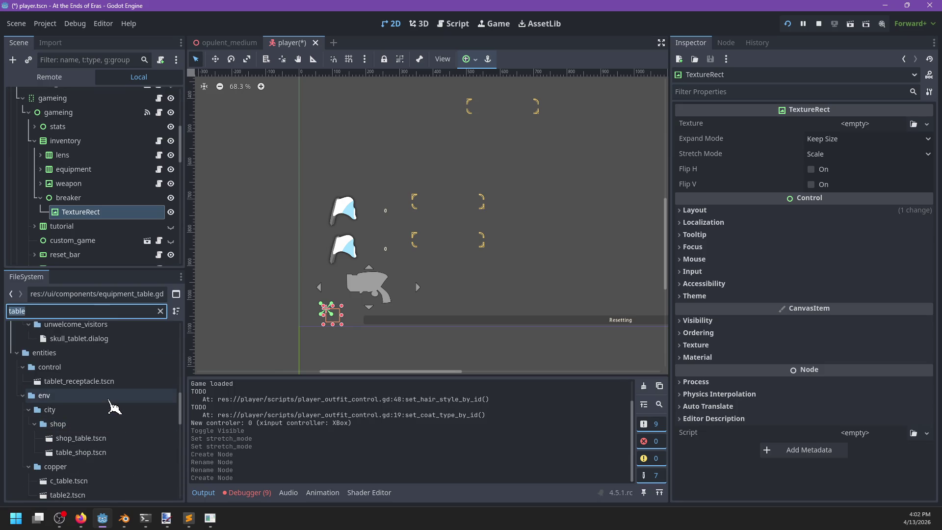
- Filter FileSystem by 'png' and assign aside_bar.png as the TextureRect's texture
type("png")
scroll(113, 398, "down", 10)
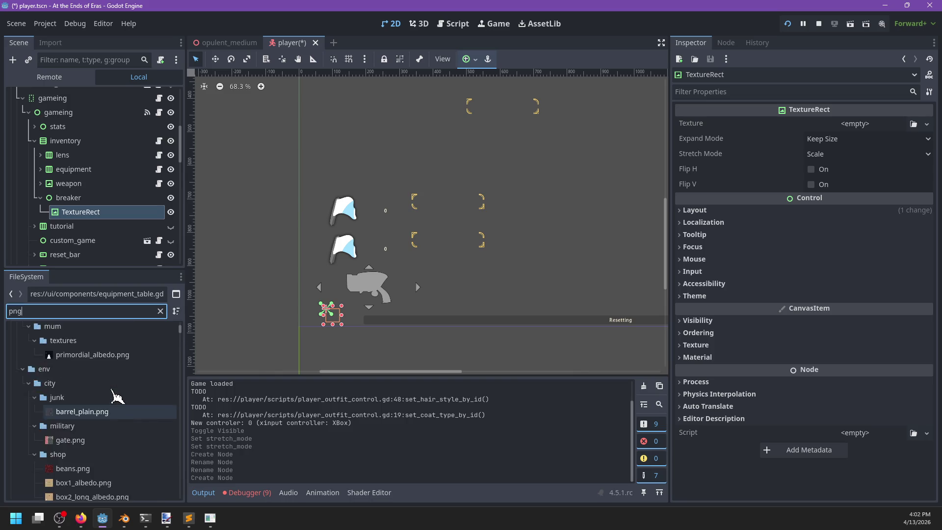
scroll(123, 399, "down", 5)
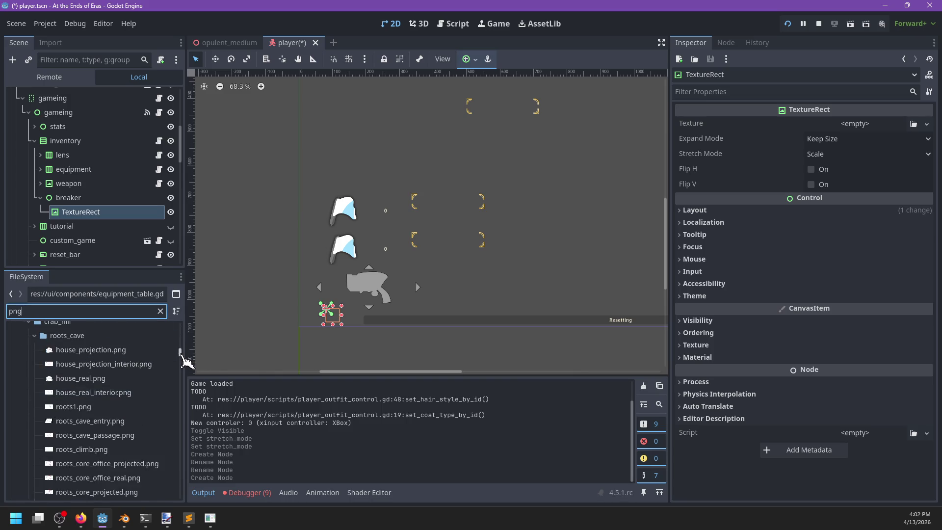
left_click_drag(181, 359, 189, 493)
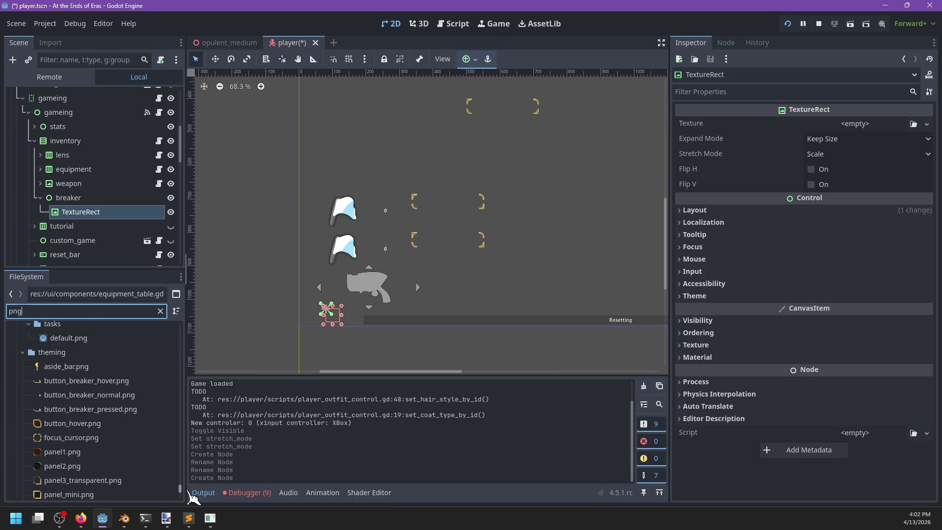
mouse_move(66, 367)
left_mouse_down()
mouse_move(810, 125)
mouse_move(863, 128)
left_mouse_up()
- Resize the TextureRect while trying Expand Modes, settling on Fit Height Proportional
scroll(374, 351, "up", 3)
mouse_move(374, 351)
left_mouse_down()
mouse_move(563, 311)
mouse_move(538, 309)
mouse_move(466, 336)
left_mouse_up()
mouse_move(383, 340)
left_mouse_down()
mouse_move(393, 340)
mouse_move(381, 341)
left_mouse_up()
left_click(864, 155)
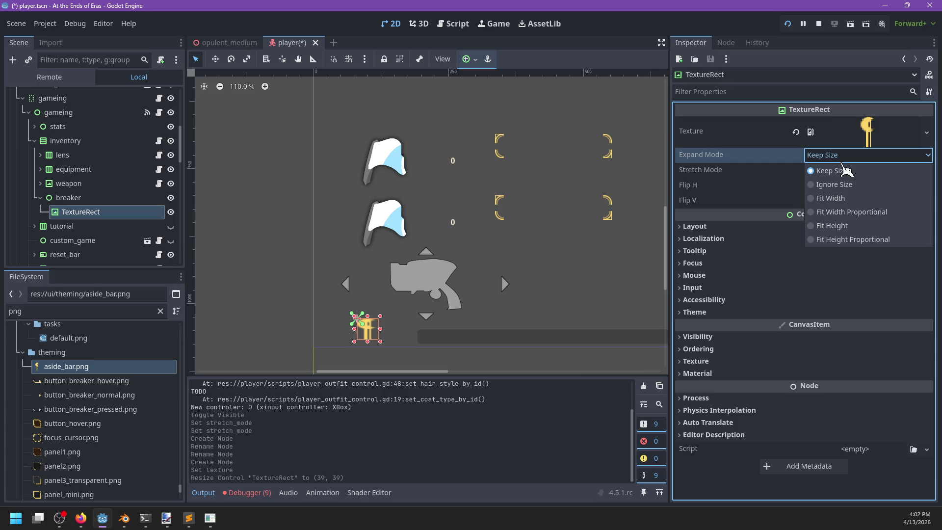
left_click(832, 199)
left_click(837, 157)
left_click(850, 212)
left_click(829, 156)
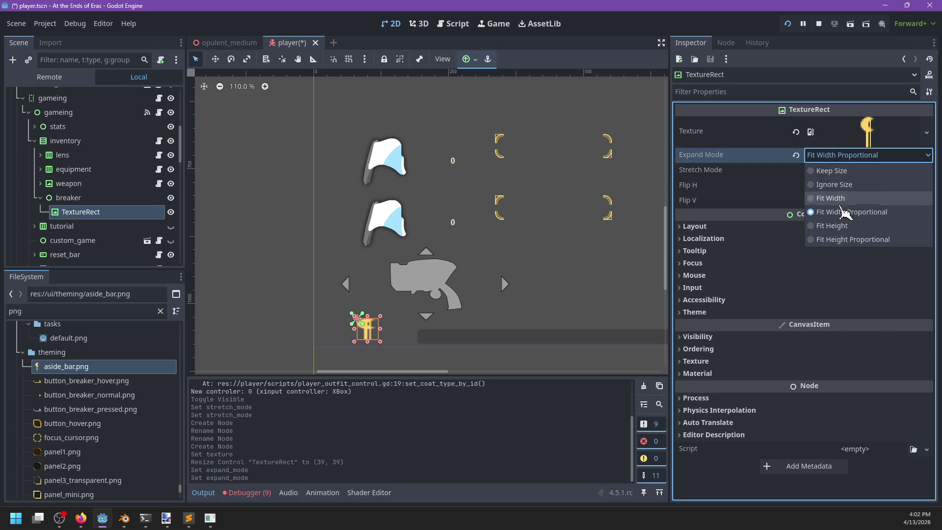
left_click(837, 227)
mouse_move(381, 329)
left_mouse_down()
mouse_move(391, 330)
mouse_move(382, 330)
mouse_move(368, 378)
mouse_move(369, 342)
mouse_move(438, 333)
left_mouse_up()
left_click(844, 155)
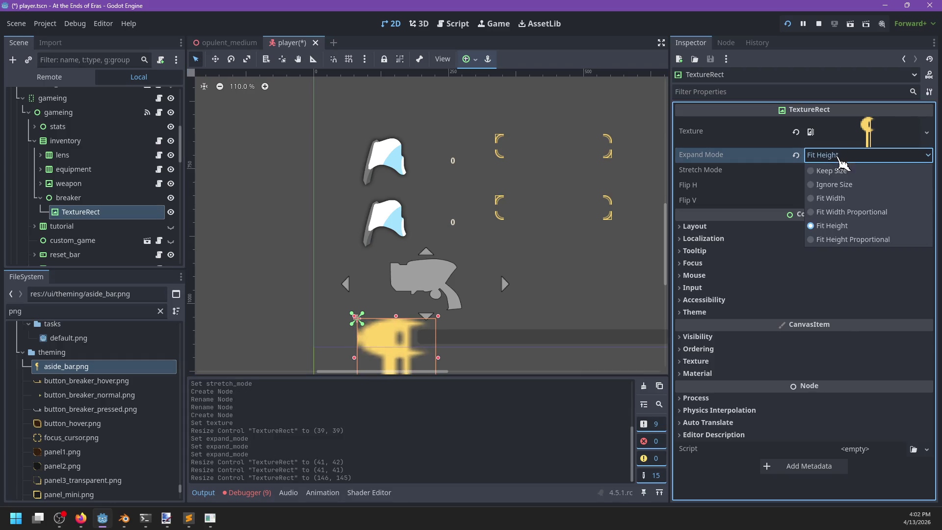
left_click(849, 239)
- Shrink the TextureRect to about 89×178
scroll(497, 282, "down", 5)
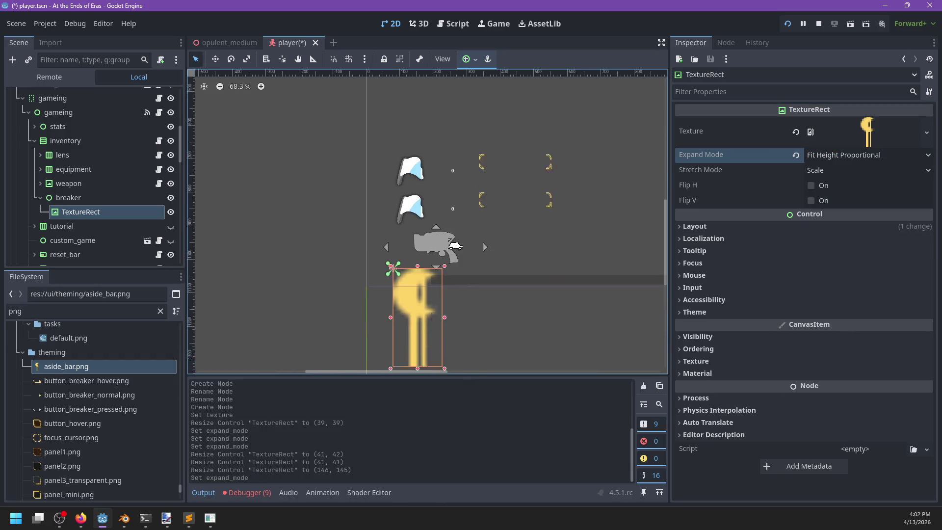
mouse_move(437, 253)
left_mouse_down()
mouse_move(402, 251)
mouse_move(418, 254)
left_mouse_up()
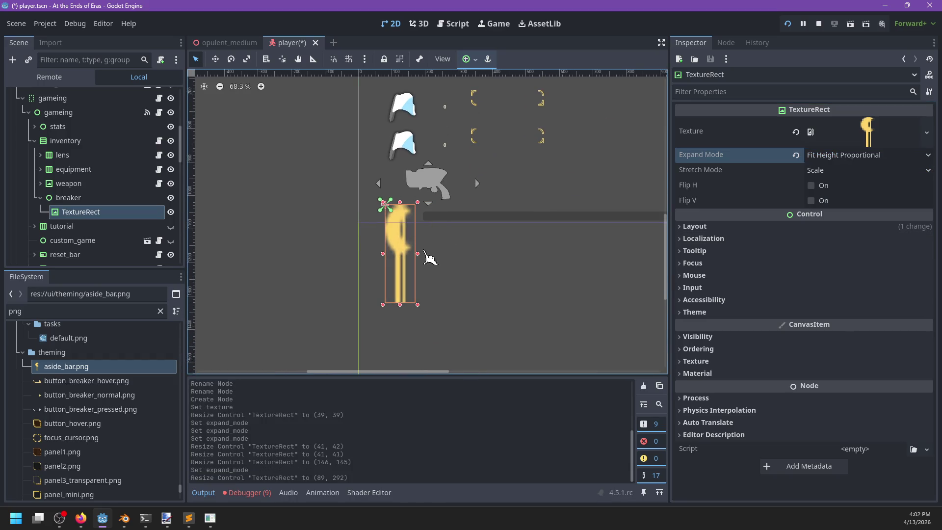
left_click_drag(404, 296, 404, 268)
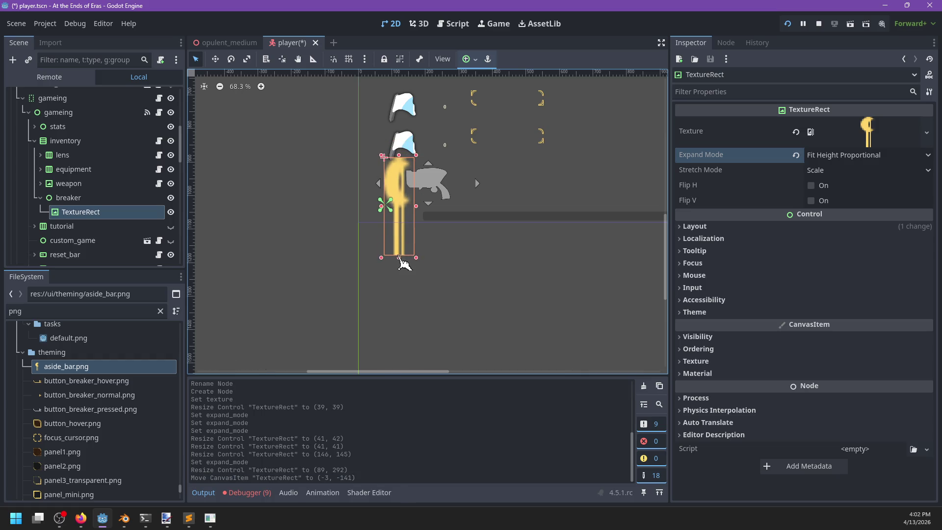
key("ctrl+z")
left_click_drag(400, 304, 404, 222)
scroll(417, 245, "up", 3)
mouse_move(438, 330)
left_mouse_down()
mouse_move(412, 312)
mouse_move(399, 265)
mouse_move(411, 283)
left_mouse_up()
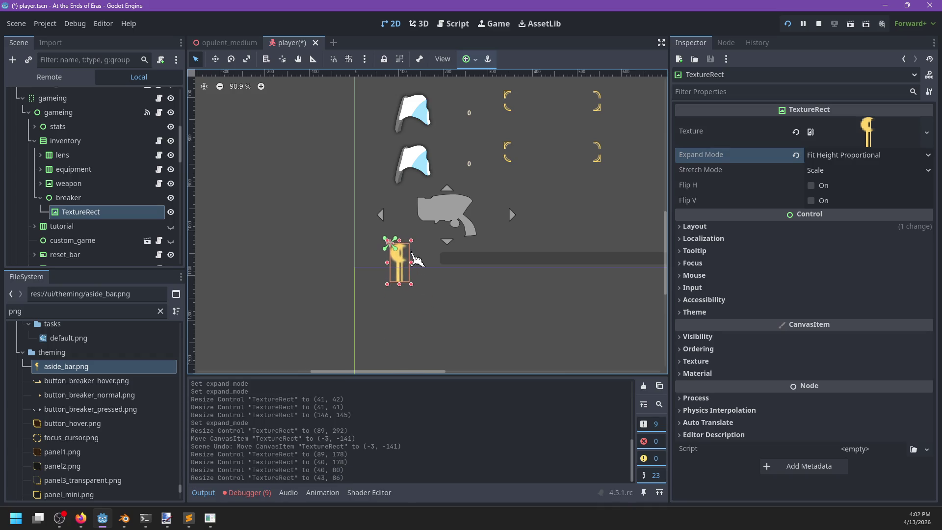
- Set Stretch Mode to Keep Aspect Centered and Expand Mode to Ignore Size
left_click(834, 155)
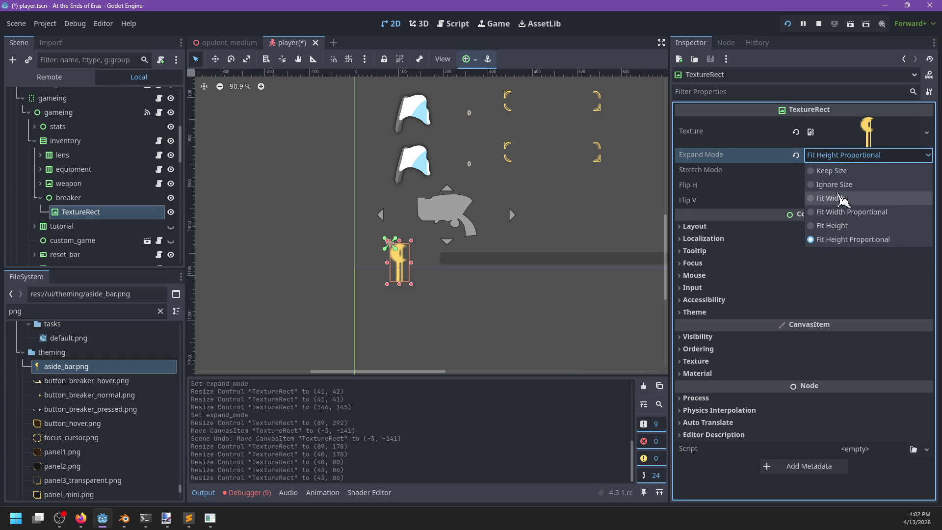
left_click(759, 195)
left_click(824, 173)
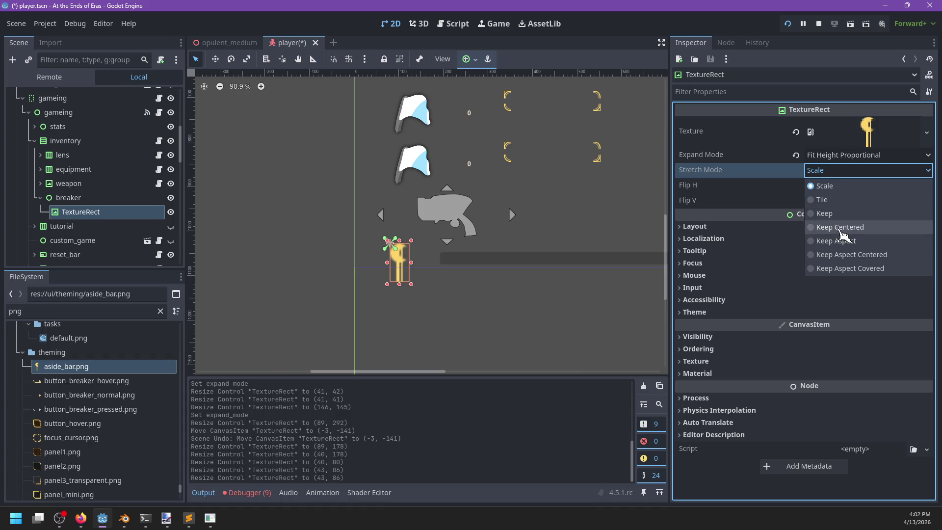
left_click(844, 255)
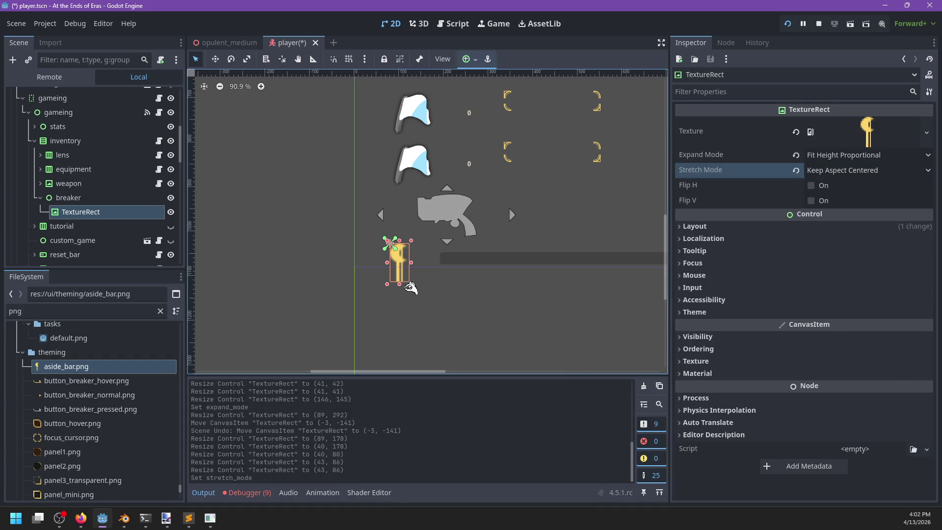
mouse_move(412, 267)
left_mouse_down()
mouse_move(427, 265)
mouse_move(400, 268)
mouse_move(398, 277)
mouse_move(457, 265)
mouse_move(405, 262)
mouse_move(376, 281)
left_mouse_up()
left_click(834, 155)
left_click(834, 185)
- Resize the TextureRect to 45×67 px
scroll(419, 263, "up", 5)
mouse_move(437, 282)
left_mouse_down()
mouse_move(417, 291)
mouse_move(394, 243)
left_mouse_up()
mouse_move(395, 297)
left_mouse_down()
mouse_move(394, 285)
mouse_move(393, 292)
left_mouse_up()
scroll(426, 309, "down", 3)
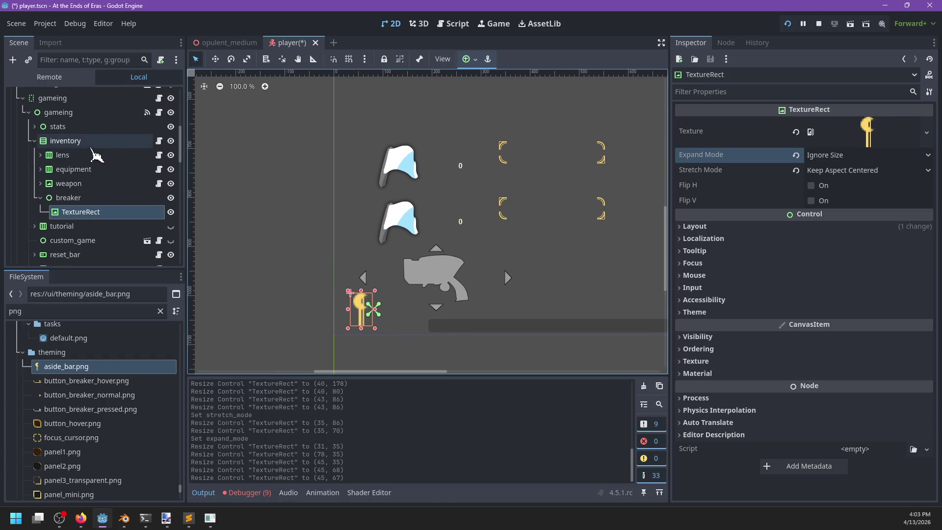
left_click(82, 157)
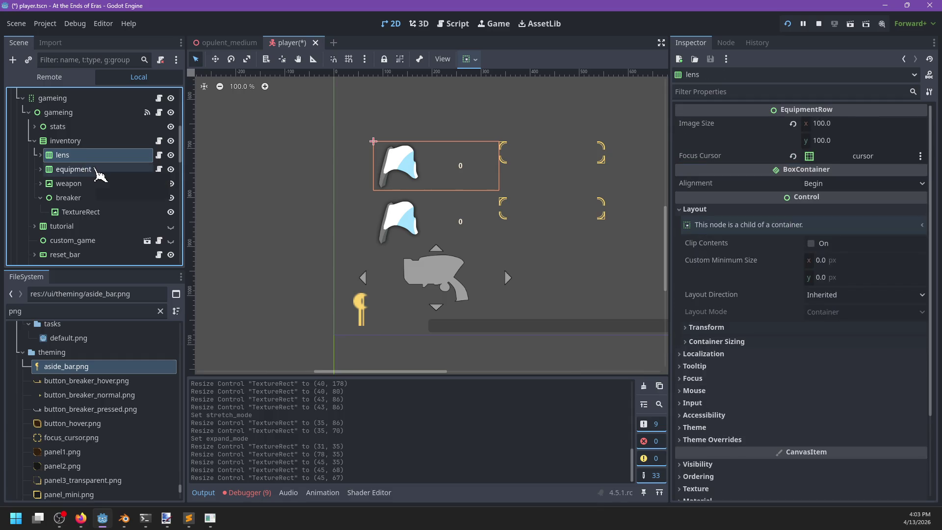
left_click(42, 156)
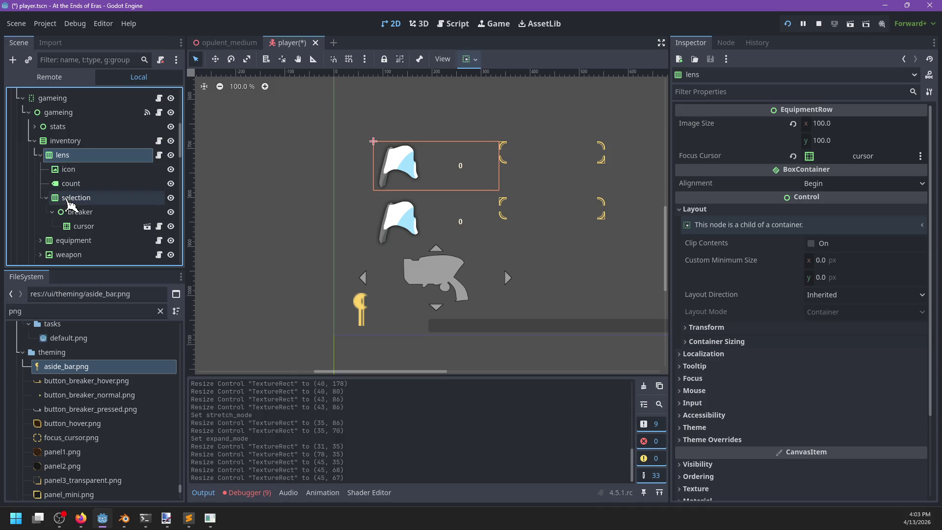
left_click(76, 197)
left_click(365, 305)
key("Delete")
key("Return")
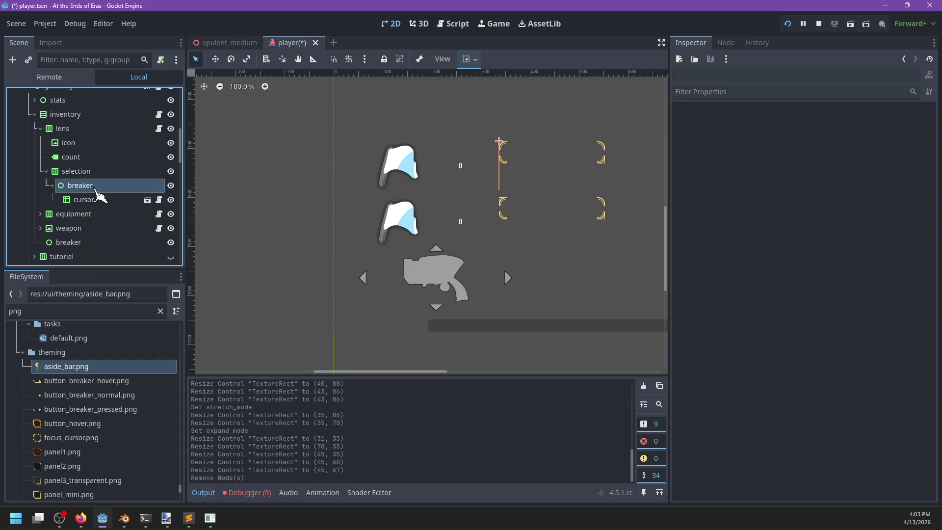
left_click(76, 171)
scroll(327, 232, "down", 2)
key("ctrl+a")
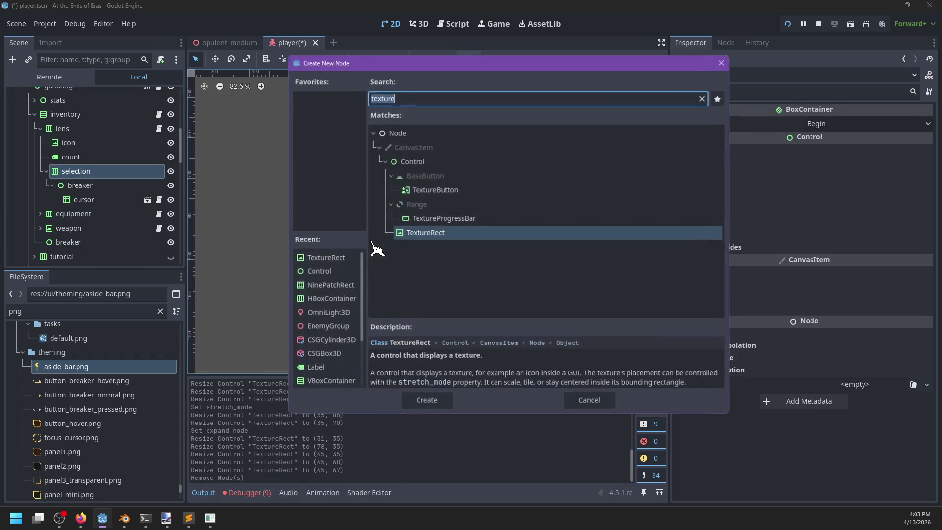
type("a")
key("Escape")
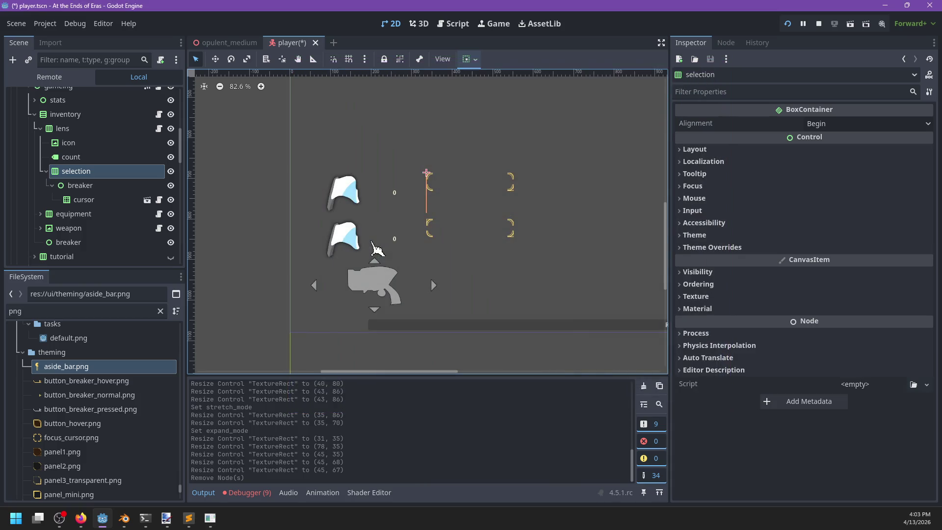
left_click(317, 286)
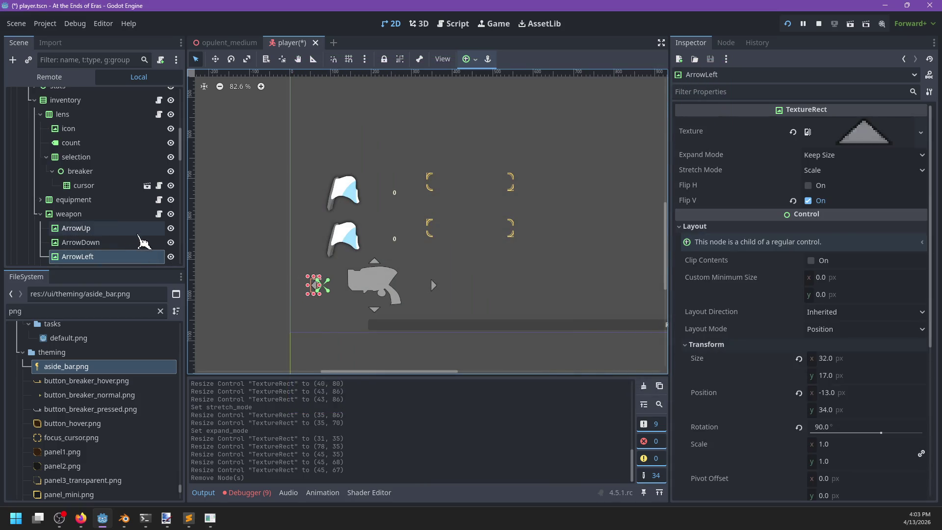
left_click(92, 173)
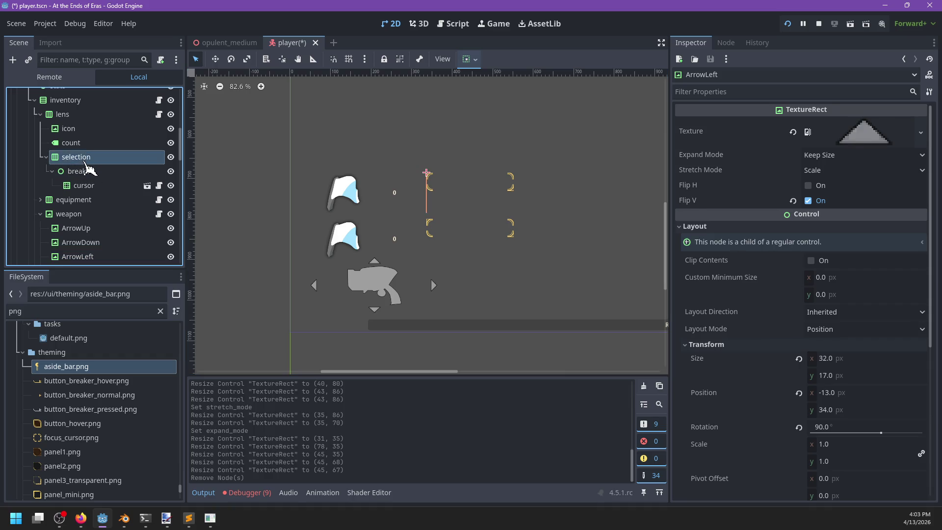
key("ctrl+v")
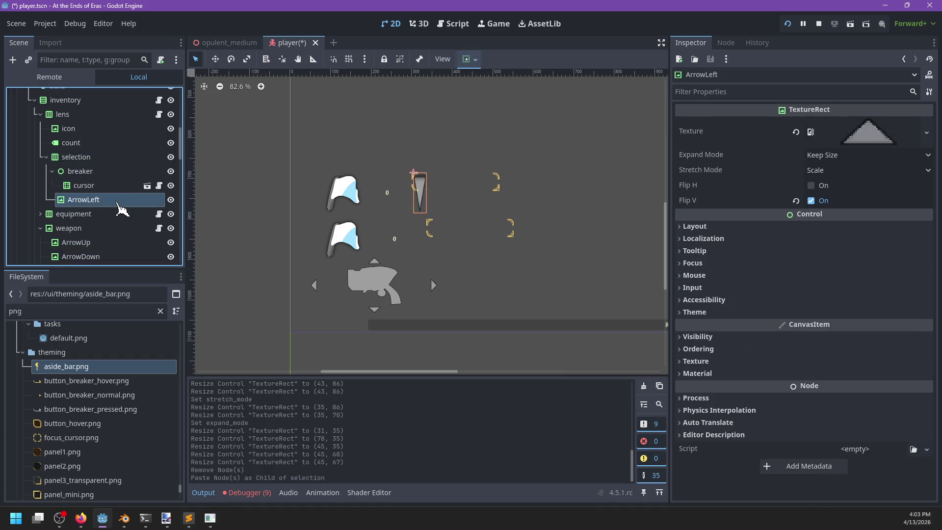
key("ctrl+z")
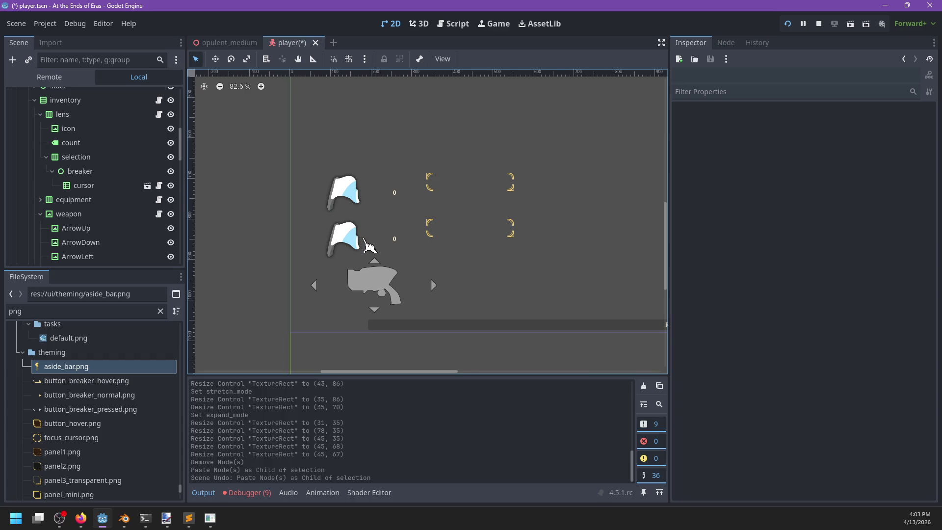
scroll(369, 246, "up", 1)
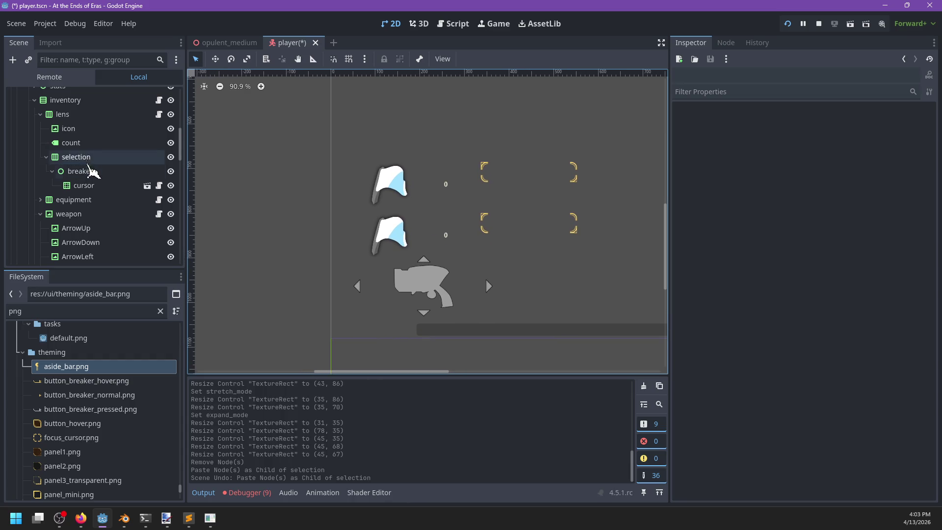
left_click(79, 158)
left_click(87, 172)
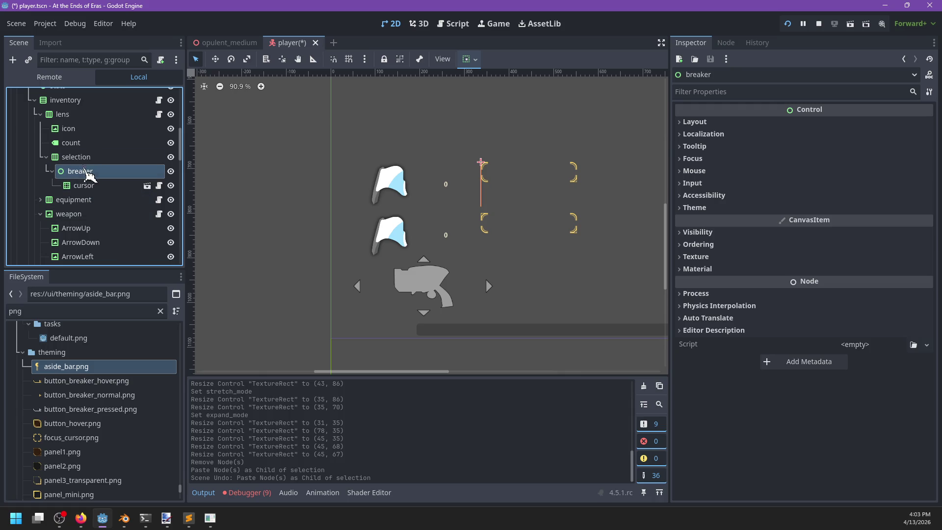
left_click(82, 160)
key("ctrl+v")
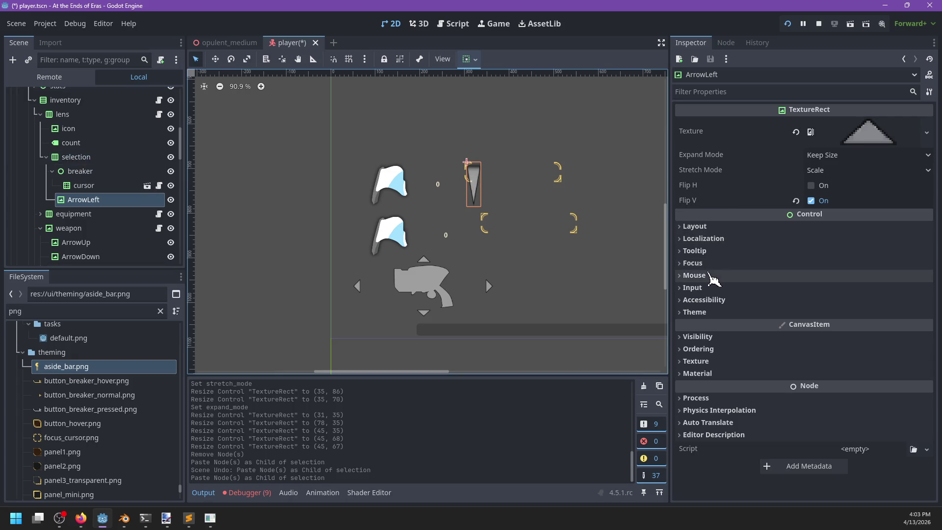
left_click(696, 229)
left_click(697, 231)
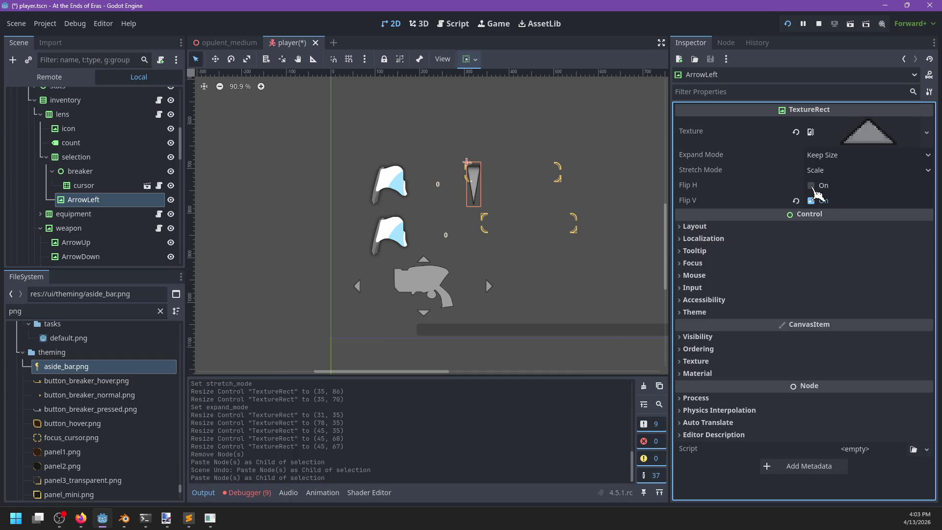
left_click(812, 185)
left_click(812, 200)
left_click(812, 201)
left_click(93, 173)
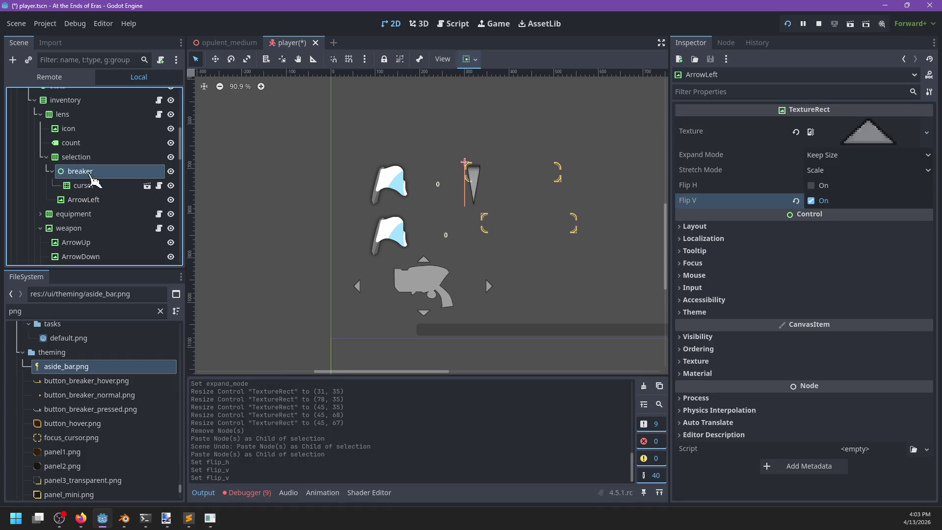
left_click(102, 202)
key("Delete")
key("Return")
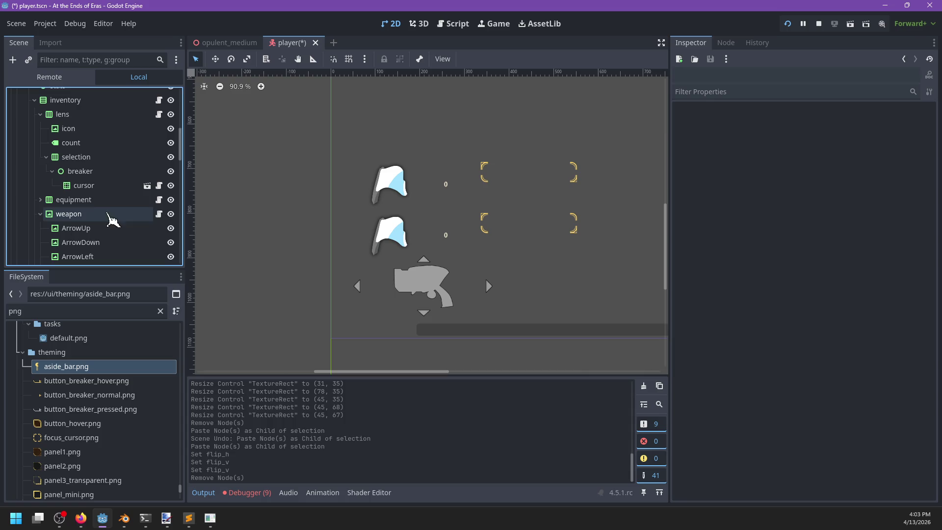
scroll(93, 177, "down", 5)
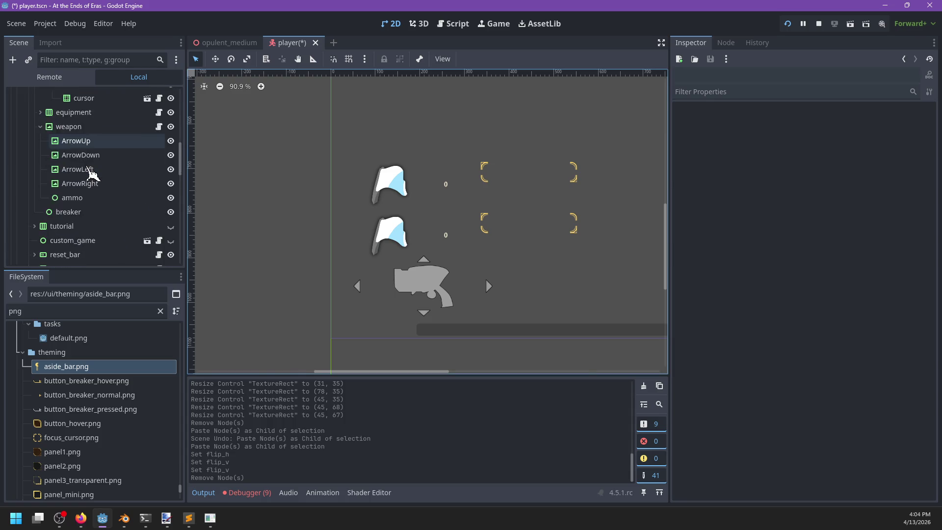
left_click(86, 169)
- Add a TextureRect under breaker using slider_grabber_h.png as its texture
key("ctrl+a")
type("text")
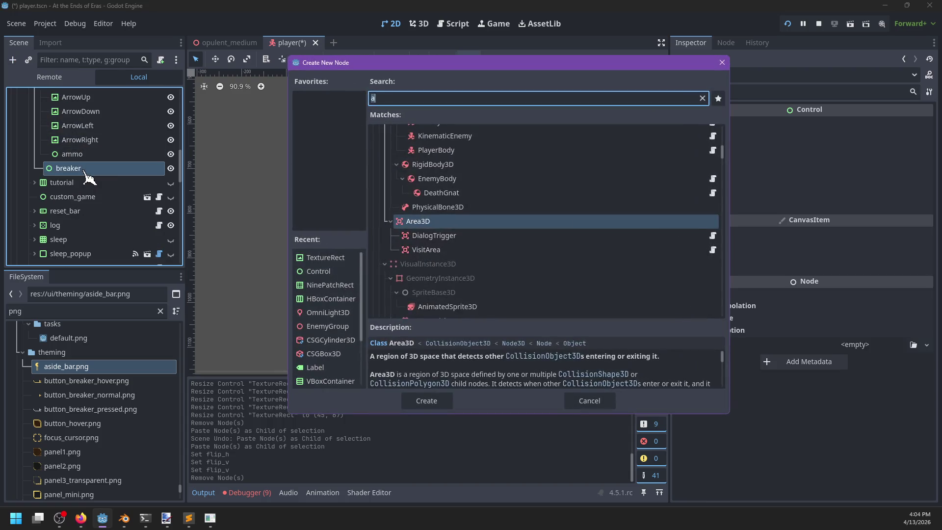
type("ure")
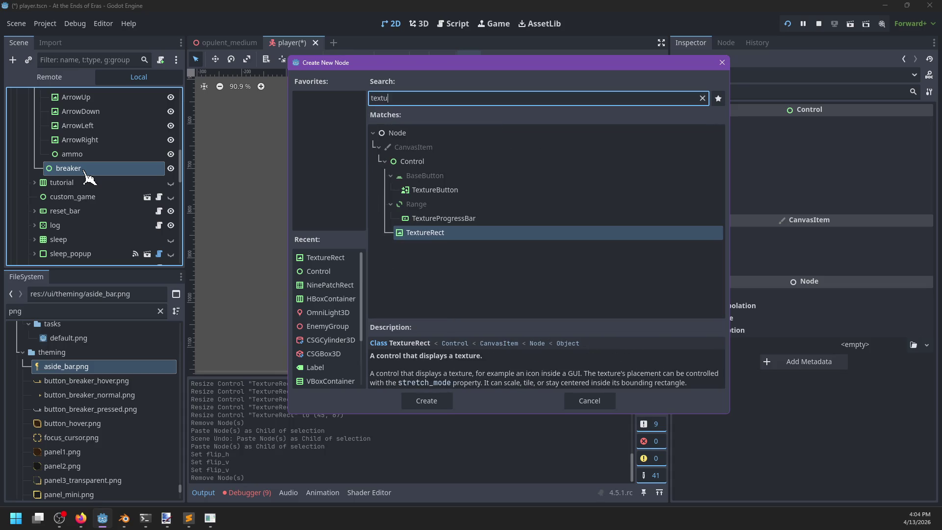
key("Return")
scroll(84, 383, "down", 5)
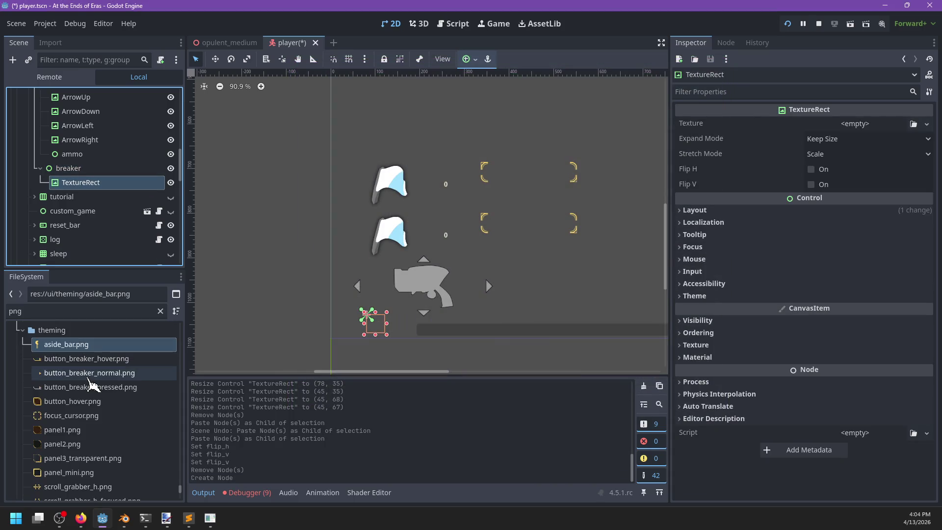
scroll(92, 384, "down", 1)
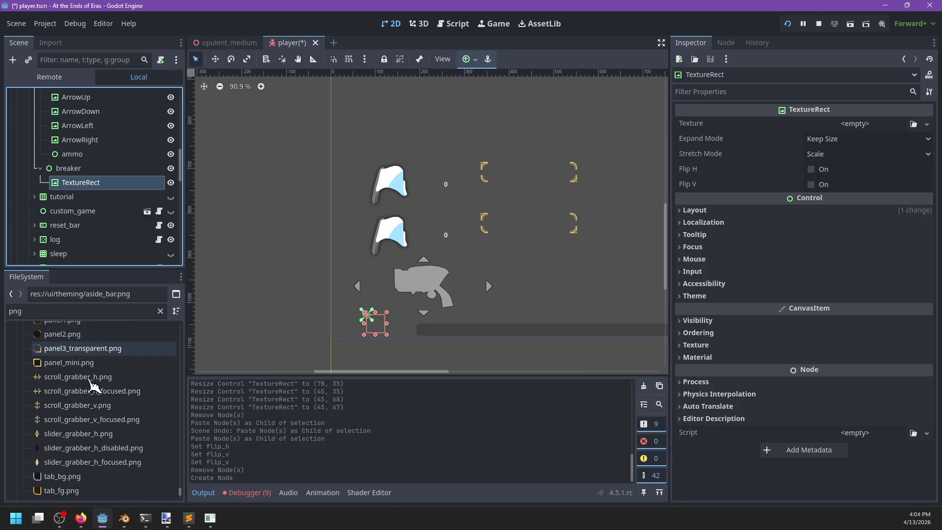
mouse_move(67, 435)
left_mouse_down()
mouse_move(689, 178)
mouse_move(842, 136)
left_mouse_up()
- Set Stretch Mode to Keep Aspect Centered and shrink the box to fit the grabber
scroll(422, 312, "up", 3)
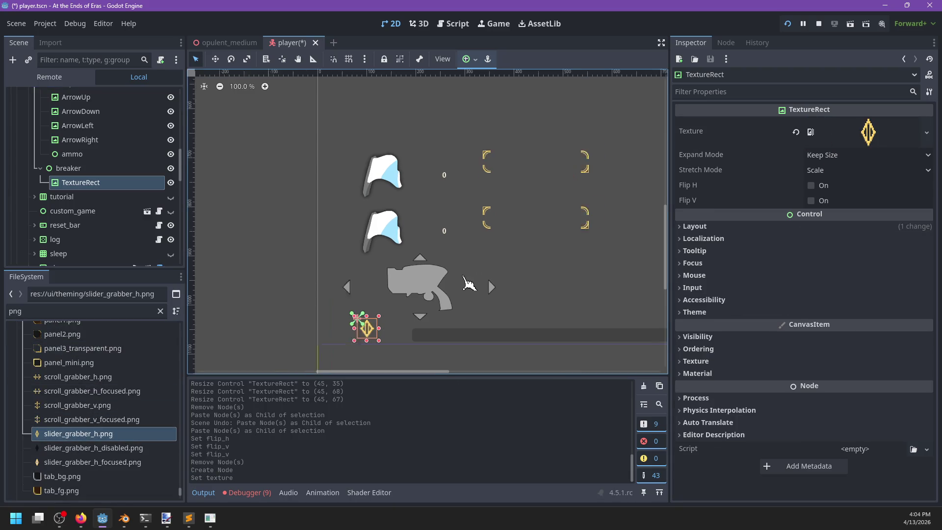
left_click(835, 170)
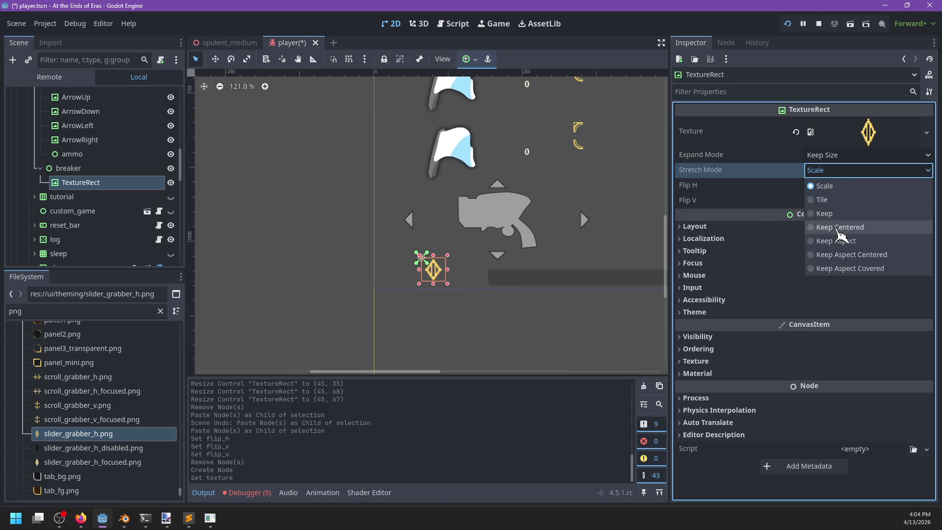
left_click(847, 255)
scroll(480, 273, "up", 2)
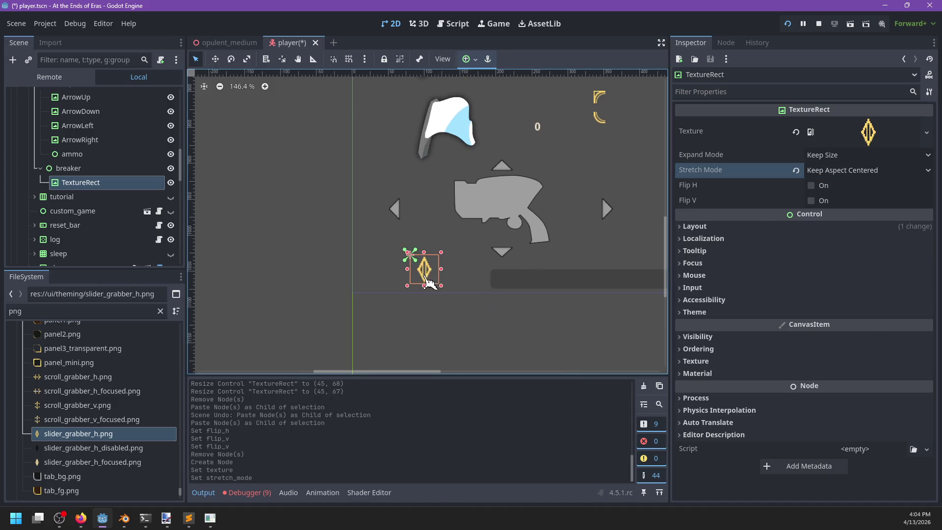
left_click_drag(406, 268, 372, 269)
mouse_move(445, 273)
left_mouse_down()
mouse_move(413, 270)
mouse_move(394, 225)
left_mouse_up()
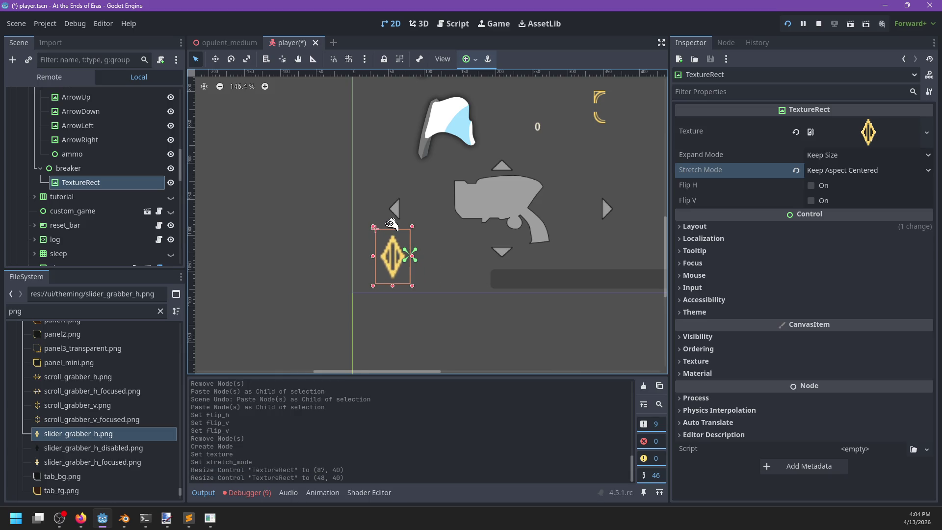
left_click_drag(412, 256, 395, 282)
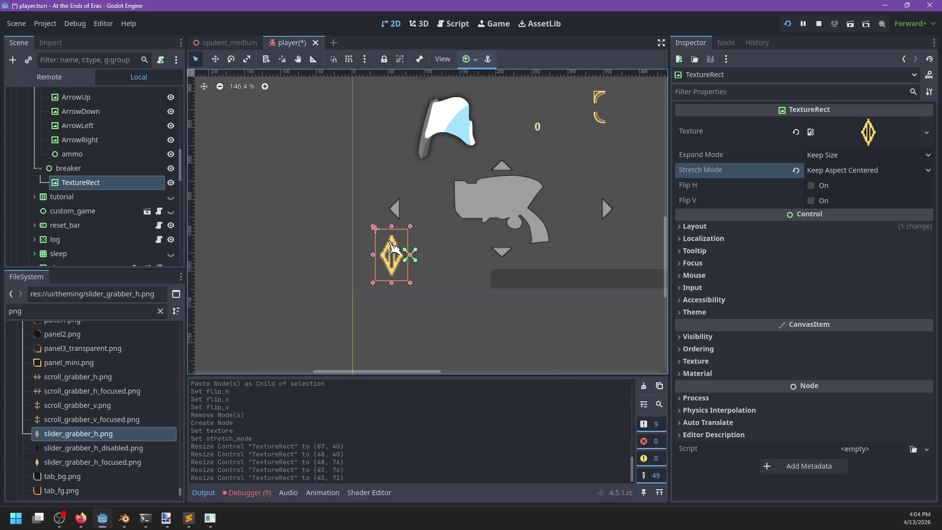
left_click_drag(395, 227, 409, 257)
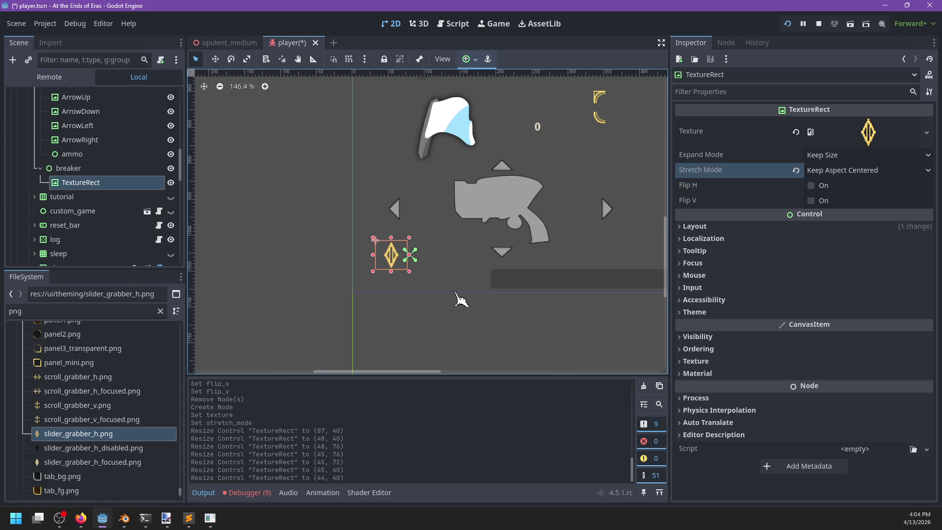
- Save the scene and inspect the lower row's flag icon and the equipment row node
scroll(496, 346, "down", 5)
left_click(498, 347)
key("ctrl+s")
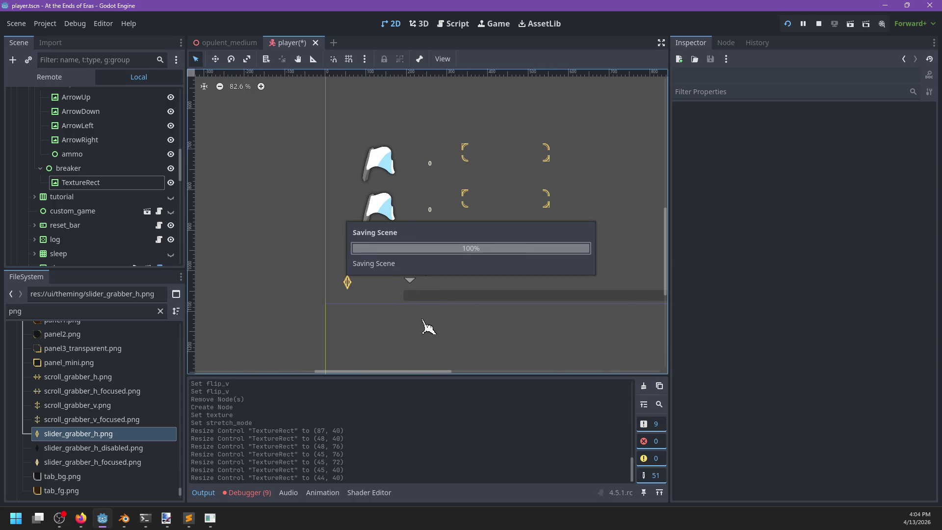
left_click(359, 222)
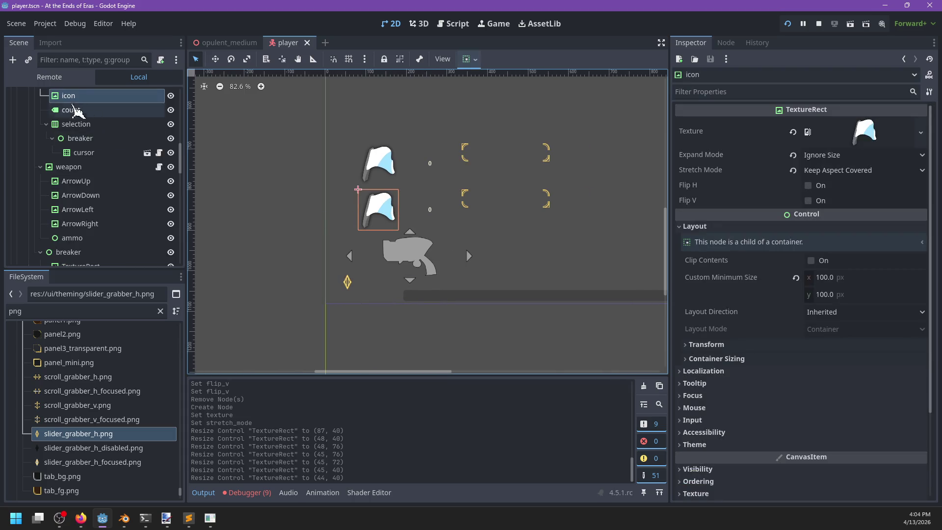
scroll(98, 127, "up", 3)
left_click(73, 147)
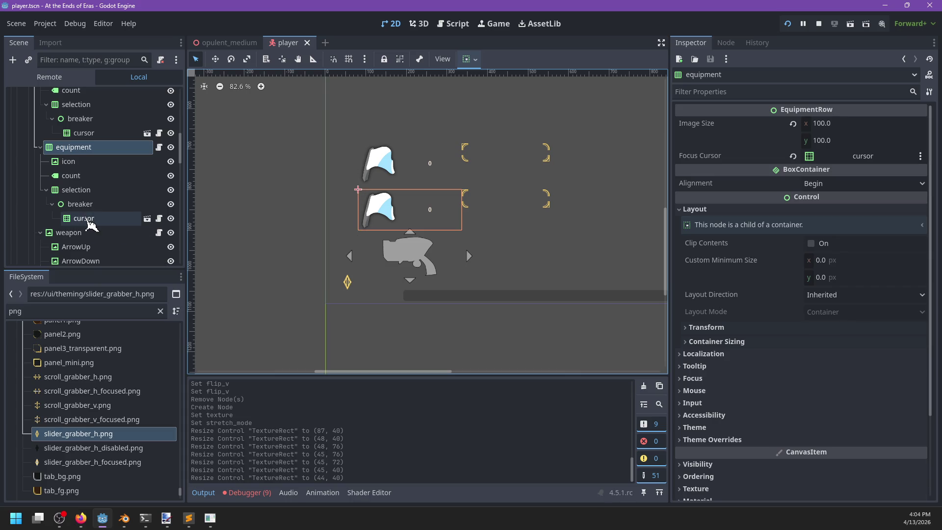
scroll(99, 231, "down", 5)
- Rename the new TextureRect to 'follower' and save
left_click(91, 191)
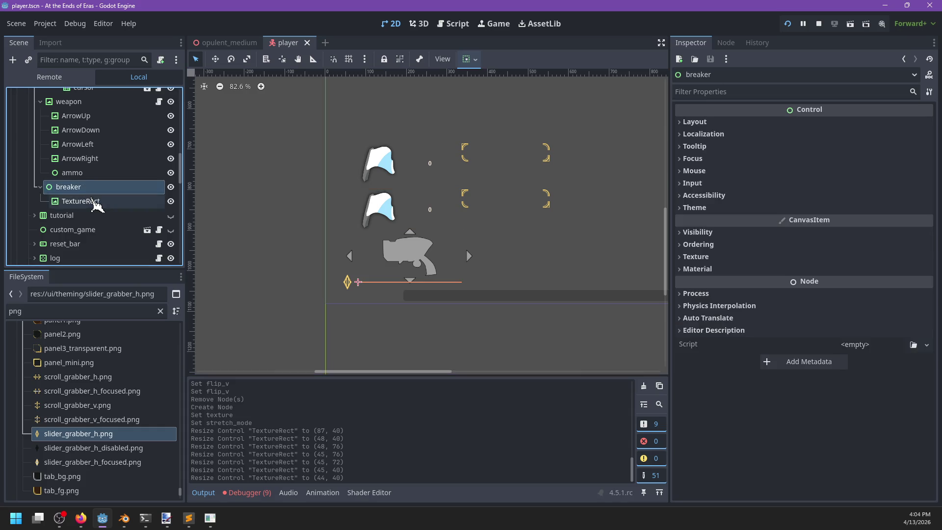
left_click(108, 201)
left_click(109, 202)
type("fo")
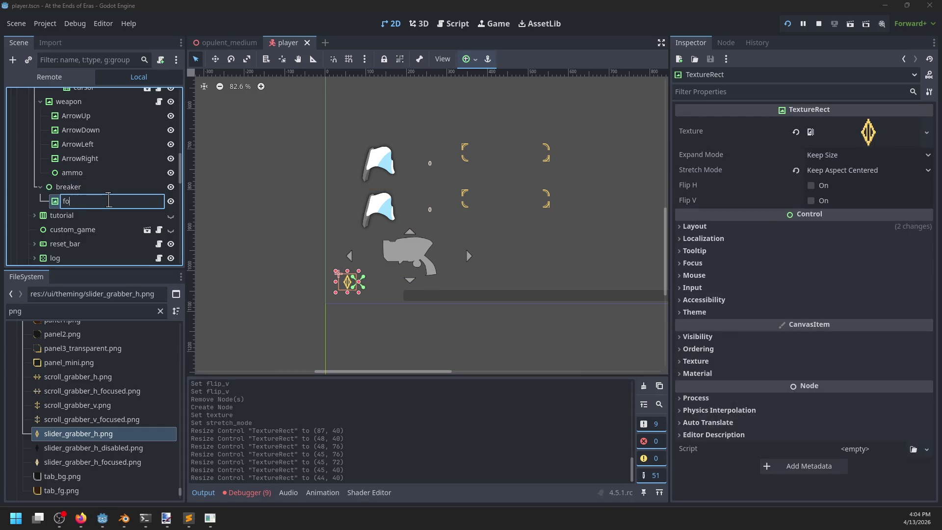
key("Return")
key("ctrl+s")
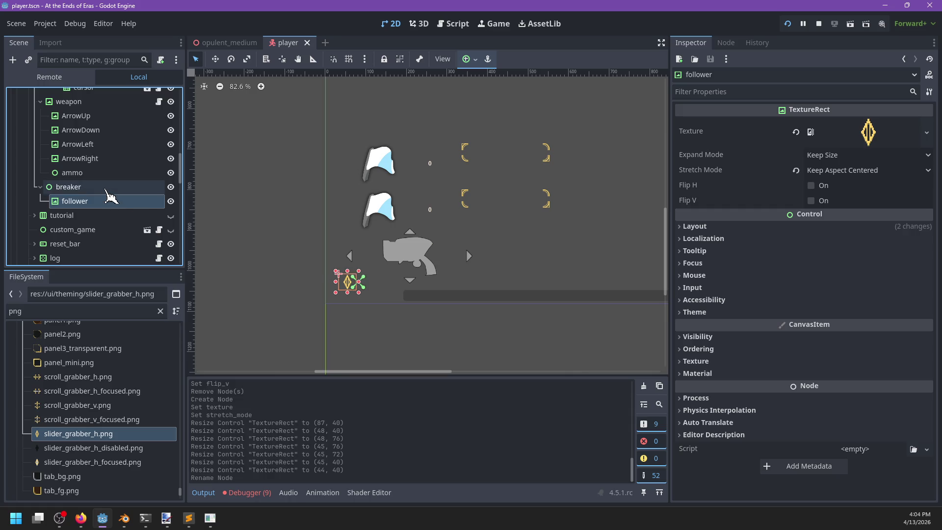
- Open the equipment_table.gd script attached to inventory
left_click(116, 188)
scroll(132, 198, "up", 3)
scroll(131, 198, "up", 4)
left_click(159, 113)
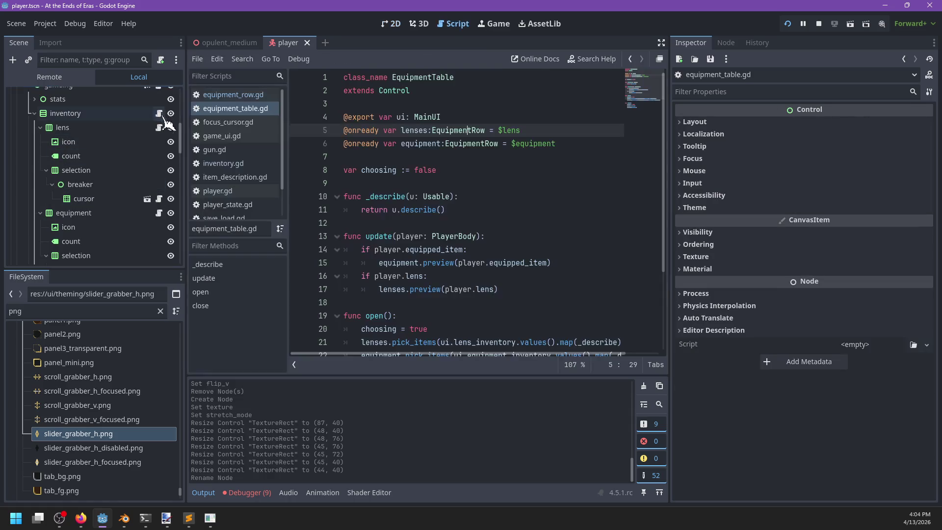
- Declare a follower variable set to the $breaker/follower node and save
left_click(597, 156)
key("Return")
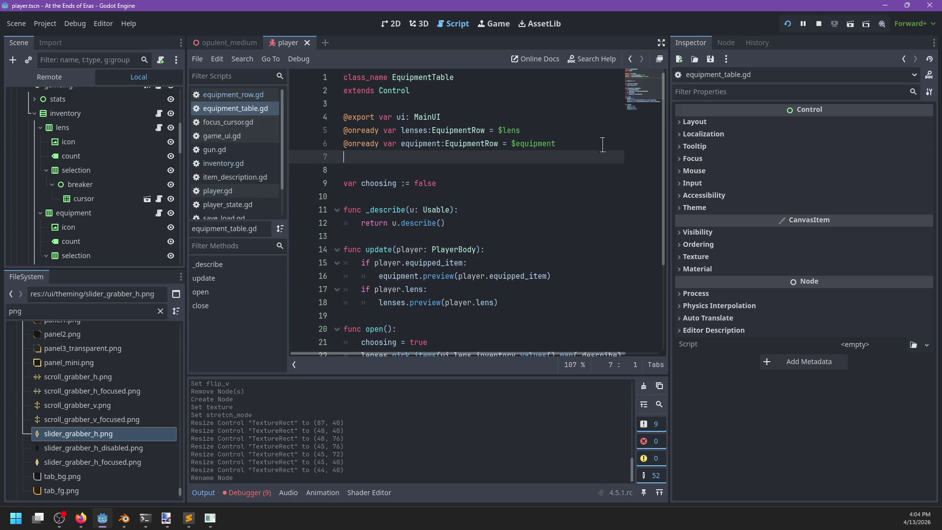
key("alt+Up")
key("alt+Up")
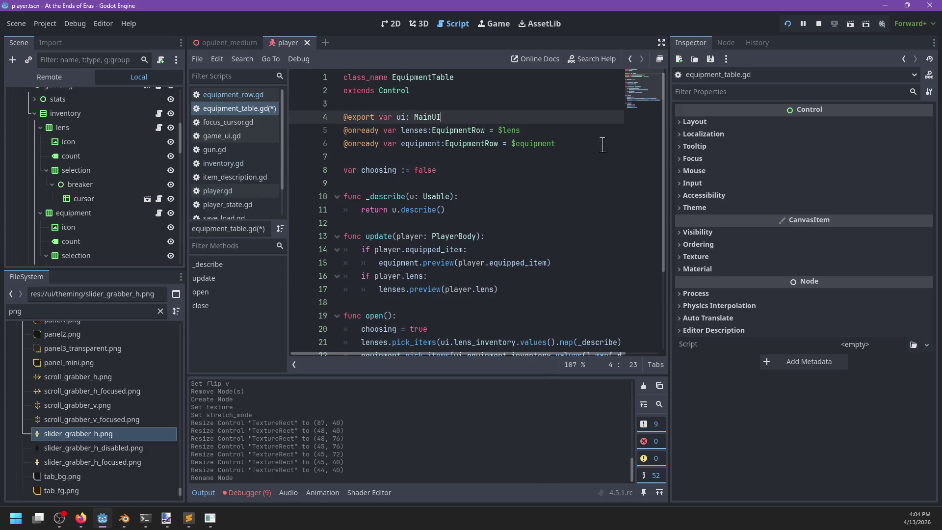
key("alt+Down")
key("alt+Down")
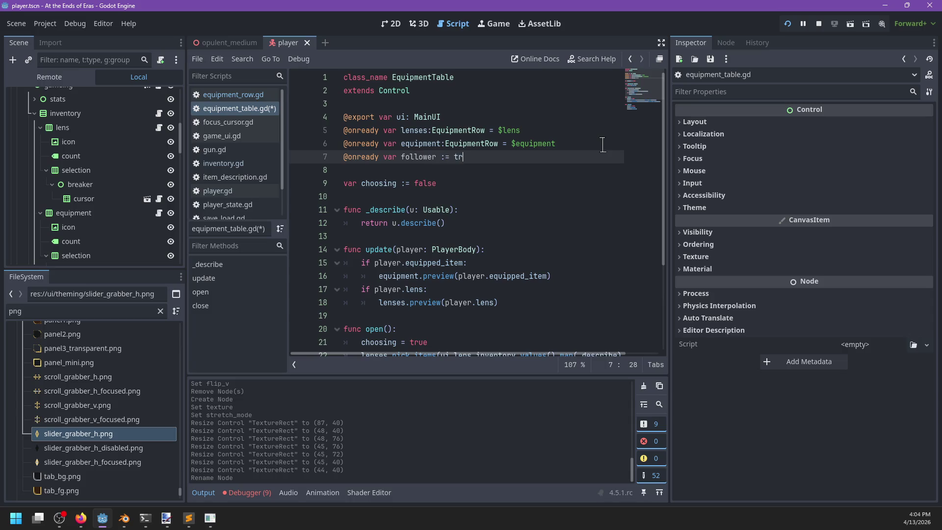
key("BackSpace")
key("BackSpace")
type("$fgo")
type("r")
key("Down")
key("Return")
scroll(417, 176, "down", 3)
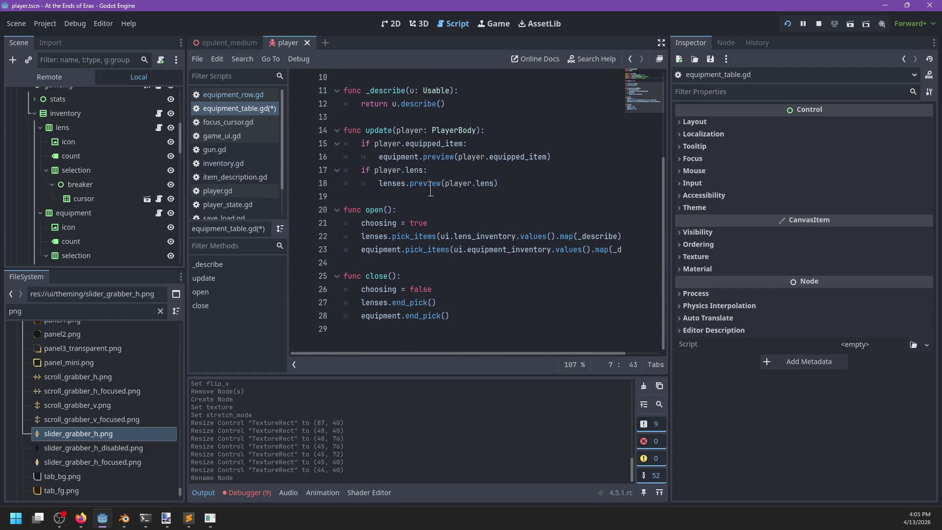
key("ctrl+s")
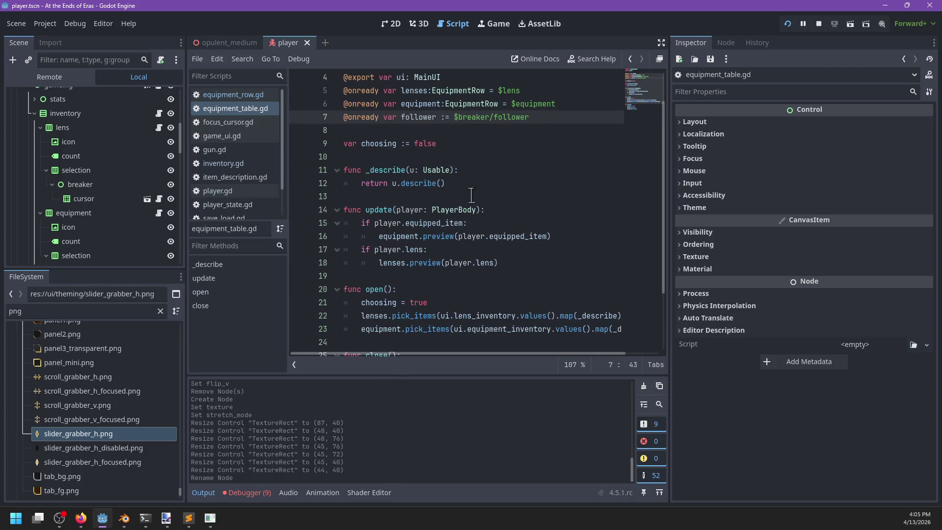
- Start another var declaration below the follower line and save again
key("Return")
key("Return")
type("@e")
key("shift+Home")
type("var")
key("Escape")
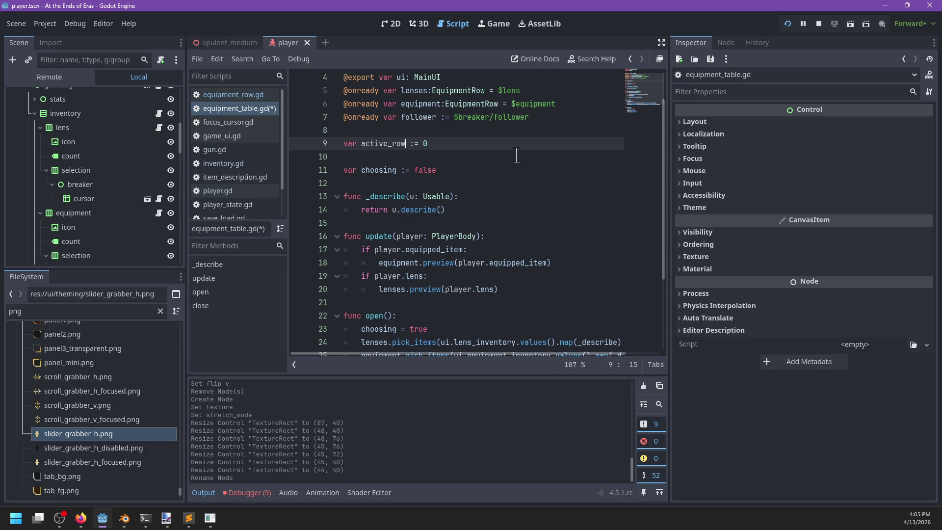
key("ctrl+s")
- Review the active_row line and the _describe function in equipment_table.gd
left_click(454, 138)
scroll(460, 192, "down", 3)
scroll(461, 197, "up", 4)
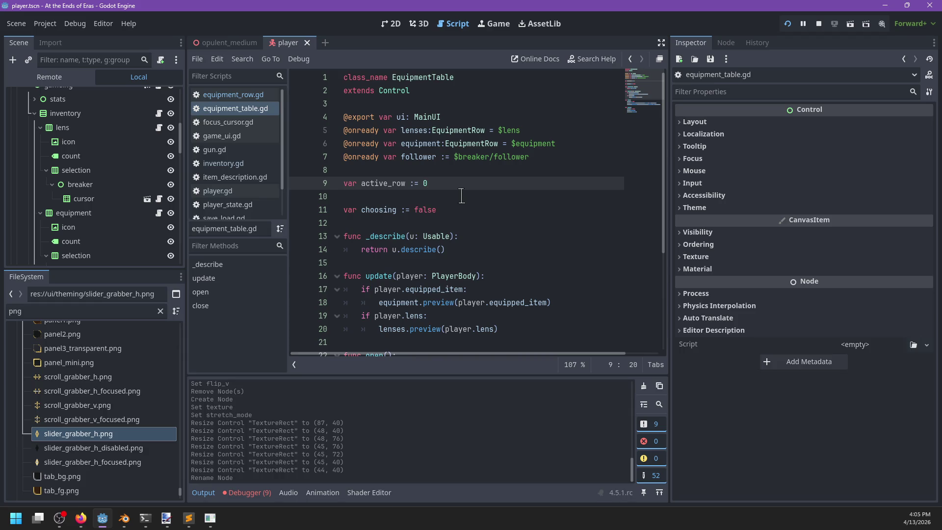
scroll(454, 209, "down", 2)
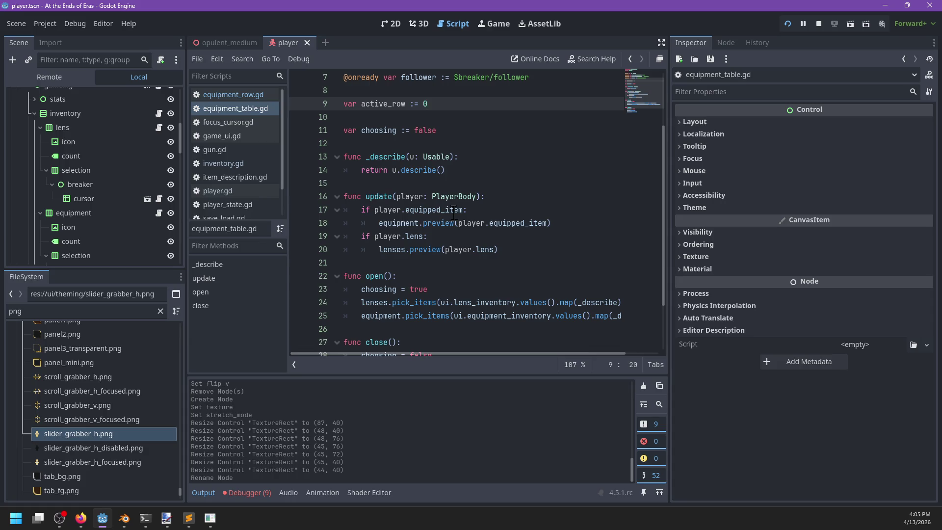
double_click(387, 157)
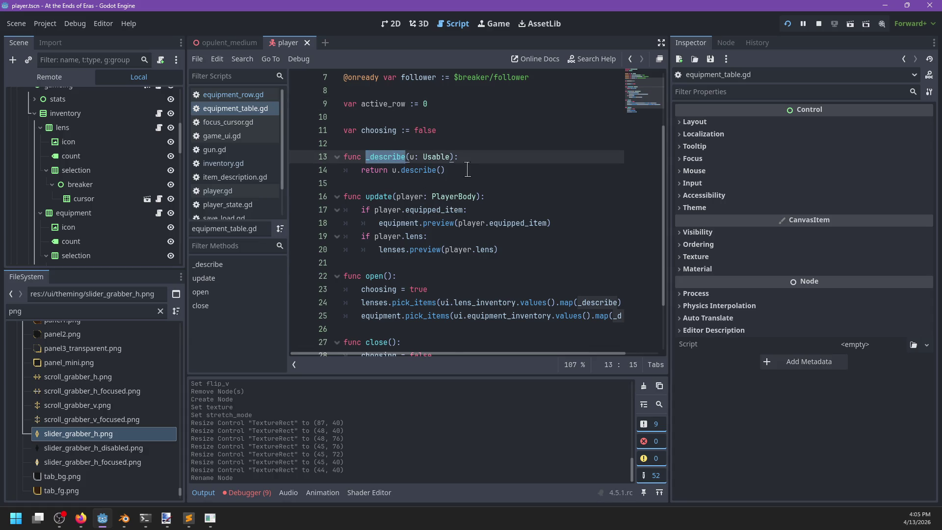
scroll(449, 190, "down", 2)
scroll(564, 255, "right", 2)
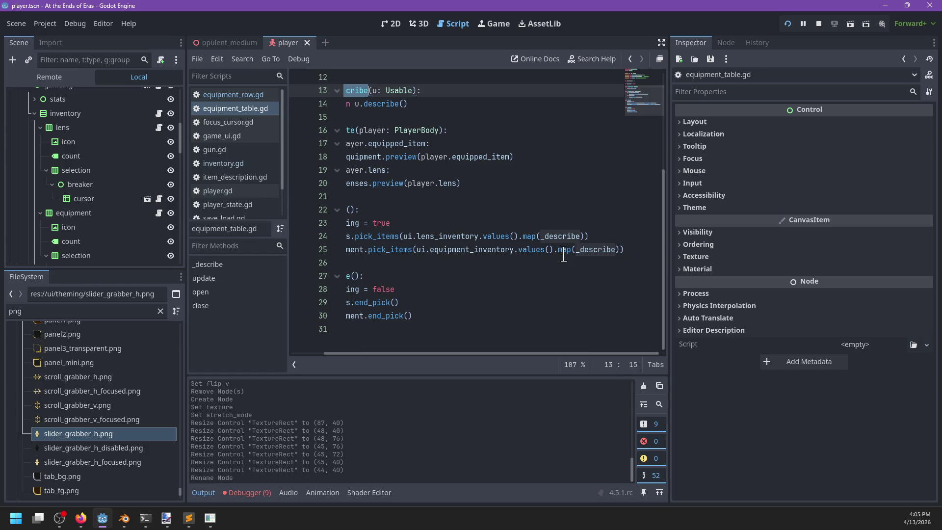
scroll(543, 249, "left", 2)
scroll(468, 237, "up", 4)
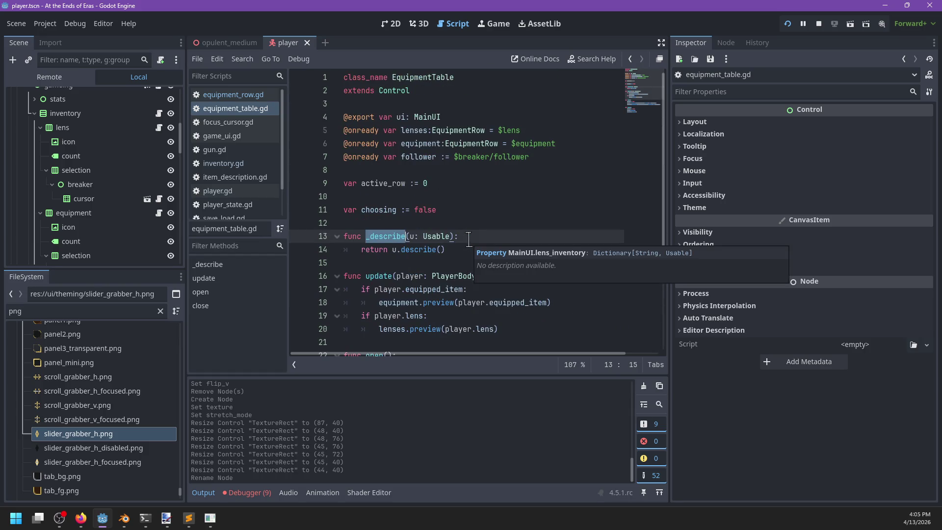
scroll(468, 236, "down", 3)
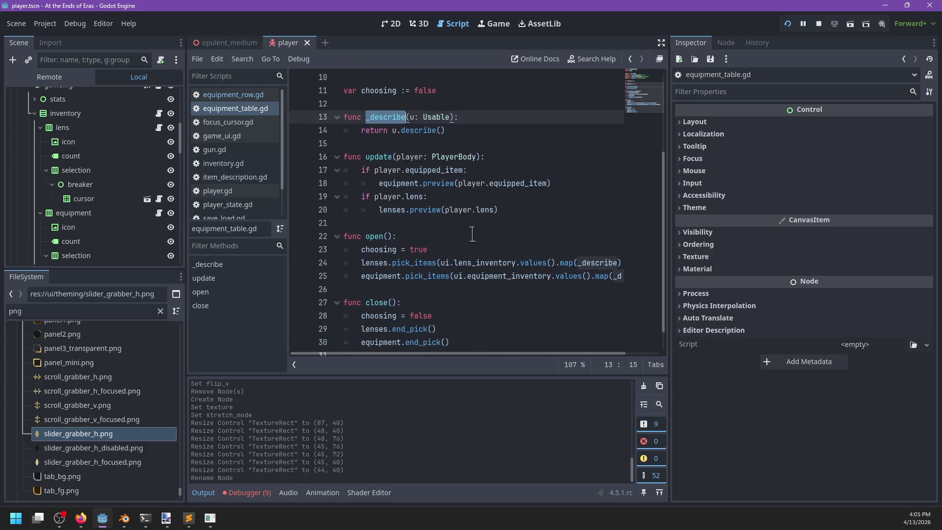
scroll(472, 223, "down", 1)
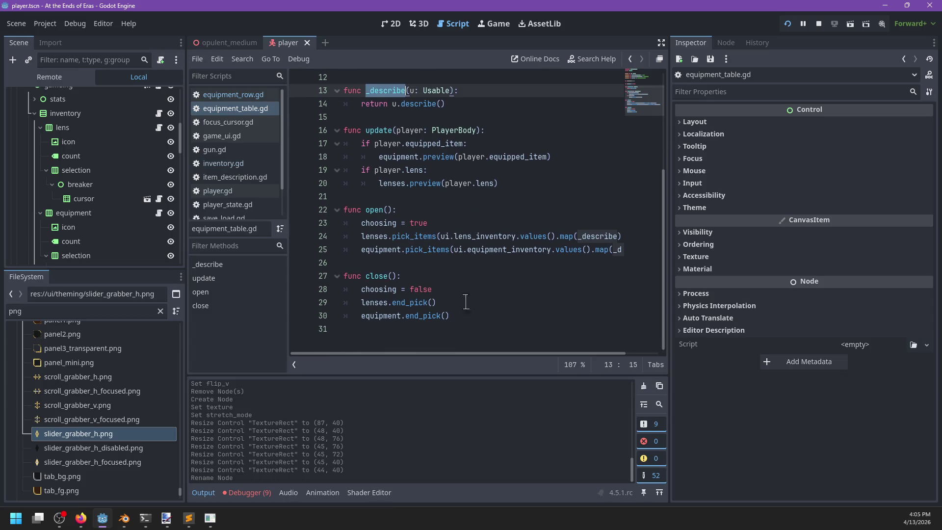
- Add follower.show() to open() and follower.hide() to close(), then save
left_click(434, 222)
key("Return")
scroll(463, 226, "up", 4)
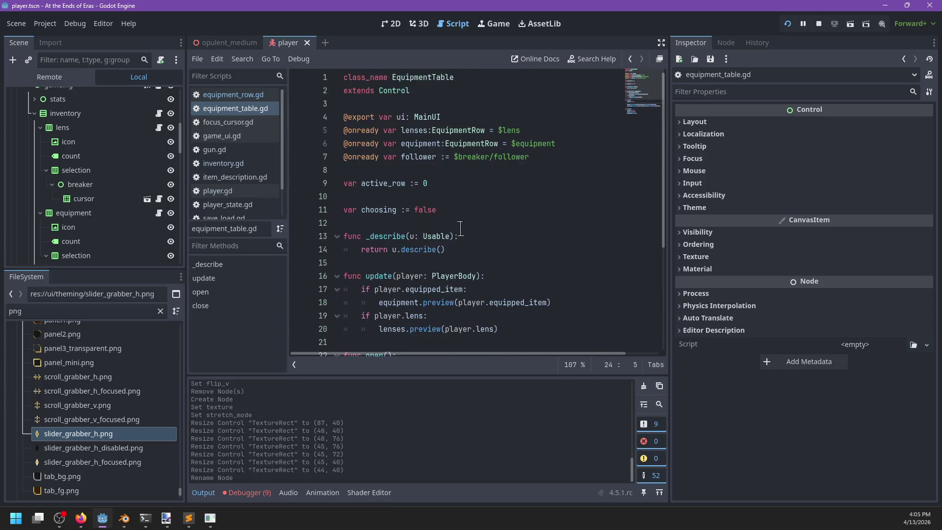
scroll(471, 230, "down", 1)
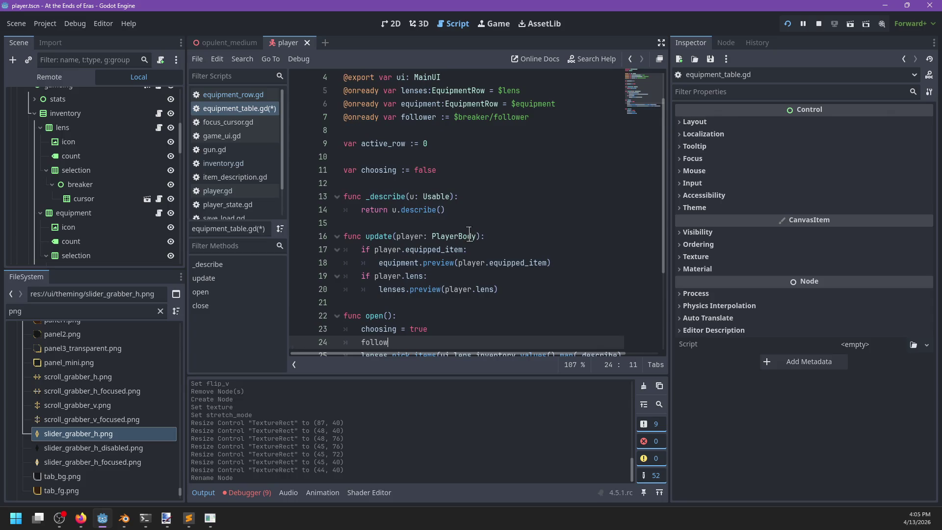
scroll(466, 245, "down", 4)
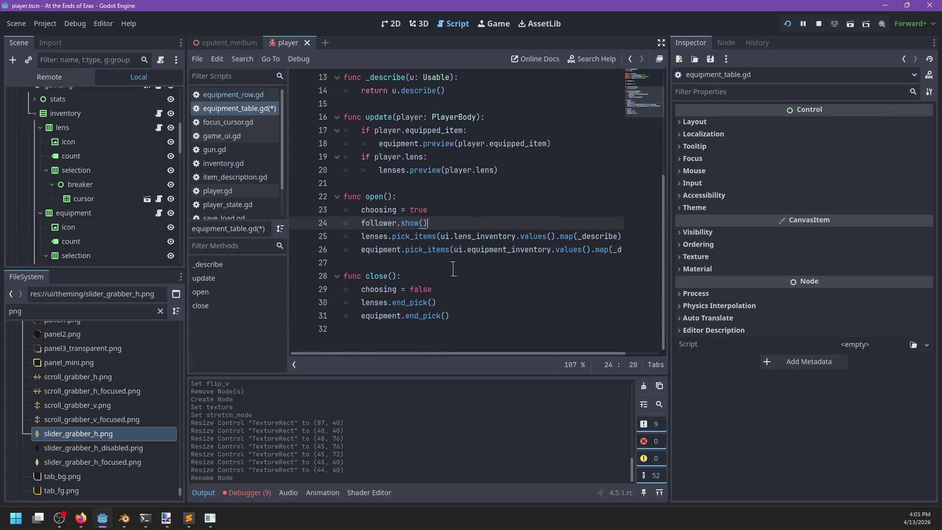
left_click(458, 290)
key("Return")
type("follower.hide(")
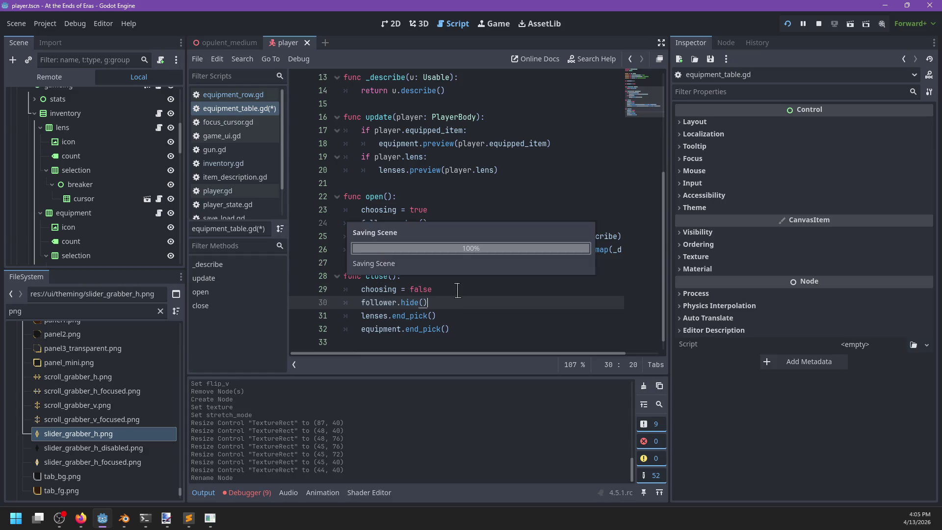
key("ctrl+s")
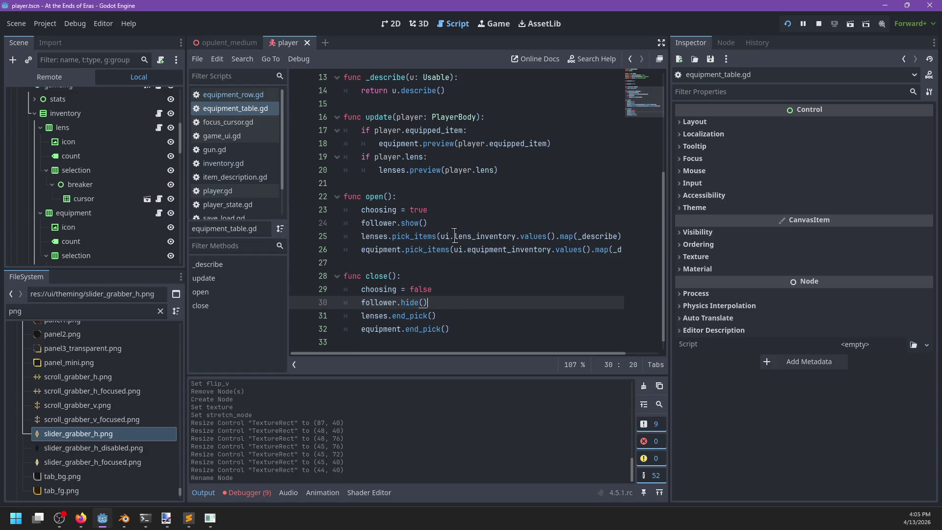
- Append a select_row(0) call at the end of open()
left_click(459, 215)
left_click(469, 248)
key("End")
key("Return")
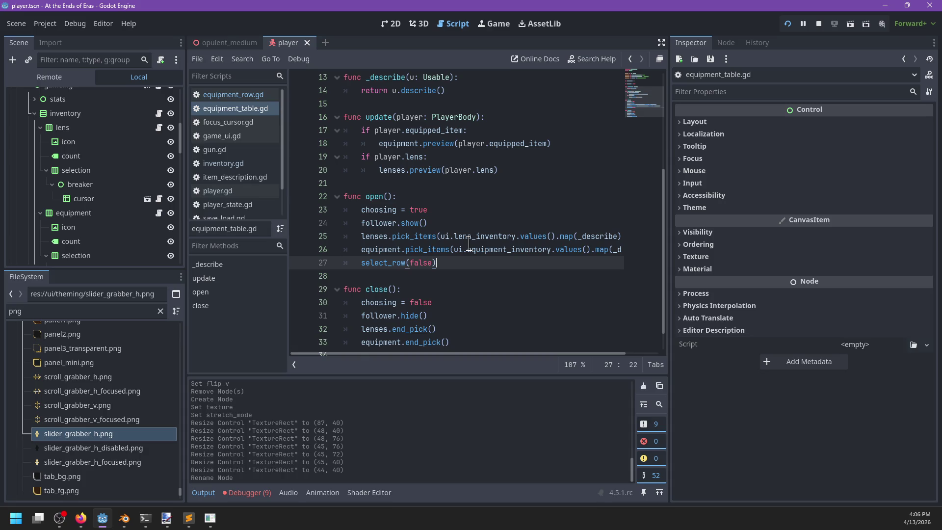
key("ctrl+BackSpace")
type("0")
scroll(463, 275, "down", 1)
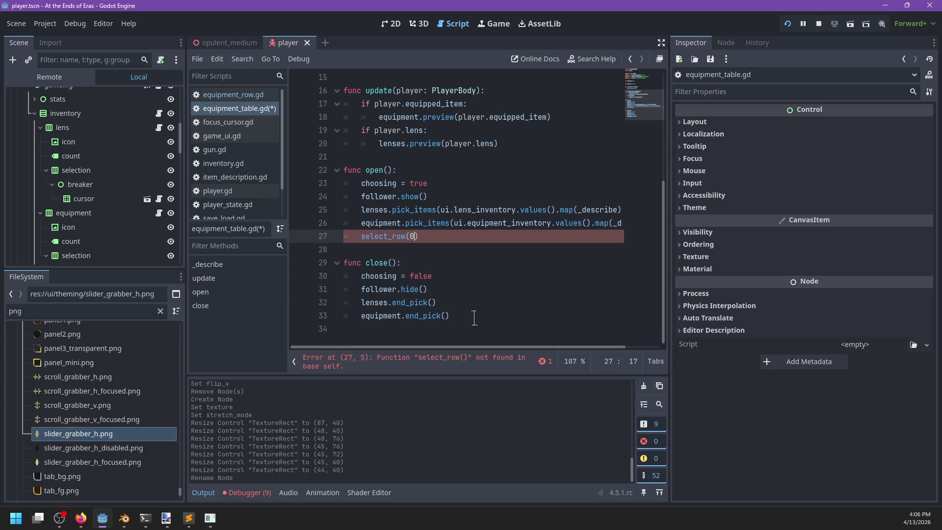
- Add a select_row(r) function after close()
left_click(473, 318)
key("Return")
type("func select_row(r: int):")
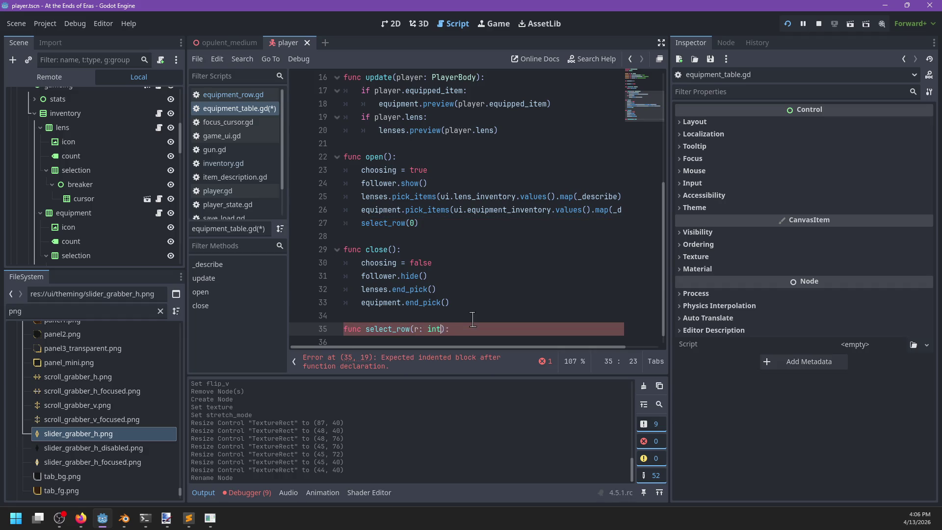
key("Down")
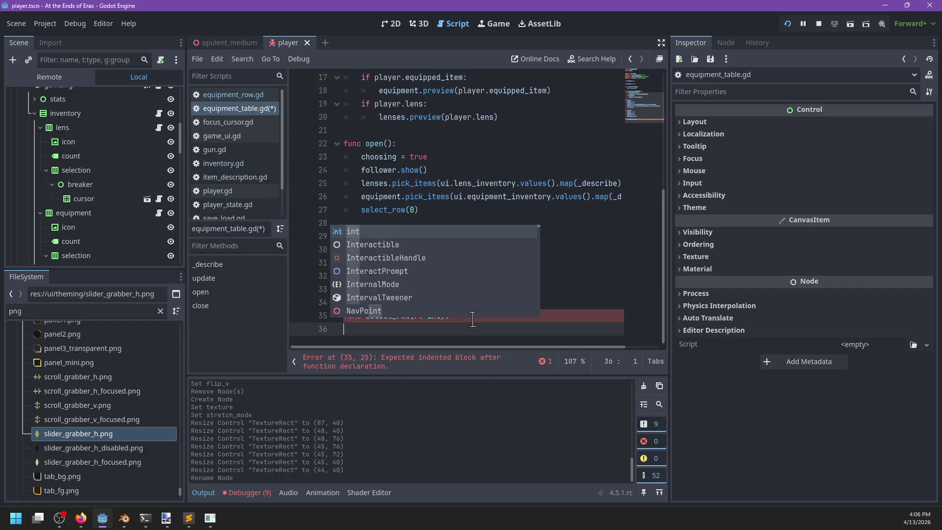
key("Tab")
scroll(466, 270, "up", 5)
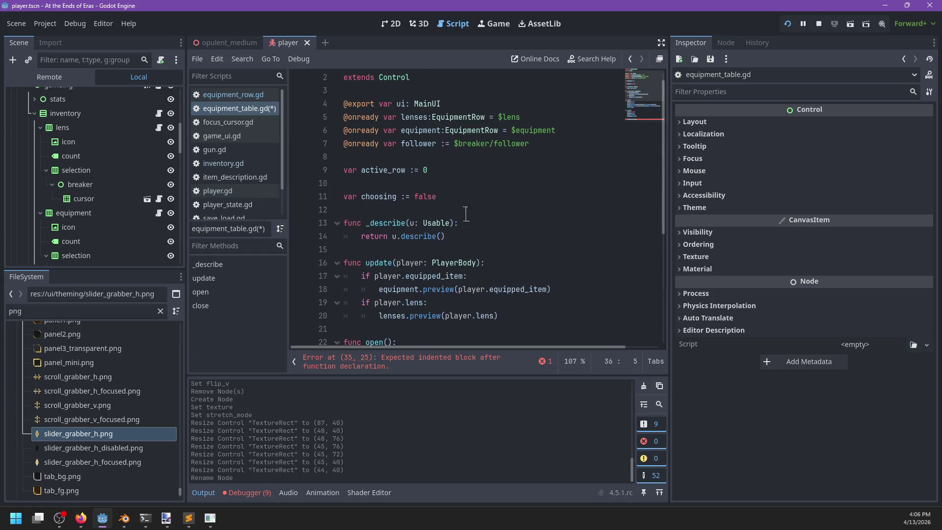
scroll(463, 166, "down", 5)
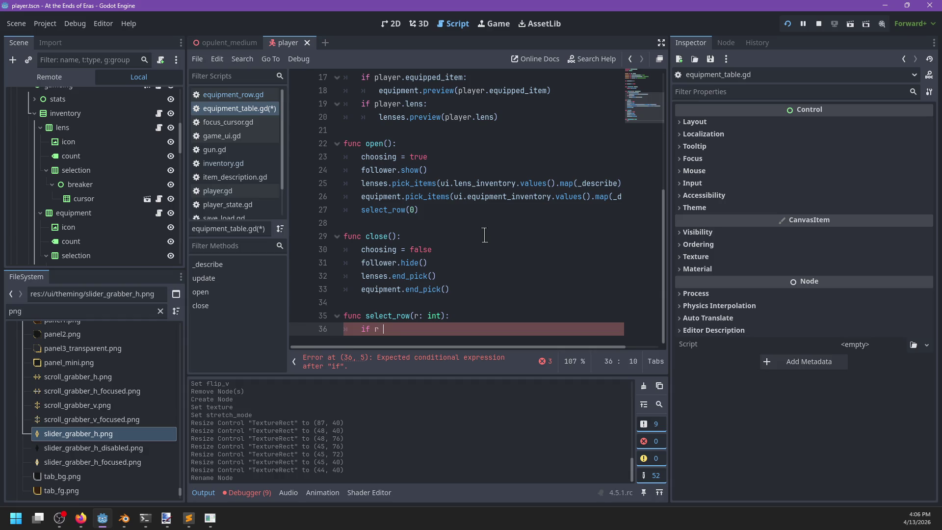
- Draft an r = abs(r) % 2 wrap in select_row, then clear it
type("2")
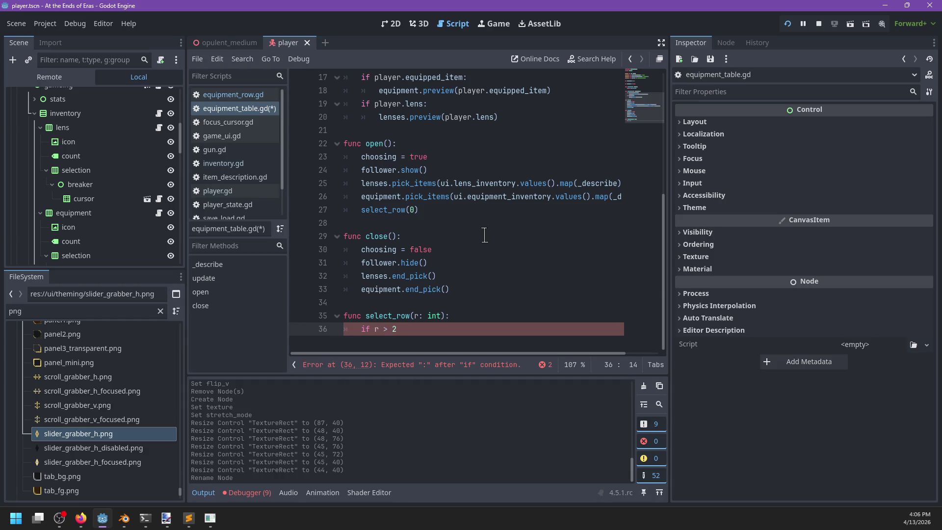
type(" l")
type("0:")
key("Return")
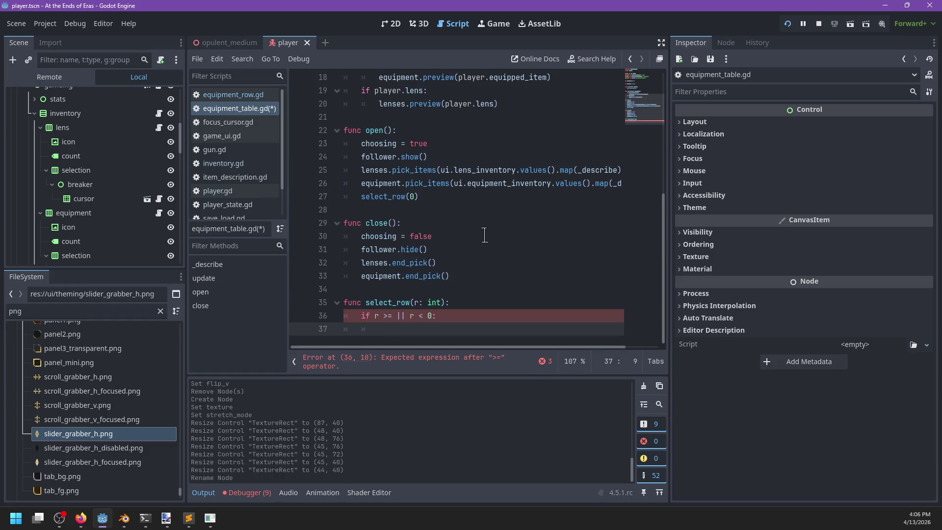
key("Up")
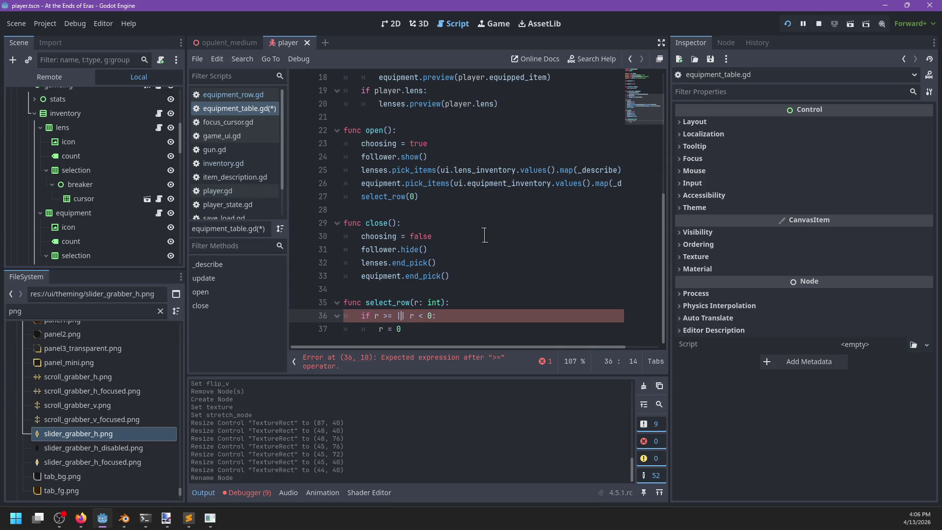
key("Down")
key("shift+Up")
key("shift+Home")
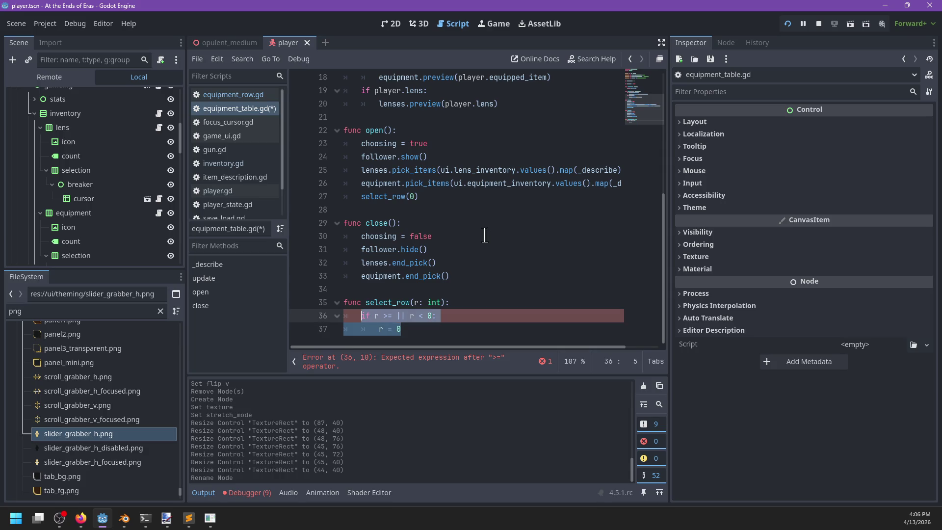
type("r = ")
type("r &")
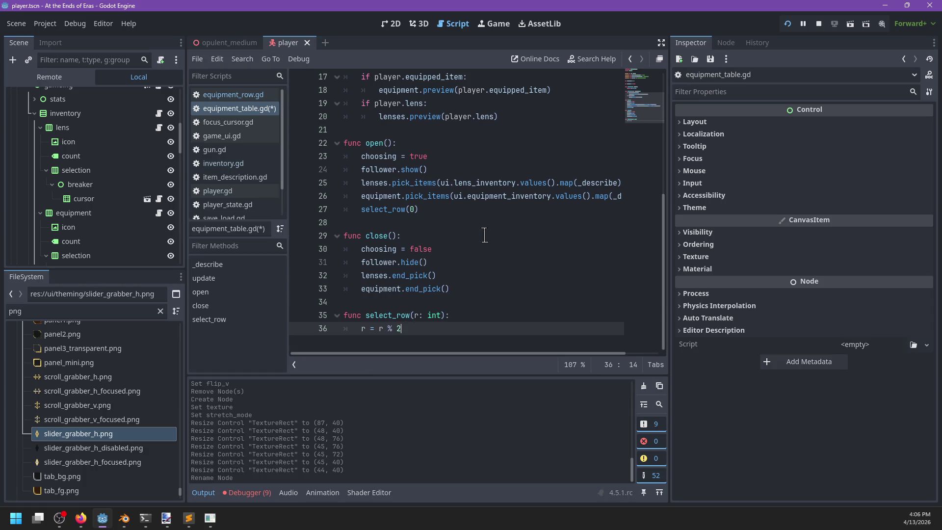
key("Left")
key("Left")
key("Left")
type("abs(")
key("Right")
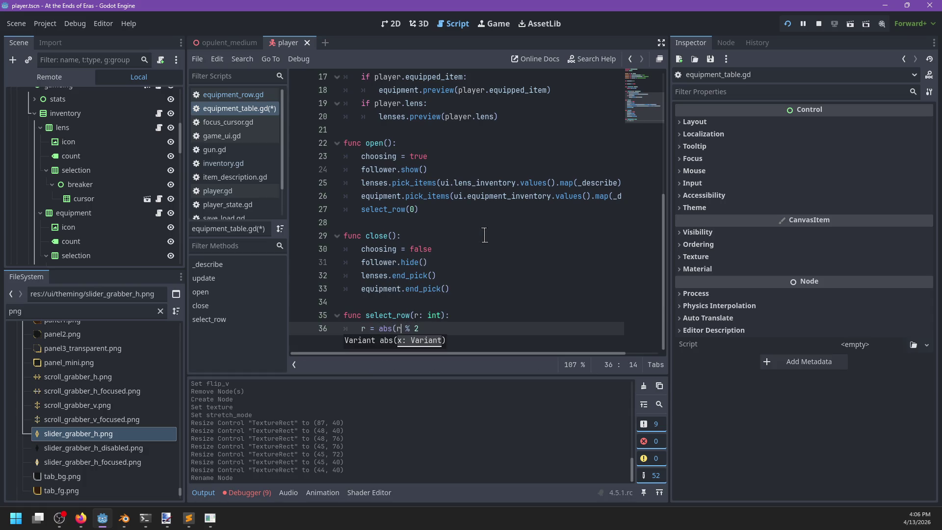
key("Left")
key("Left")
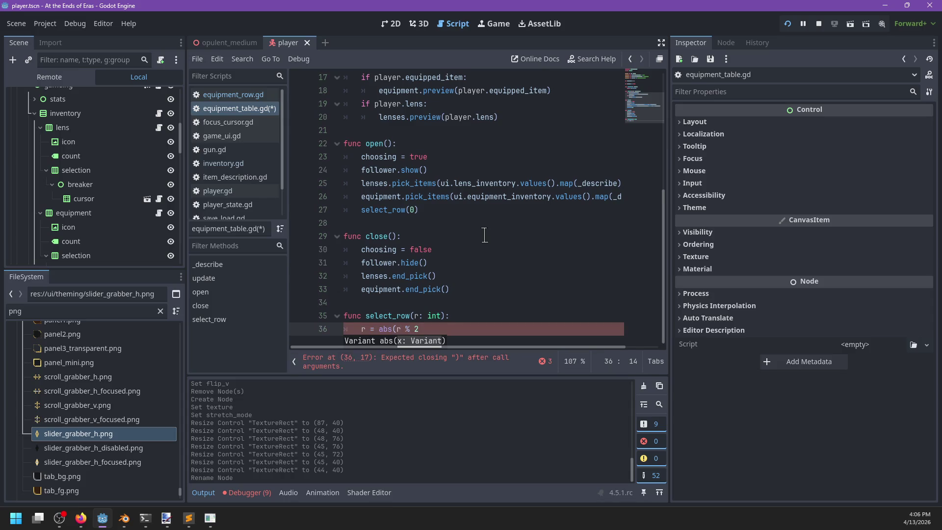
type(")")
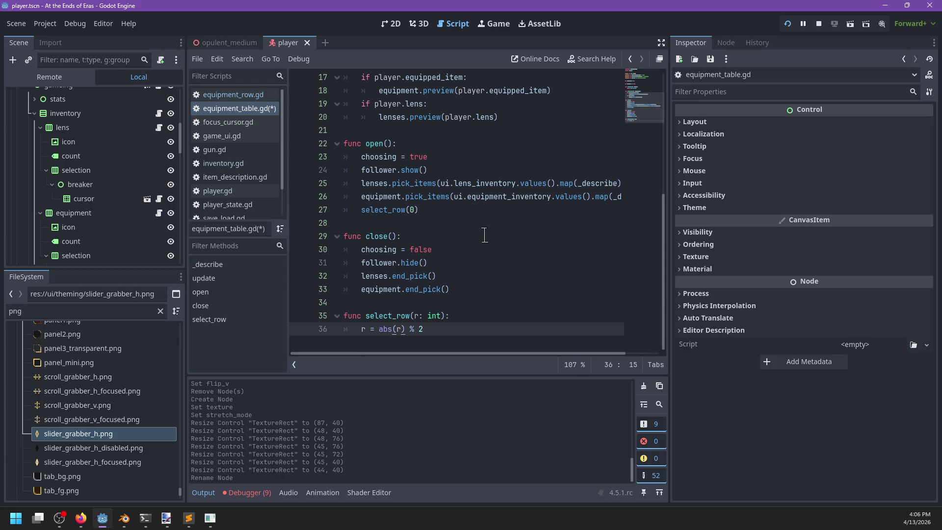
key("shift+Left")
key("shift+Left")
key("shift+Left")
type("r = r")
key("BackSpace")
key("BackSpace")
key("BackSpace")
- Clamp r with if r < 0: r = 0 and elif r > 1: r = 1 branches
type("if ")
type(":")
key("Return")
type("r =")
key("Return")
key("BackSpace")
type("eli")
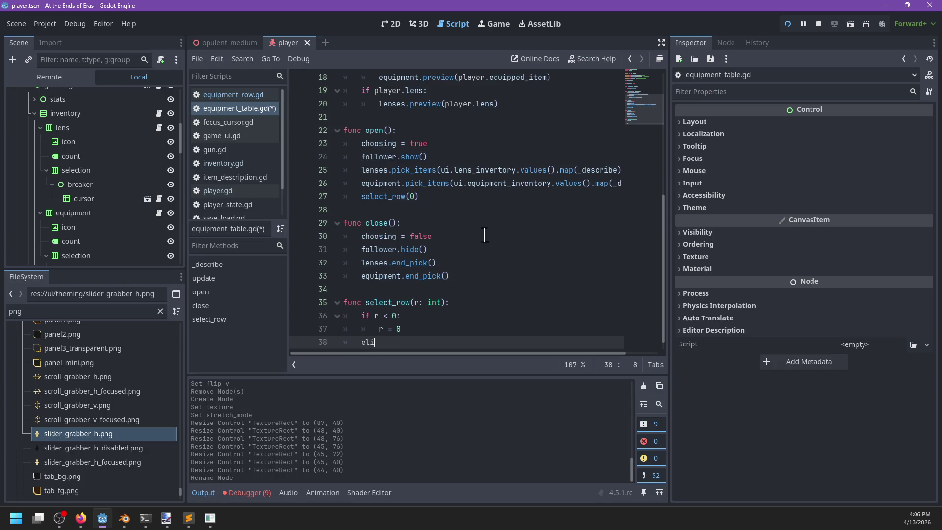
key("Return")
type("r = 1")
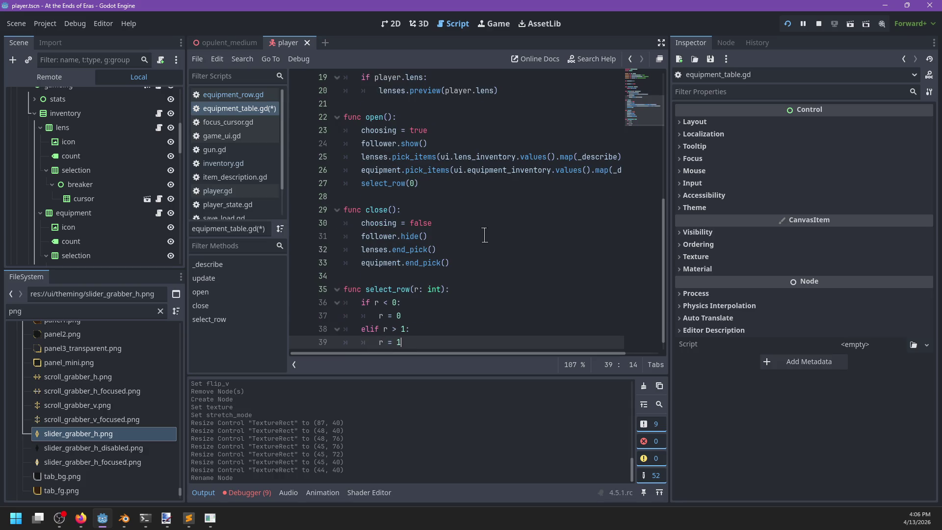
key("Return")
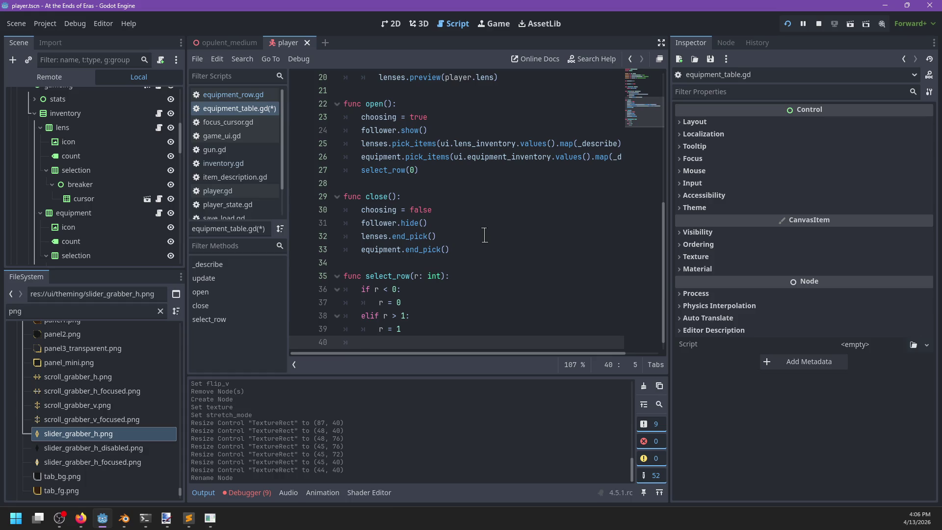
type("1:")
key("Return")
key("Up")
key("Right")
key("Right")
key("Right")
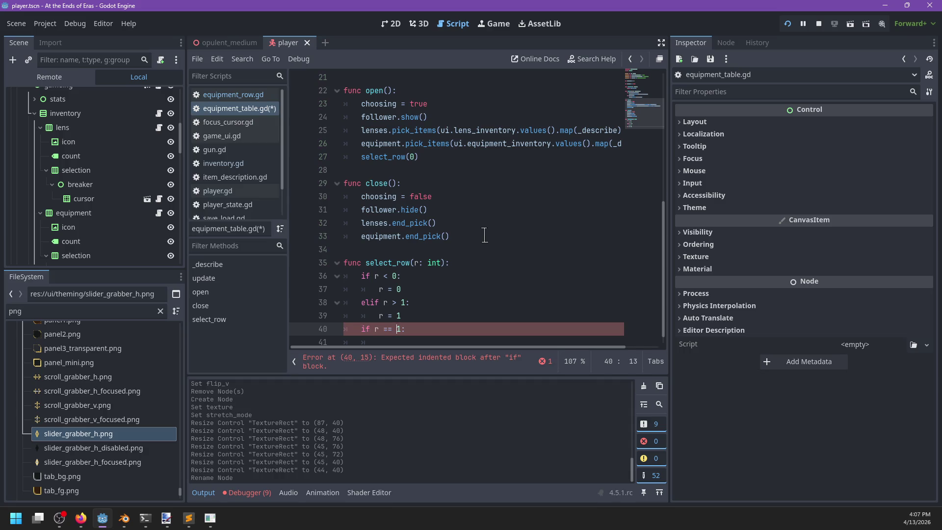
key("BackSpace")
type("0")
key("Down")
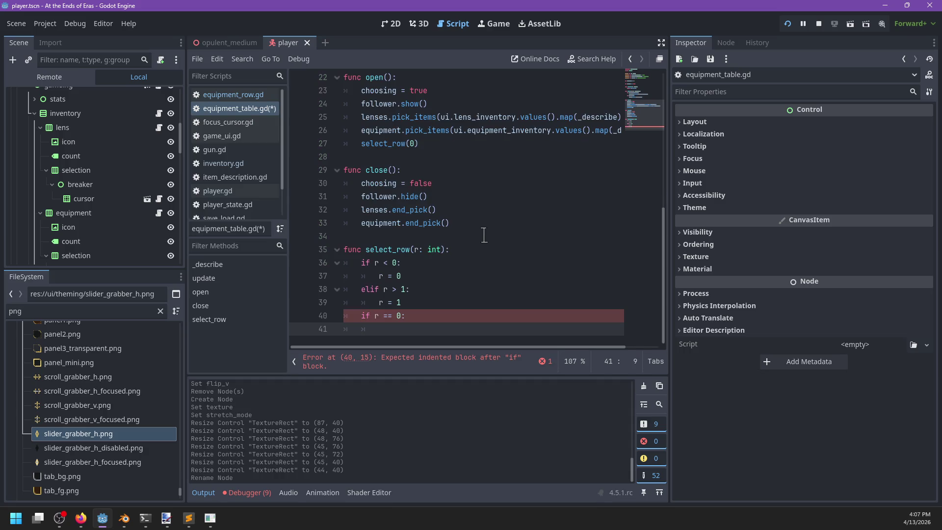
- Store the clamped row with active_row = r and save the script
type("lenses.")
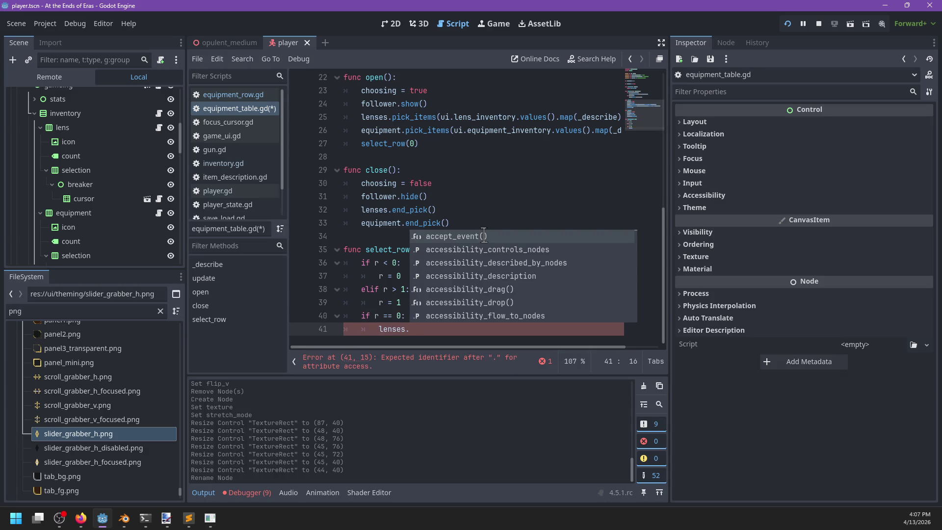
key("BackSpace")
key("BackSpace")
key("BackSpace")
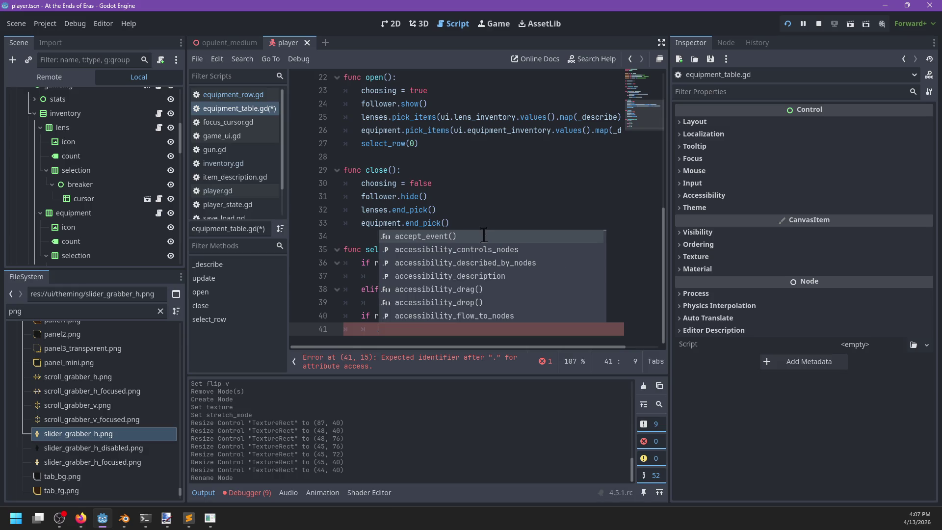
key("BackSpace")
key("BackSpace")
key("BackSpace")
key("shift+Home")
type("active_row =-")
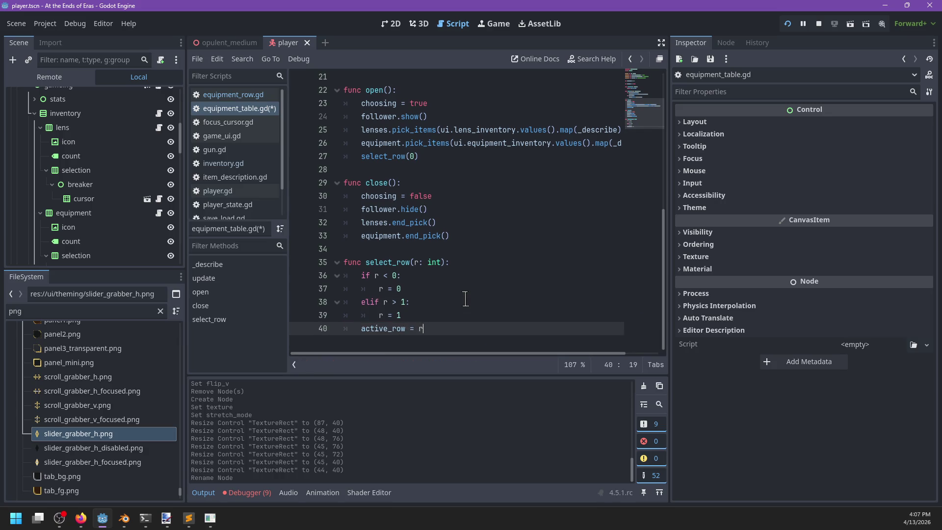
key("ctrl+s")
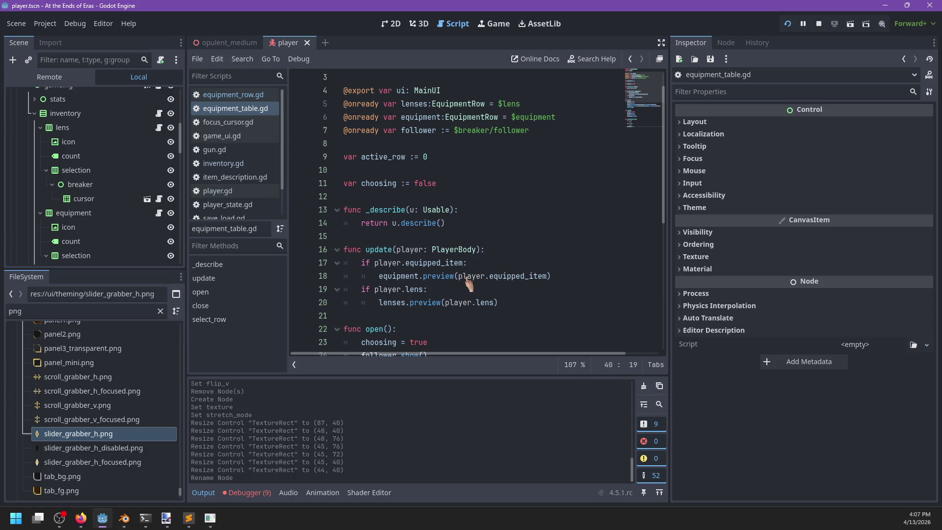
- Open the ui node's script from the Scene tree
scroll(476, 228, "down", 3)
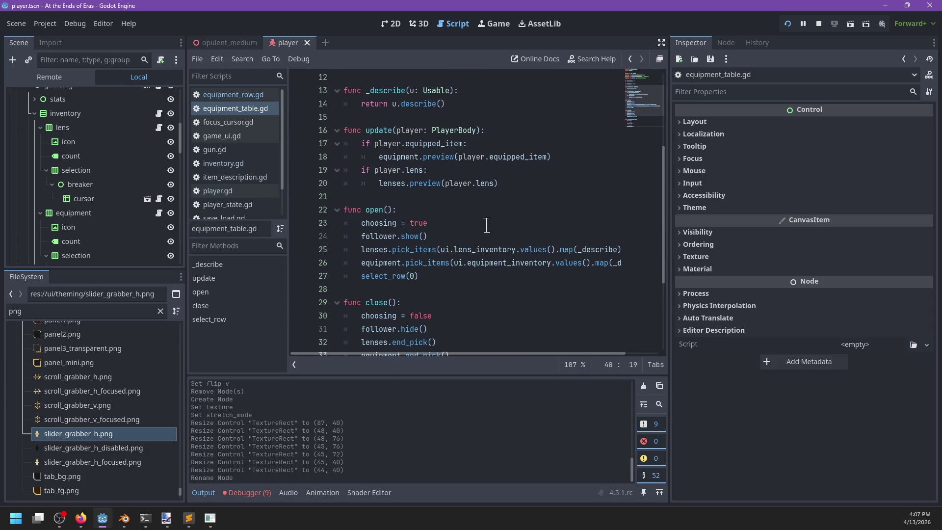
scroll(95, 203, "up", 3)
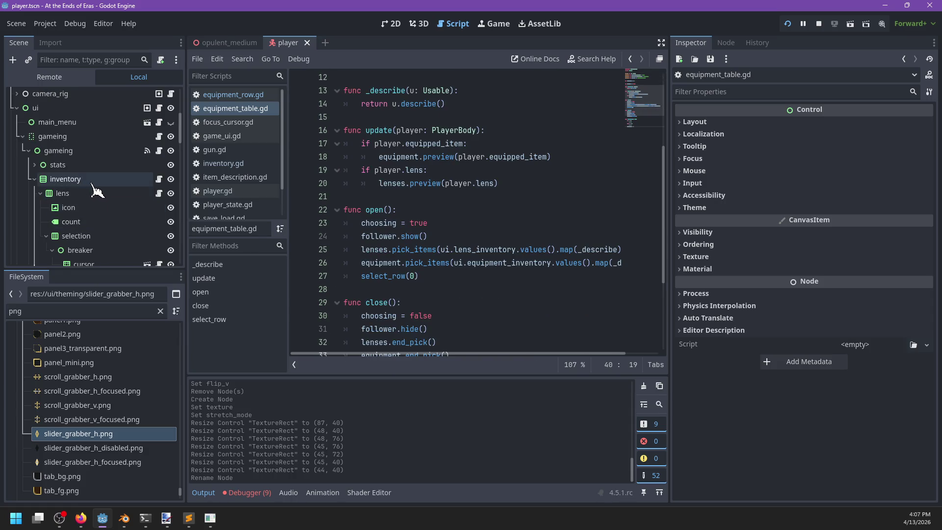
scroll(157, 164, "up", 1)
left_click(159, 130)
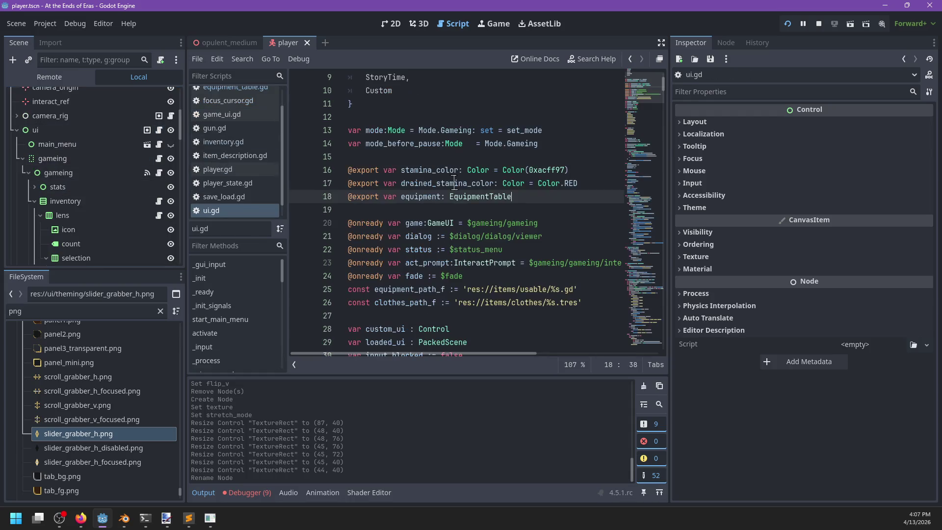
- Find 'equipment.choosing' in ui.gd
key("ctrl+f")
type("ch")
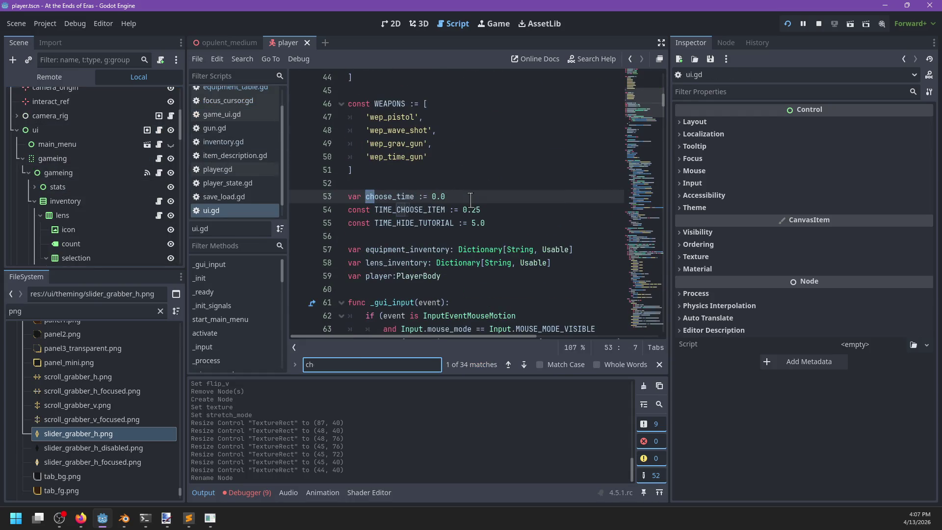
type("oosing")
key("Escape")
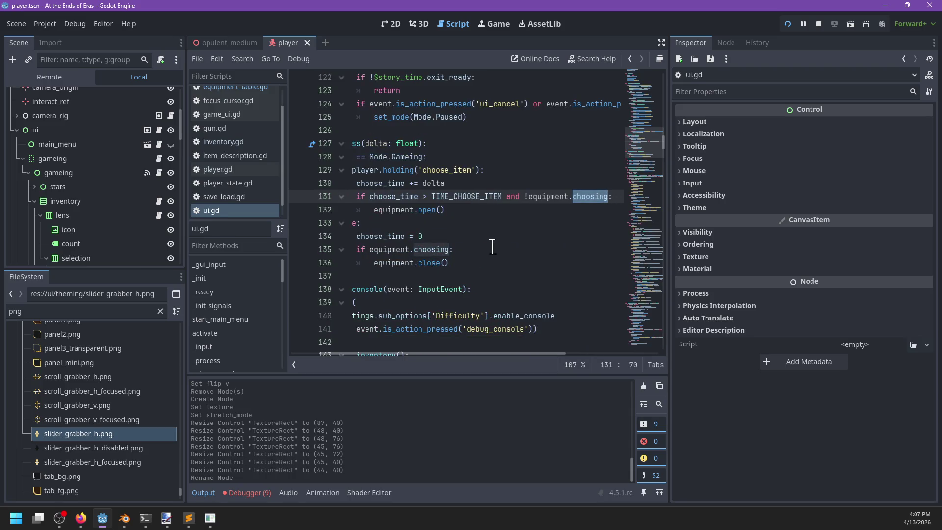
key("ctrl+f")
type("equipment.coo")
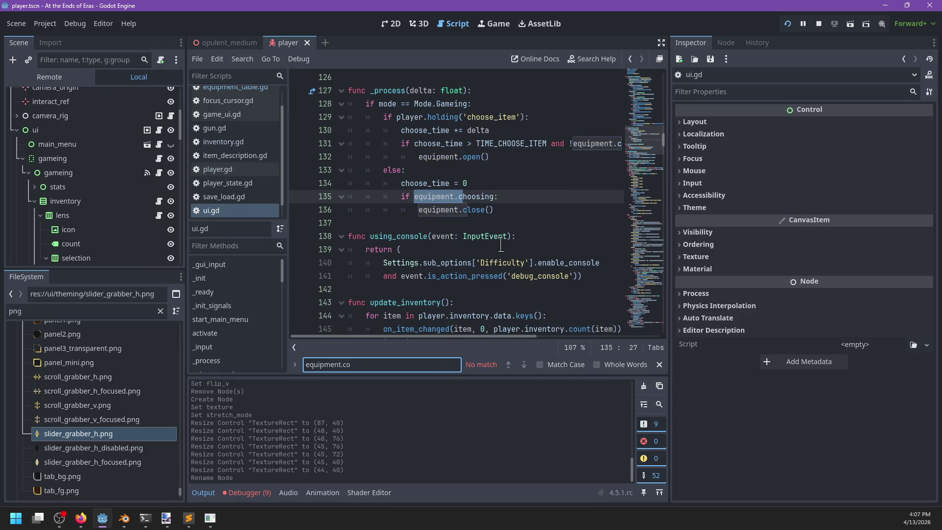
key("BackSpace")
key("BackSpace")
type("chg")
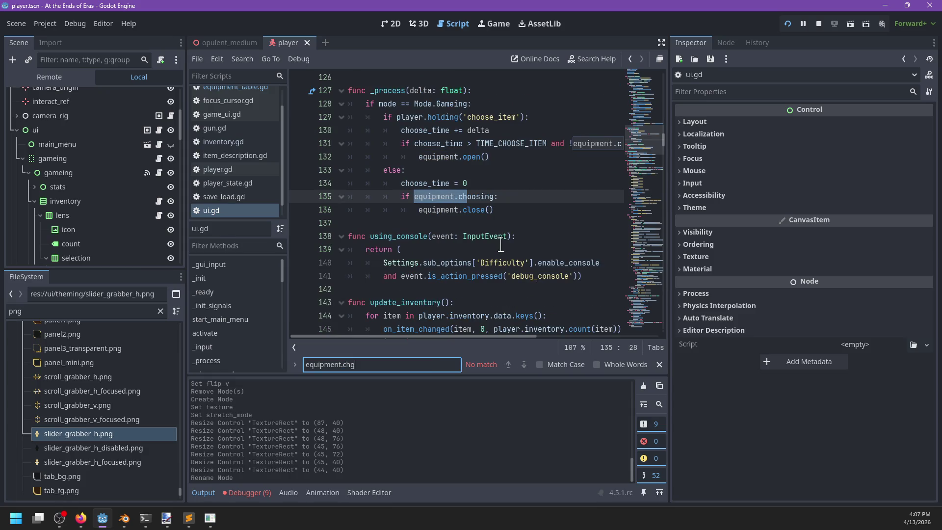
key("BackSpace")
type("oosing")
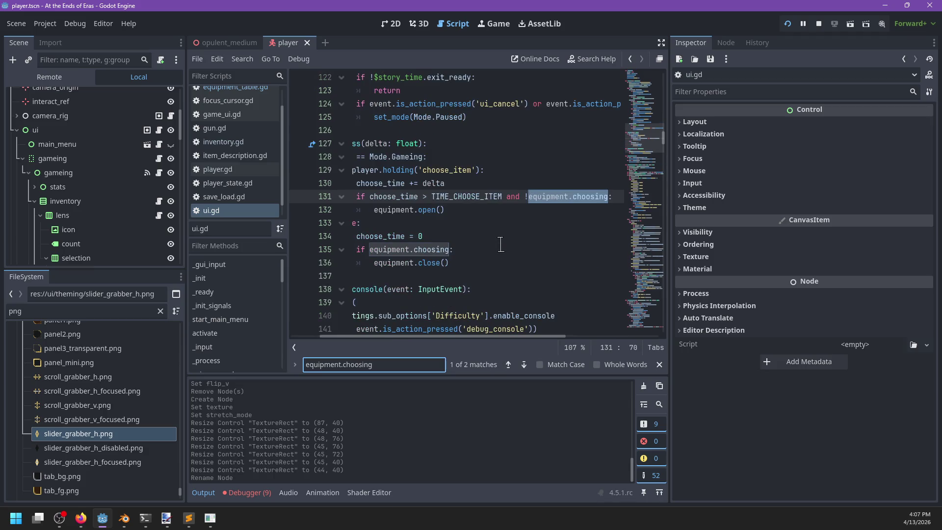
key("Return")
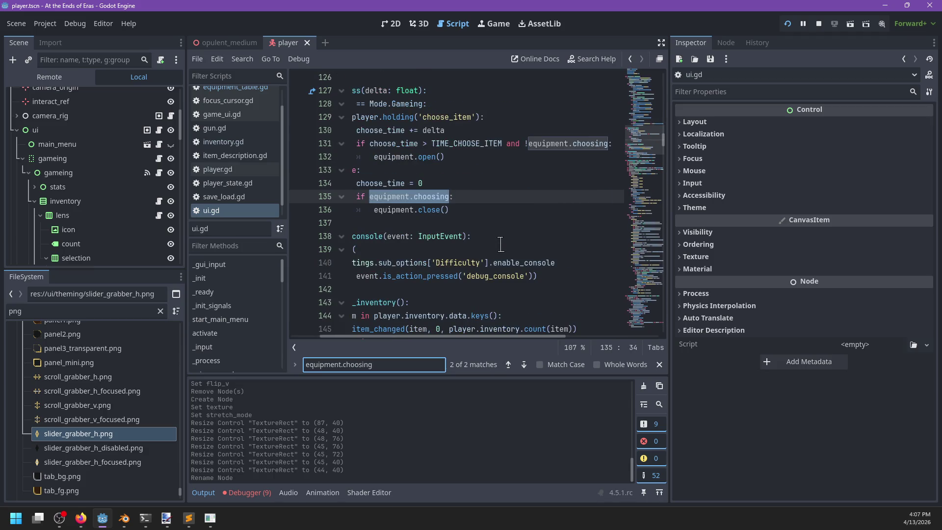
key("Escape")
scroll(496, 241, "up", 10)
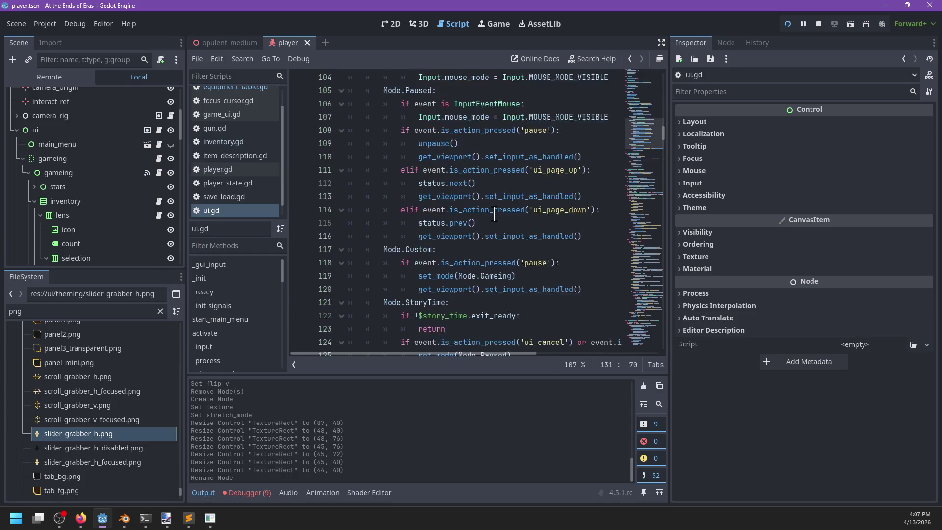
scroll(497, 217, "down", 1)
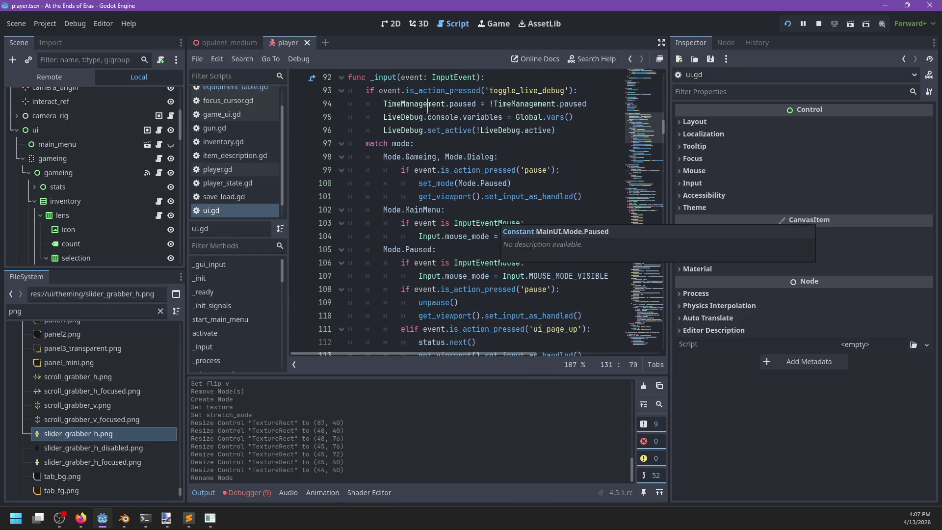
scroll(130, 167, "up", 5)
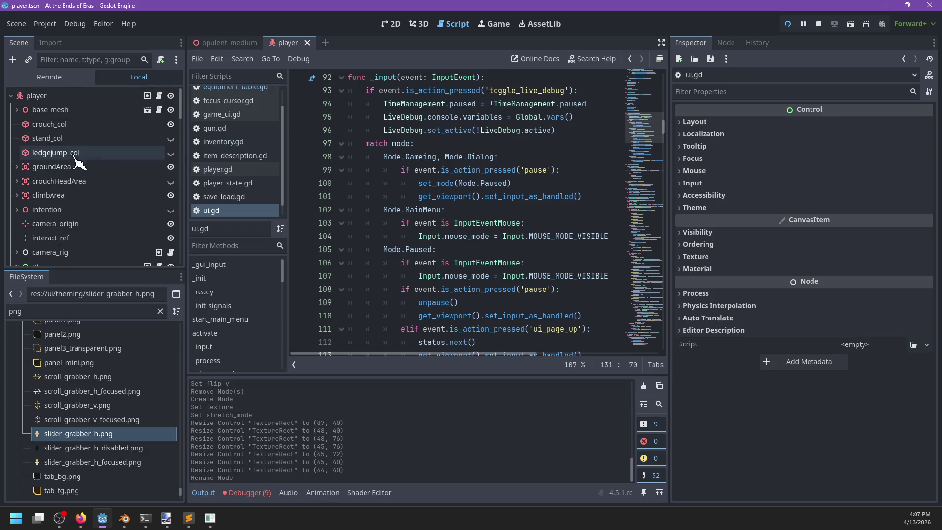
- Open player.gd and locate the 'choosing' check
left_click(159, 95)
left_click(432, 183)
key("ctrl+f")
type("choosing")
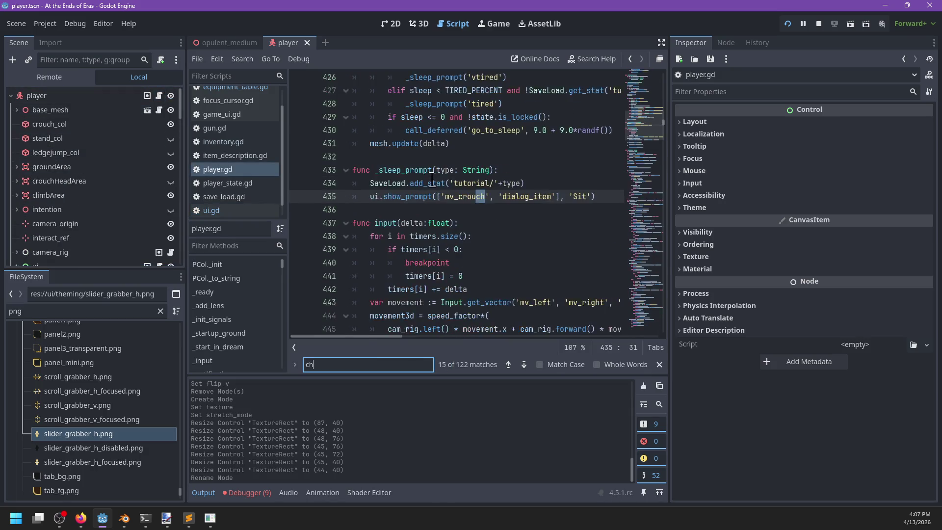
key("Return")
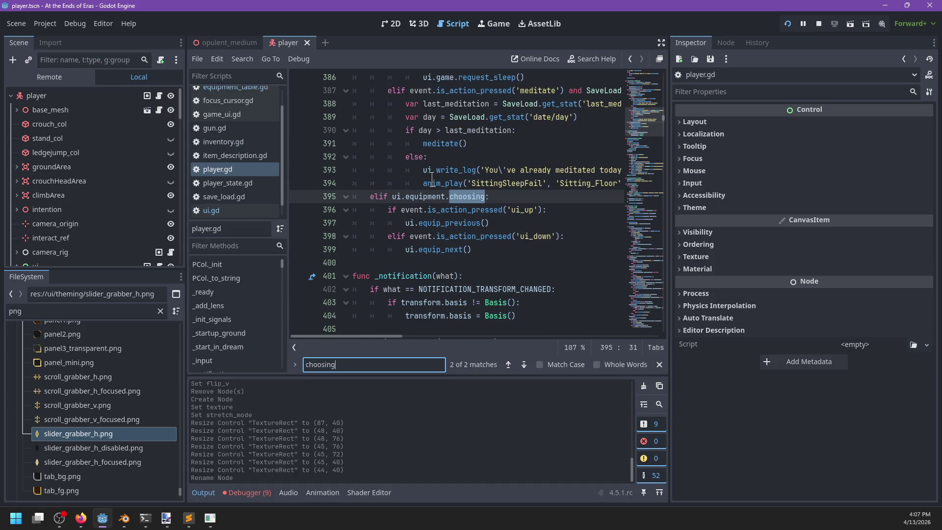
key("Escape")
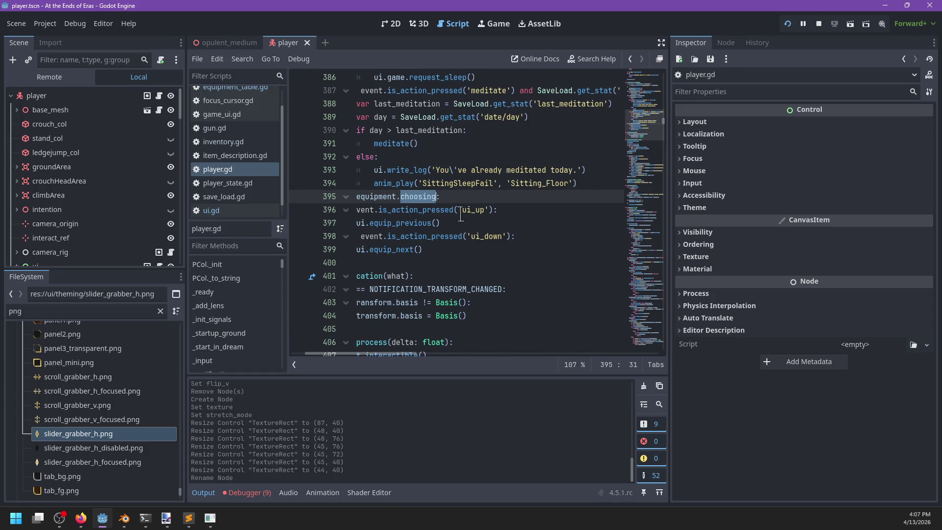
- Replace equip_previous() and equip_next() with ui.equipment.row_up and row_down calls
left_click_drag(489, 223, 406, 223)
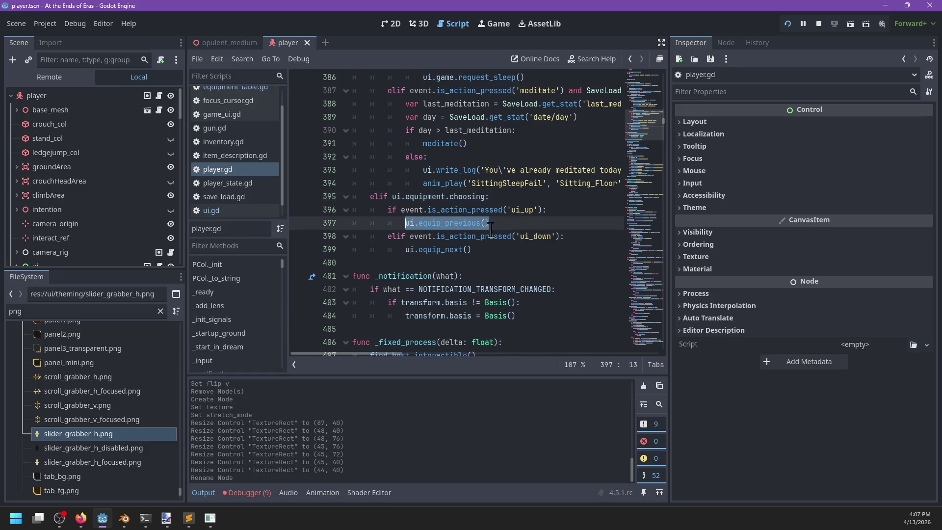
type("ui.equipment.")
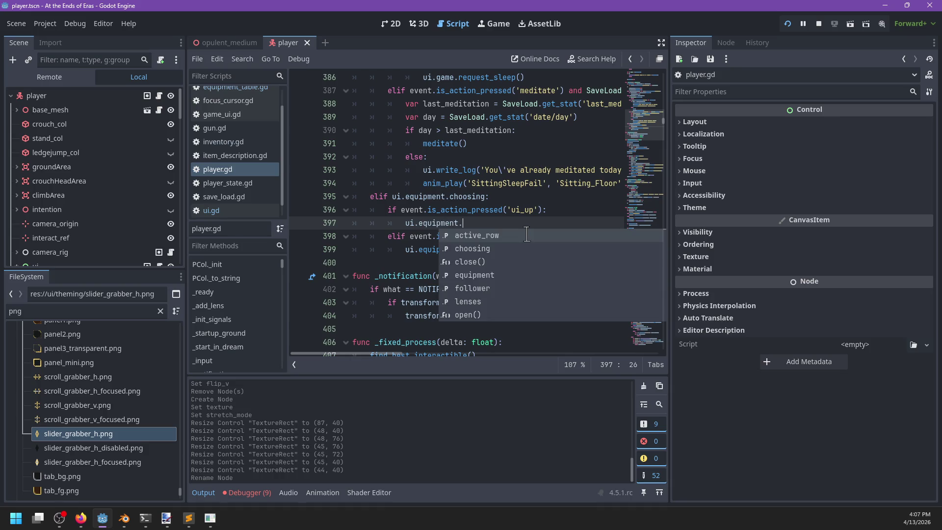
type("row")
key("Return")
key("Down")
key("Down")
key("ctrl+shift+Left")
key("ctrl+shift+Left")
key("ctrl+shift+Left")
key("ctrl+shift+Right")
key("BackSpace")
type("equipment.row_d")
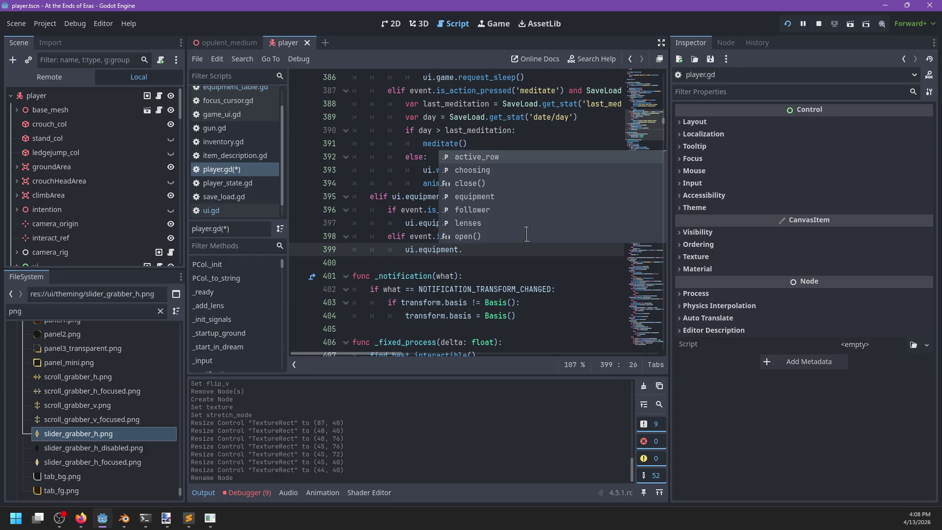
key("Return")
key("Return")
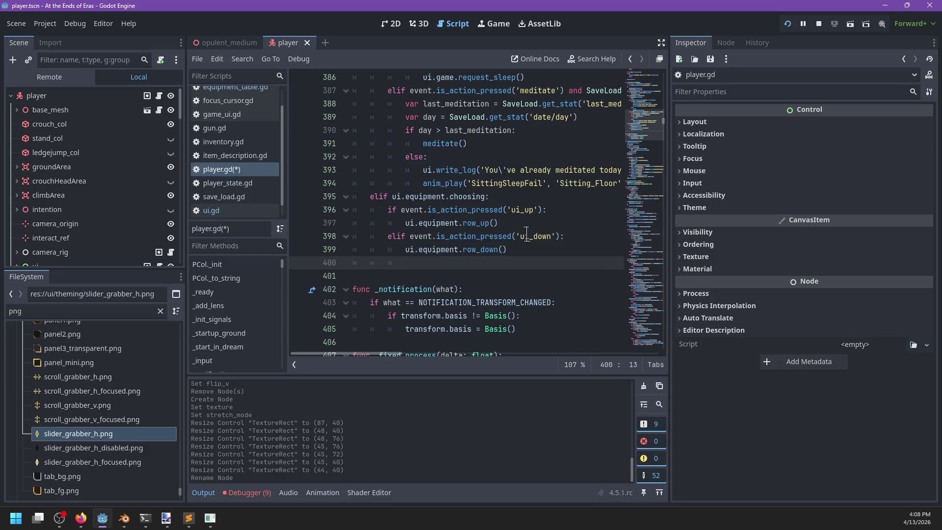
type("elif event.is_ac")
type("tion_p")
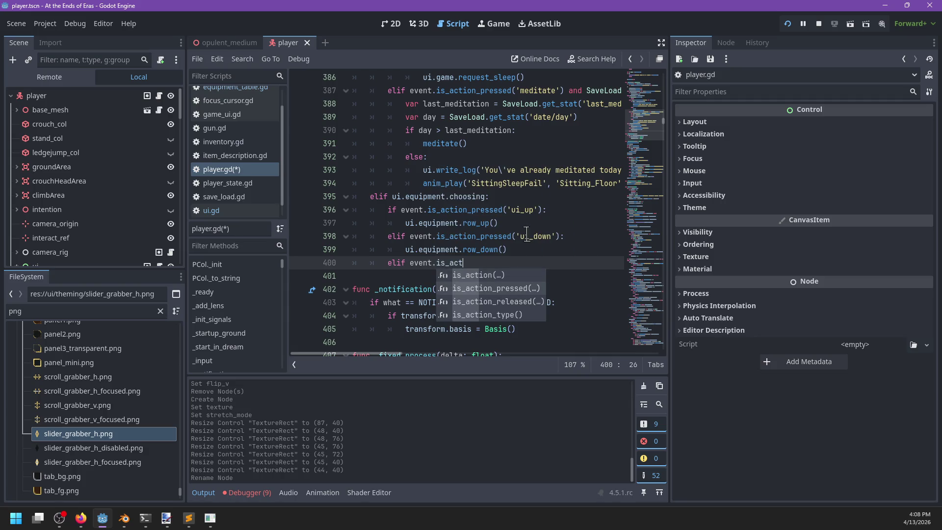
key("Return")
type("'")
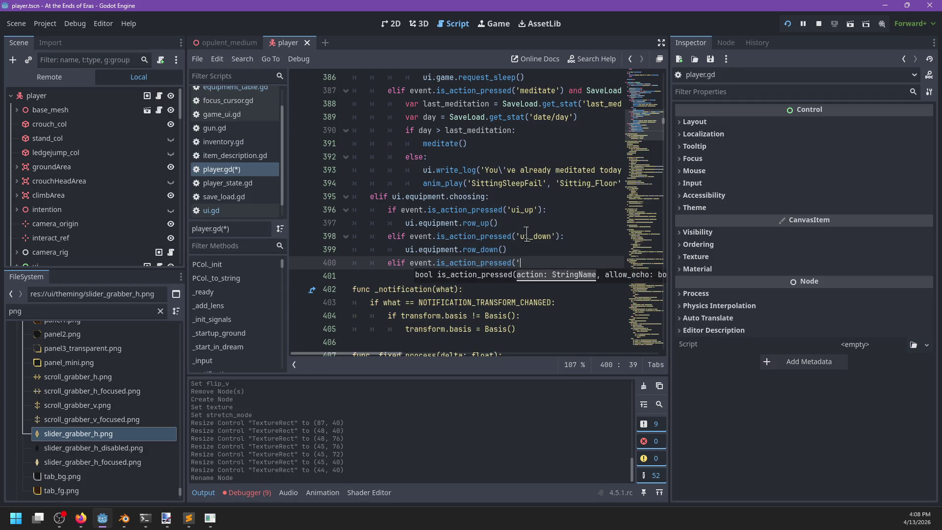
- Replace the whole up/down branch with ui.equipment.choose(event) and save
mouse_move(521, 262)
left_mouse_down()
mouse_move(487, 224)
mouse_move(386, 211)
left_mouse_up()
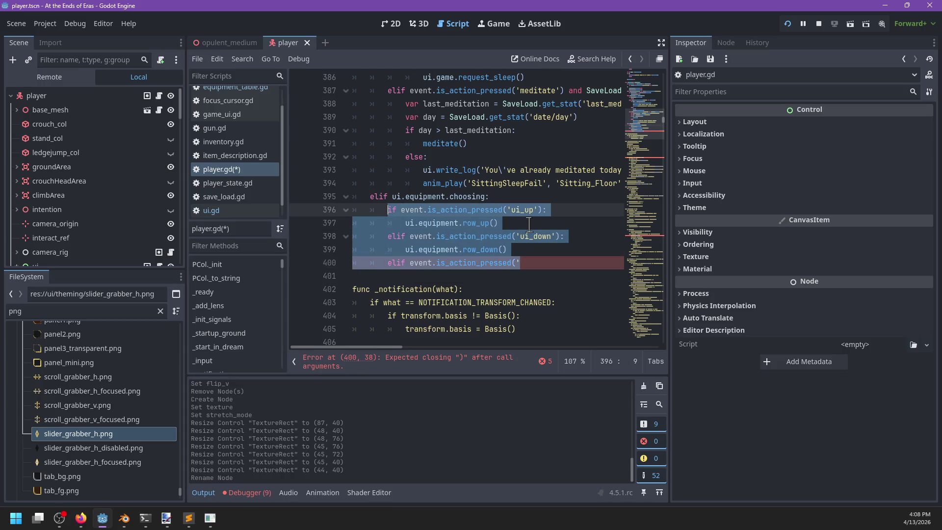
key("BackSpace")
type("ui.equipment.choos")
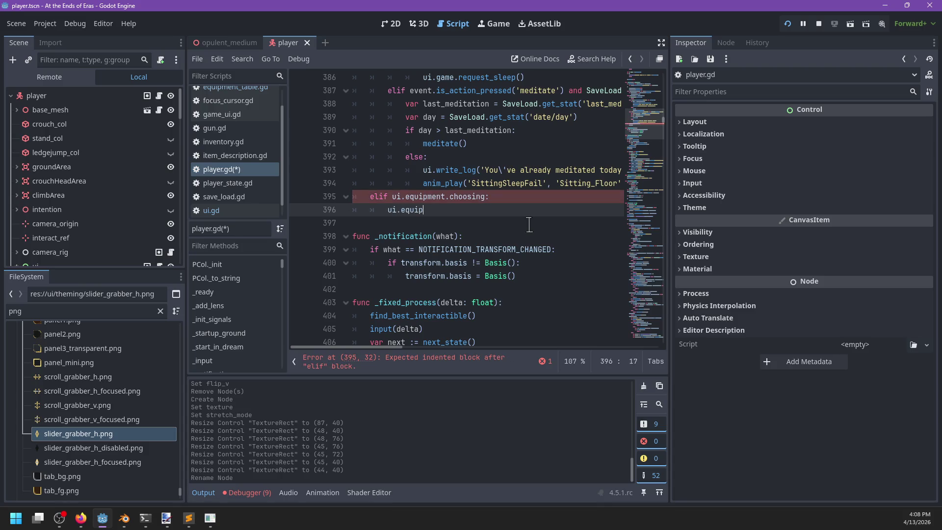
type("e(event)")
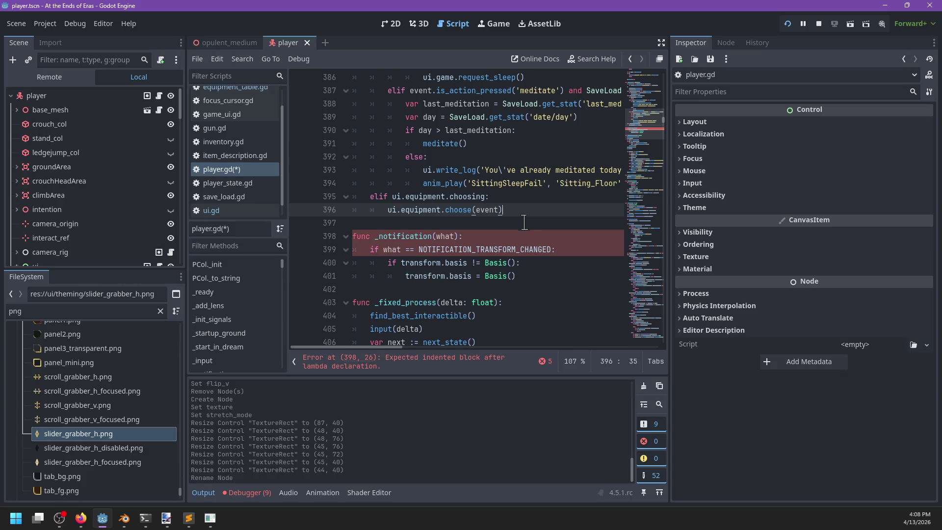
scroll(525, 223, "up", 5)
scroll(523, 221, "down", 2)
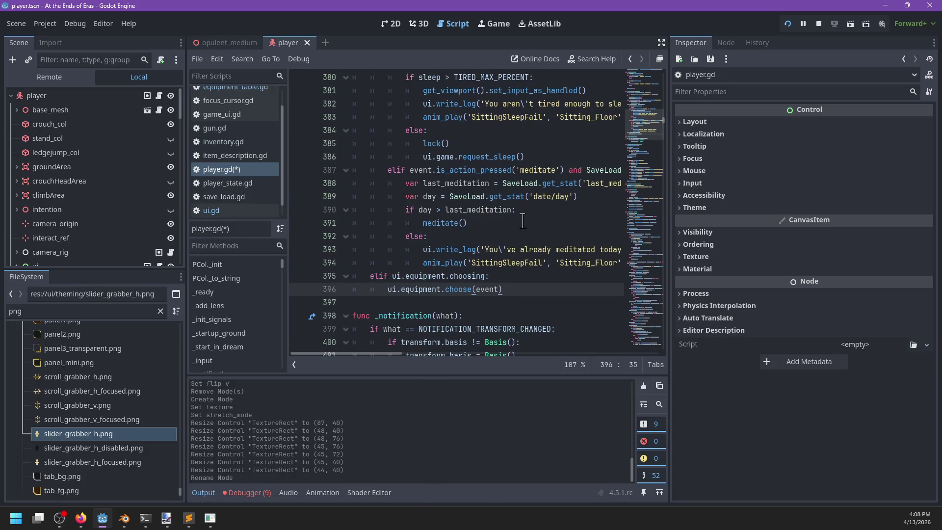
key("ctrl+s")
scroll(137, 174, "down", 3)
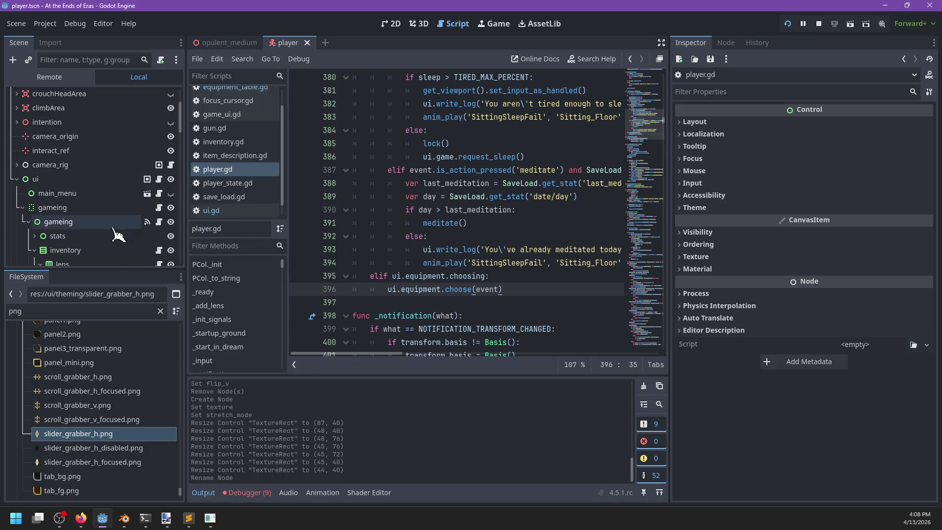
- Open equipment_table.gd and go to the end of the _describe function
scroll(73, 211, "down", 2)
left_click(22, 164)
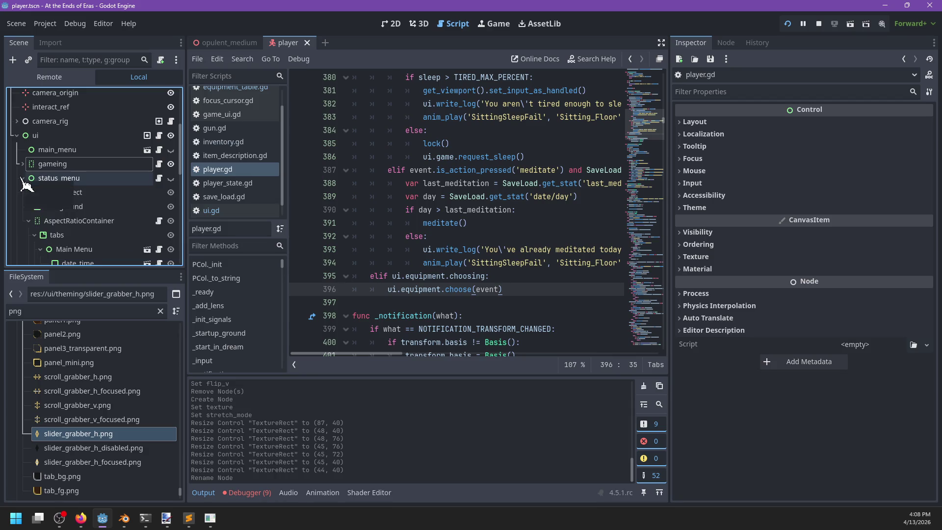
left_click(445, 290)
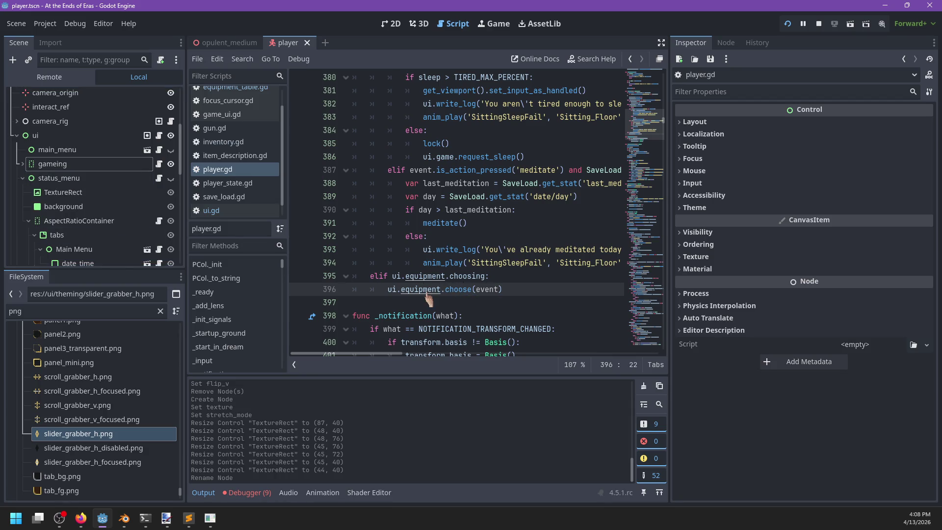
scroll(260, 128, "up", 1)
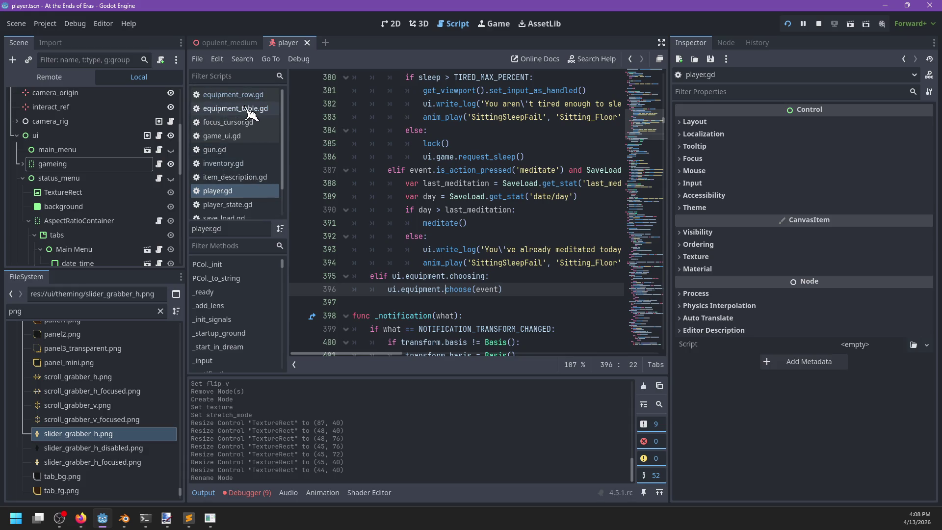
left_click(248, 108)
scroll(461, 216, "up", 4)
left_click(484, 224)
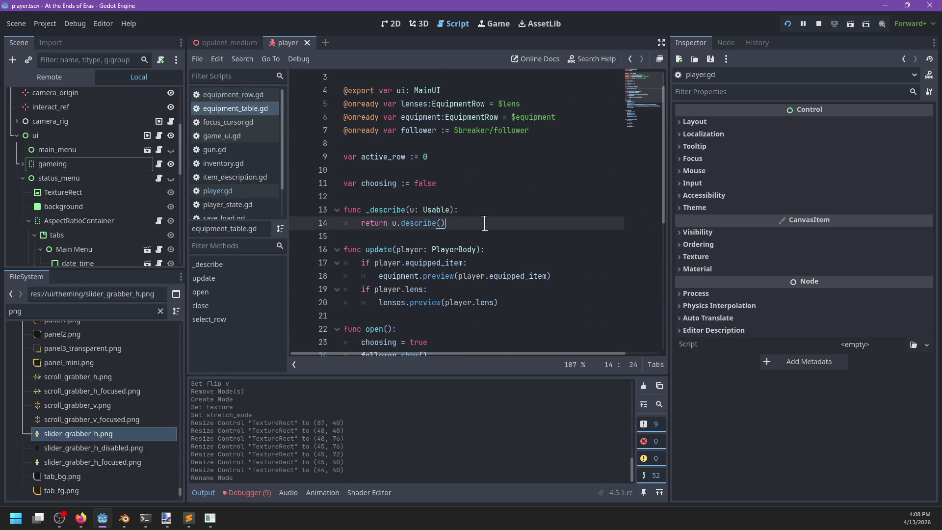
- Add a top-level choose(event: InputEvent) function with an is_action_pressed('ui_up') condition
key("Return")
key("BackSpace")
key("Return")
type("func choose(")
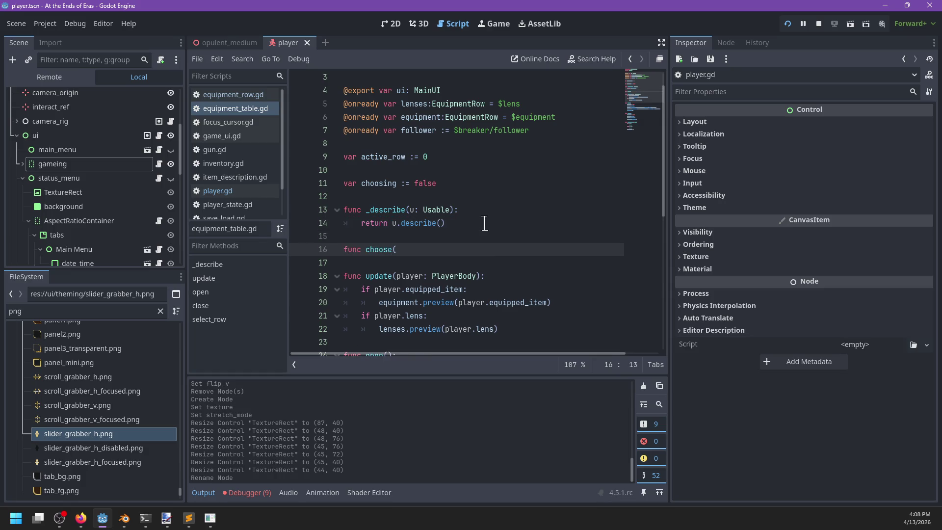
type("in")
key("BackSpace")
key("BackSpace")
type("event: InputEvent):")
key("Return")
type("if event.is_")
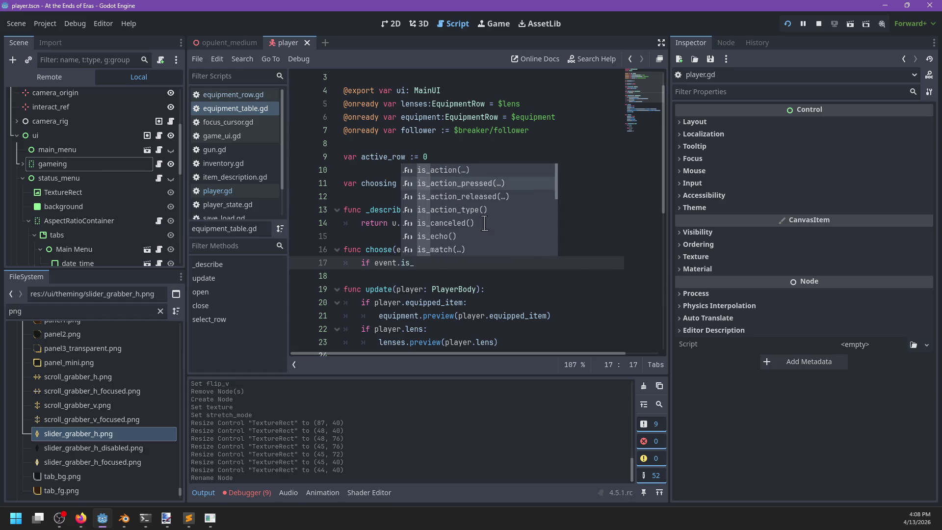
key("Return")
type(":'uo")
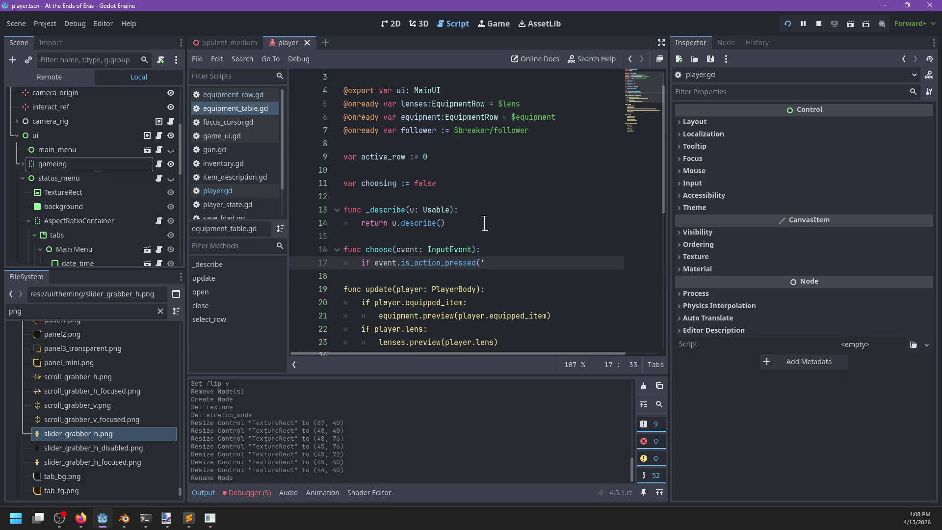
type("up'):")
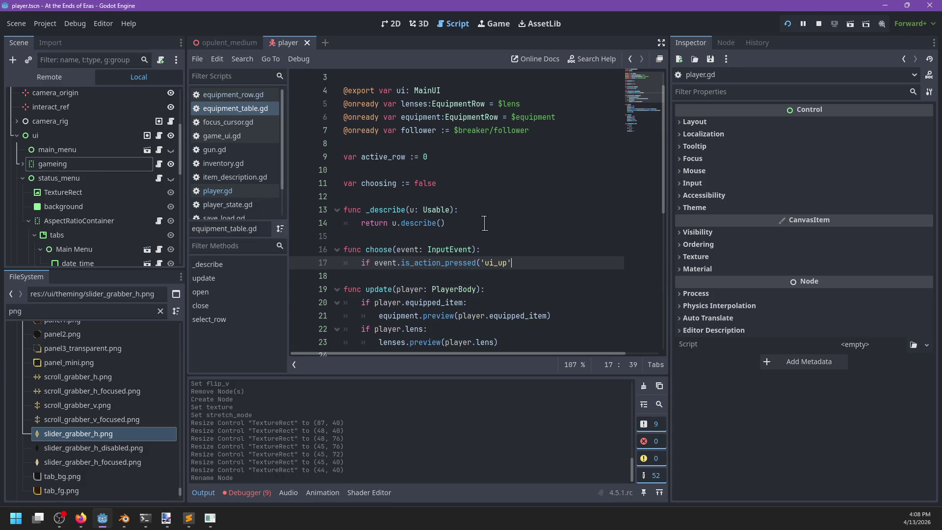
key("Return")
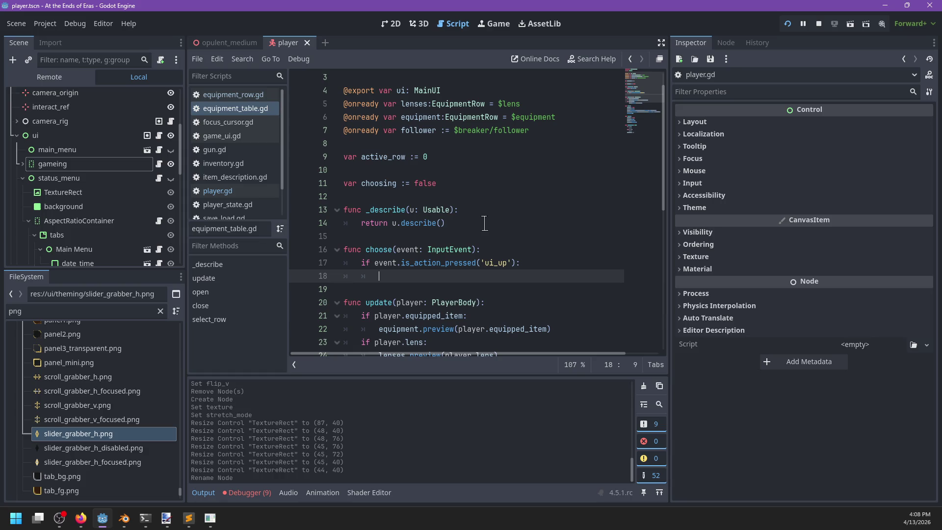
- Make the ui_up branch call select_row(active_row + 1)
key("ctrl+space")
key("Escape")
type("s")
key("BackSpace")
type("row")
key("Down")
key("Return")
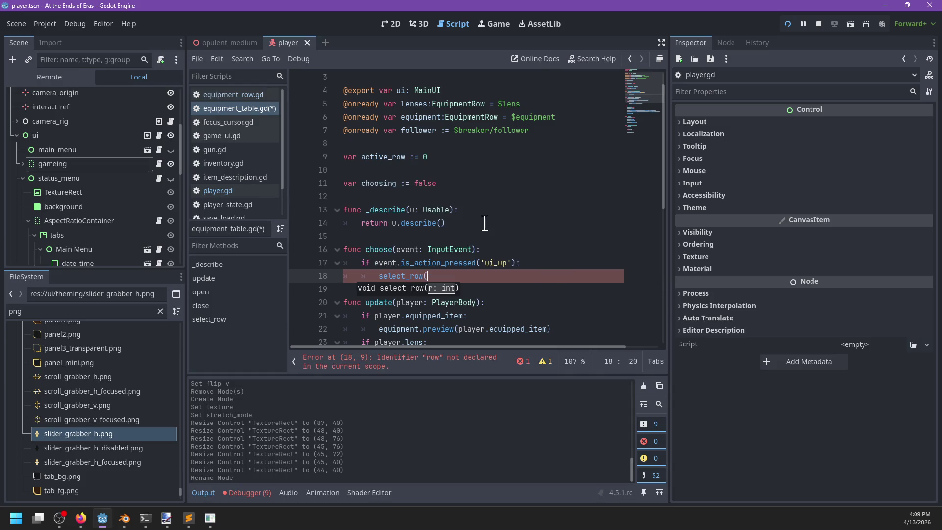
type("tive_row + 1")
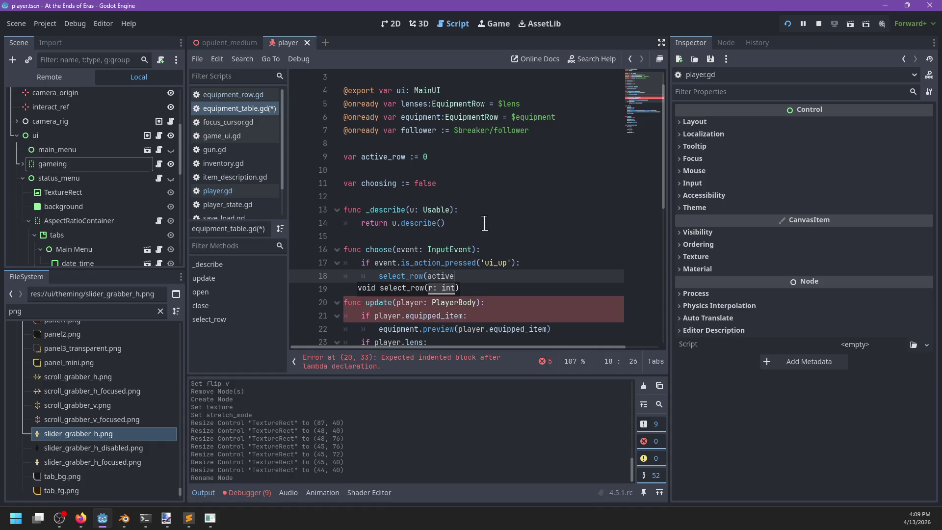
type(")")
key("Return")
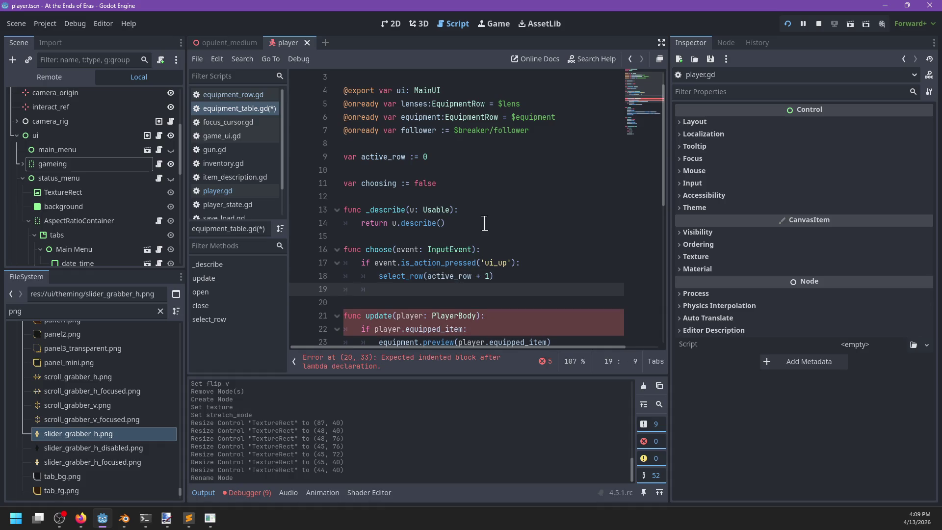
- Begin an elif branch for event.is_action_pressed('ui_down')
scroll(473, 215, "down", 1)
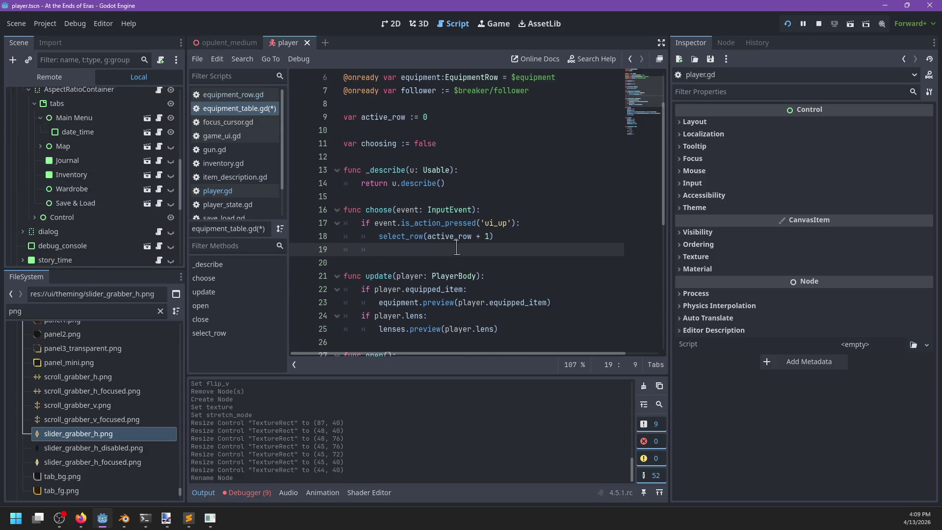
type("sele")
key("BackSpace")
key("BackSpace")
key("BackSpace")
type("elif ")
type("event.is_action_")
type("pressed('ui_down'):")
- Make ui_down call select_row(active_row - 1) and add a ui_left branch calling select_left()
key("Return")
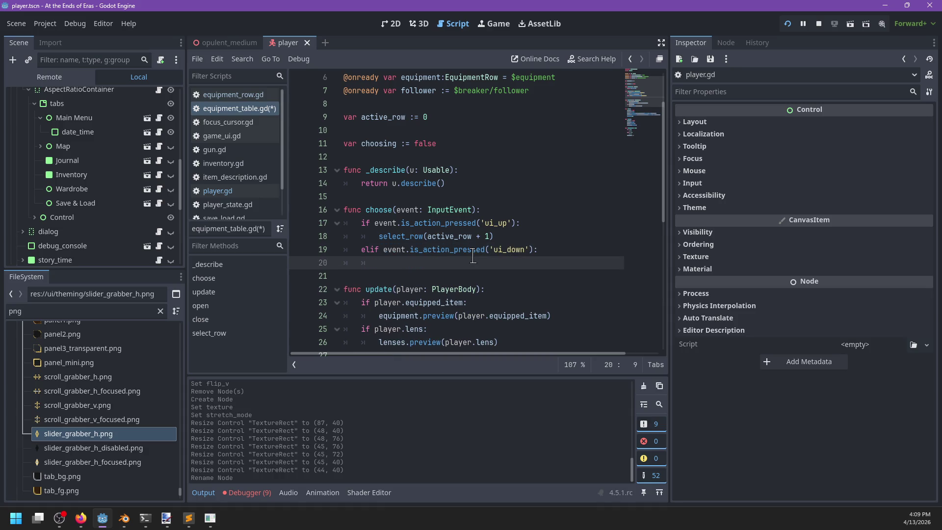
type("elect_row(act")
type("ive_row - 1)")
key("Return")
type("lif even")
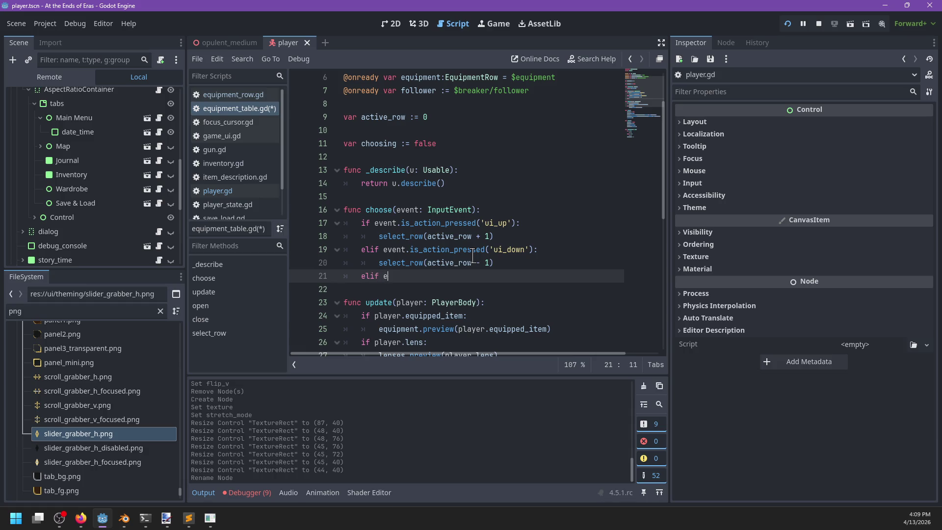
type("action('ui_left")
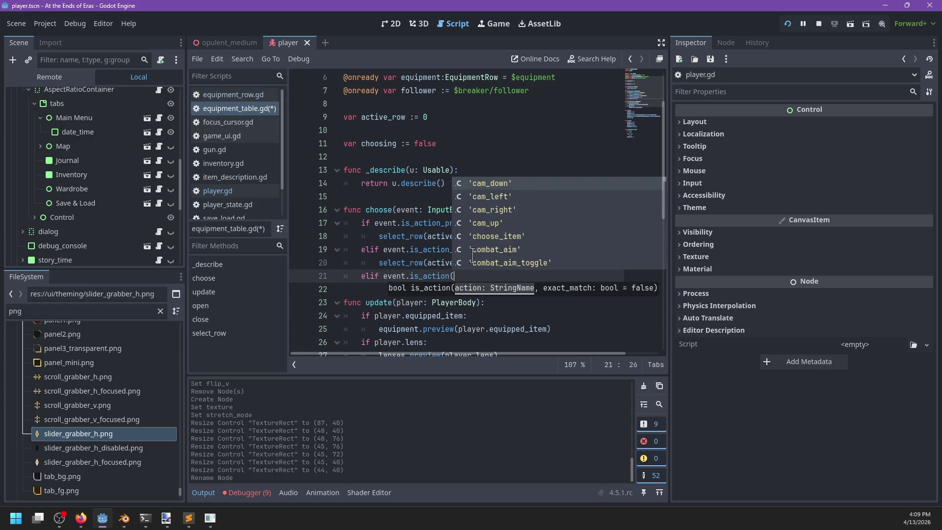
type("'):")
key("Return")
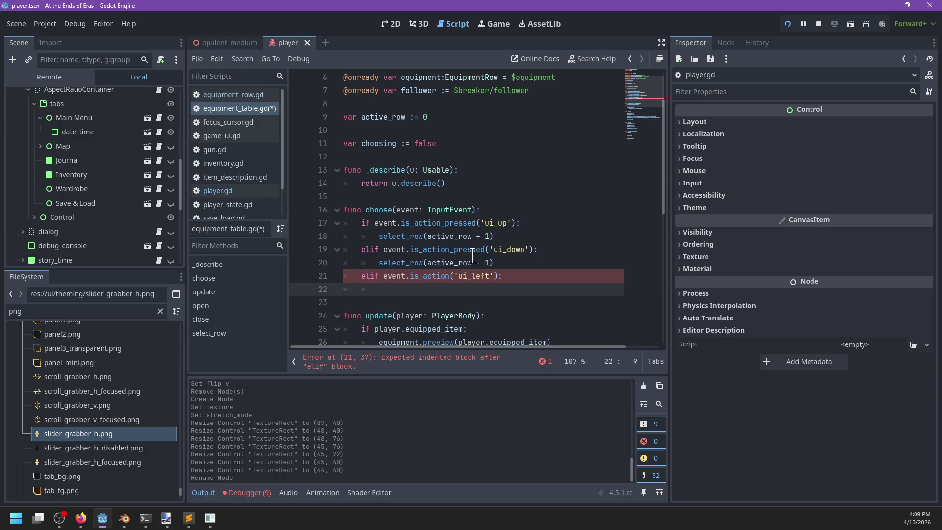
key("BackSpace")
type("select_l")
type("eft()")
key("Return")
- Add a ui_right branch calling select_right(), and correct the ui_left condition to is_action_pressed
key("BackSpace")
type("elif ")
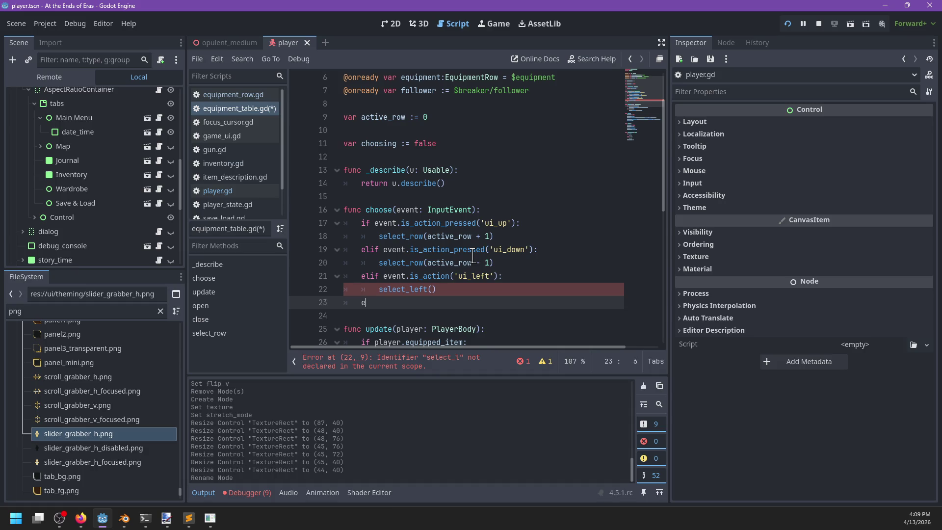
type("event.is_action")
type("_pressed")
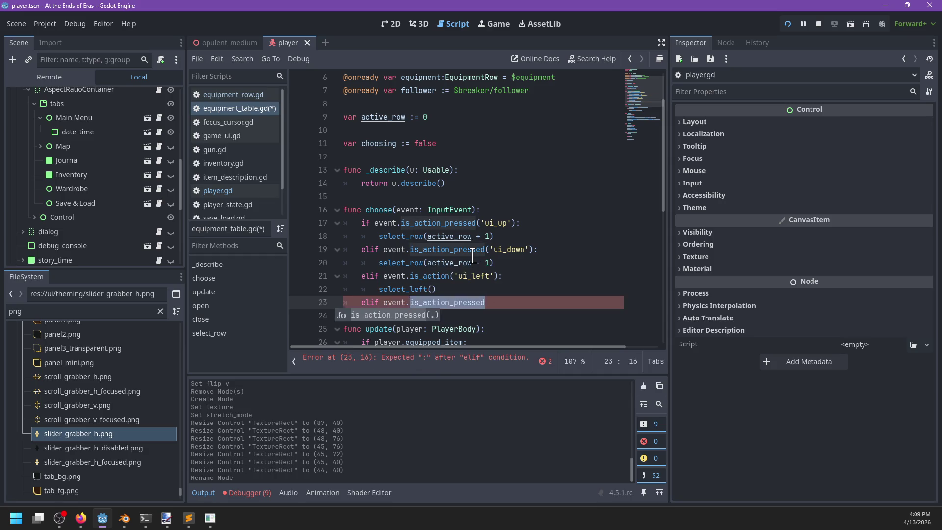
key("ctrl+c")
key("Up")
key("Up")
key("ctrl+shift+Right")
key("ctrl+v")
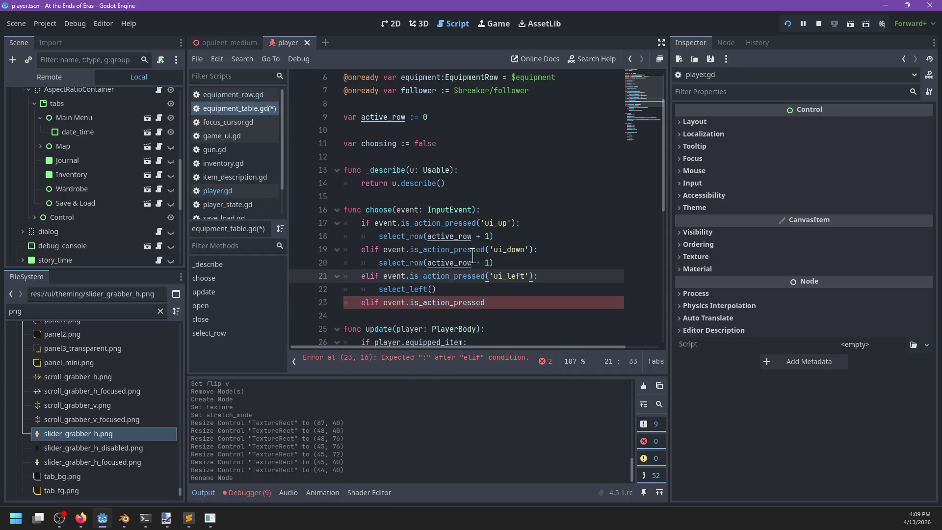
key("Down")
key("Down")
key("End")
type("'ui_right'):")
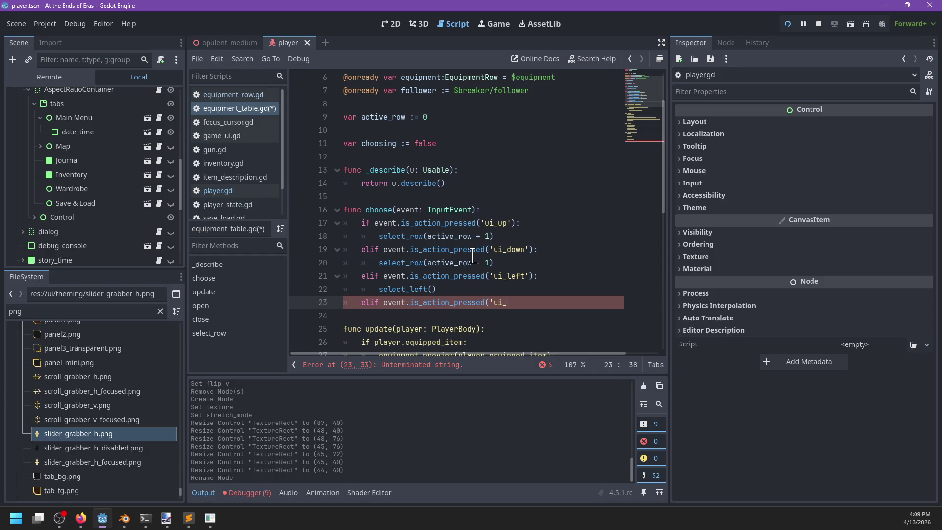
key("Return")
type("select_right()")
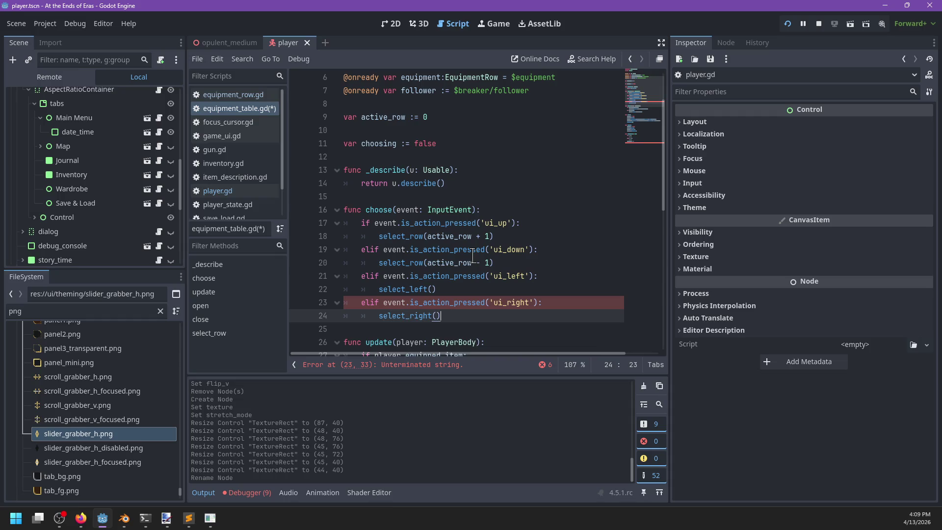
scroll(425, 237, "down", 9)
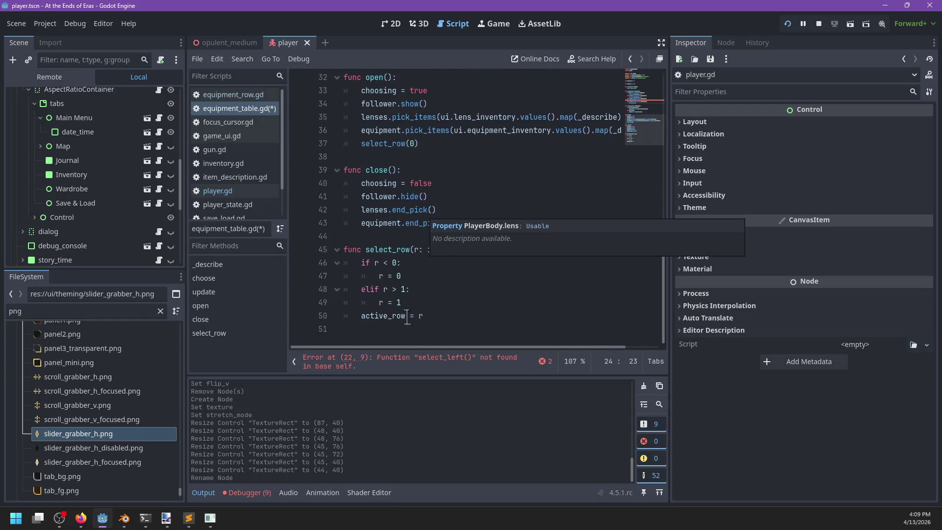
- Add select_left() and select_right() stubs with pass bodies after select_row, then save
left_click(411, 325)
key("Return")
type("func select_left():")
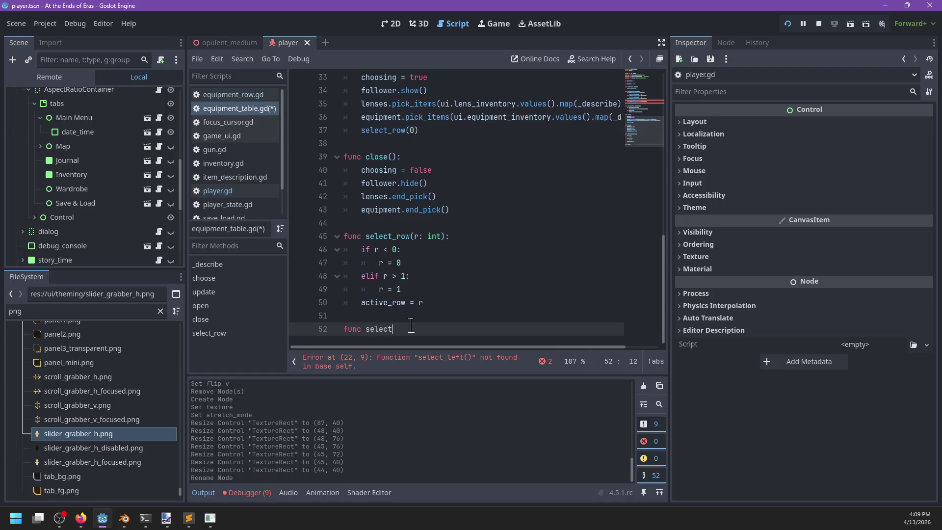
key("Return")
type("pass")
key("Return")
key("Return")
type("func select")
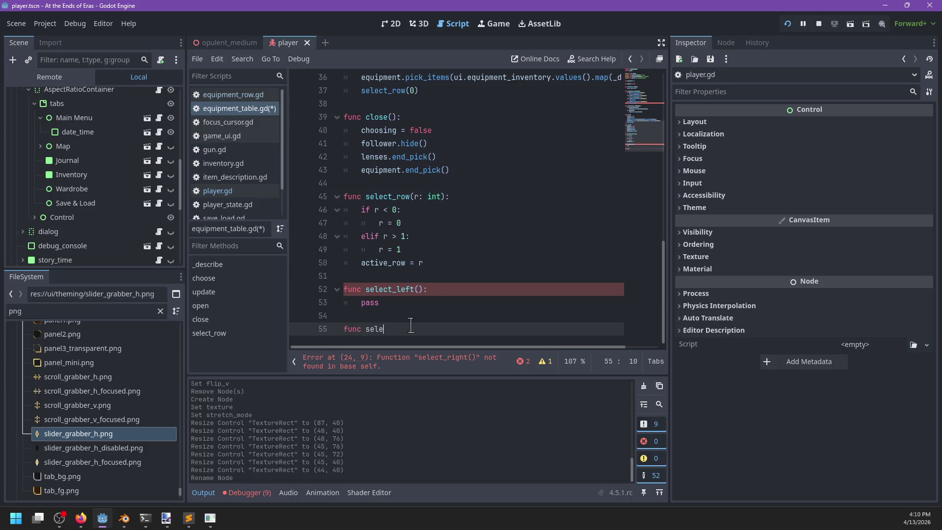
type("_right():")
key("Return")
type("pass")
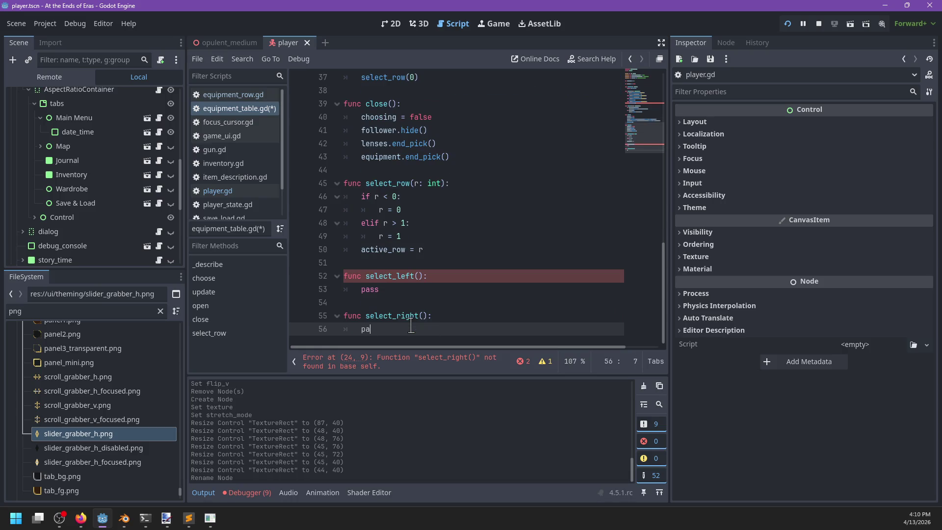
key("ctrl+s")
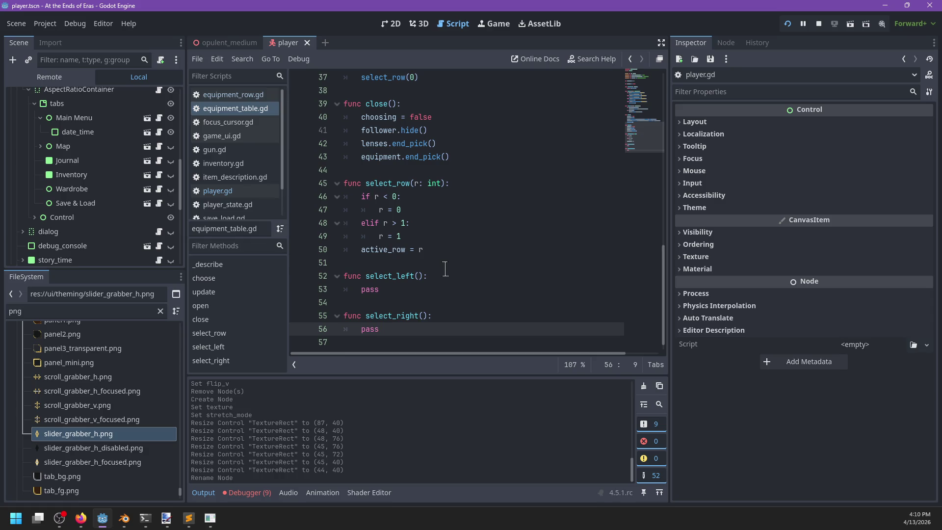
scroll(147, 157, "up", 6)
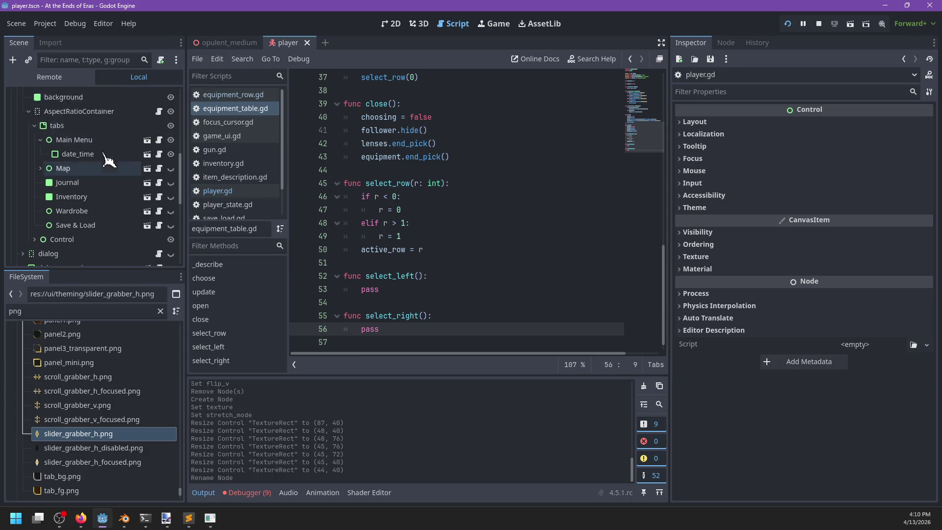
- In equipment_row.gd, declare var ordered_keys: Array[String] below the items dictionary
left_click(252, 95)
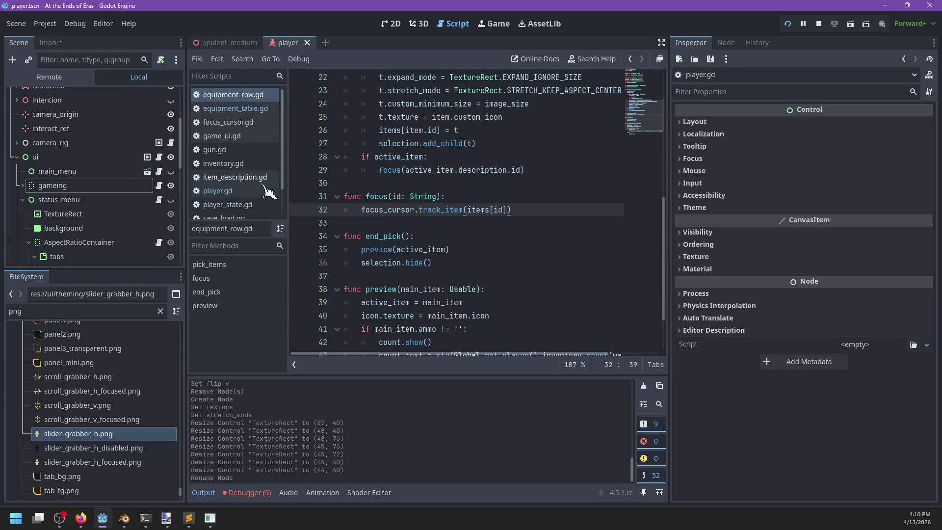
scroll(246, 171, "down", 2)
scroll(248, 147, "up", 3)
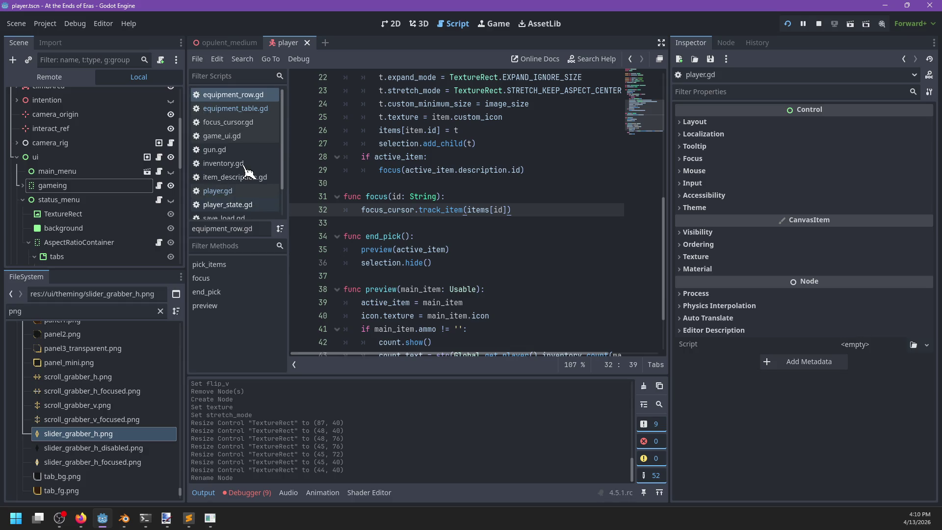
scroll(475, 188, "up", 2)
scroll(475, 189, "up", 7)
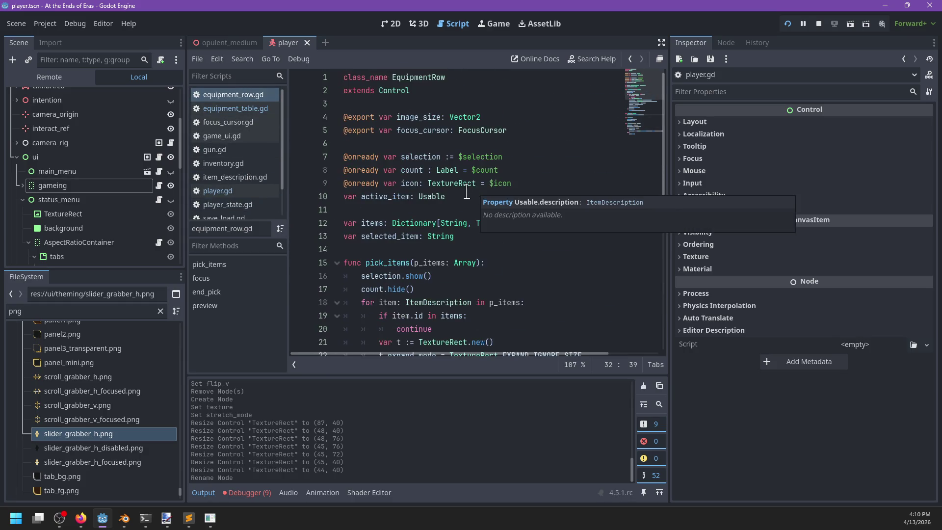
scroll(490, 171, "down", 2)
left_click(564, 144)
key("Return")
type("var indeces:")
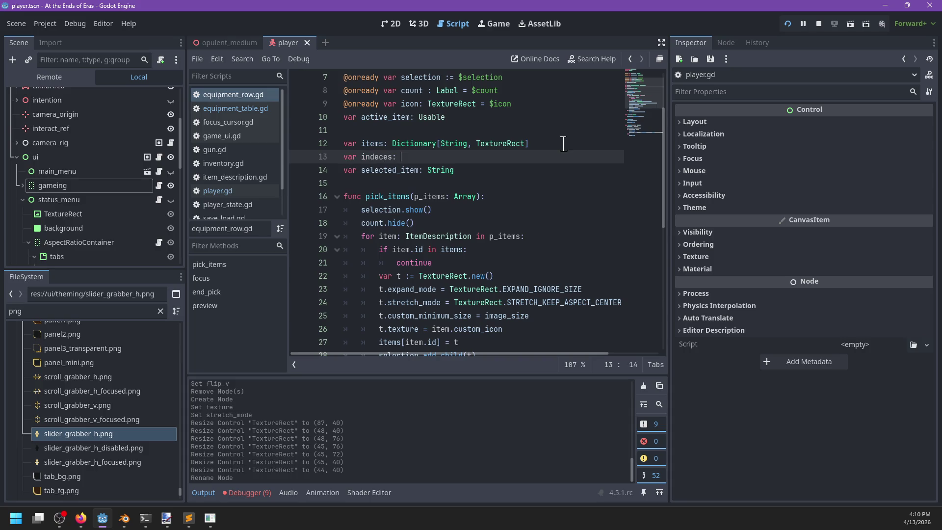
key("ctrl+BackSpace")
key("ctrl+BackSpace")
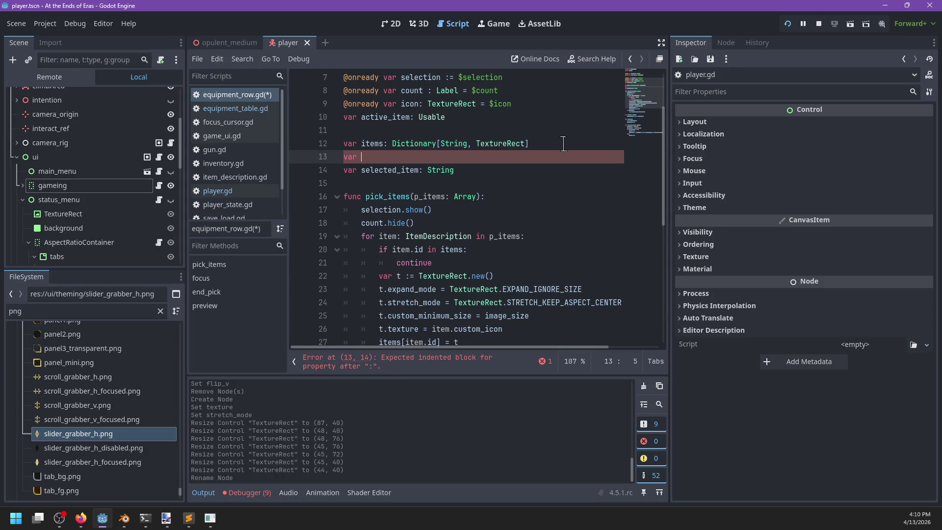
type("ordered_")
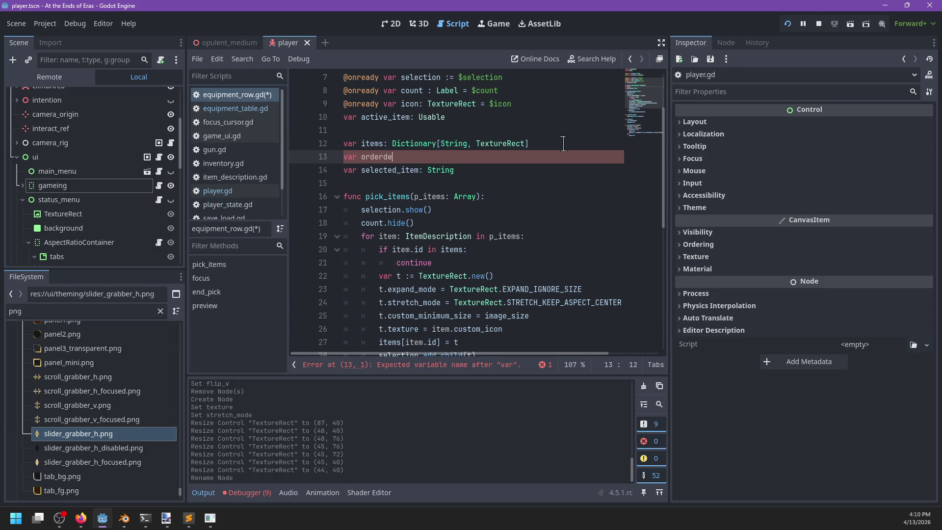
type("keyt")
key("BackSpace")
key("BackSpace")
key("BackSpace")
type("s := items")
key("BackSpace")
key("BackSpace")
key("BackSpace")
type("Array[String]")
key("BackSpace")
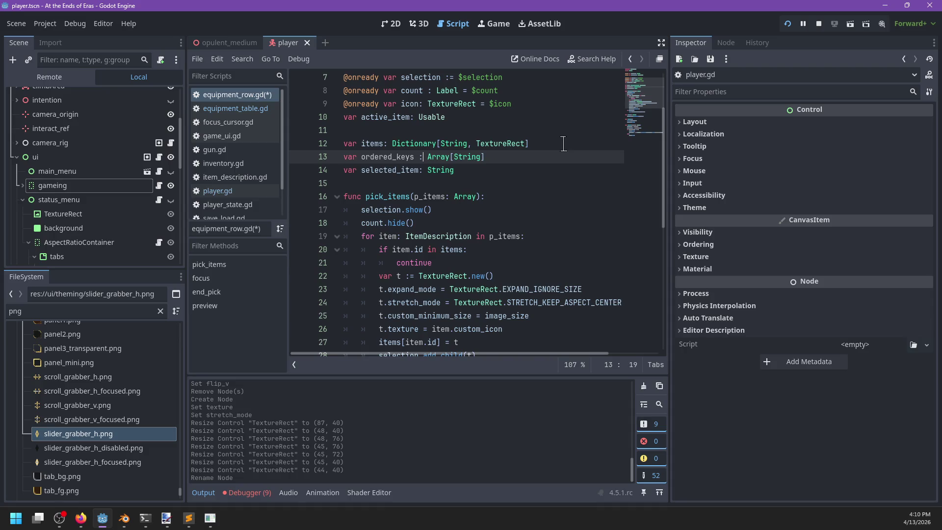
key("BackSpace")
- In pick_items, append each item.id to ordered_keys after adding the texture child, then save
scroll(512, 190, "down", 1)
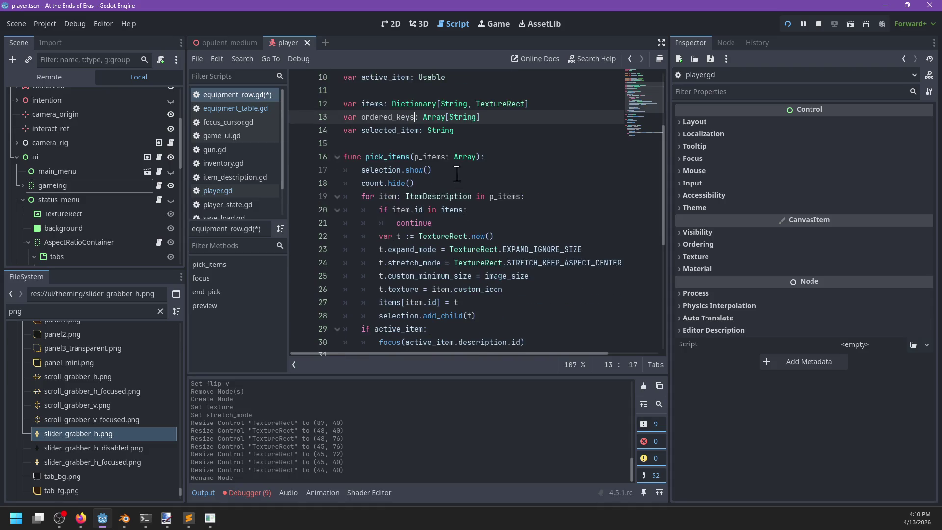
left_click(526, 178)
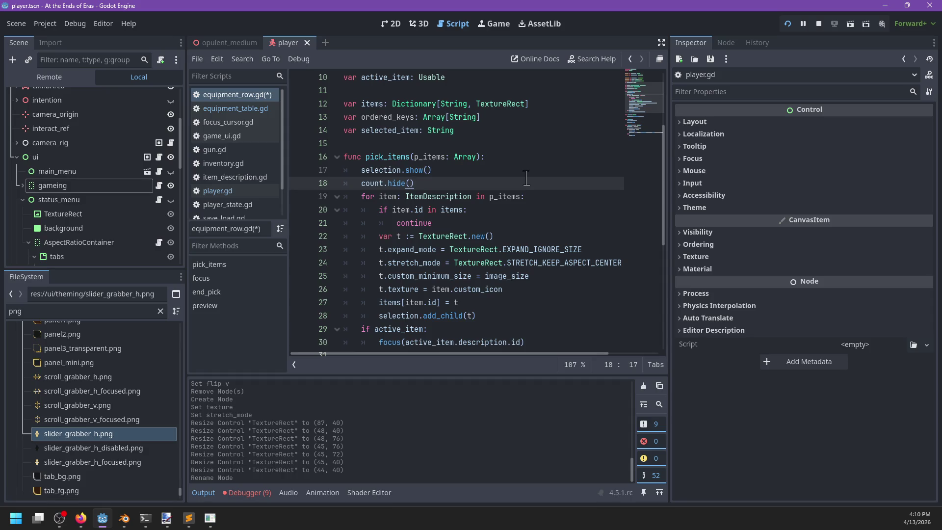
key("Down")
key("Down")
key("Down")
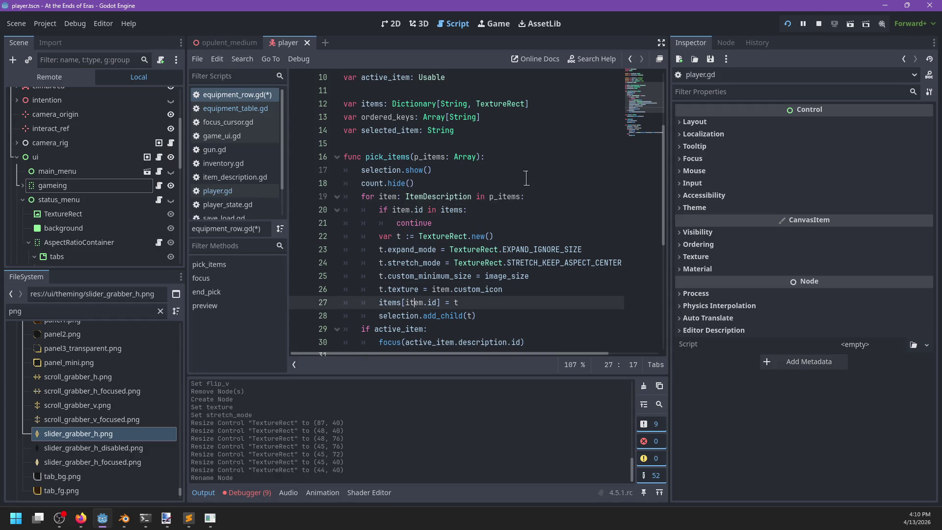
key("Down")
key("End")
key("Return")
type("ordered_")
key("Return")
type(".append")
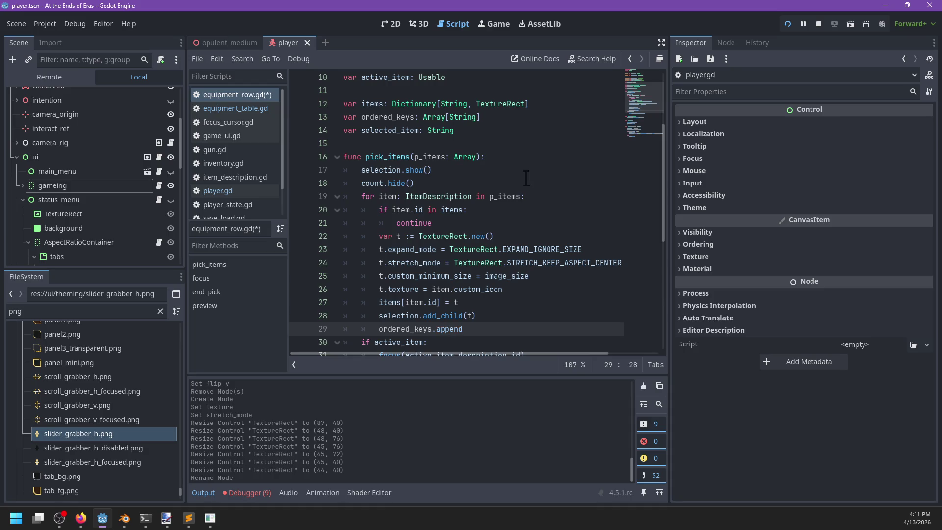
type("(item.id)")
scroll(526, 178, "down", 2)
key("ctrl+s")
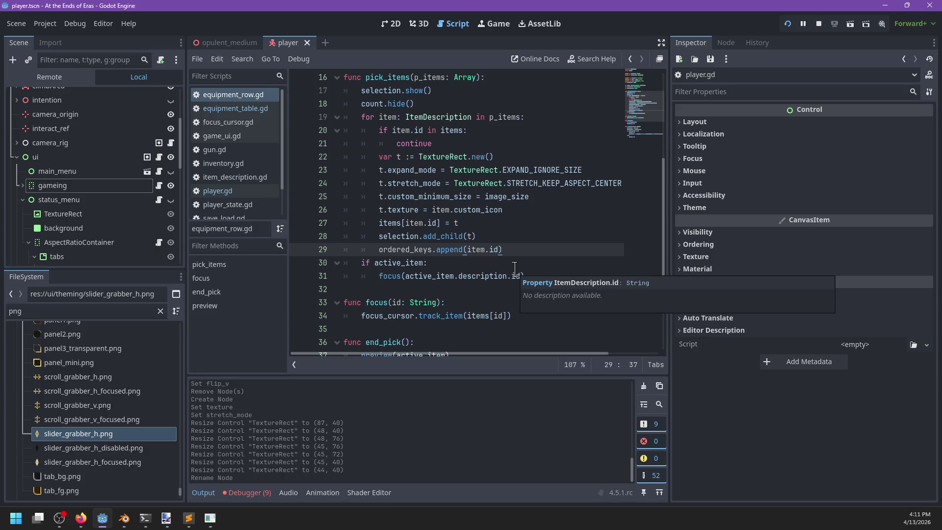
scroll(514, 269, "down", 4)
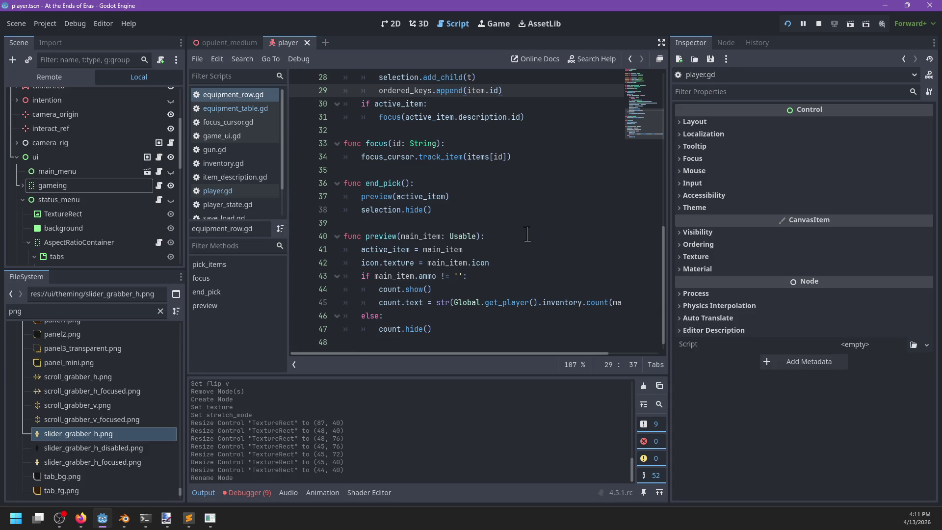
scroll(527, 235, "up", 4)
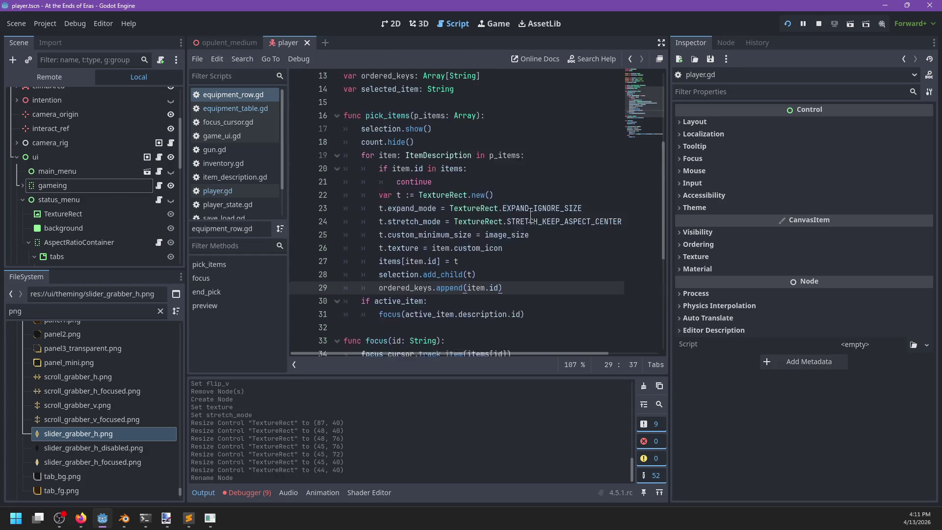
- Add func select_previous() with var i set to ordered_keys.find(active_item.description.id)
left_click(478, 289)
key("Return")
key("Return")
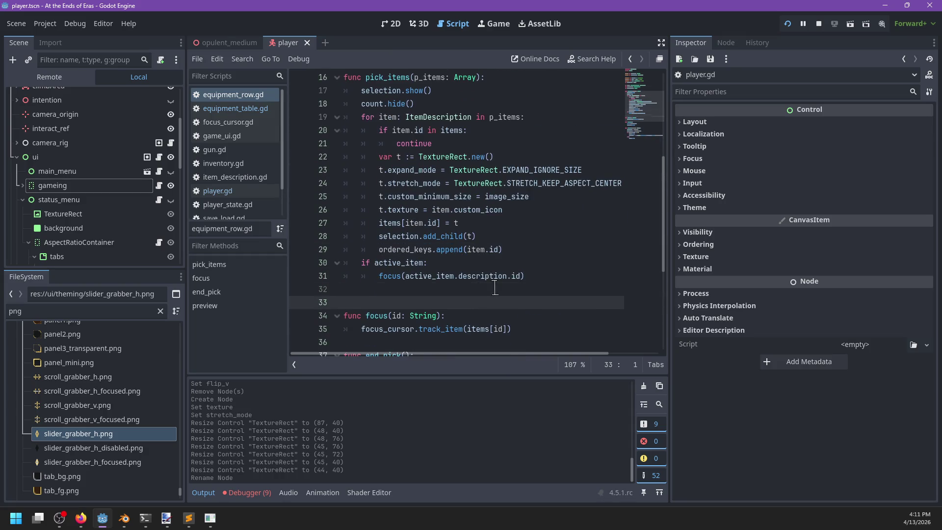
key("Up")
type("func")
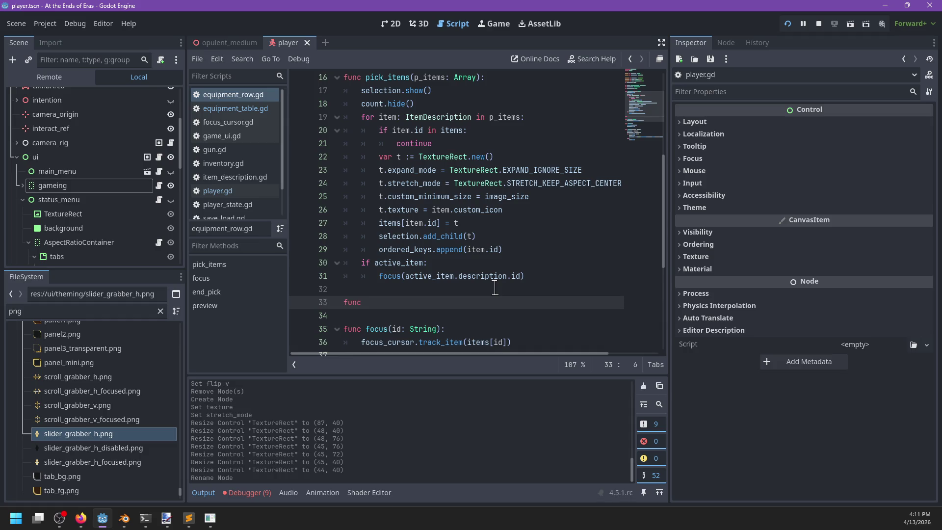
type("_pam")
key("ctrl+BackSpace")
type("elect_previous():")
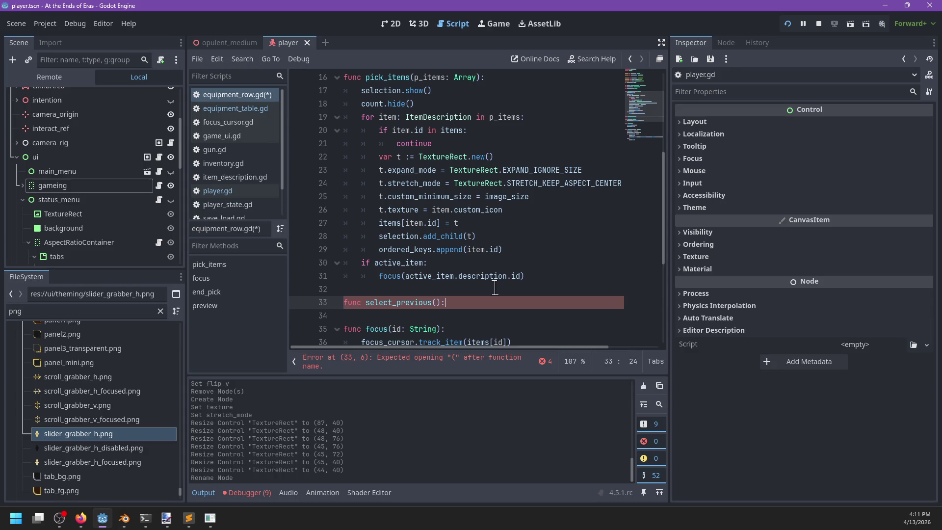
key("Return")
type("var i :=")
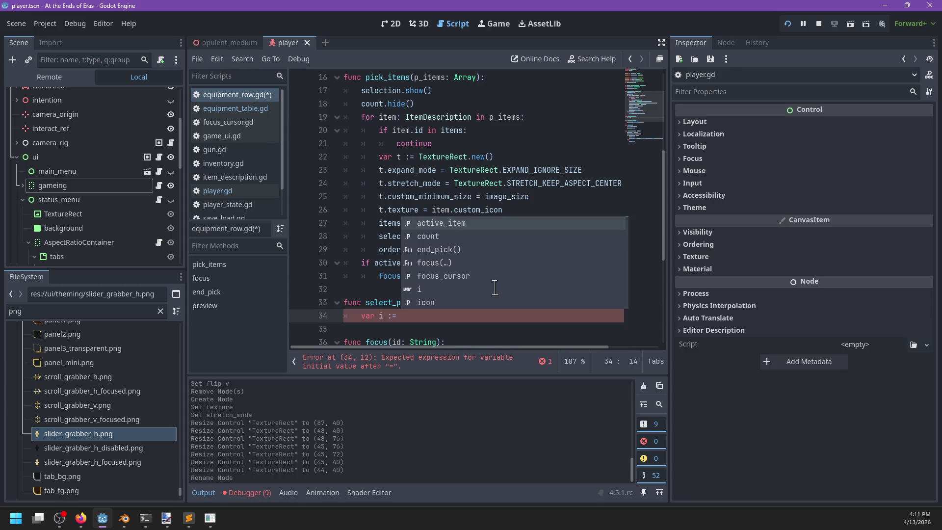
type("ordered_keys.")
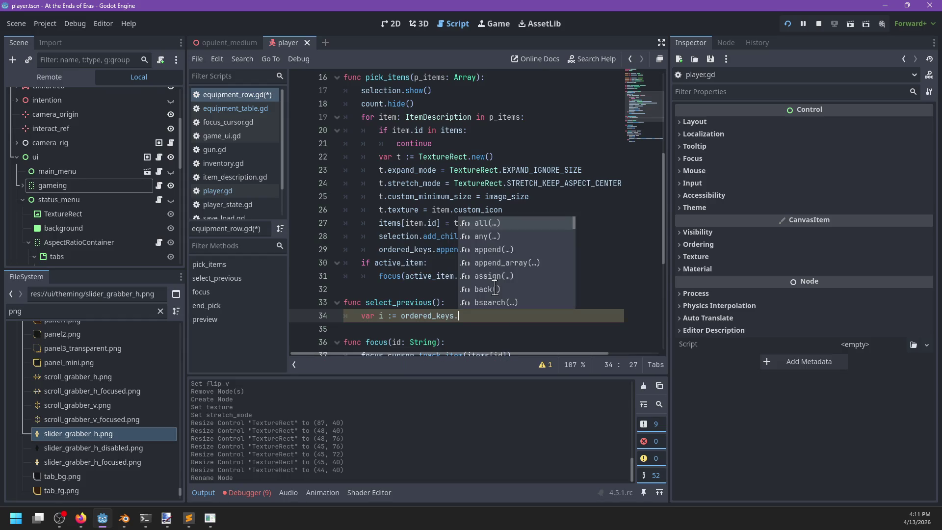
type("inde")
key("BackSpace")
key("BackSpace")
key("BackSpace")
type("find(item")
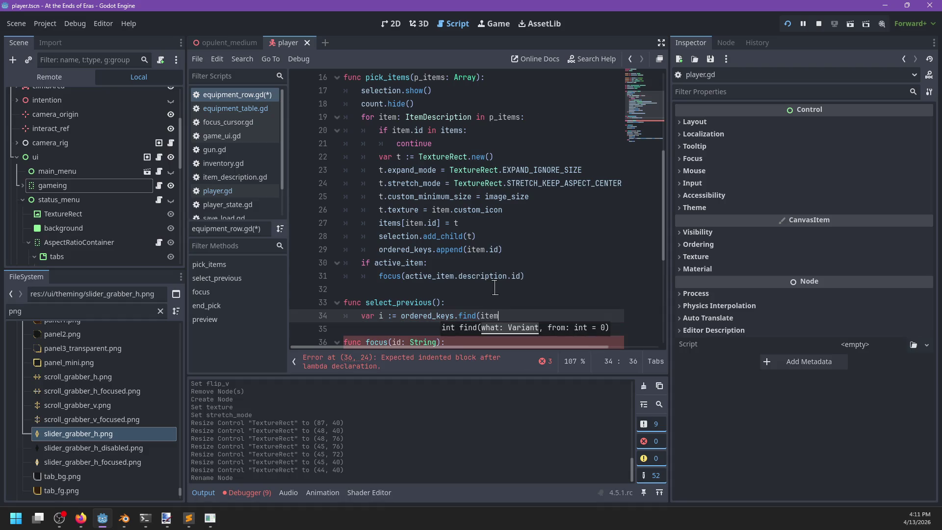
key("BackSpace")
key("BackSpace")
key("BackSpace")
type("active")
key("Return")
type(".descr")
key("Return")
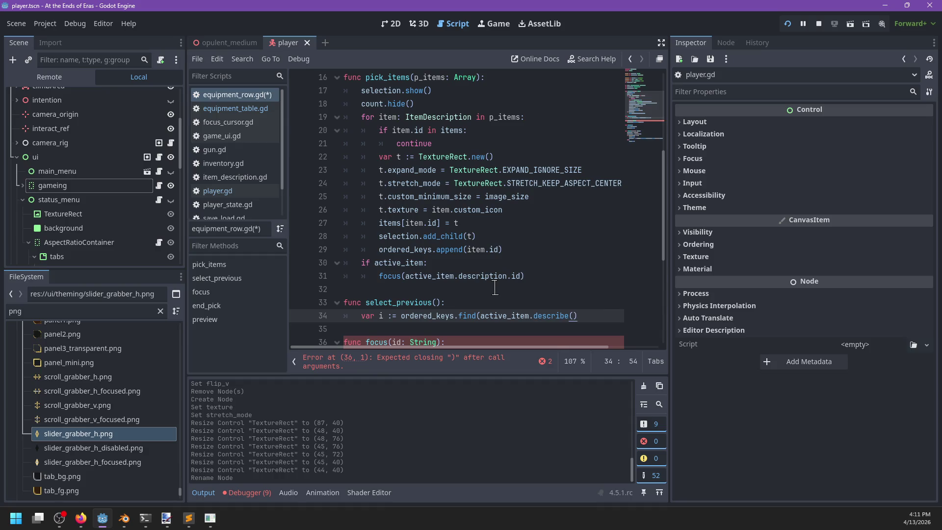
key("BackSpace")
key("BackSpace")
key("BackSpace")
type("description.id)")
- Start a _select( call on a new line in select_previous
scroll(496, 287, "down", 2)
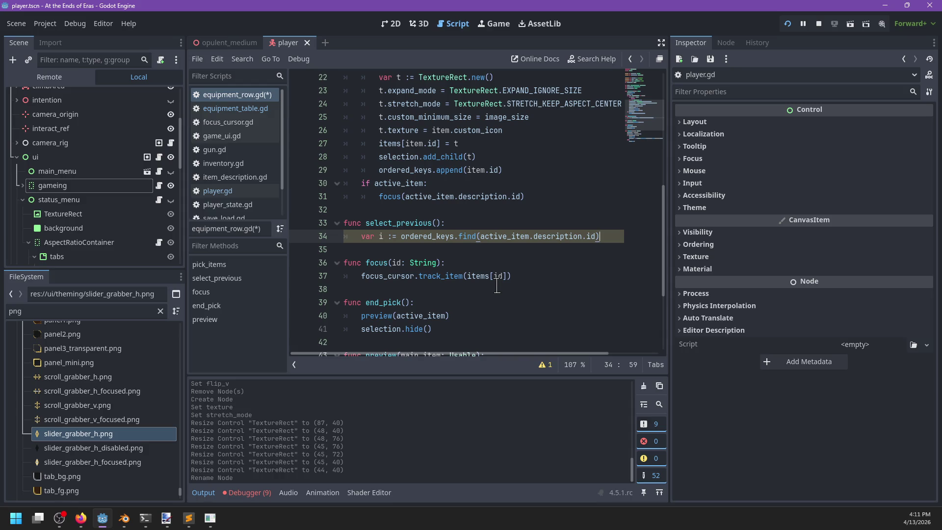
key("Return")
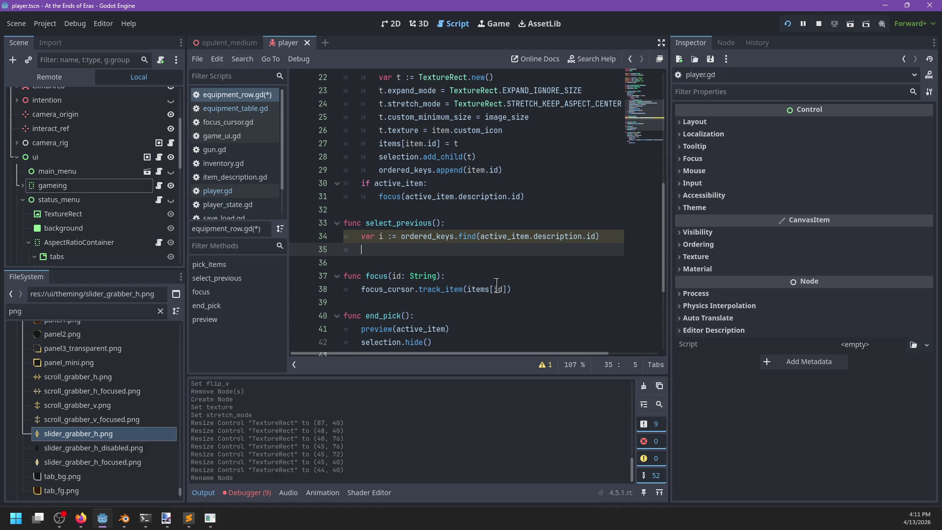
scroll(496, 284, "down", 3)
scroll(500, 280, "up", 3)
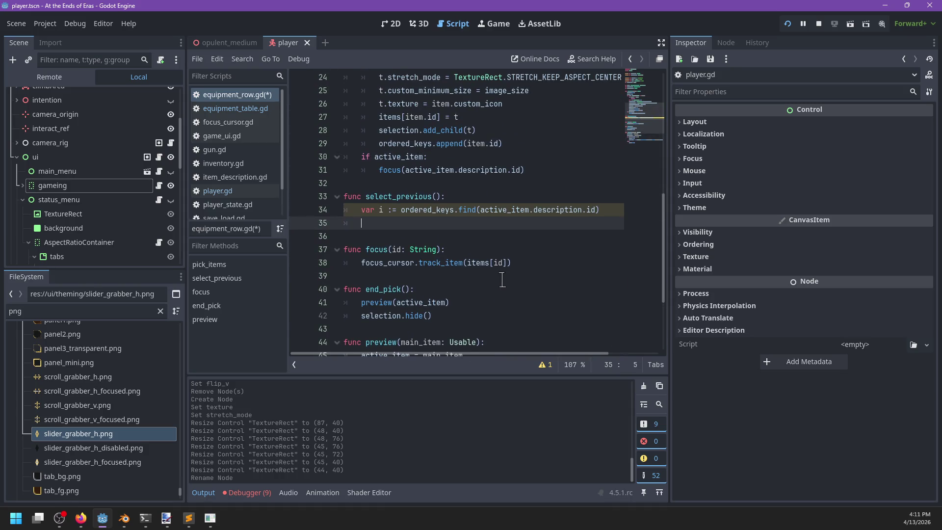
type("preview(")
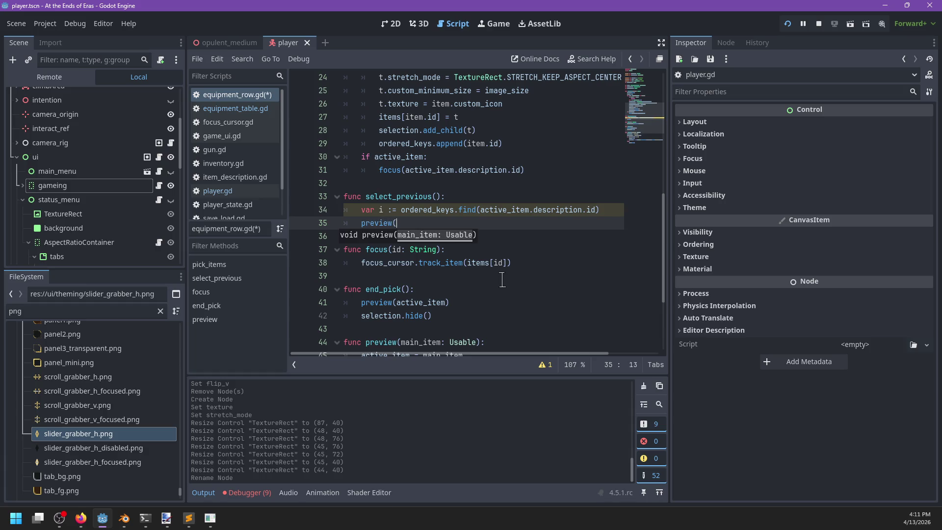
key("ctrl+z")
type("_select")
type("(i -")
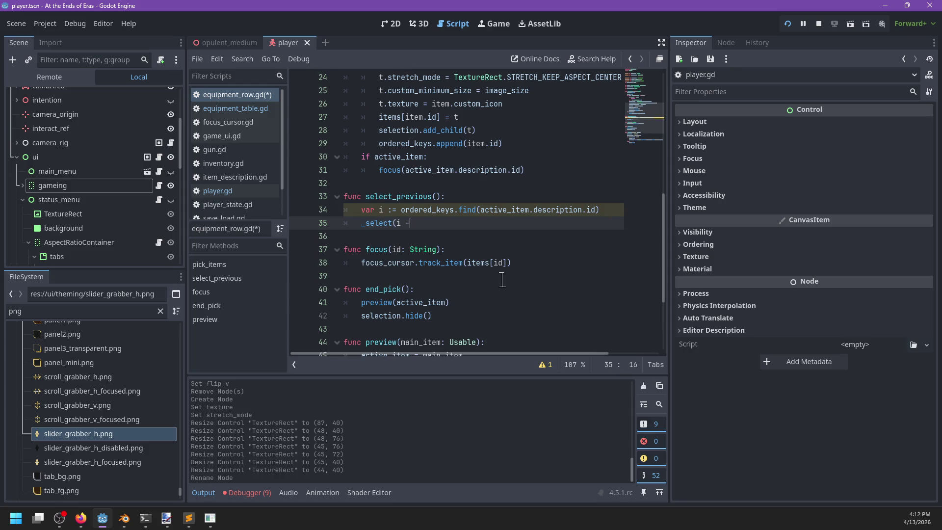
- Cut the find expression and begin a func _index() helper above select_previous
key("Up")
key("ctrl+Left")
key("ctrl+shift+Right")
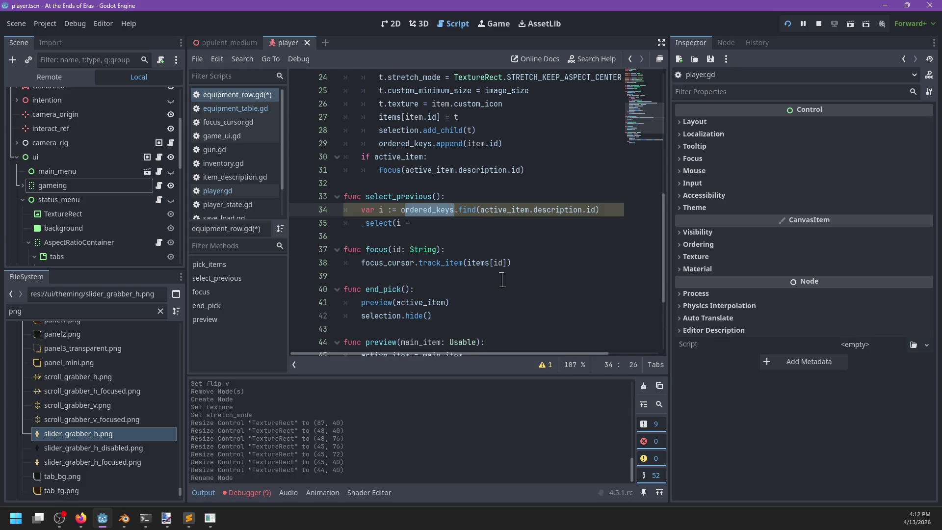
key("ctrl+shift+Right")
key("ctrl+shift+Right")
key("ctrl+shift+Right")
key("shift+End")
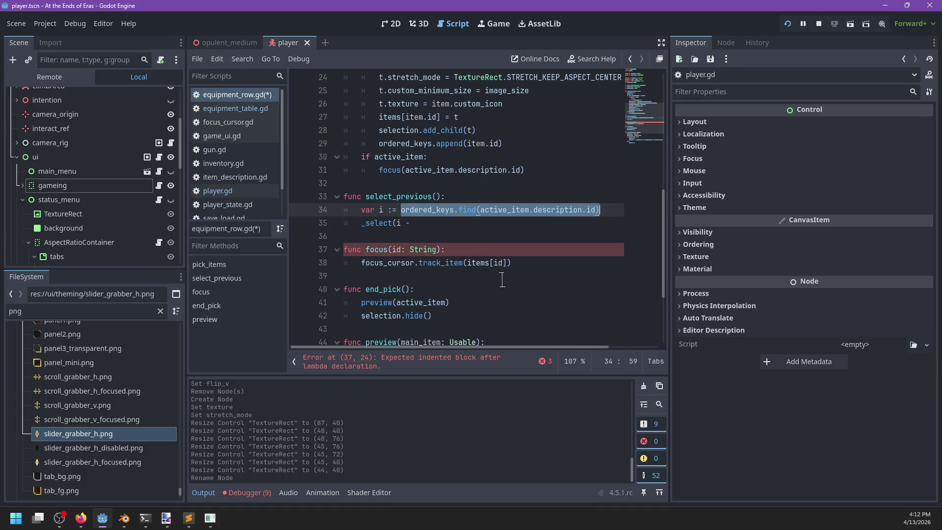
key("ctrl+x")
key("Up")
key("Up")
key("Return")
key("Return")
type("func _")
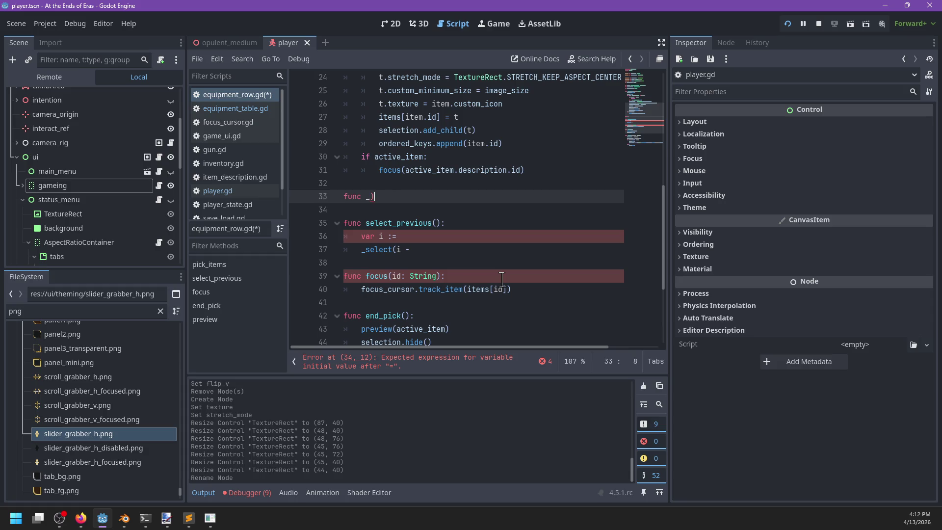
type("index():")
key("Return")
- Paste the find expression into the _index helper and give it an -> int return type
key("ctrl+v")
left_click(361, 209)
type("return")
left_click(402, 196)
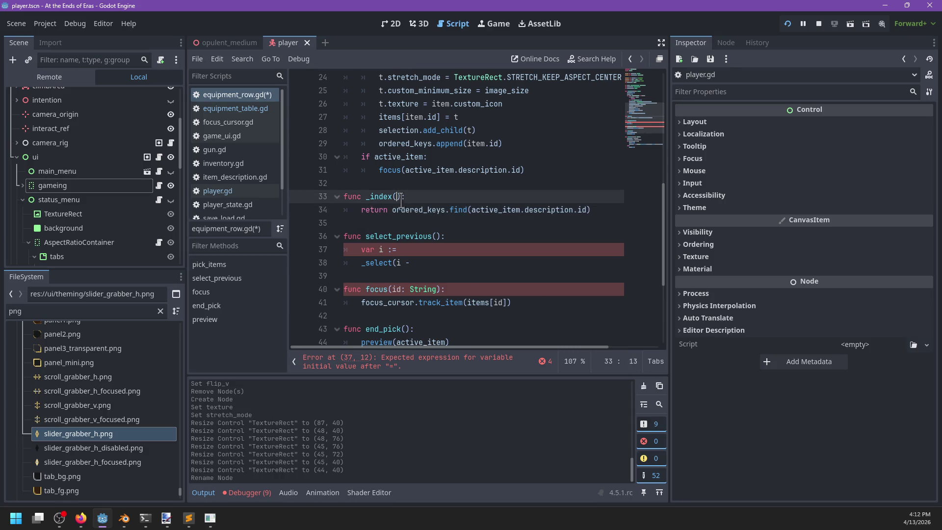
type("-> int")
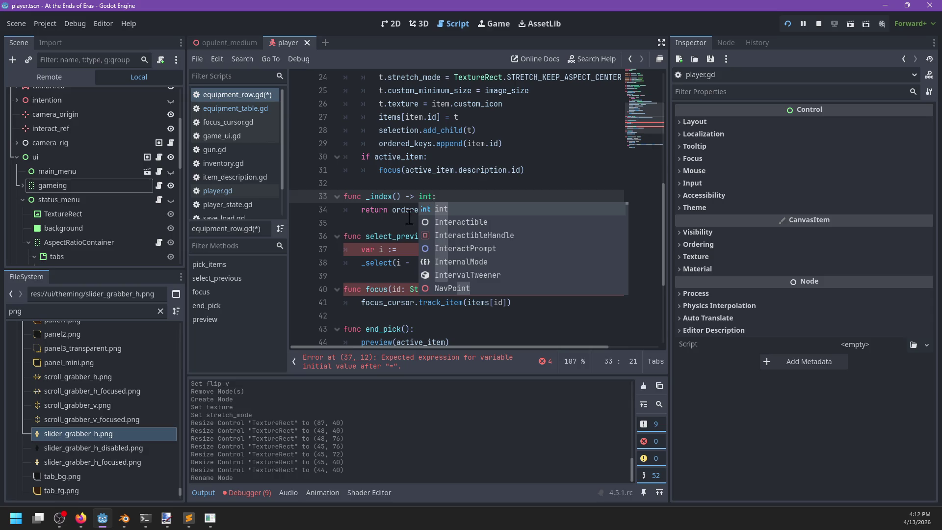
- Replace the unfinished var line so select_previous calls _select(_index() - 1)
left_click(422, 250)
key("ctrl+shift+k")
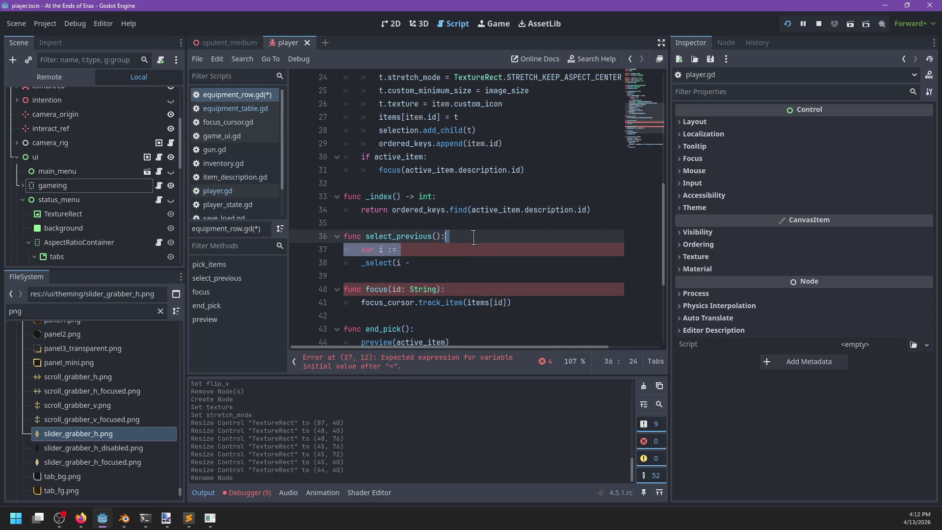
key("Delete")
key("Delete")
key("Delete")
type("index")
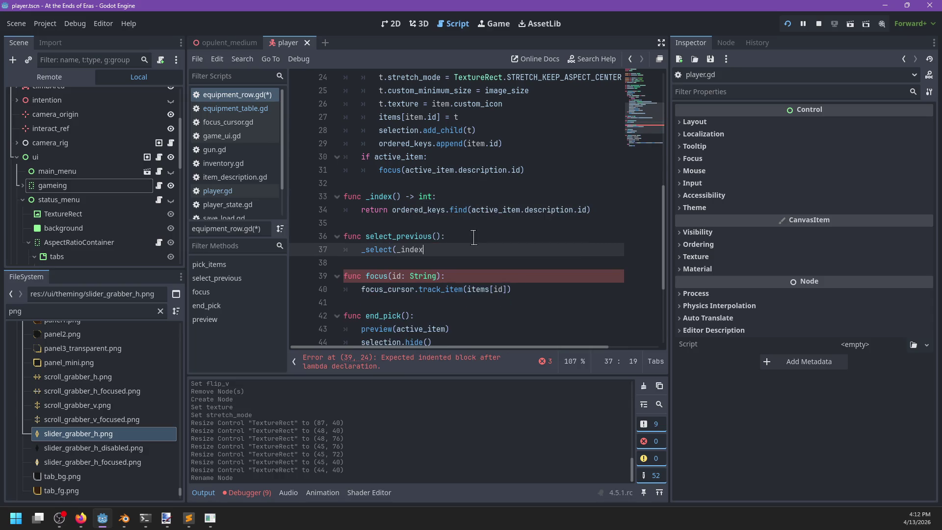
type(" - 1)")
key("Return")
- Add func select_next() calling _select(_index() + 1) and fix the _index() call in select_previous
key("BackSpace")
key("Return")
type("func select_next()")
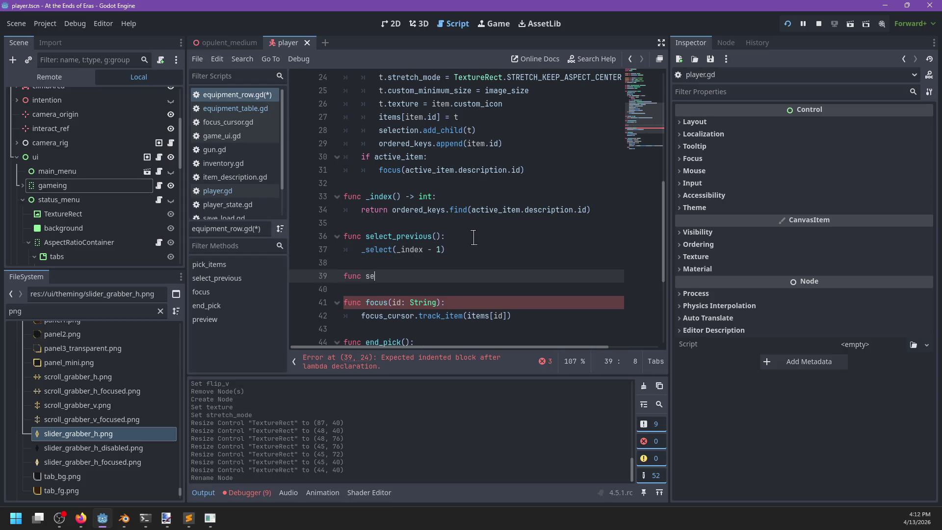
type(":")
key("Return")
type("_select(_index() + 1)")
key("Up")
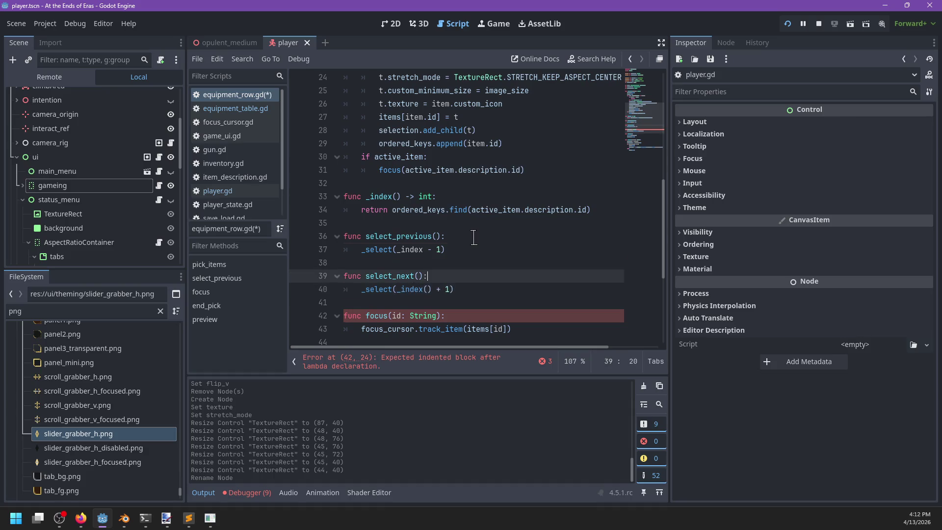
key("Up")
key("Up")
key("Right")
key("Right")
type("()")
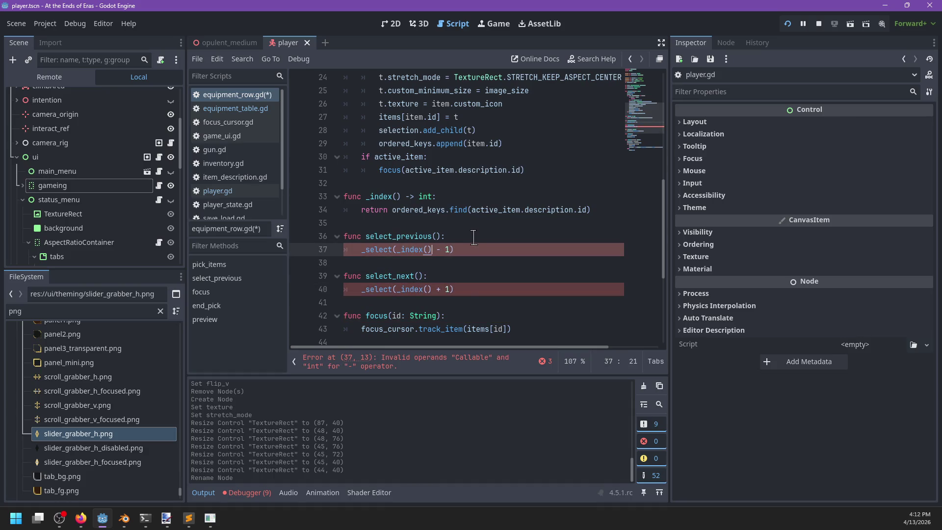
left_click(475, 291)
- Declare func _select(index: int): with an if index < 0: reassignment of index
key("Return")
key("Return")
type("func _")
key("Return")
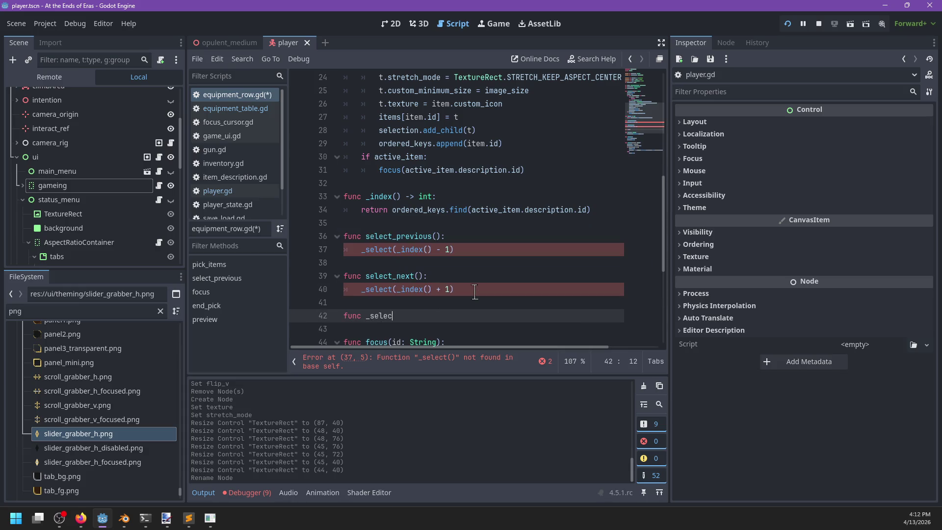
type("(index: int);")
key("Return")
key("BackSpace")
key("BackSpace")
type(":")
key("Return")
type("if index < 0:")
key("Return")
type("index = 0")
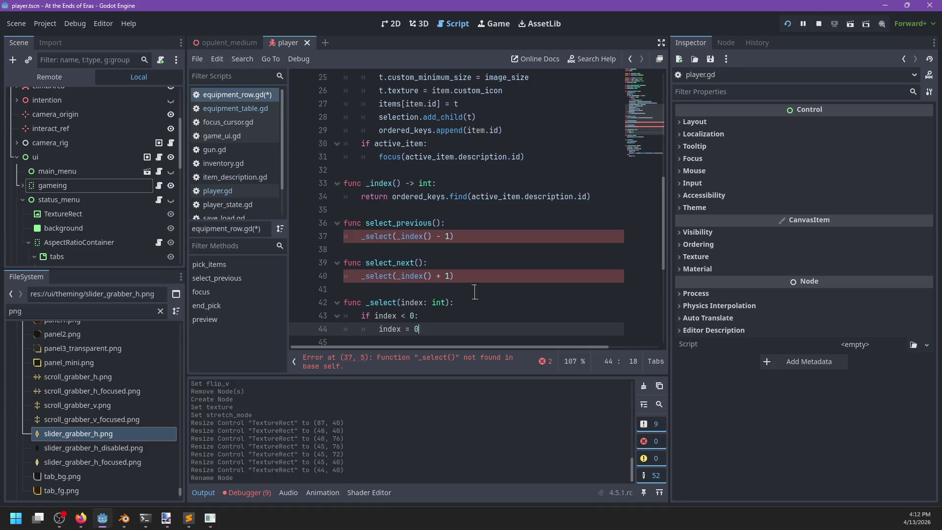
key("Return")
- Add an upper-bound check of index against items.size() that reassigns index
key("BackSpace")
type("if index >")
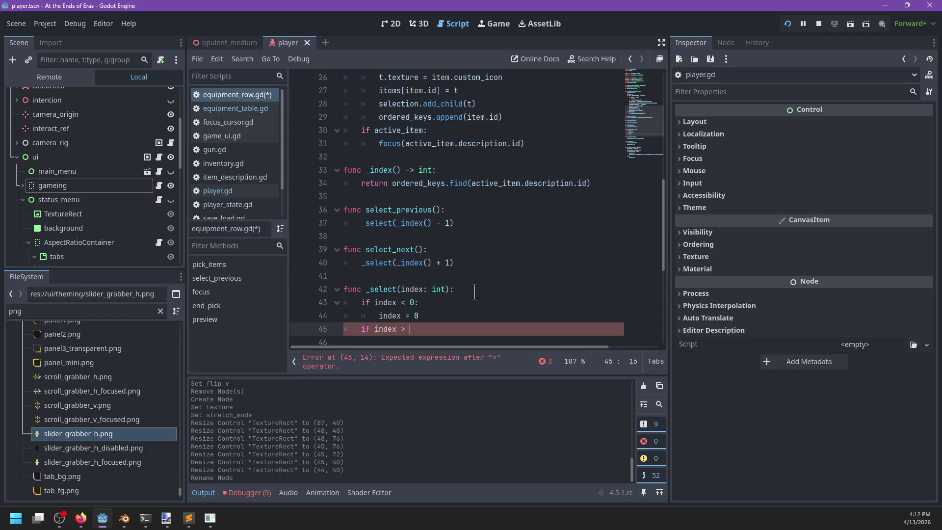
type("rdered")
key("ctrl+BackSpace")
type("items.size()")
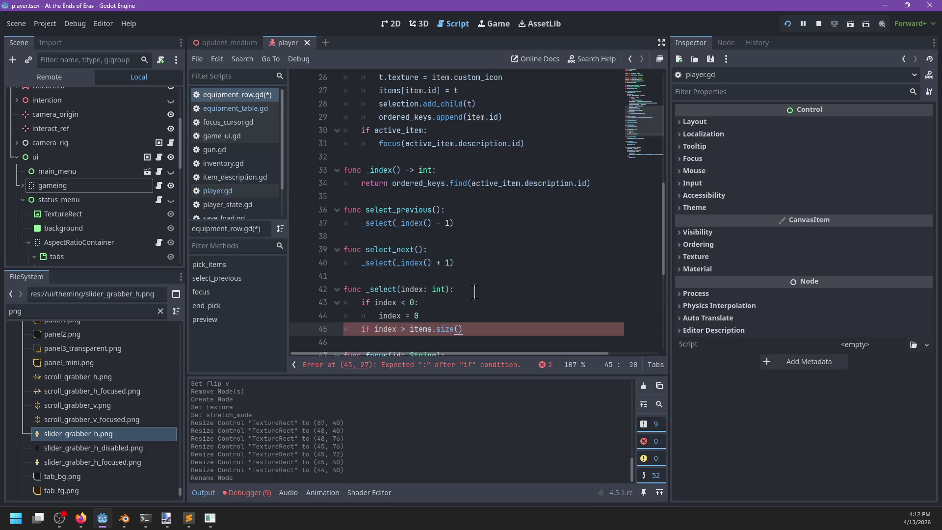
type(":")
key("Return")
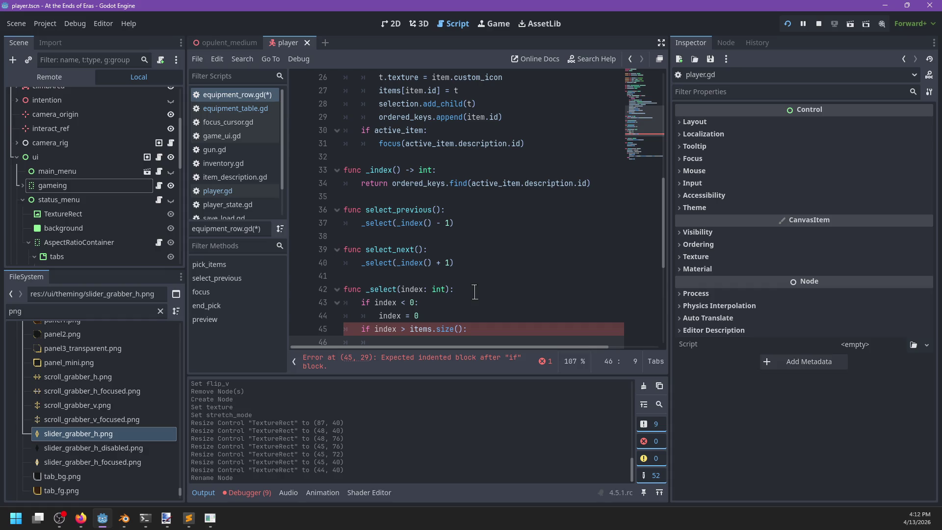
type("index = items.si")
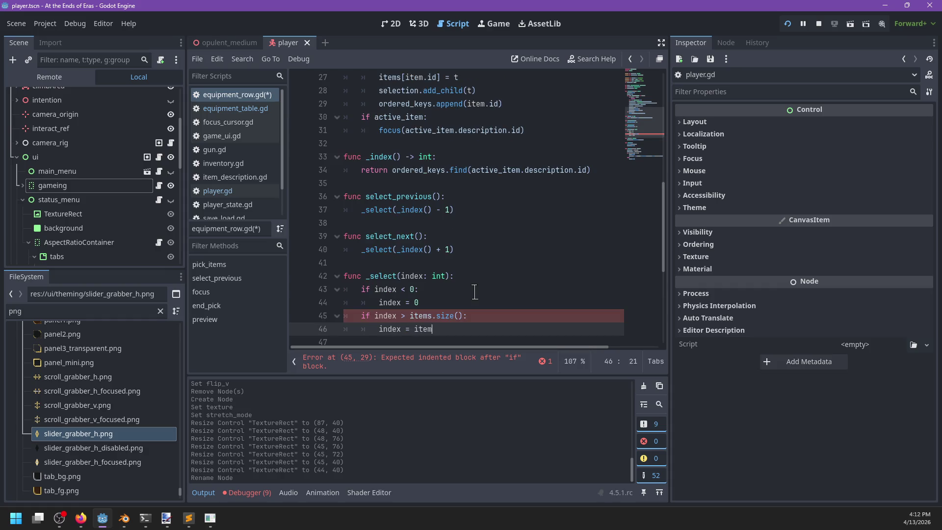
type("ze() - 1")
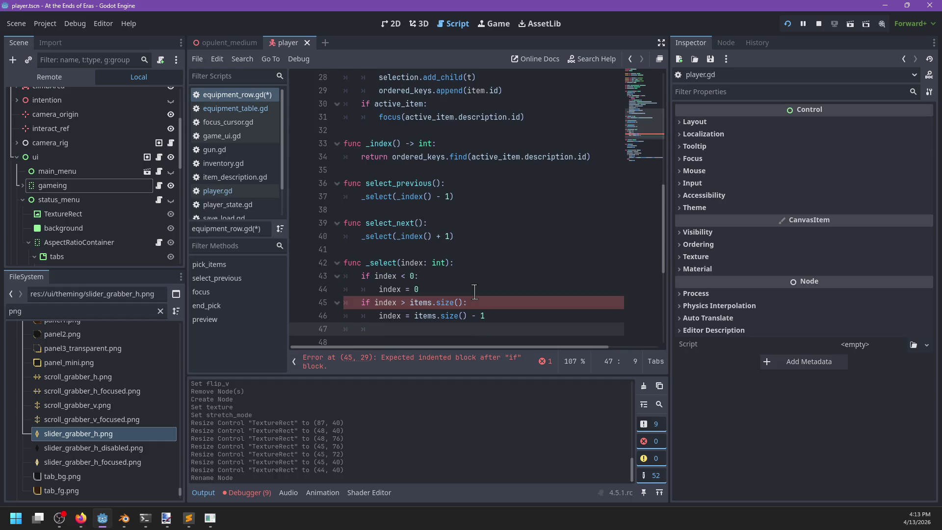
- Insert an if items.is_empty(): return guard at the top of _select
key("Up")
key("Up")
key("Up")
key("Return")
type("items.is_empty():")
key("Return")
type("return")
- Swap the values so below-zero wraps to items.size() - 1 and overflow to 0, then save
scroll(474, 292, "down", 2)
left_click(511, 266)
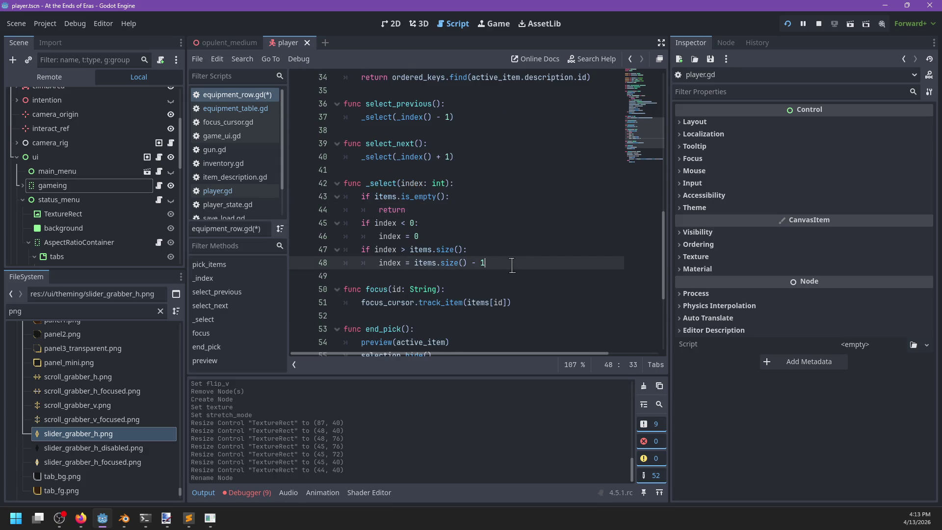
key("Return")
key("Up")
key("Up")
key("Up")
key("ctrl+Left")
key("ctrl+Left")
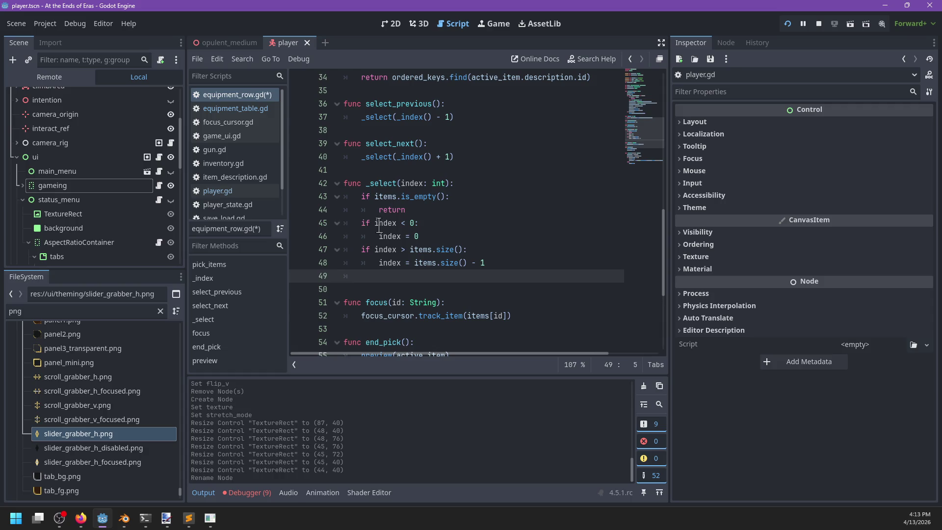
key("shift+Down")
key("shift+Down")
key("shift+Down")
key("shift+End")
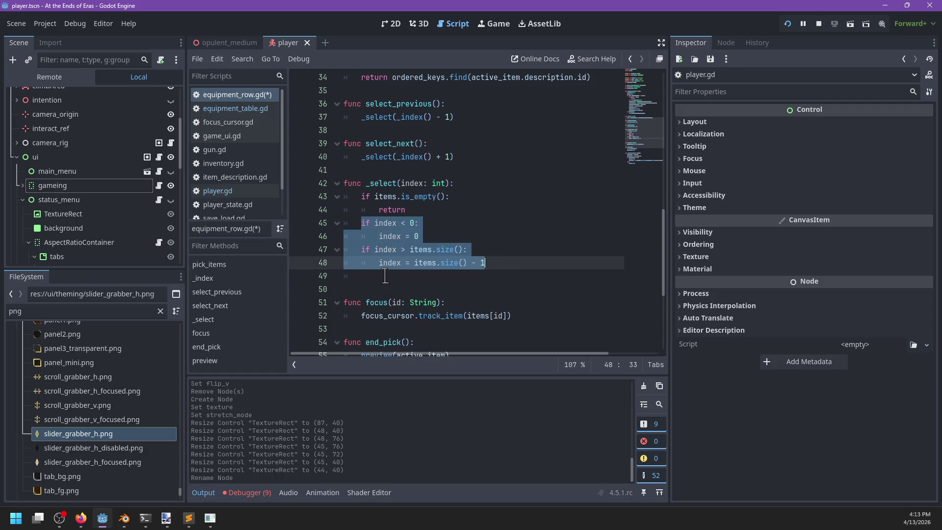
left_click(412, 275)
left_click(514, 263)
left_click_drag(507, 263, 415, 264)
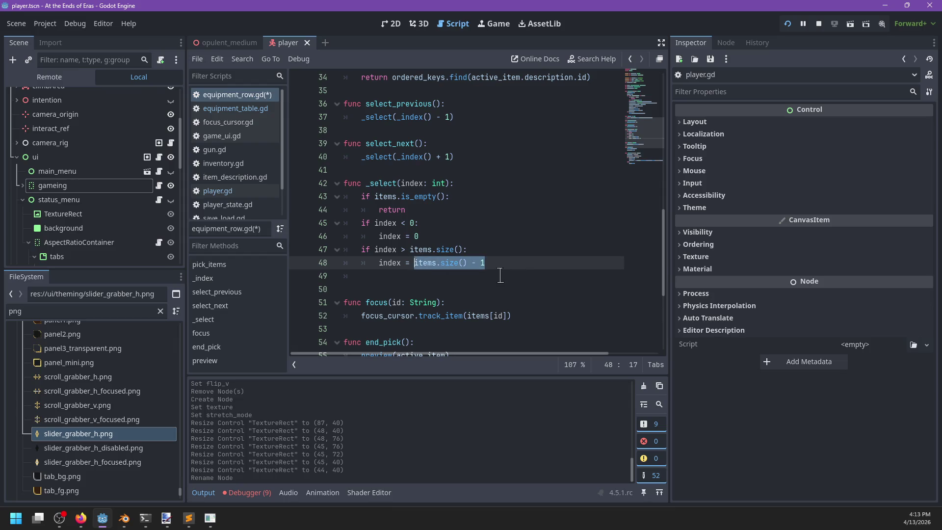
type("0")
key("Up")
key("Up")
key("BackSpace")
type("items.size() - 1")
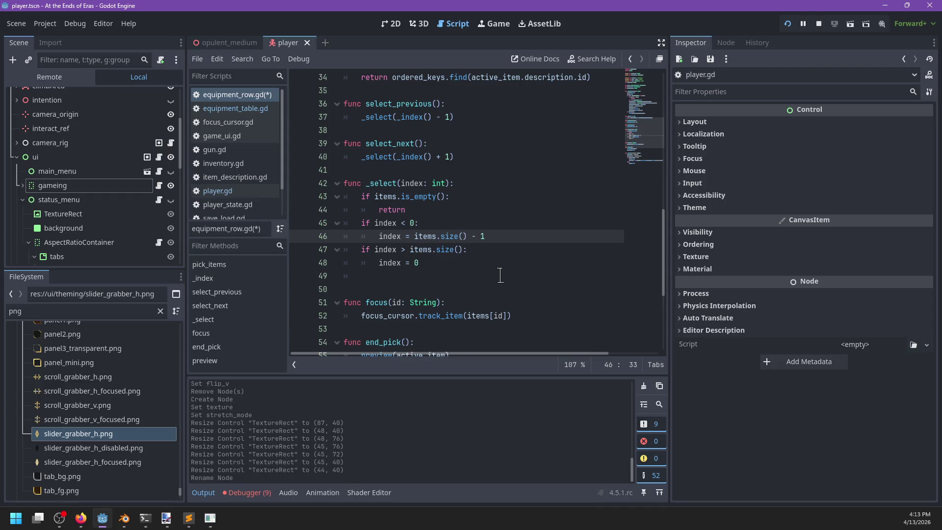
key("ctrl+s")
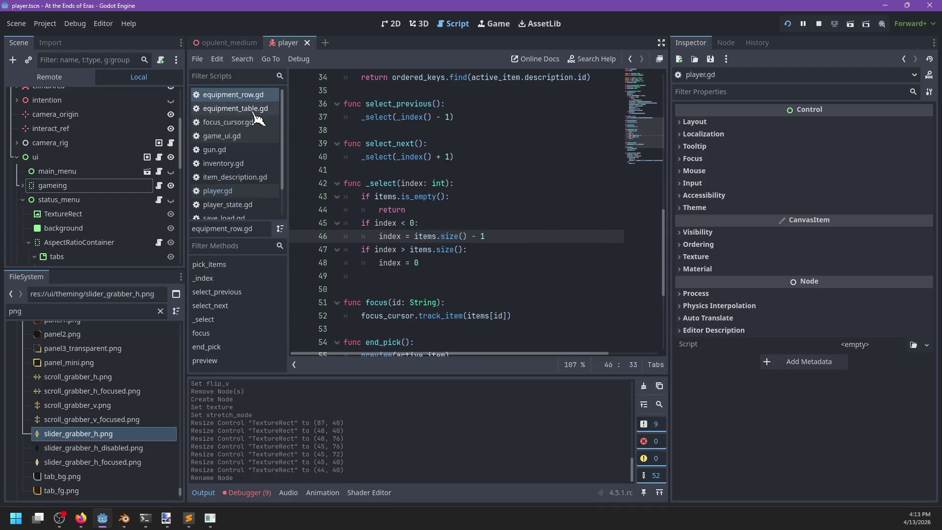
- In equipment_table.gd change select_row's reset from r = 1 to r = 0, save, and return to equipment_row.gd
left_click(252, 109)
left_click(402, 209)
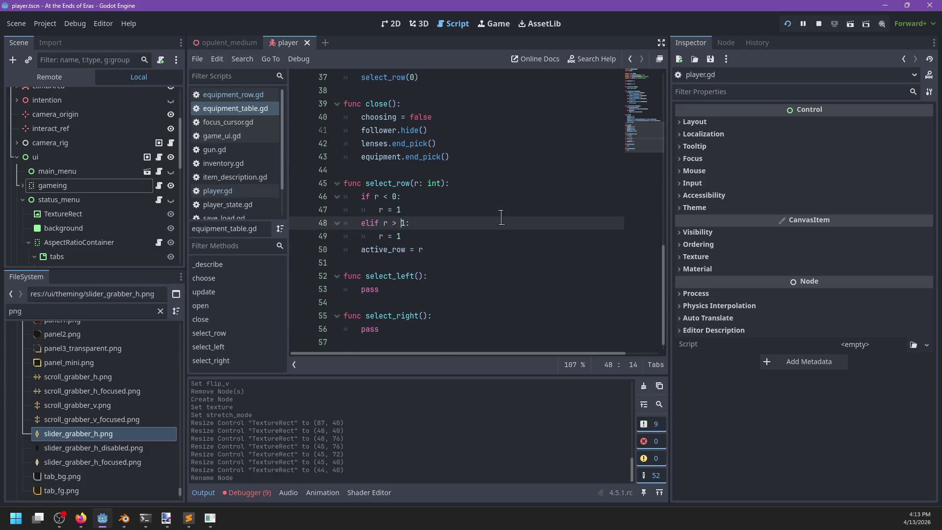
key("BackSpace")
type("0")
key("ctrl+s")
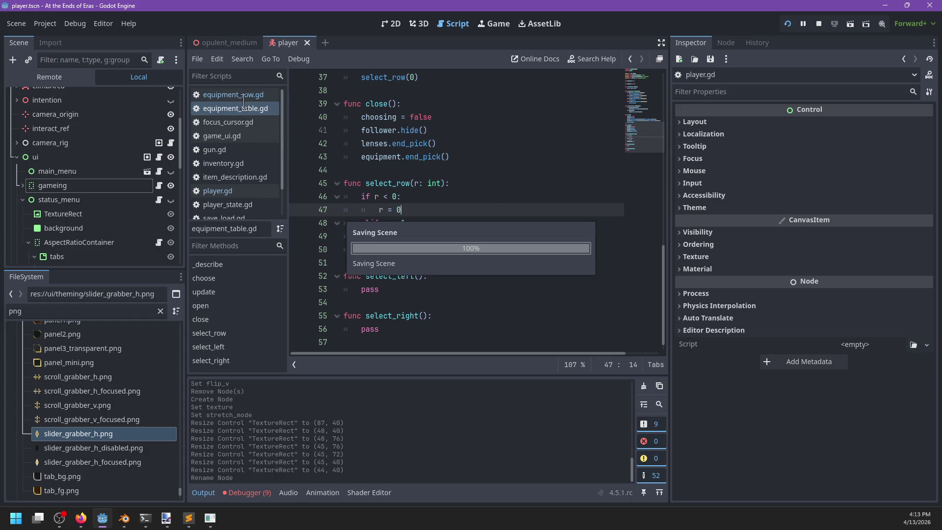
left_click(233, 94)
left_click(463, 268)
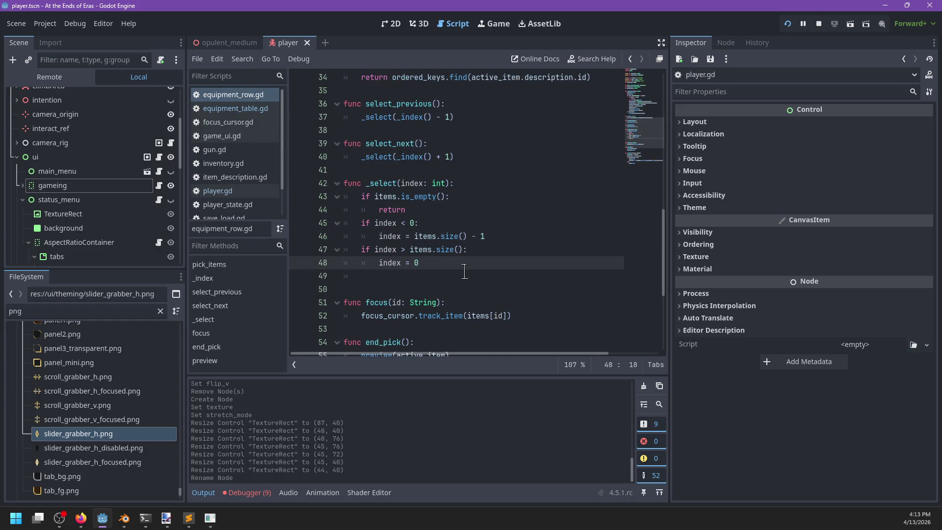
left_click(464, 271)
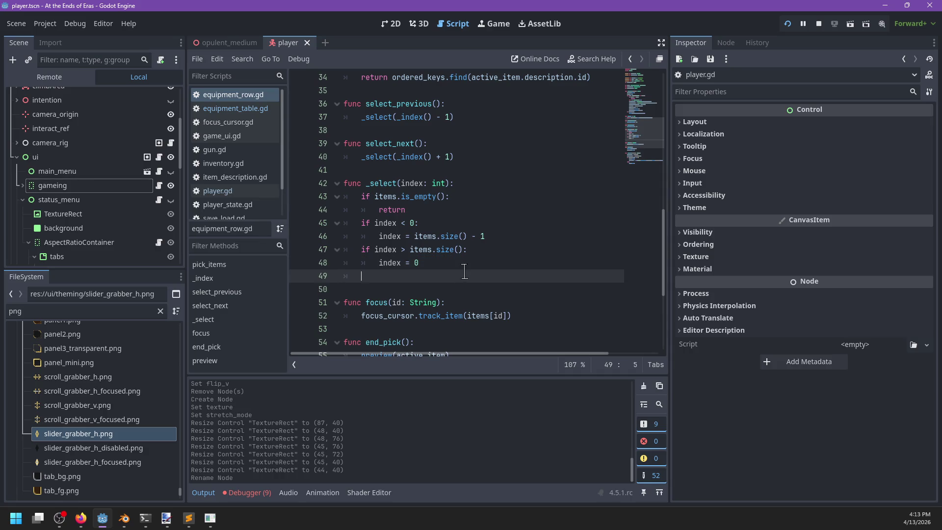
- End _select with var key := ordered_keys[index], focus(key) and preview(items[key])
key("BackSpace")
type("var key := ordered_k")
type("eys[index]")
key("Return")
type("focus(key")
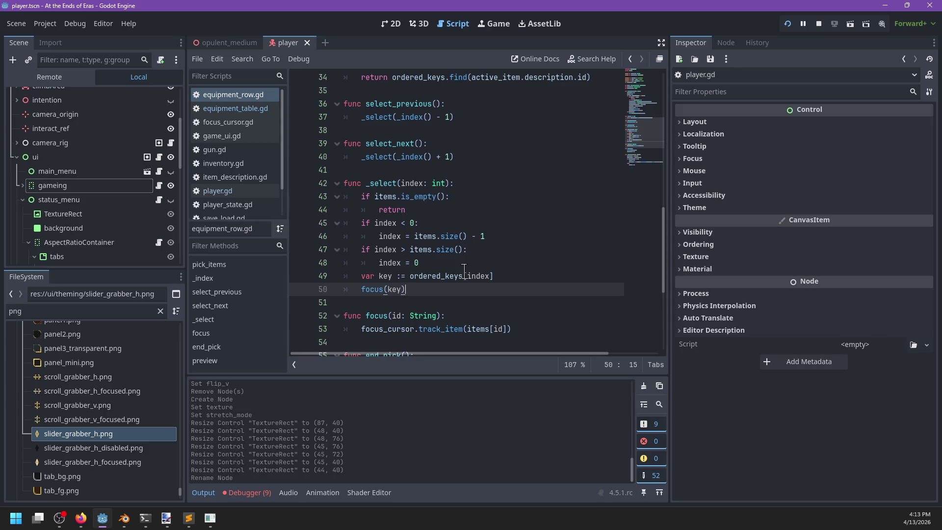
scroll(454, 268, "down", 2)
type(")")
key("Return")
key("BackSpace")
type("preview")
key("Return")
type("items[key])")
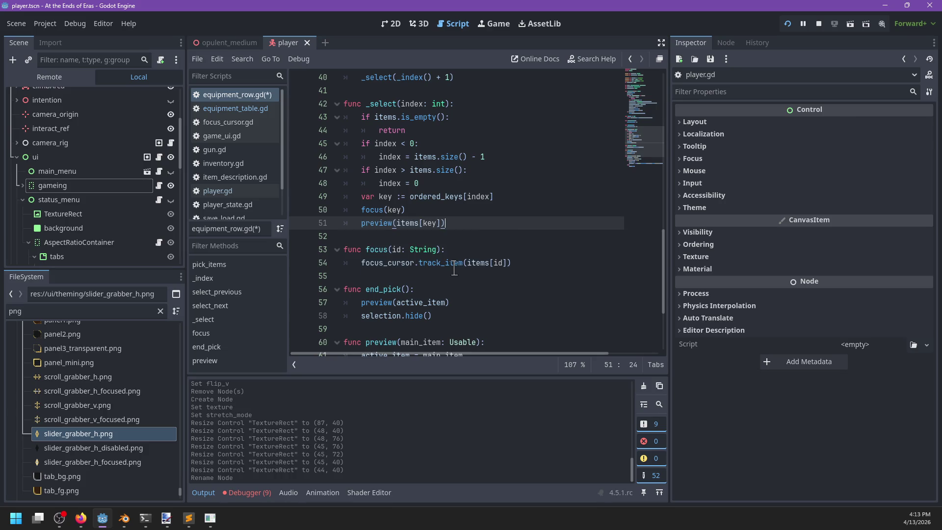
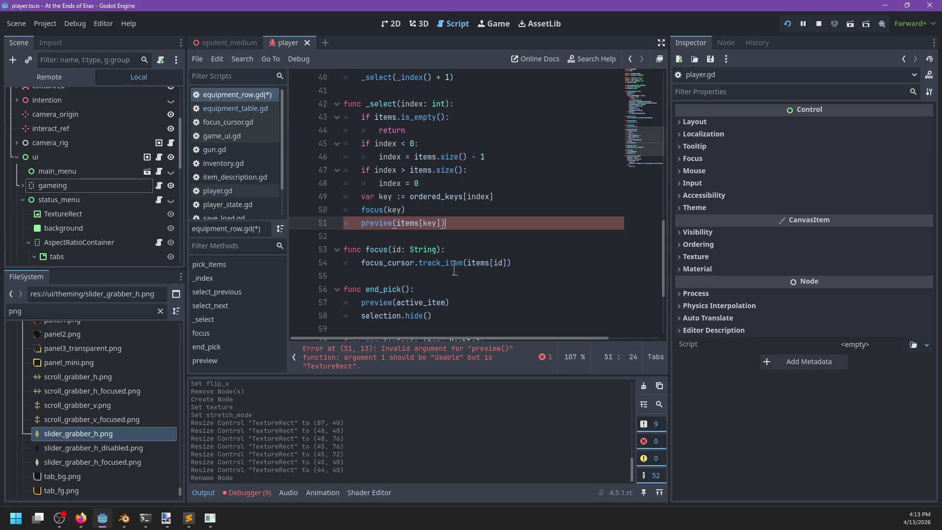
- Start an inner class ItemTrack on a new line below the active_item declaration
scroll(454, 268, "down", 3)
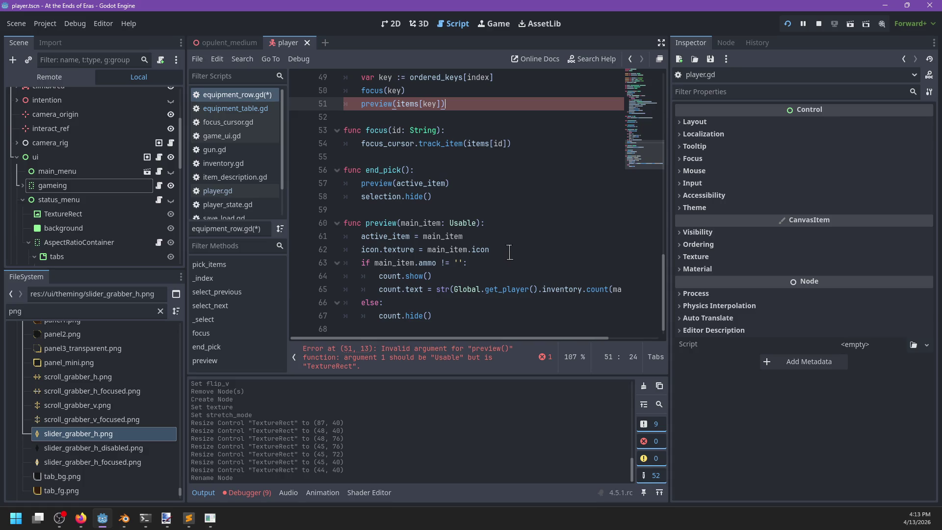
scroll(509, 252, "up", 1)
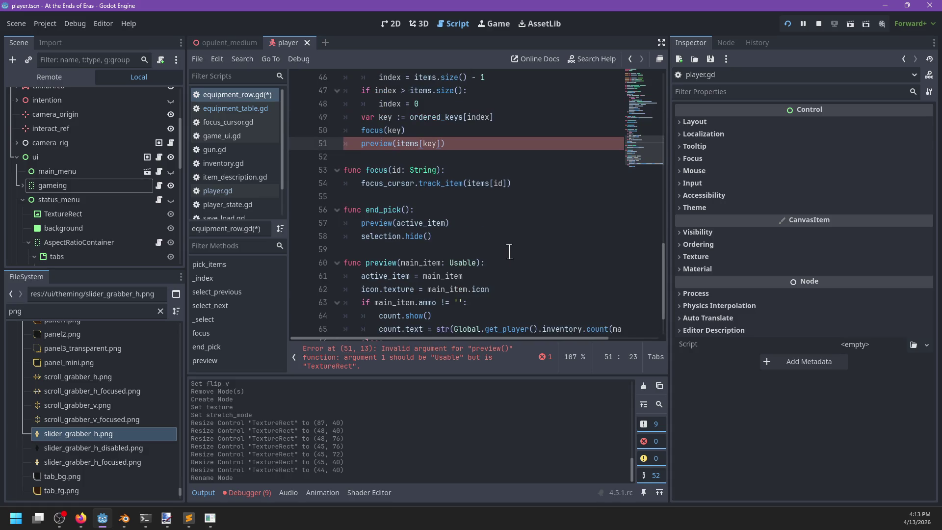
scroll(510, 252, "up", 15)
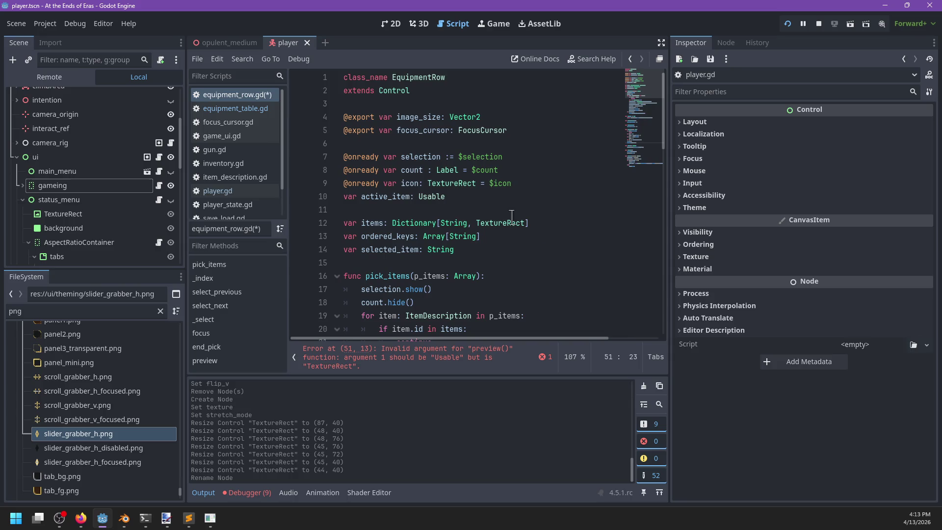
mouse_move(416, 224)
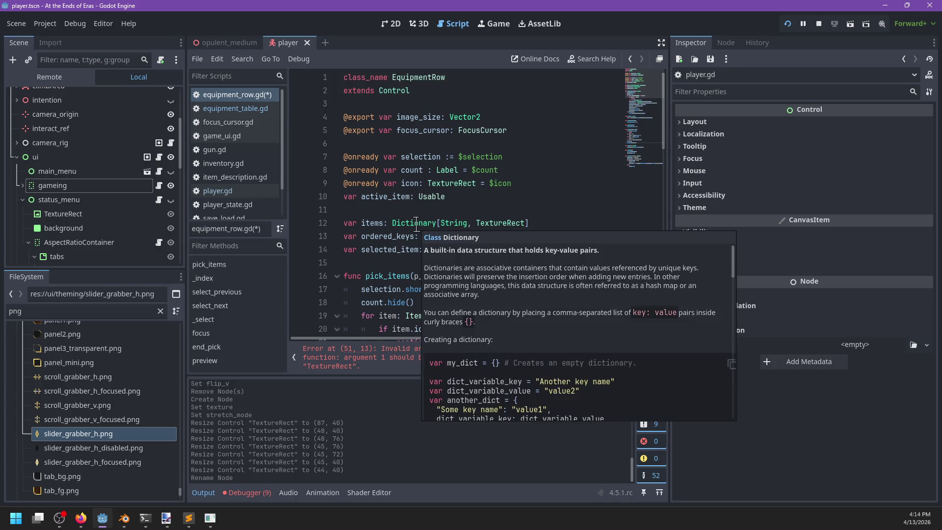
scroll(382, 236, "down", 13)
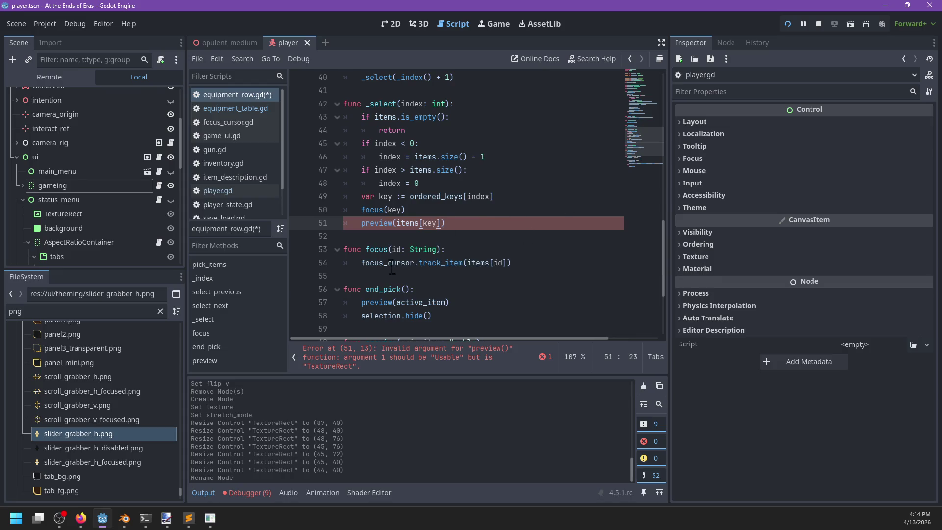
scroll(488, 241, "up", 4)
scroll(488, 241, "down", 4)
scroll(488, 242, "down", 3)
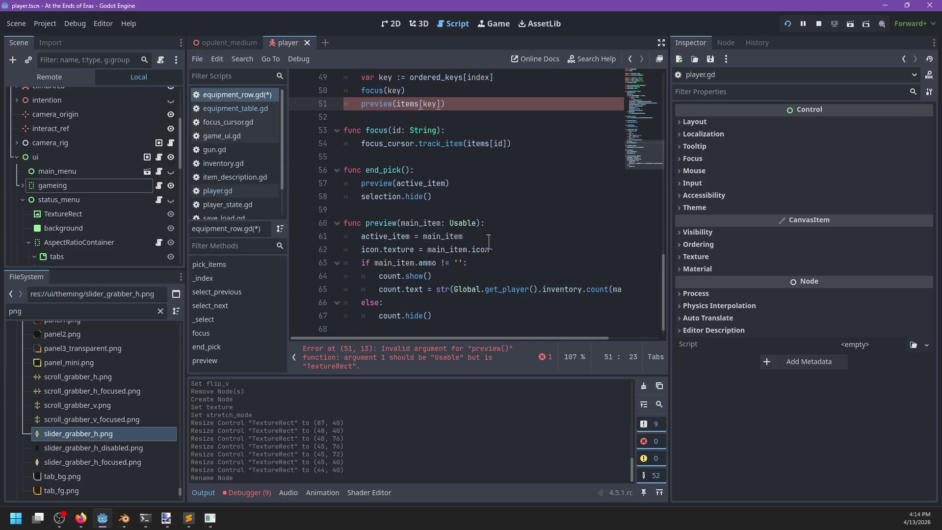
scroll(515, 220, "up", 12)
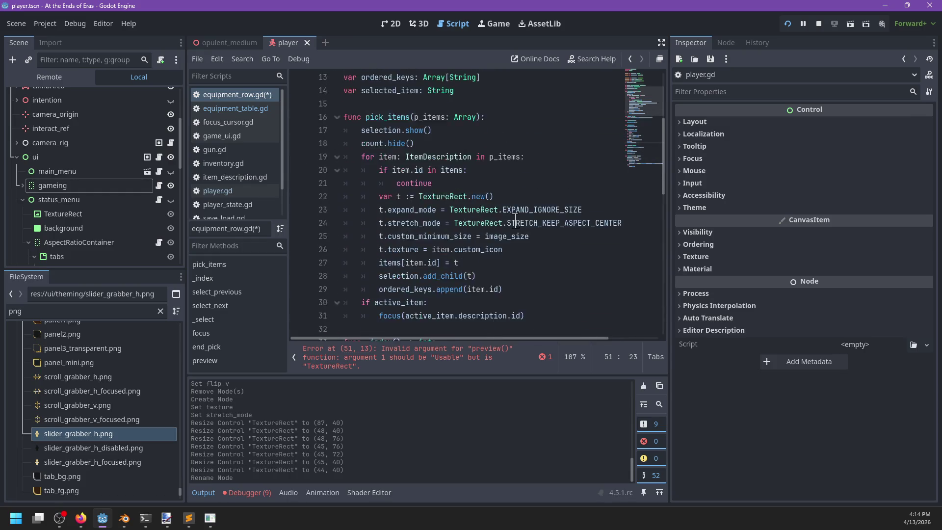
scroll(515, 220, "up", 4)
left_click(467, 197)
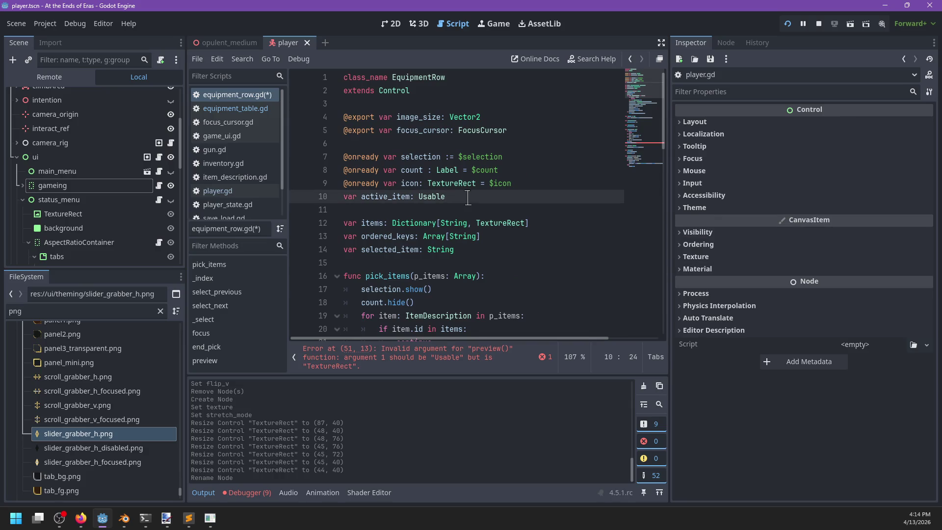
key("Return")
key("Return")
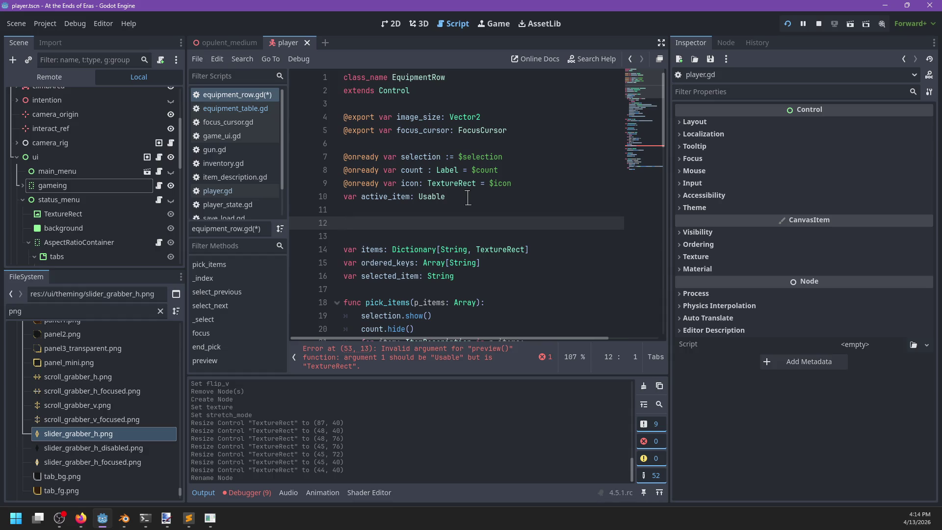
type("class ItemTrack:")
key("Return")
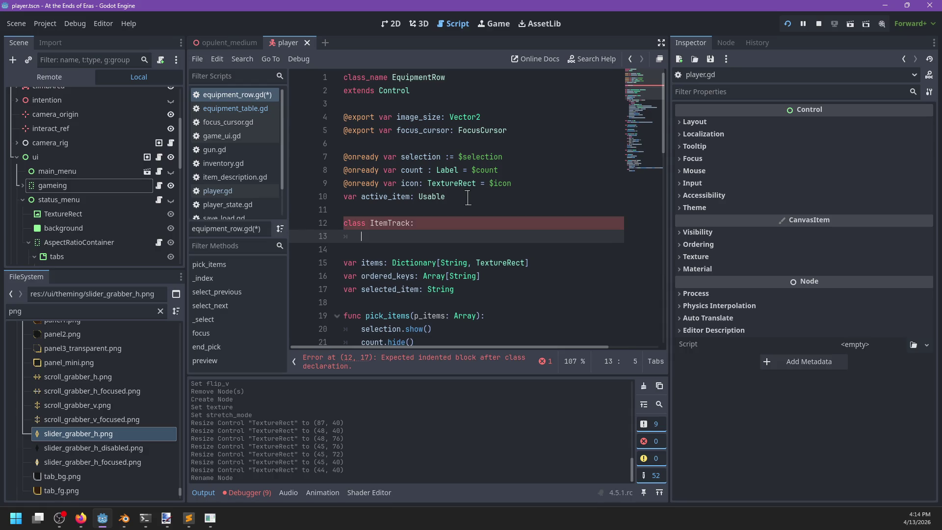
- Declare ItemTrack fields tex: TextureRect, item: Usable and idx: int
type("te")
key("BackSpace")
key("BackSpace")
type("var tex: ")
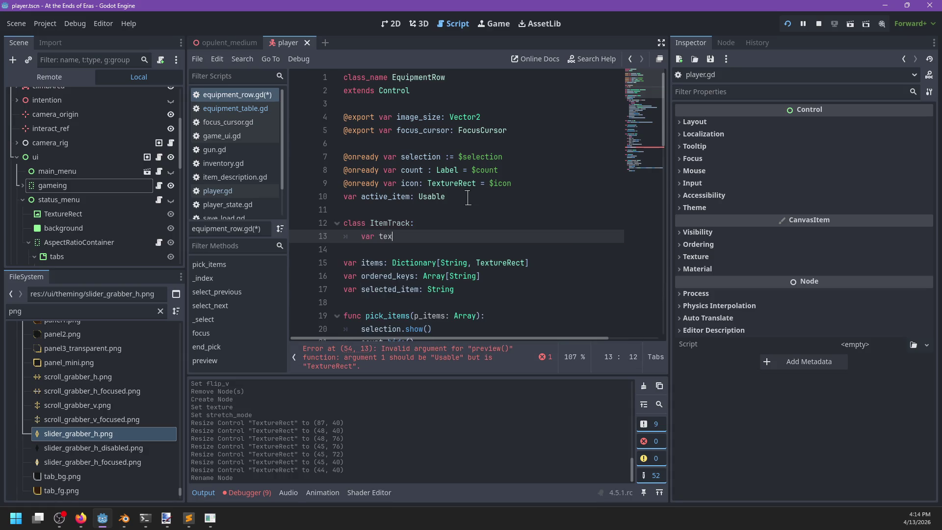
type("TextureRect")
key("Return")
type("var item: ")
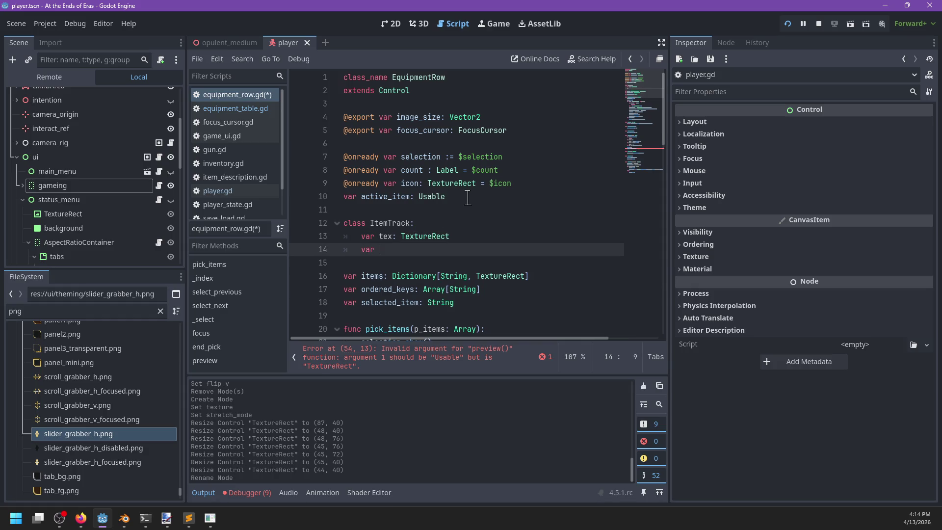
type("Usable")
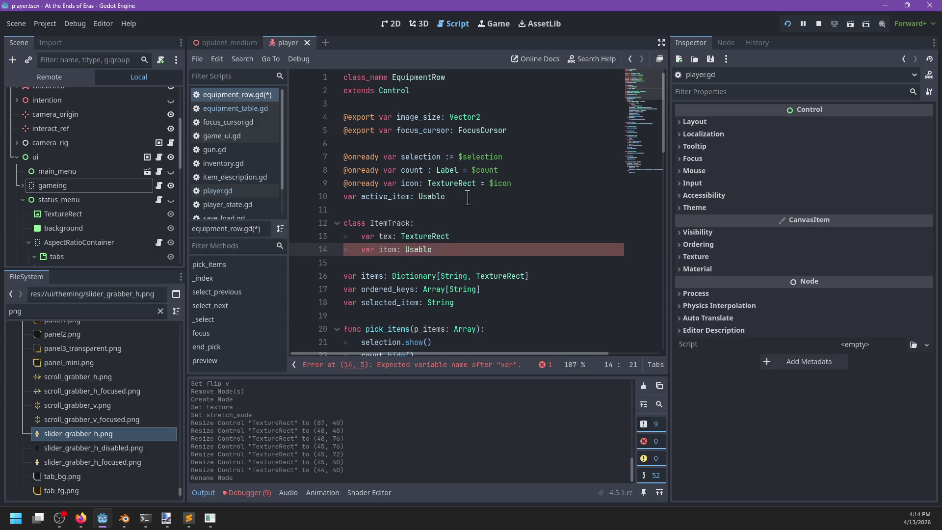
key("Return")
key("Return")
type("var idx")
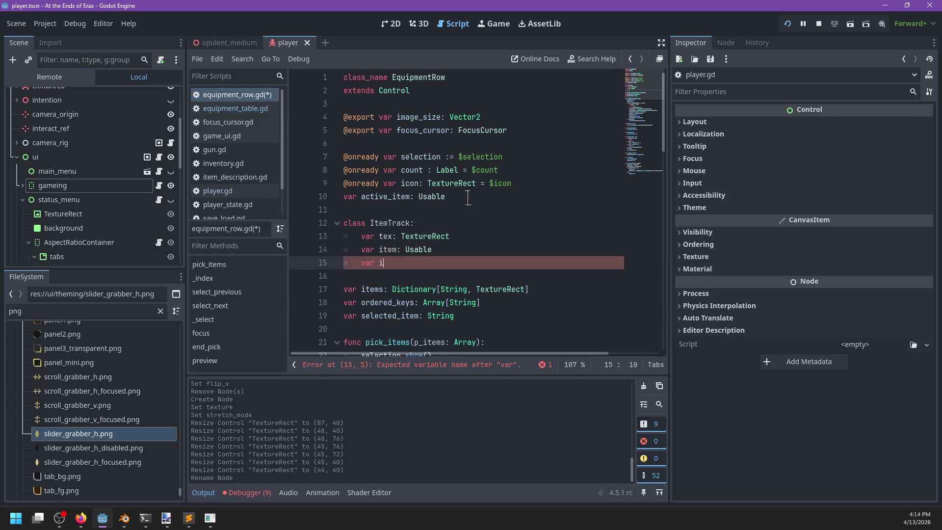
type(": int")
key("Return")
- Write the ItemTrack constructor header _init(u: Usable, p_tex: TextureRect, p_idx: int)
type("unc _")
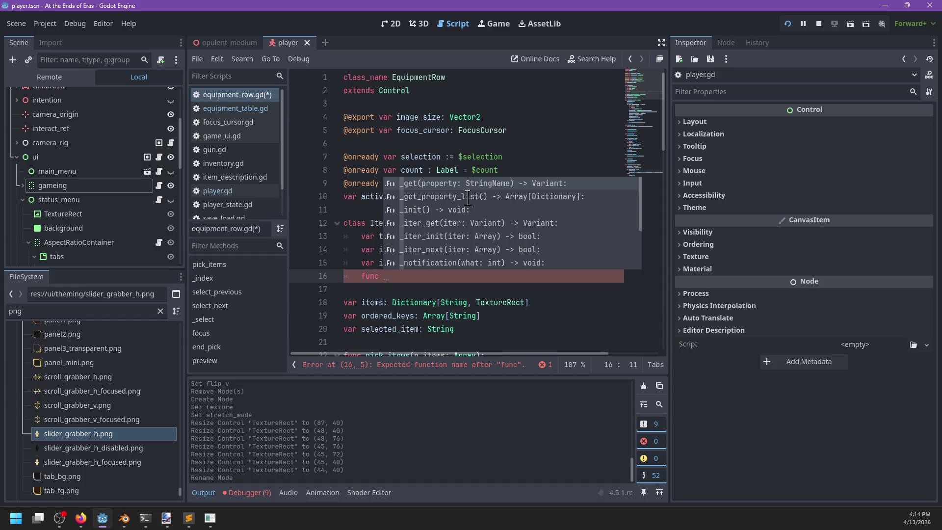
type("init(")
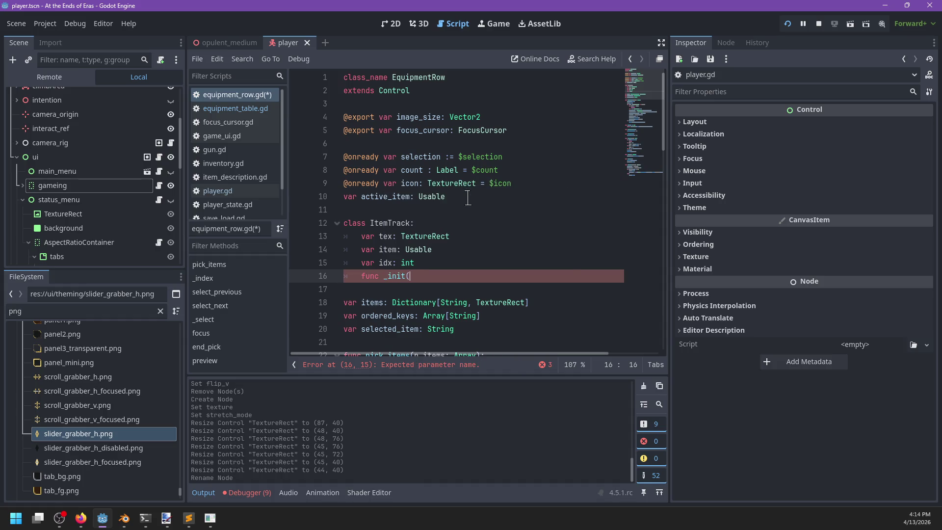
type("p_te")
type("Te")
type("xtureRect,")
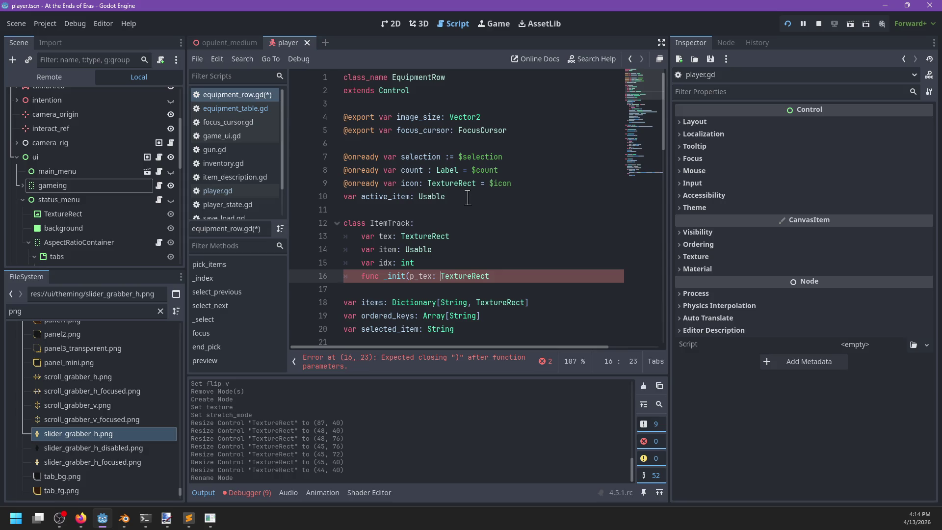
type("u: P")
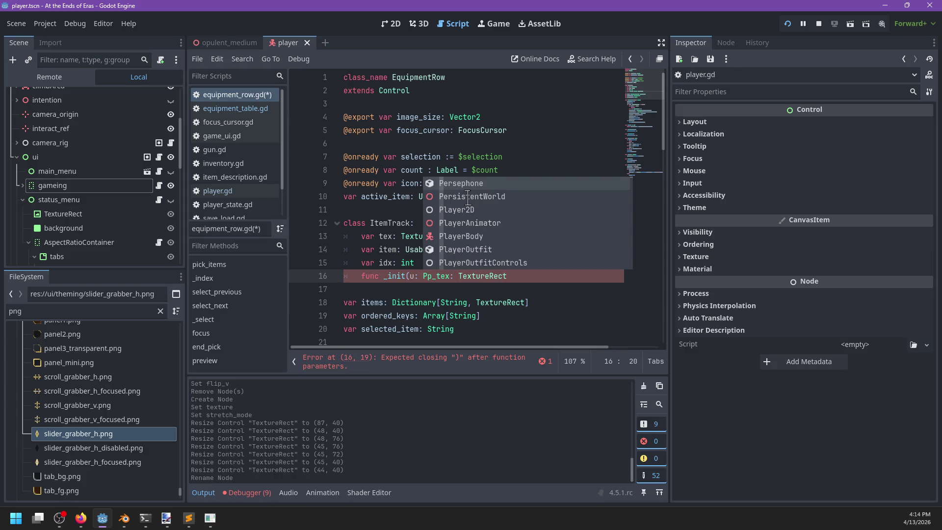
key("BackSpace")
type("Usable, ")
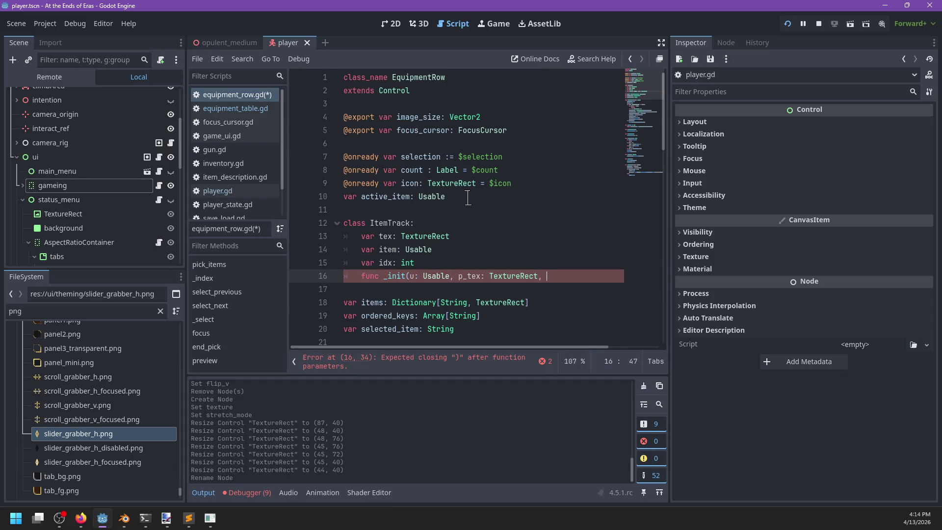
type("dx, int):")
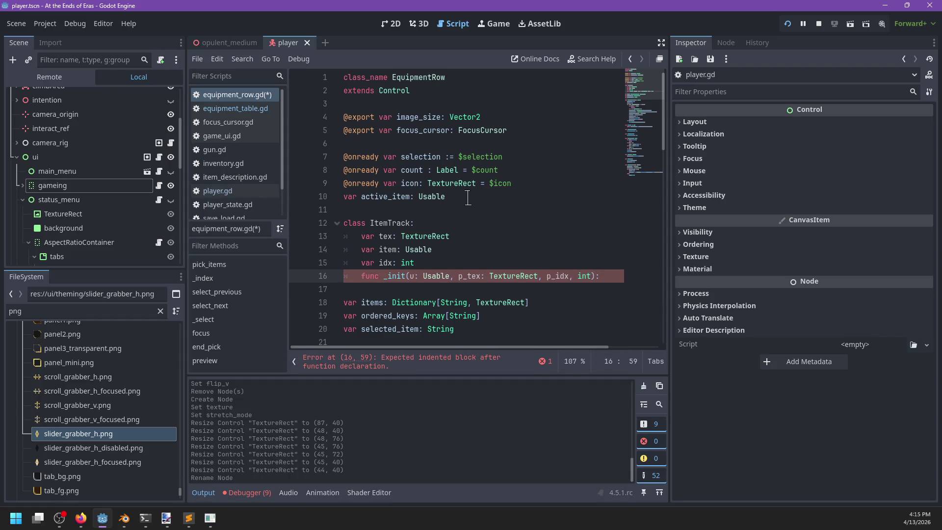
key("BackSpace")
type(":")
key("End")
key("Return")
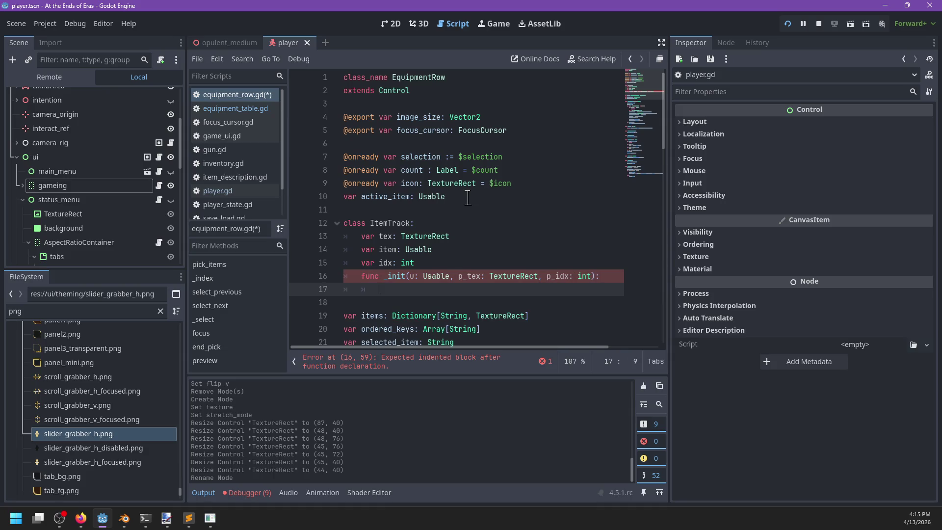
- Move the item field above tex and fill _init with the item, tex and idx assignments
left_click(466, 236)
key("alt+Down")
left_click(408, 289)
type("item = u")
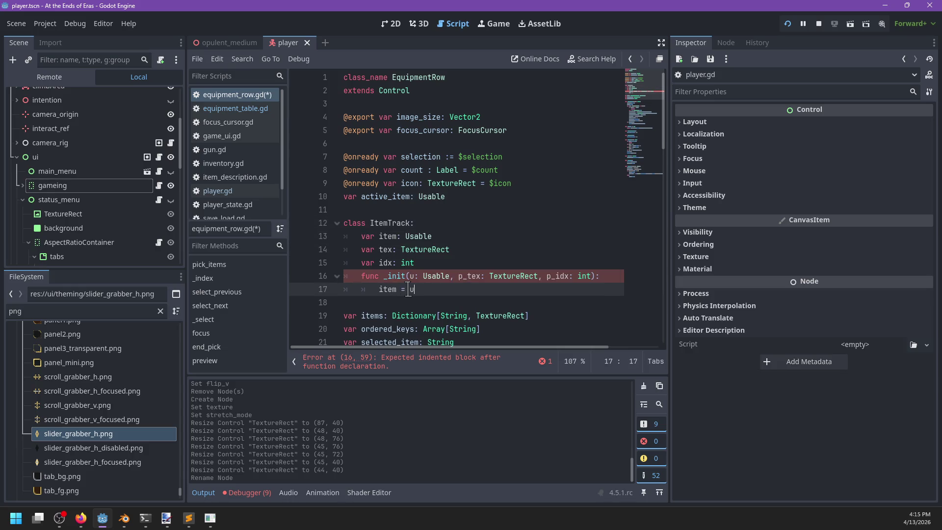
key("Return")
type("tex = p_tex")
key("Return")
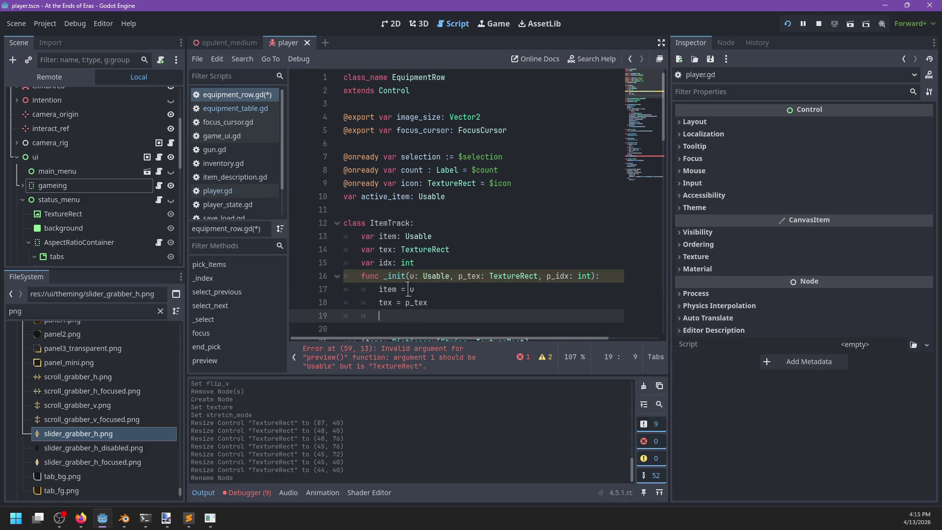
type("dx = p_itx")
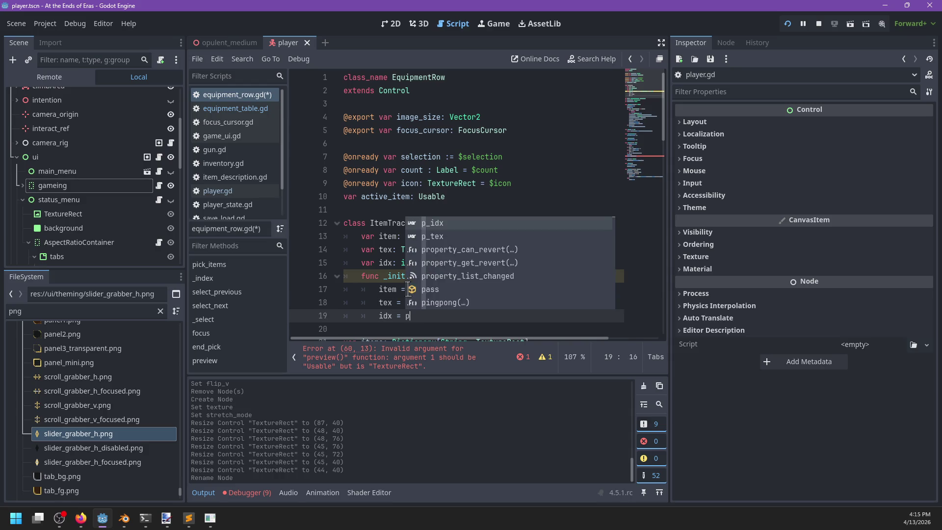
key("BackSpace")
key("BackSpace")
type("dx")
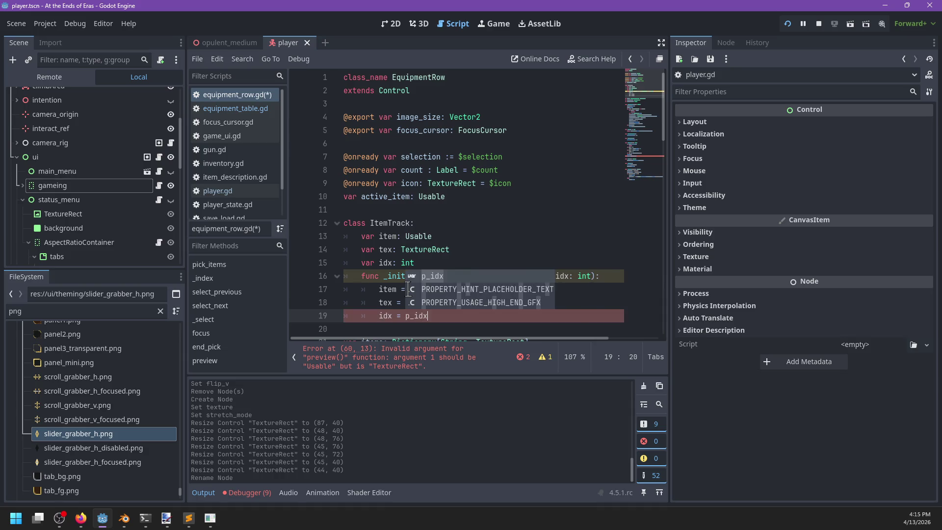
scroll(388, 202, "down", 4)
left_click_drag(564, 196, 564, 184)
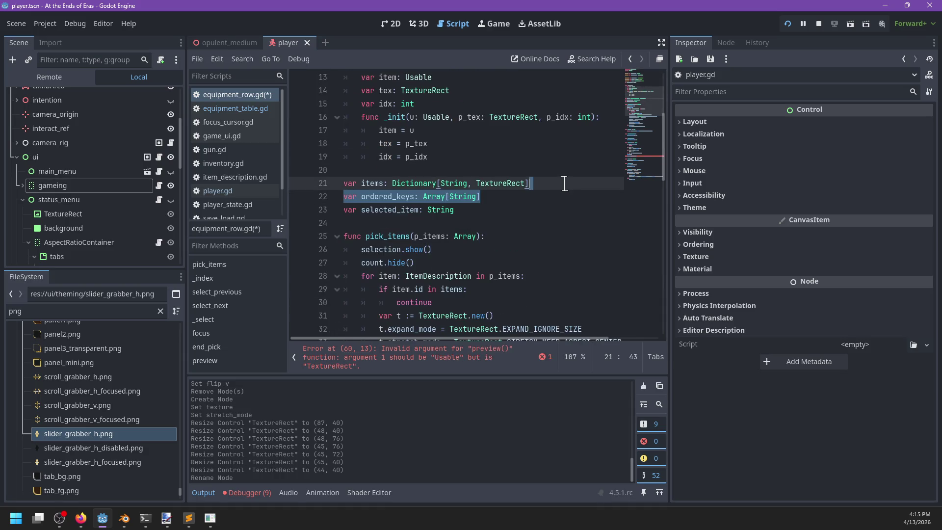
- Delete the ordered_keys declaration and type items as Dictionary[String, ItemTrack]
key("BackSpace")
key("ctrl+shift+Left")
type("I")
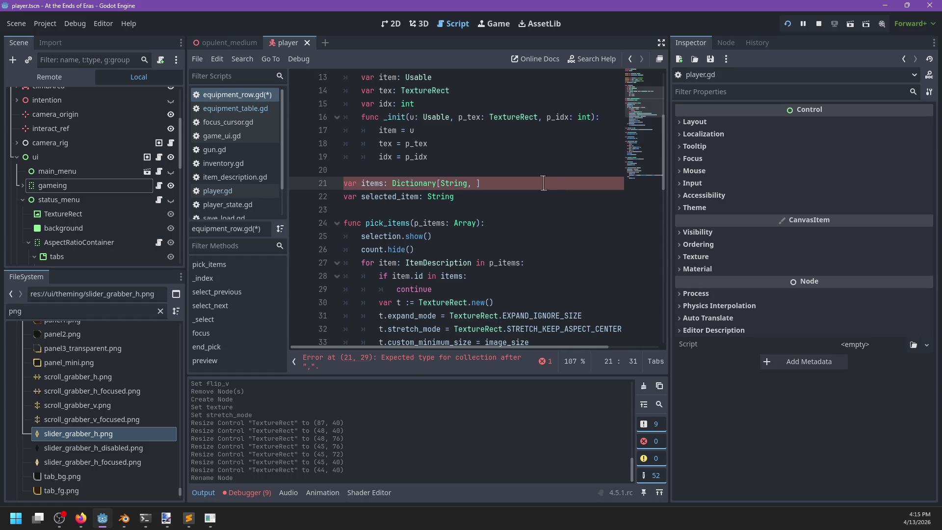
scroll(548, 188, "up", 2)
type("temtrack")
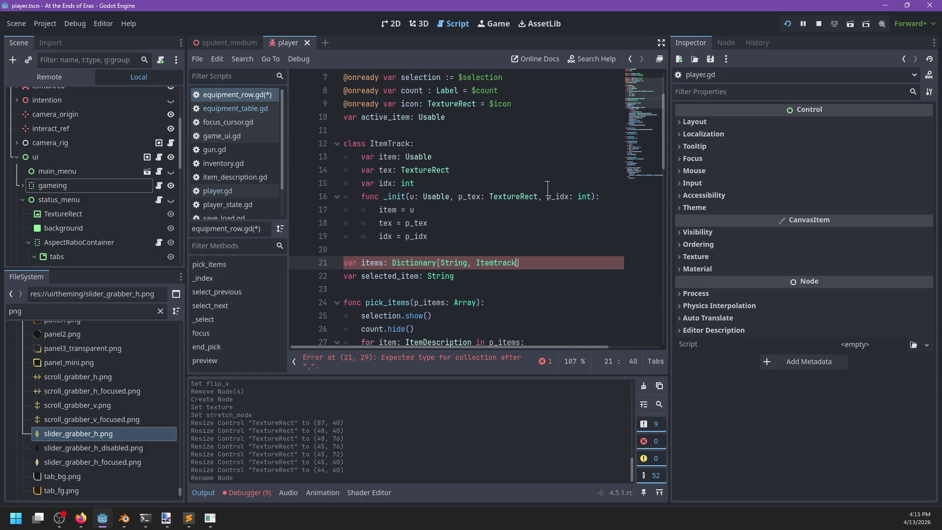
key("Return")
- Complete the idx field's int type in ItemTrack
left_click(464, 275)
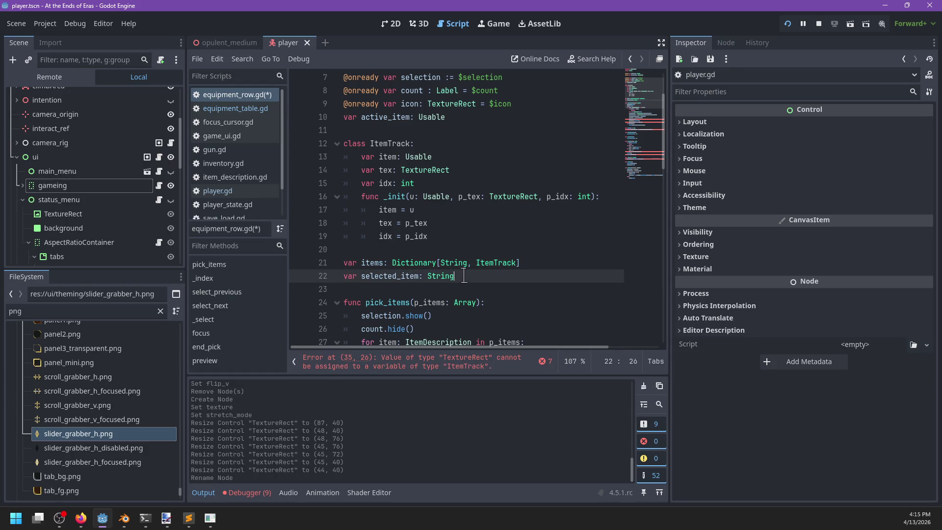
double_click(409, 156)
left_click(410, 183)
type("t")
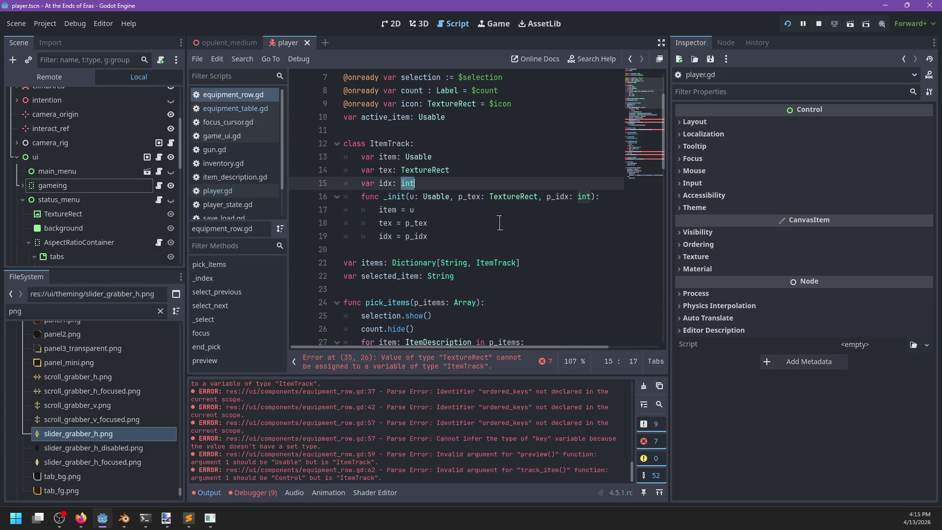
scroll(496, 224, "down", 2)
scroll(497, 224, "down", 3)
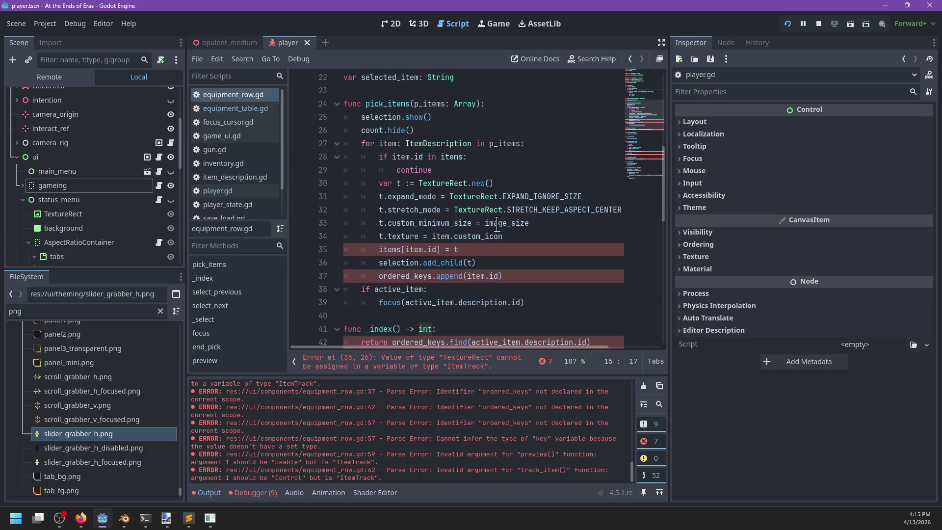
- Change line 35's item assignment to ItemTrack.new( and delete the ordered_keys.append line
left_click(485, 251)
scroll(505, 240, "up", 1)
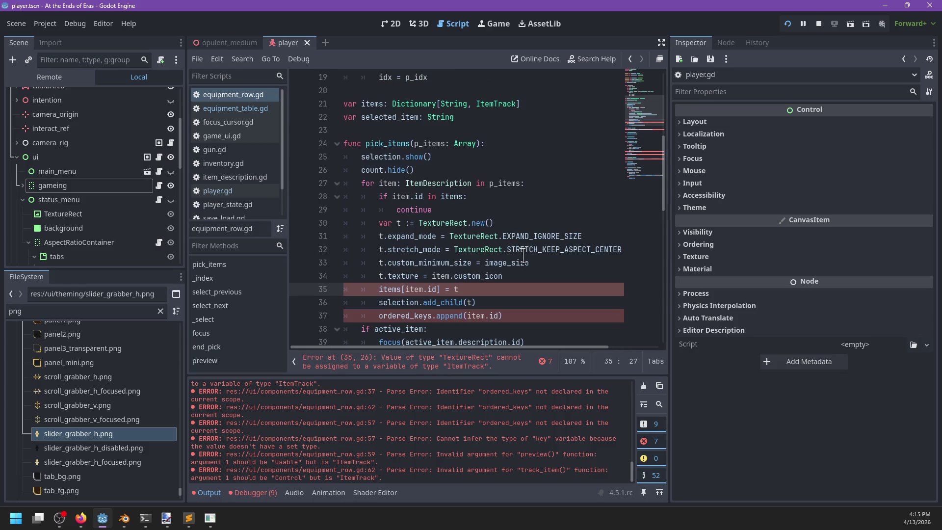
key("BackSpace")
type("()")
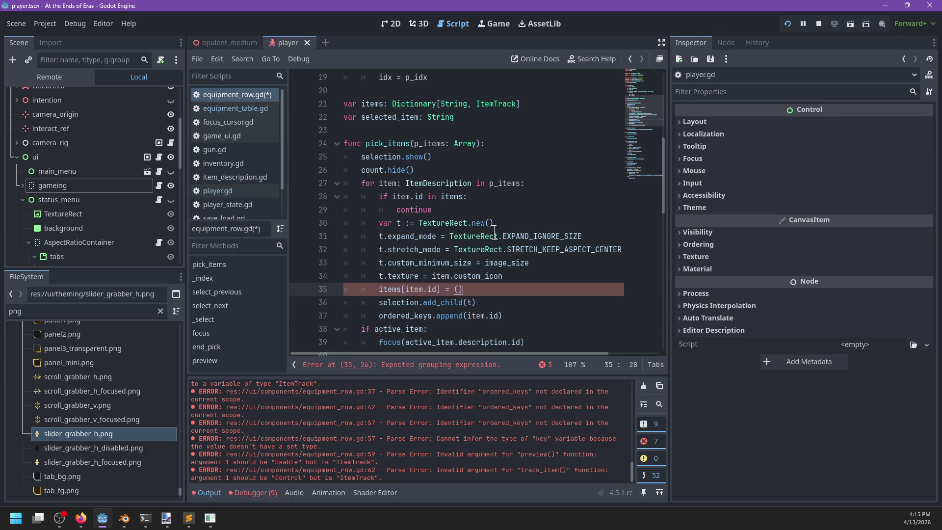
left_click(523, 303)
key("shift+Down")
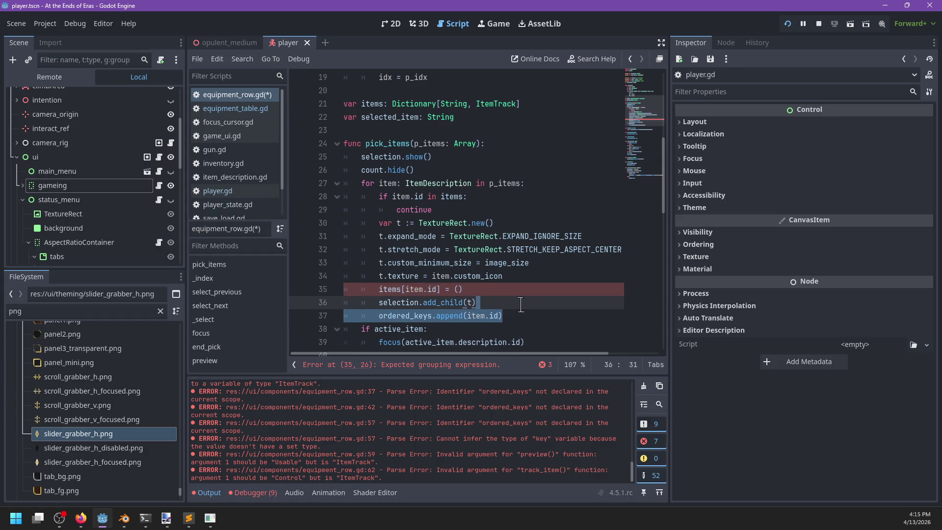
key("BackSpace")
key("Up")
key("Left")
scroll(515, 300, "up", 1)
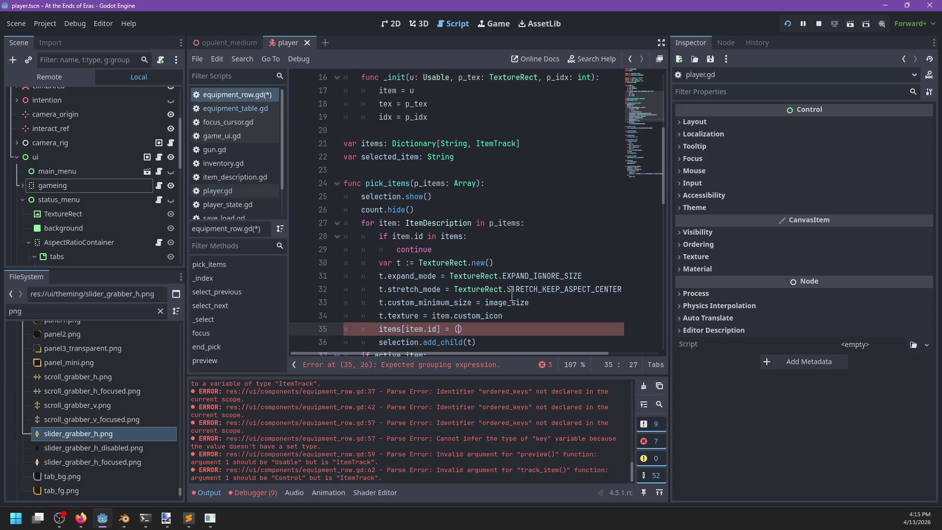
scroll(517, 265, "down", 1)
key("BackSpace")
key("BackSpace")
type("ItemTrack.new(")
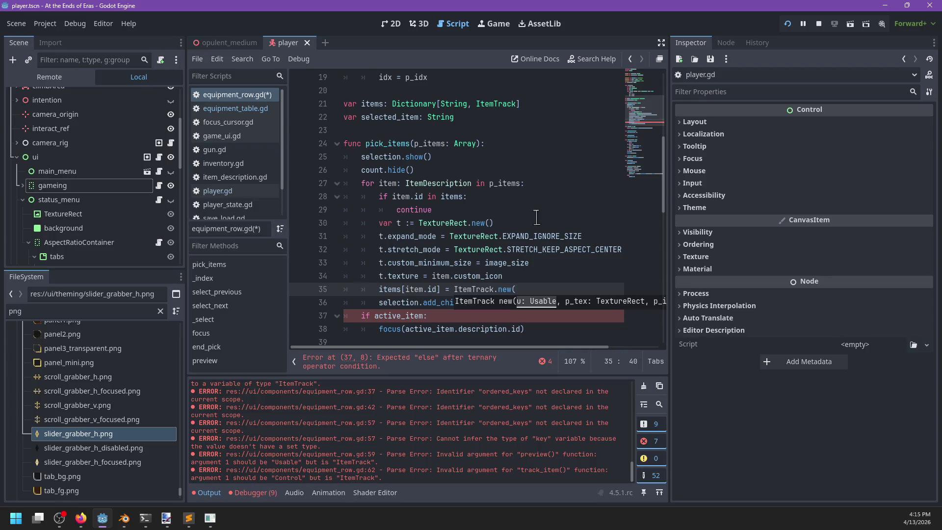
- Try renaming the active_item variable on line 10, then undo the change
scroll(533, 195, "up", 6)
scroll(533, 194, "up", 1)
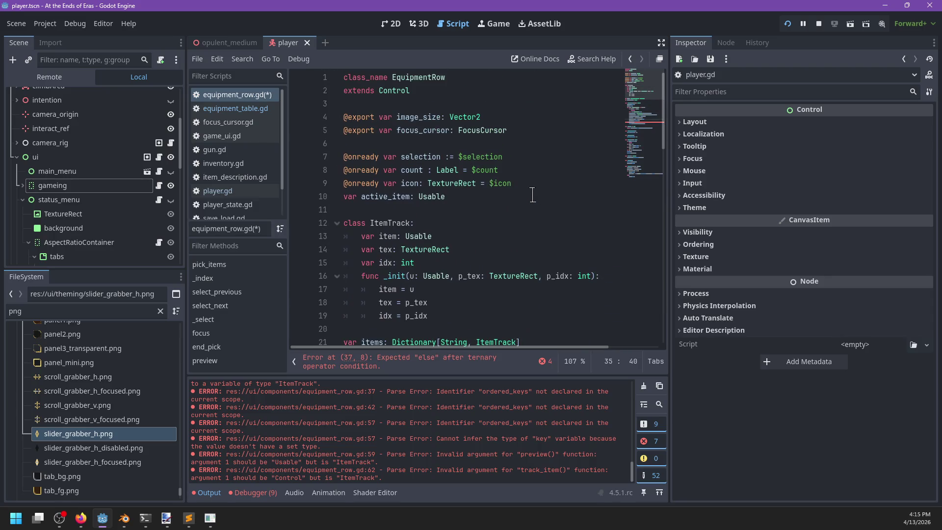
scroll(517, 198, "down", 5)
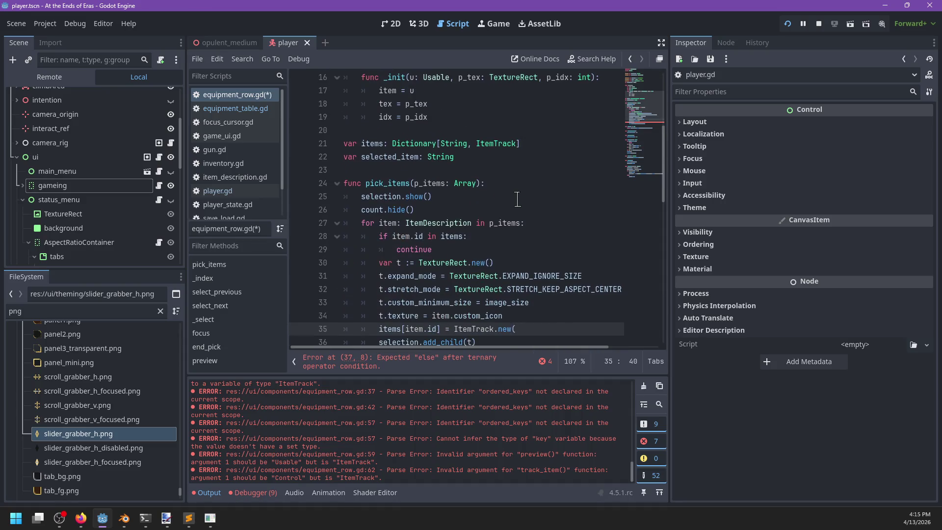
scroll(517, 199, "up", 5)
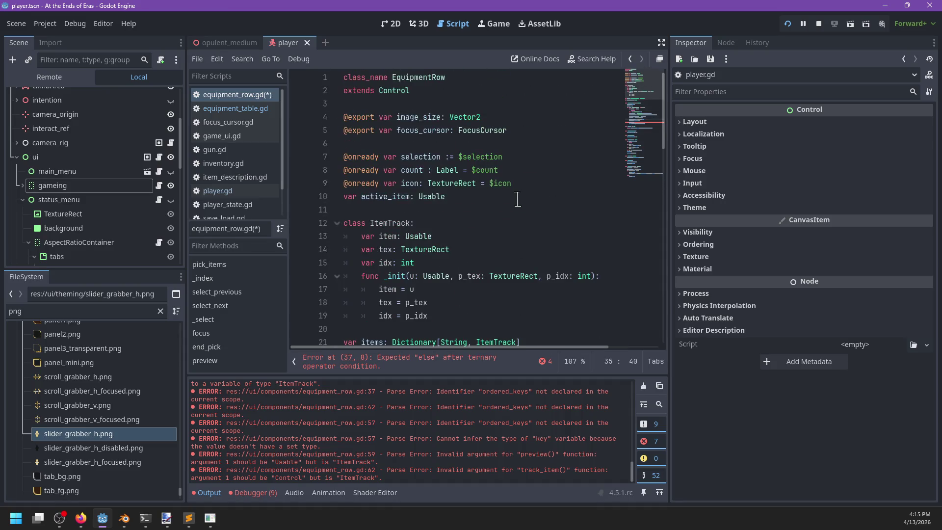
double_click(387, 197)
scroll(500, 198, "down", 6)
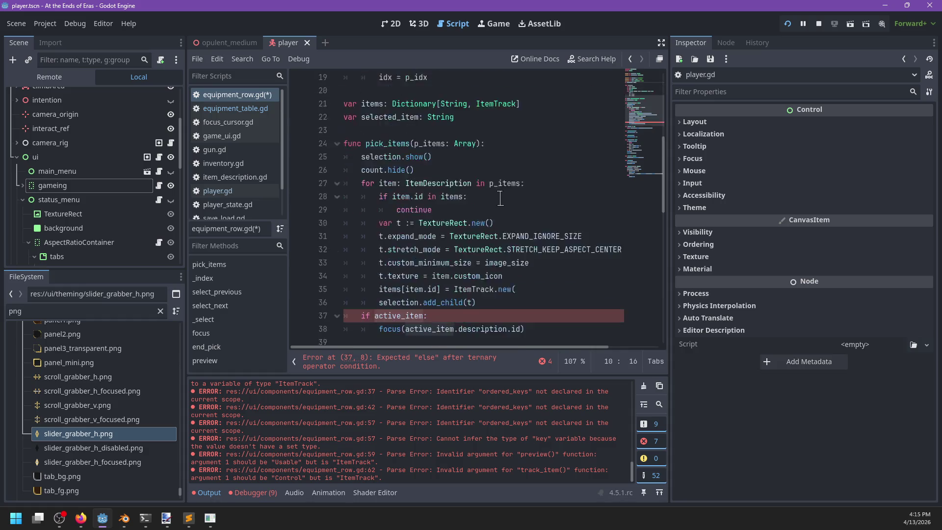
scroll(501, 198, "down", 12)
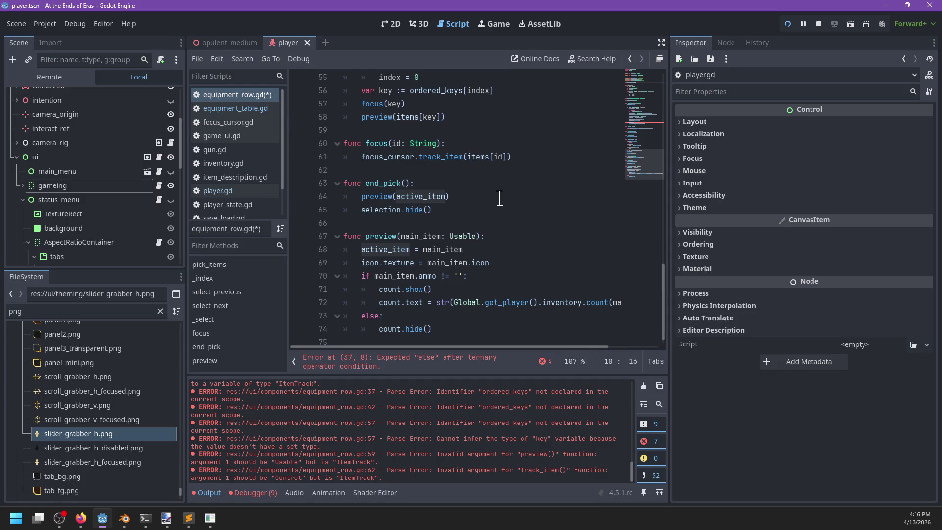
scroll(500, 197, "up", 16)
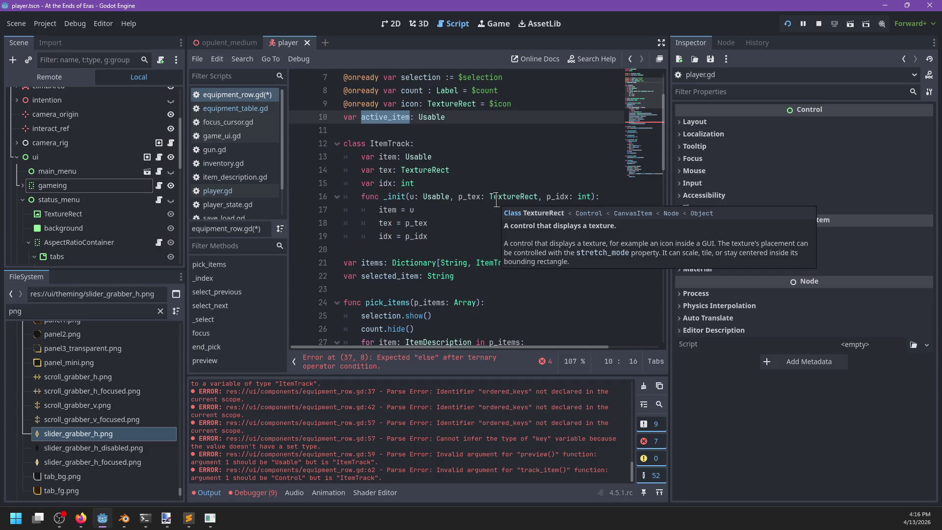
scroll(496, 201, "down", 16)
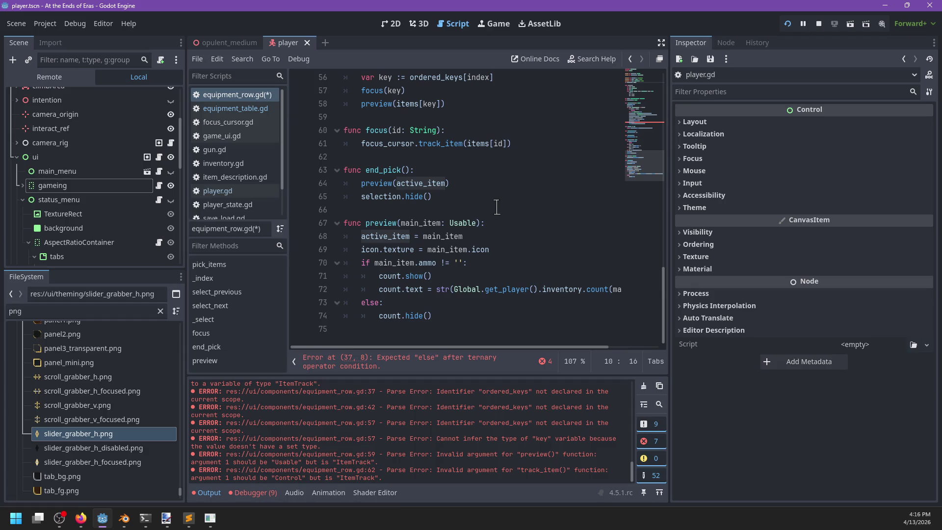
key("BackSpace")
key("BackSpace")
key("BackSpace")
type("ption")
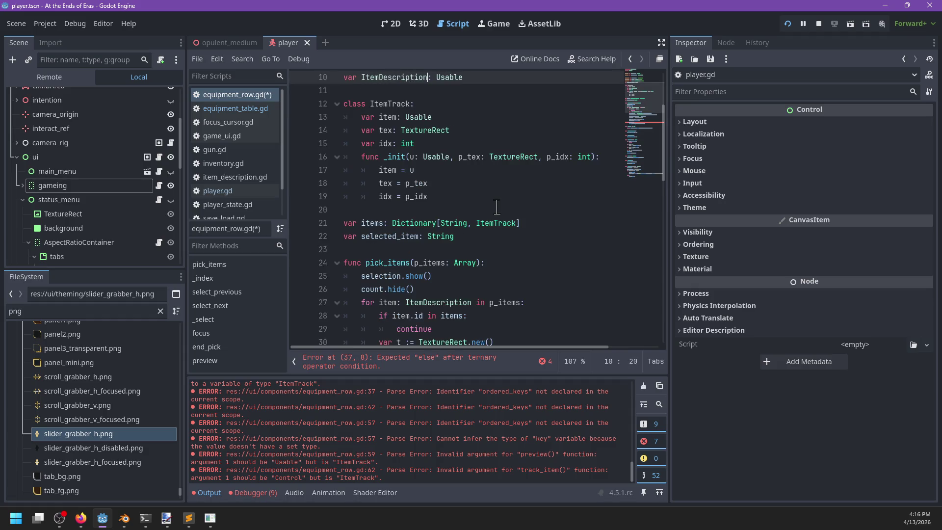
key("ctrl+z")
key("ctrl+z")
key("ctrl+z")
- Undo the ItemTrack refactor in pick_items, then redo the _init body assignments
scroll(489, 217, "down", 3)
scroll(489, 217, "down", 5)
scroll(487, 219, "up", 5)
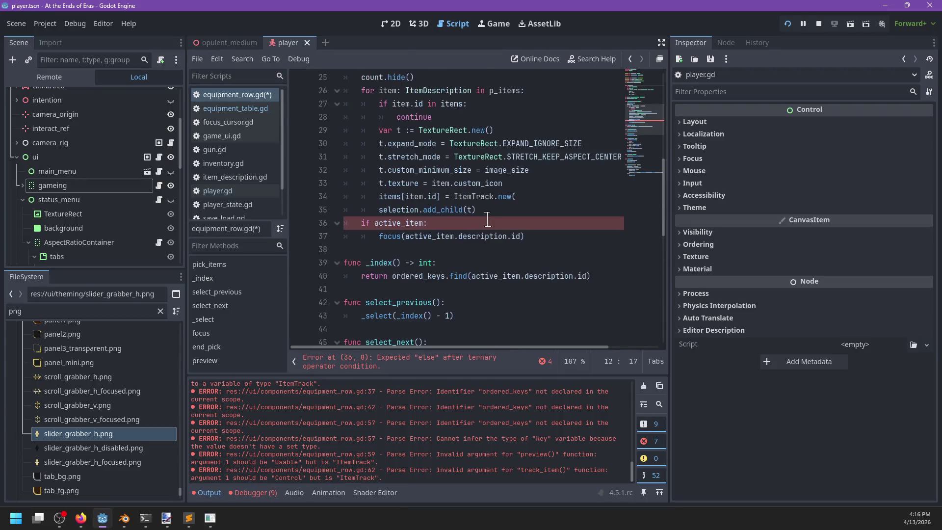
key("ctrl+z")
key("ctrl+z")
key("ctrl+z")
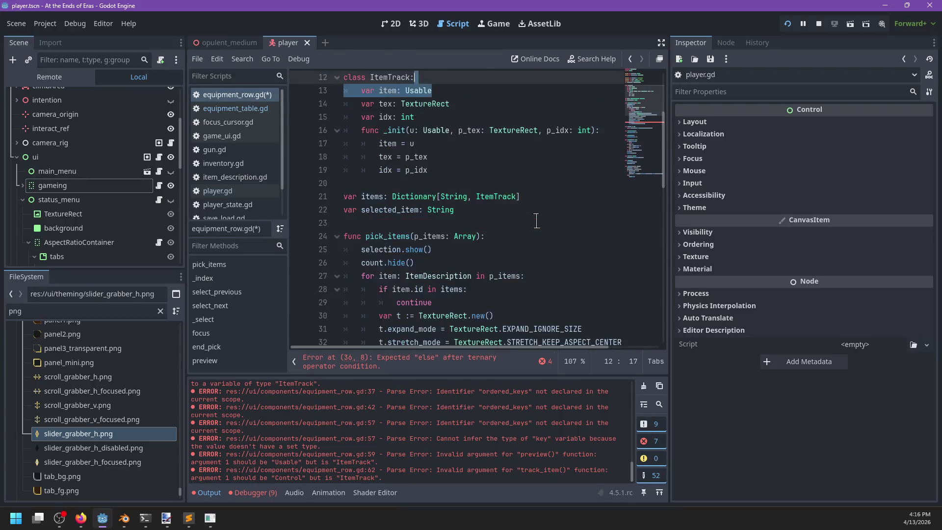
key("ctrl+z")
key("ctrl+z")
key("ctrl+z")
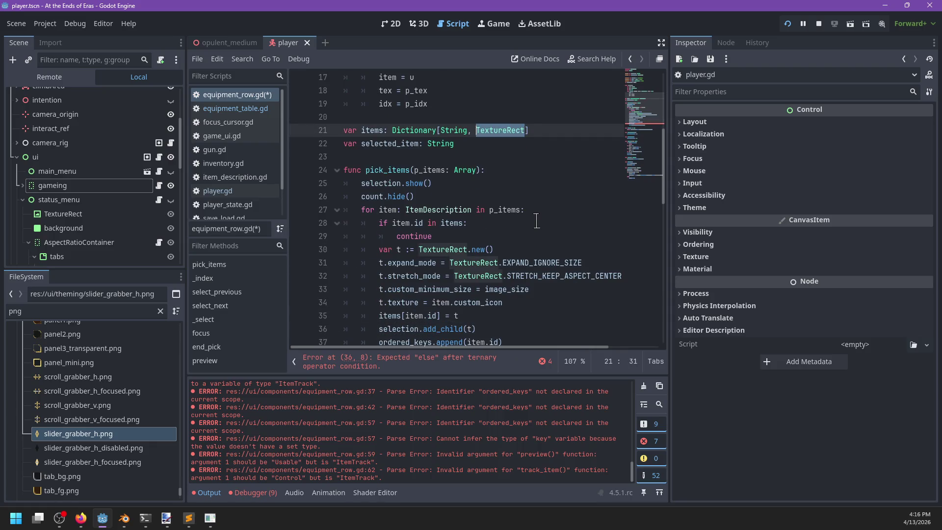
key("ctrl+z")
key("ctrl+z")
key("ctrl+z")
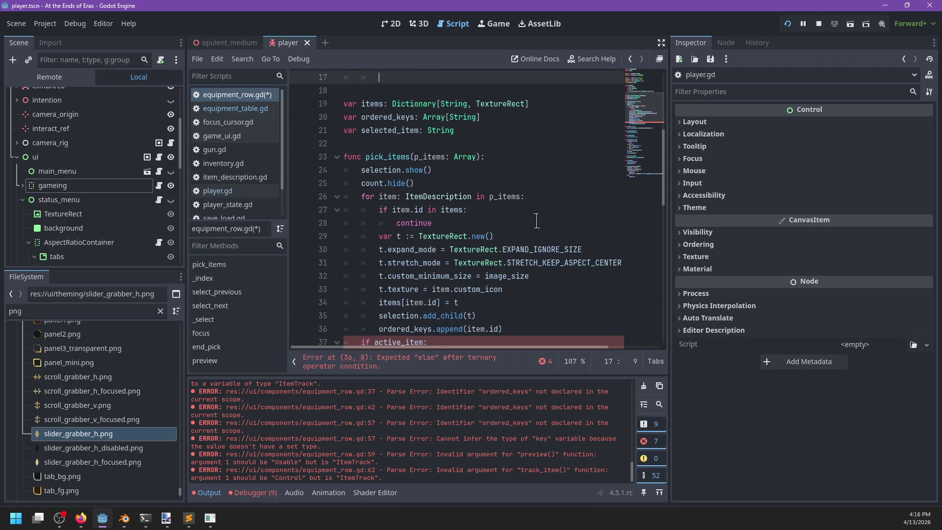
key("ctrl+y")
key("ctrl+y")
key("ctrl+y")
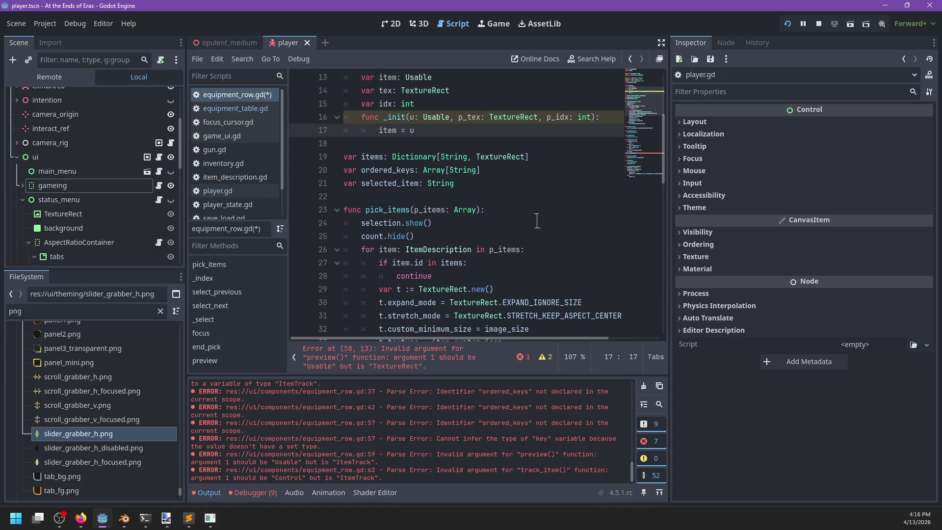
key("ctrl+y")
key("ctrl+y")
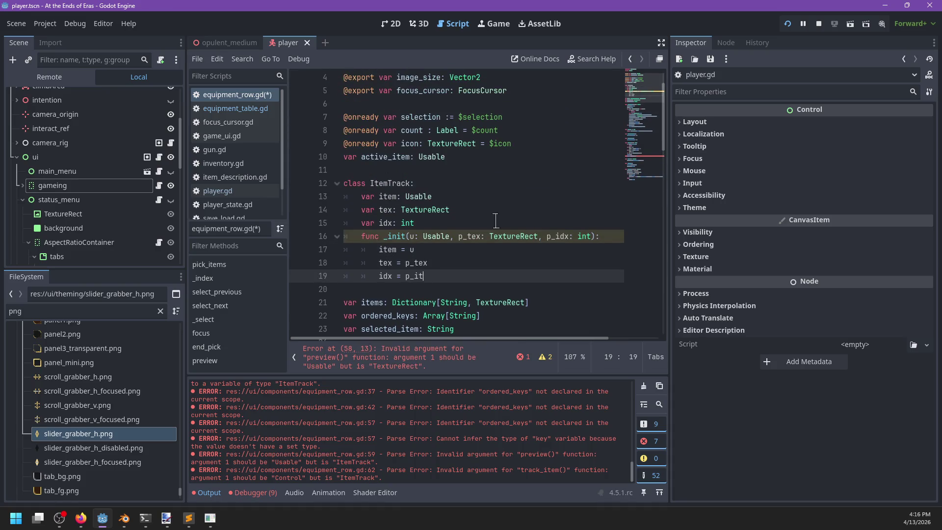
key("ctrl+y")
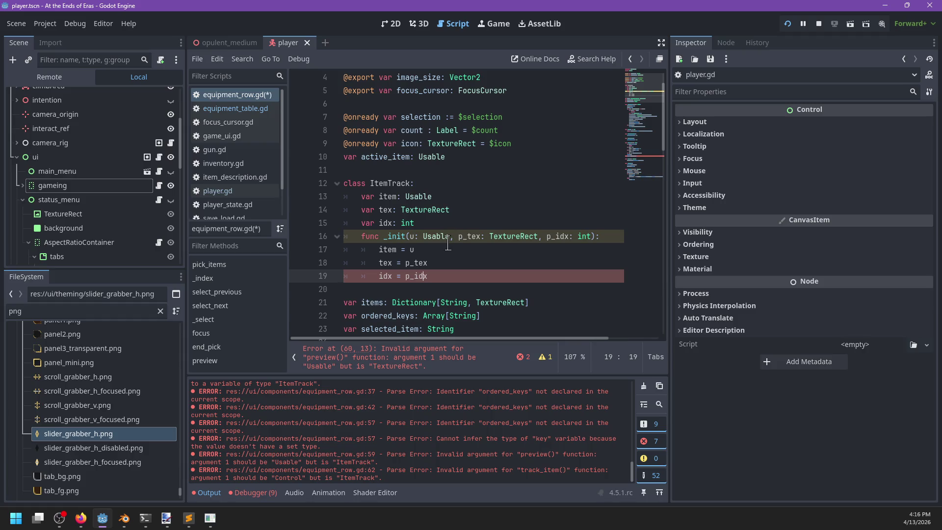
- Add a '# Just in case' comment above class ItemTrack
left_click(437, 171)
key("Return")
type("# J")
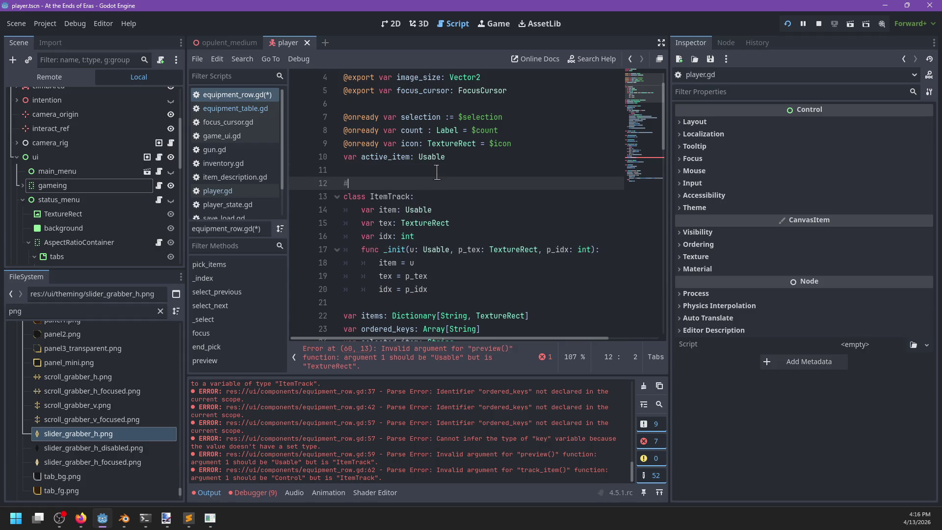
type("ust in case")
double_click(434, 157)
- Retype active_item as ItemDescription and drop .description from the focus call
type("ItemDe")
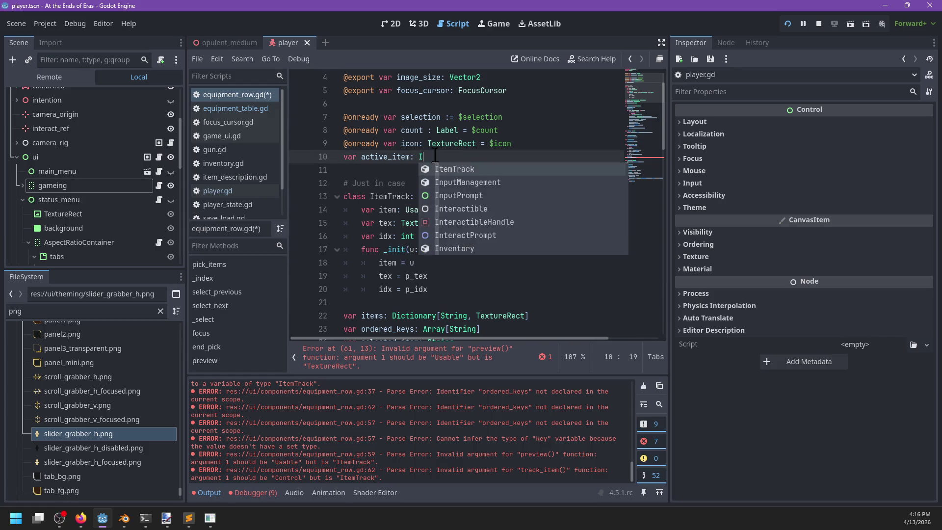
key("Return")
scroll(471, 231, "down", 7)
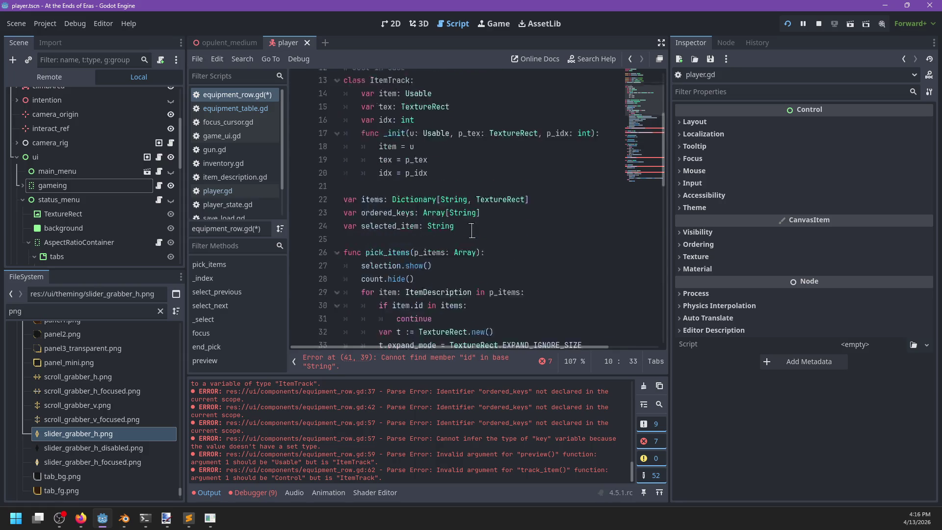
scroll(429, 247, "down", 1)
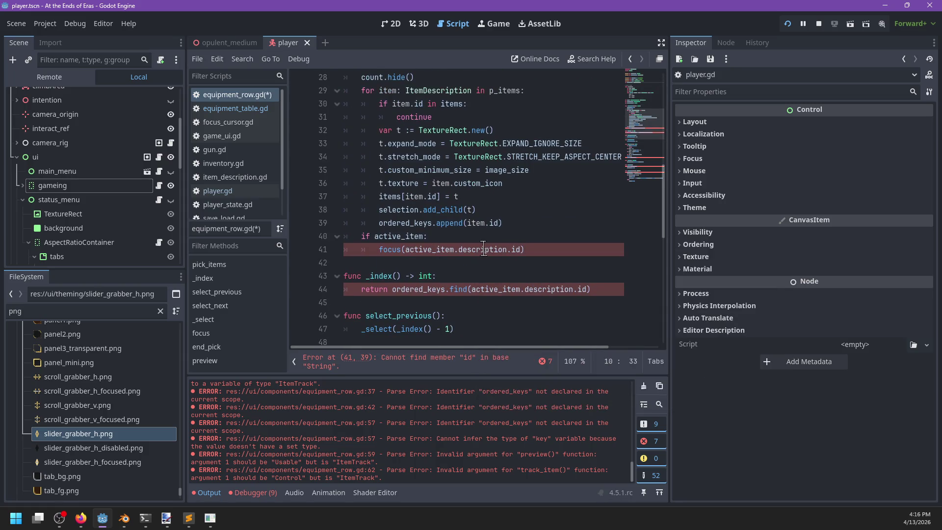
left_click(483, 250)
key("ctrl+Left")
key("ctrl+shift+Left")
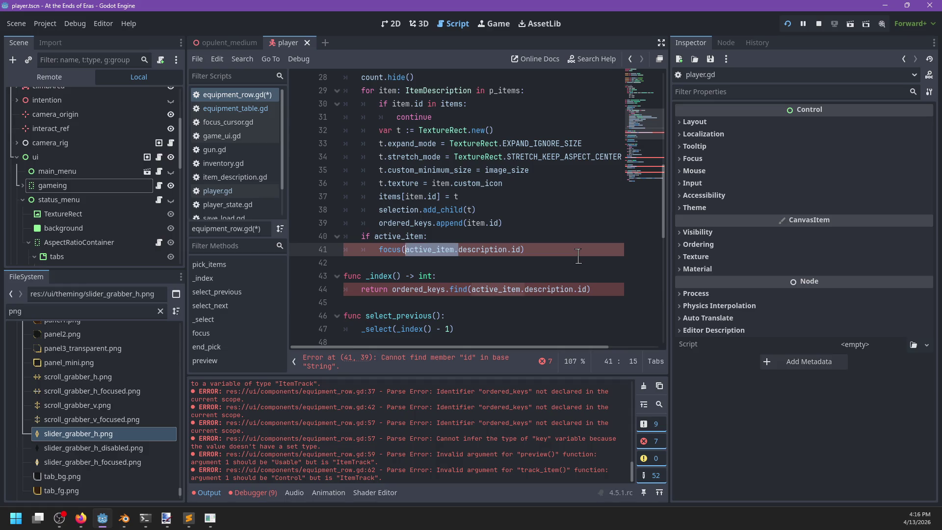
key("ctrl+Right")
key("ctrl+Right")
key("ctrl+BackSpace")
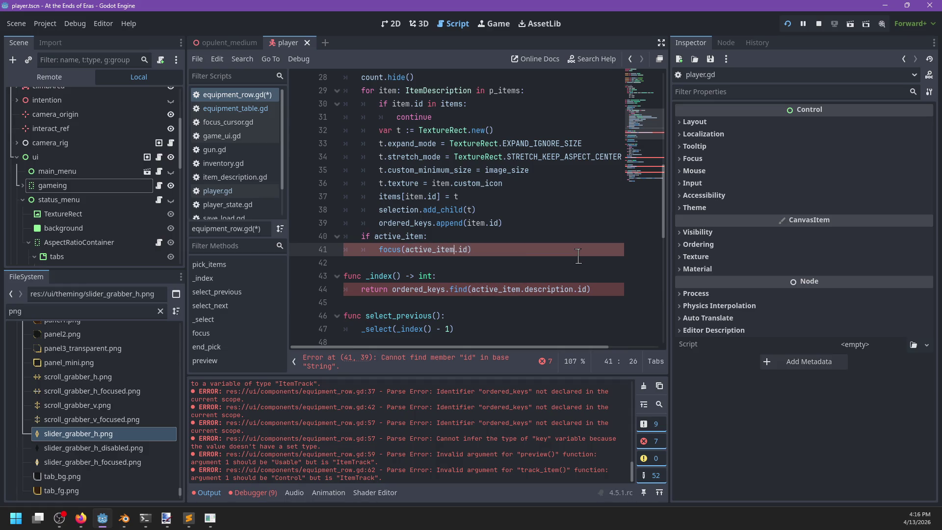
- Remove .description from the find call on line 44 and inspect the items preview on line 61
left_click(572, 289)
key("ctrl+Left")
key("Left")
key("ctrl+BackSpace")
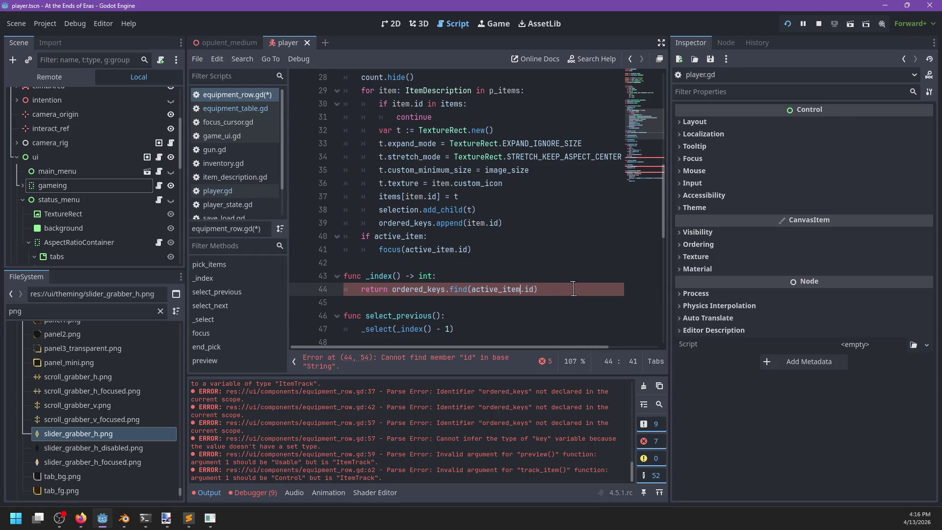
scroll(573, 288, "down", 7)
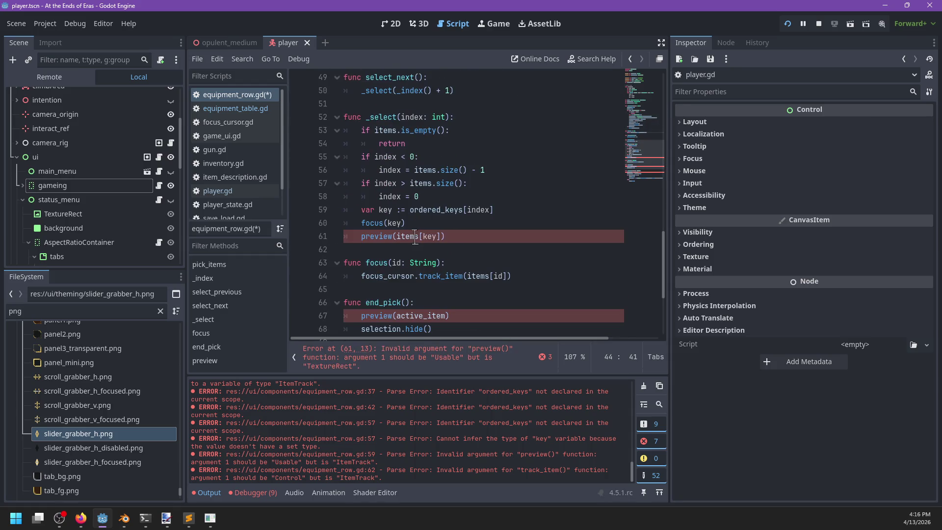
double_click(415, 237)
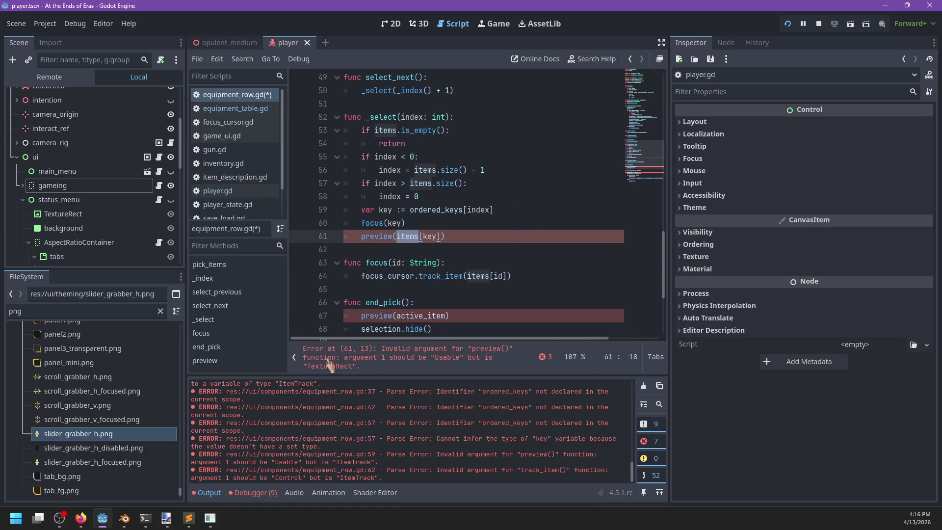
left_click(410, 237)
left_click(418, 237)
scroll(490, 243, "up", 15)
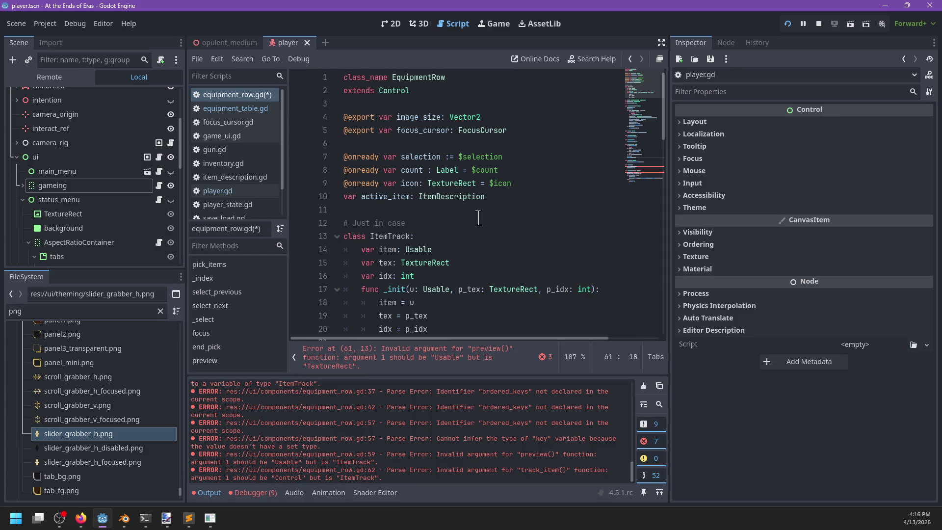
- Type ItemTrack's item field as ItemDescription and change the _init parameter to d: ItemDescription
double_click(429, 249)
type("Ite")
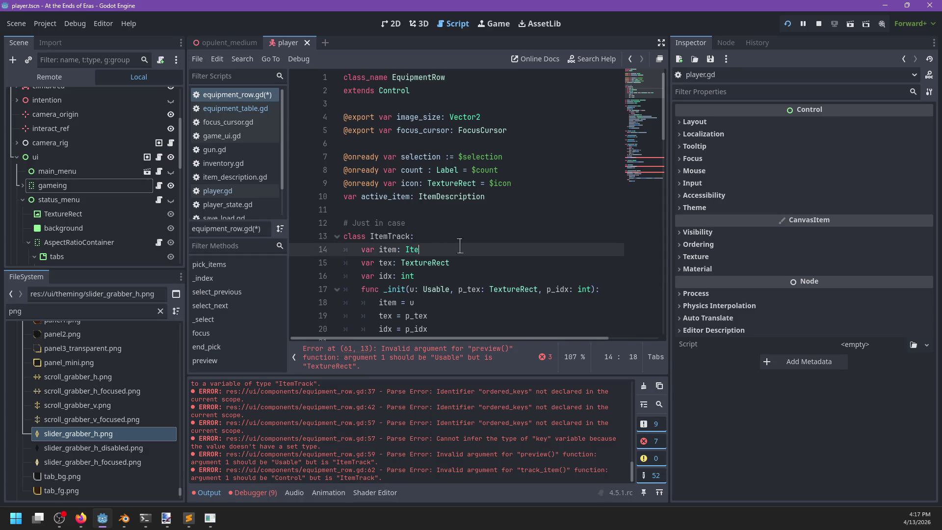
type("ip")
key("Return")
left_click(433, 290)
double_click(434, 290)
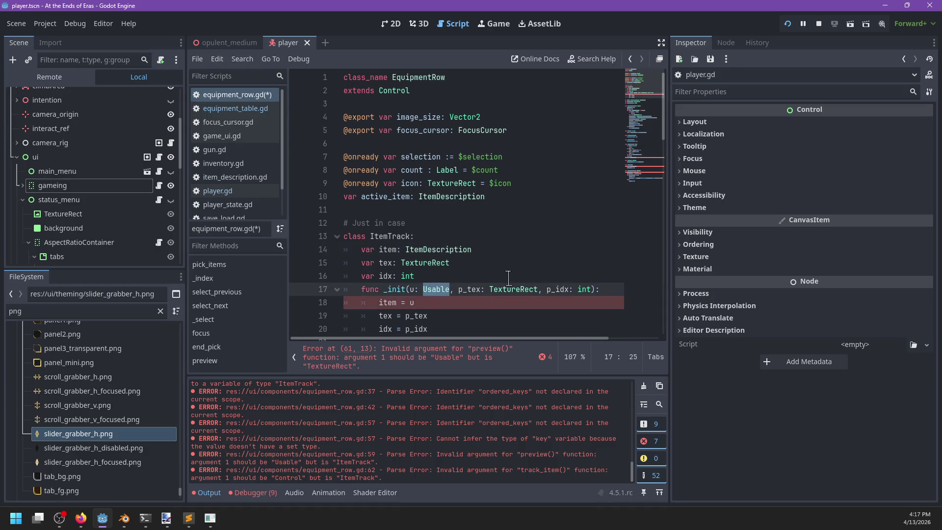
key("BackSpace")
key("BackSpace")
key("BackSpace")
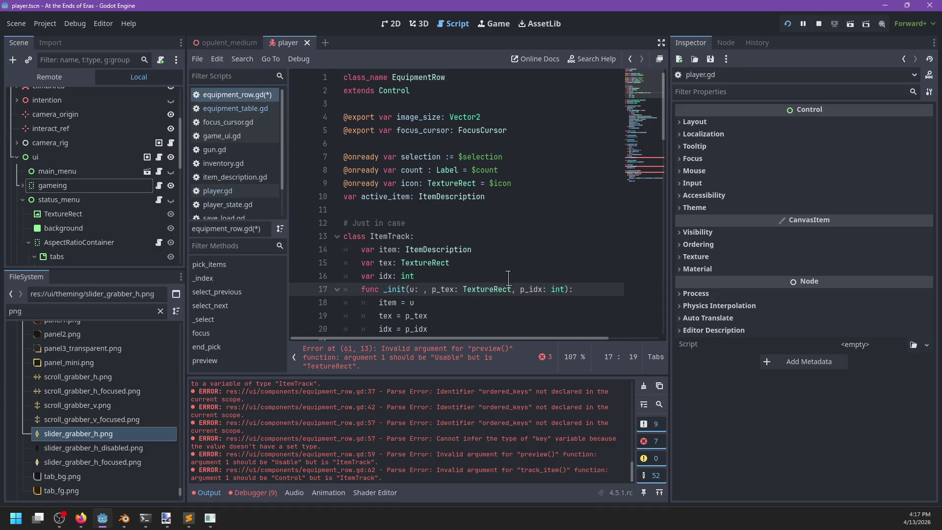
type("d: ItemDescri")
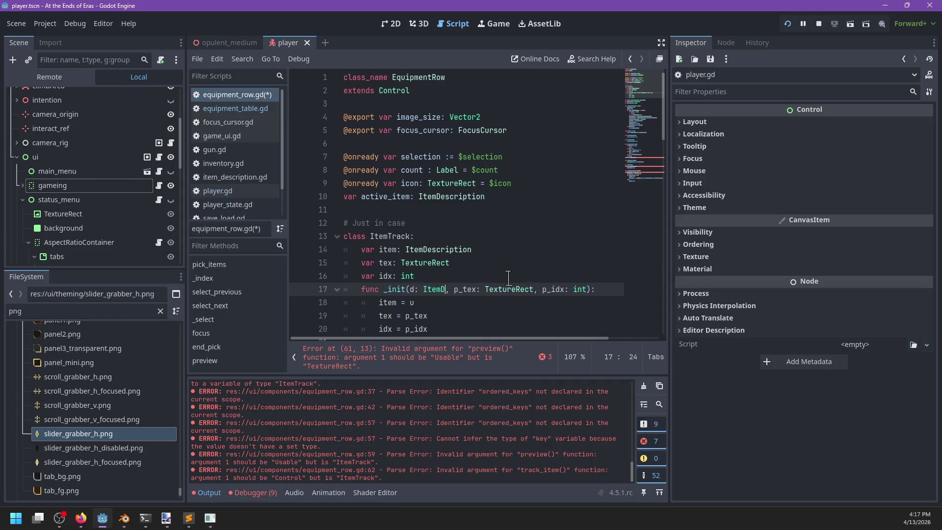
key("Return")
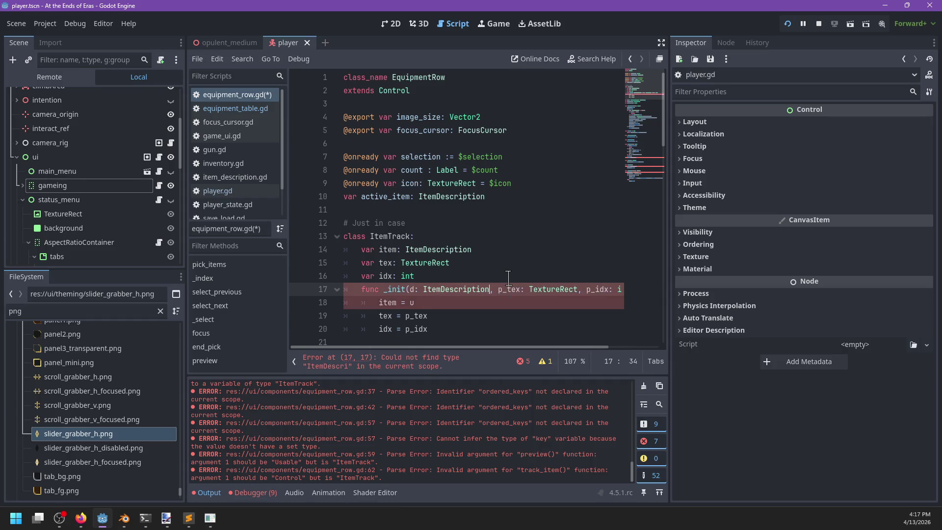
key("Down")
key("BackSpace")
scroll(508, 277, "down", 17)
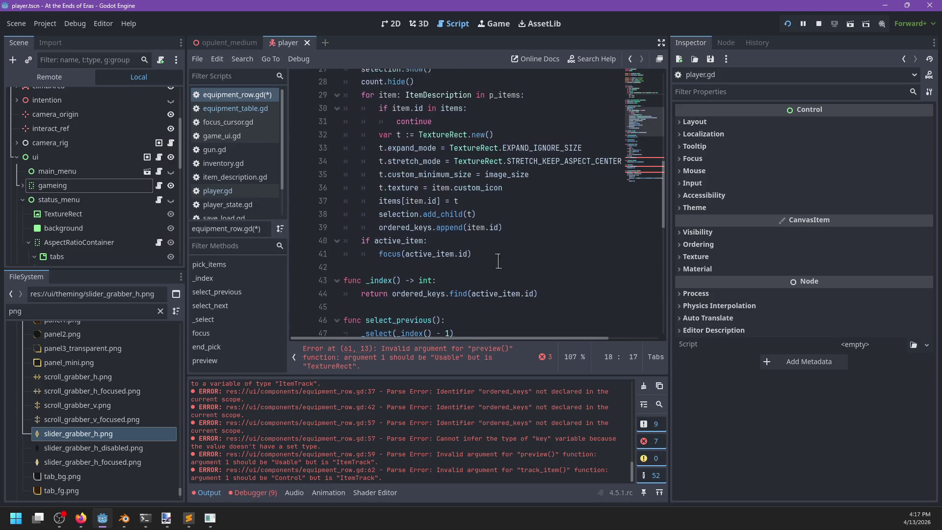
- Append describe() to main_item in preview's active_item assignment
scroll(498, 261, "down", 3)
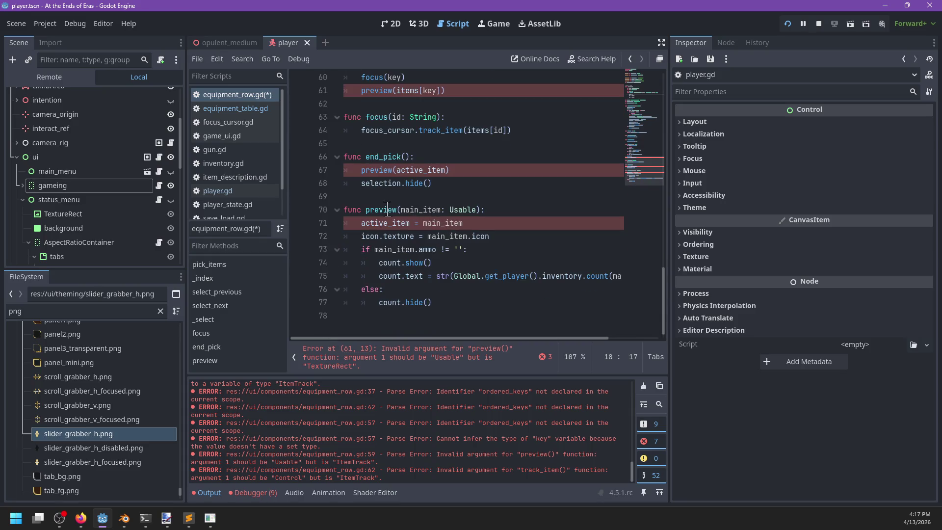
left_click(388, 210)
left_click(474, 226)
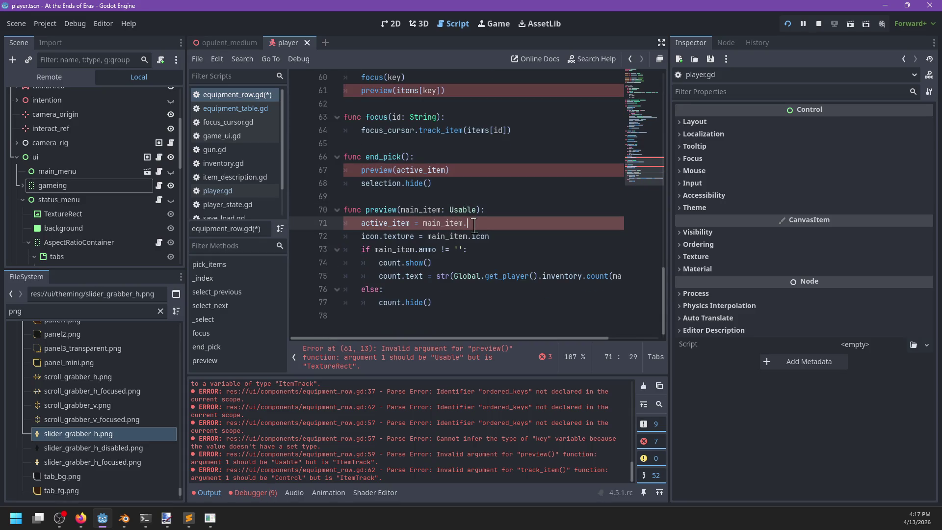
type("des")
key("Return")
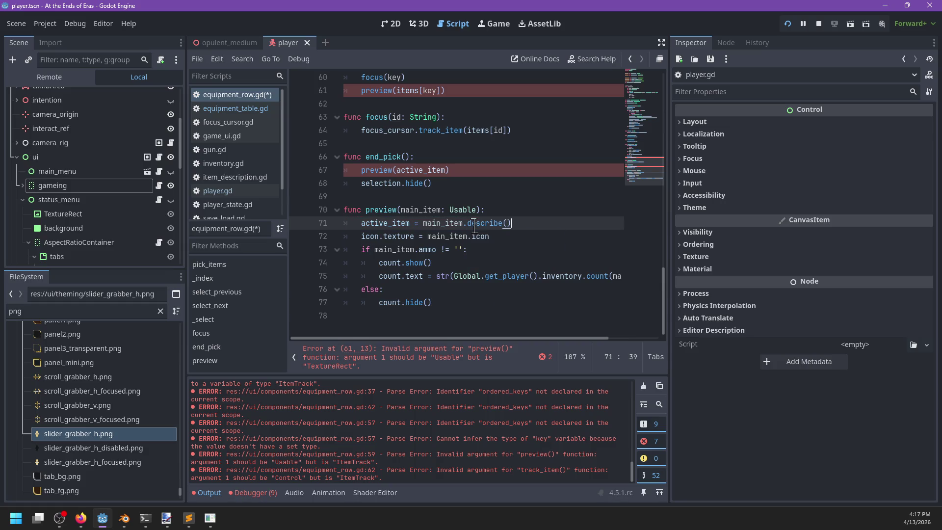
scroll(474, 226, "up", 1)
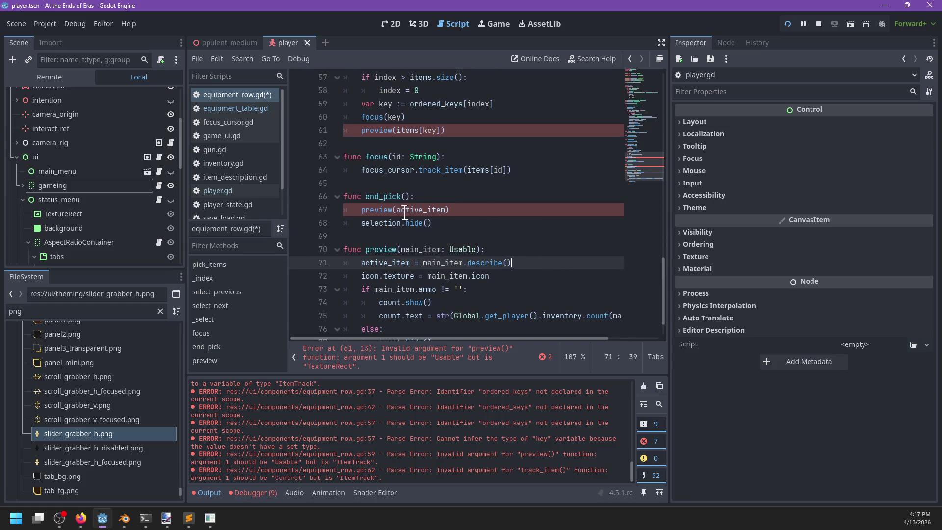
double_click(417, 210)
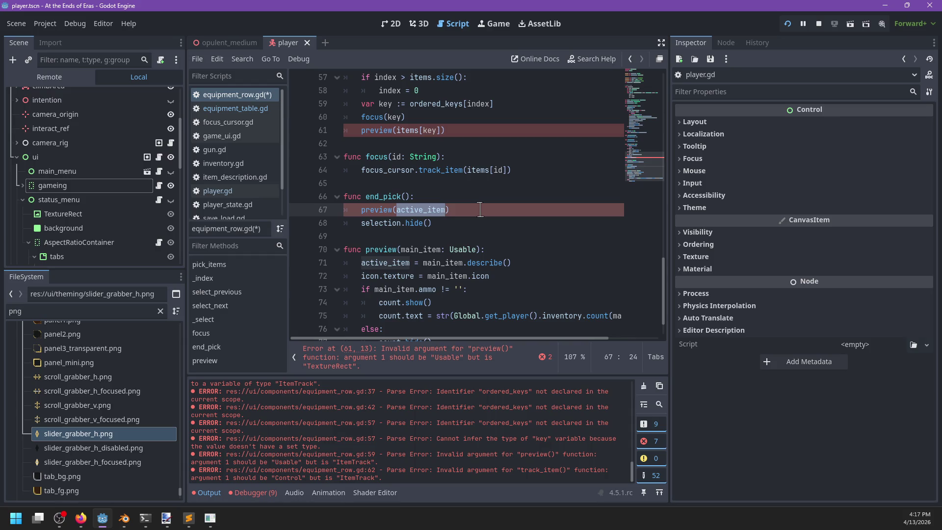
double_click(459, 249)
key("ctrl+z")
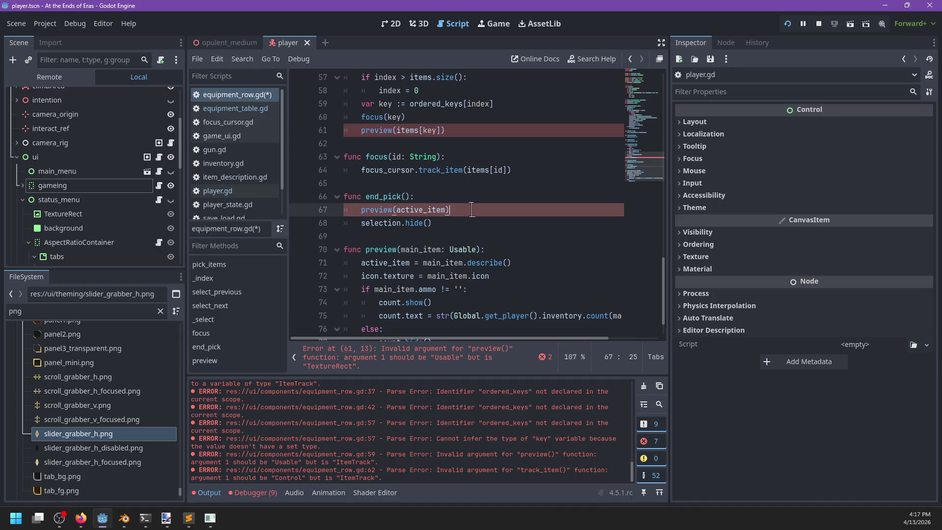
key("ctrl+y")
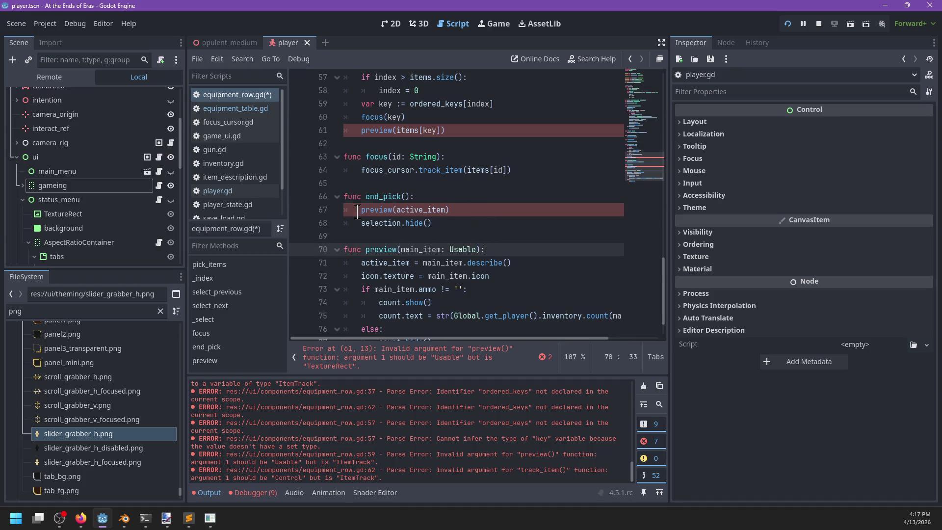
- Make end_pick call _preview and replace preview's assignment with a _preview(...) call
left_click(358, 210)
type("_")
key("Escape")
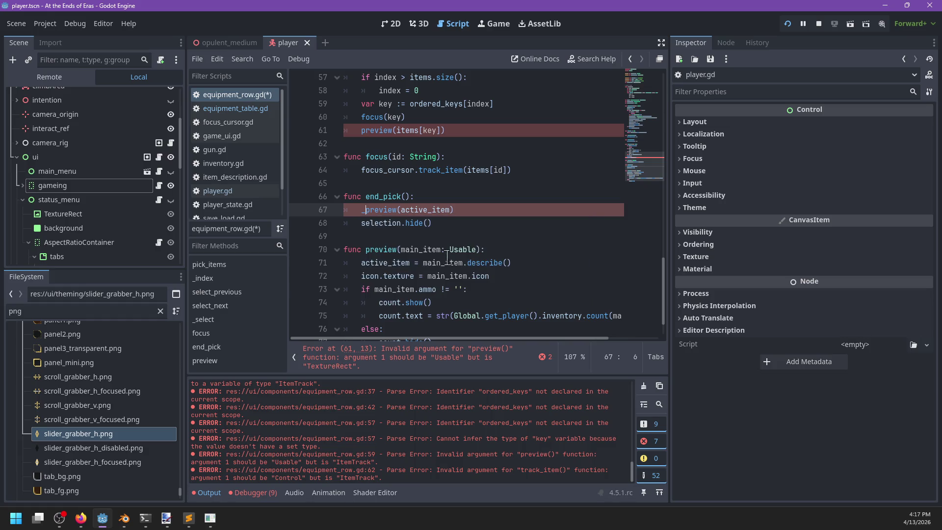
left_click(423, 263)
key("shift+Home")
key("BackSpace")
type("_preview(")
key("End")
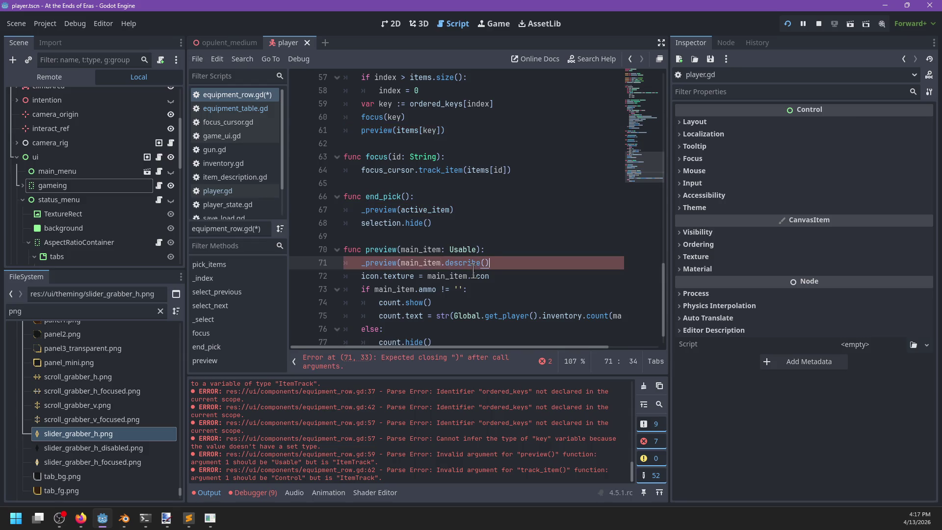
key("Return")
key("BackSpace")
- Begin a _preview(item: ItemDescription) helper whose body assigns the pasted describe() expression to active_item
key("Return")
type("func _preview(item:")
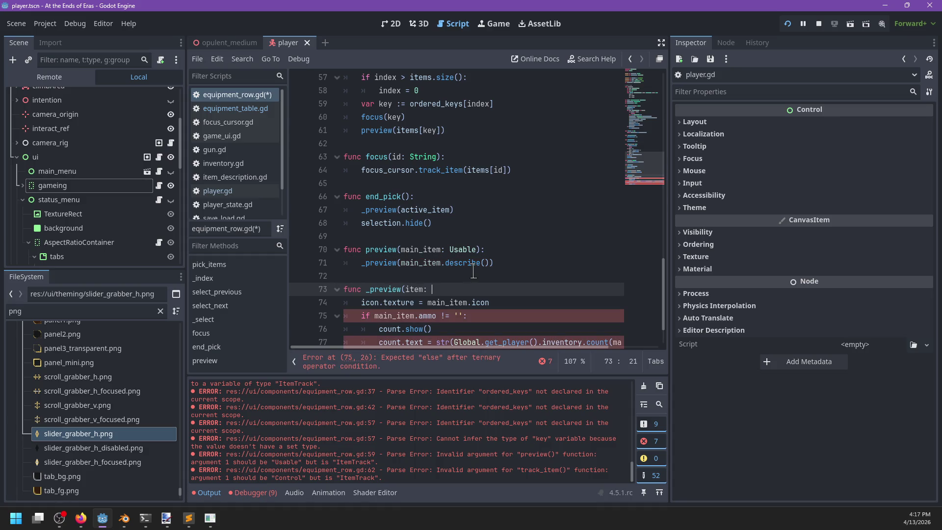
type("irp")
key("BackSpace")
type("ription)")
type(":")
key("Return")
type("main_item.describe()")
key("Return")
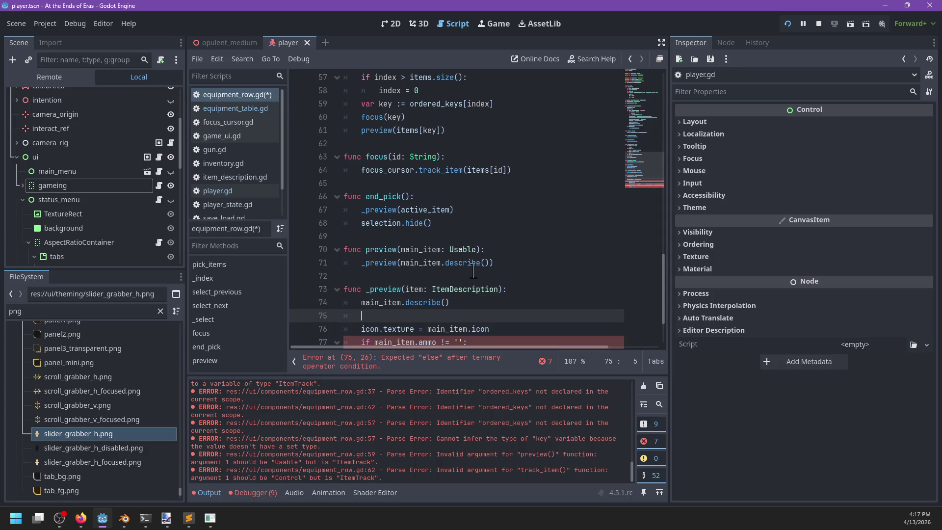
key("BackSpace")
key("ctrl+shift+Left")
key("ctrl+shift+Left")
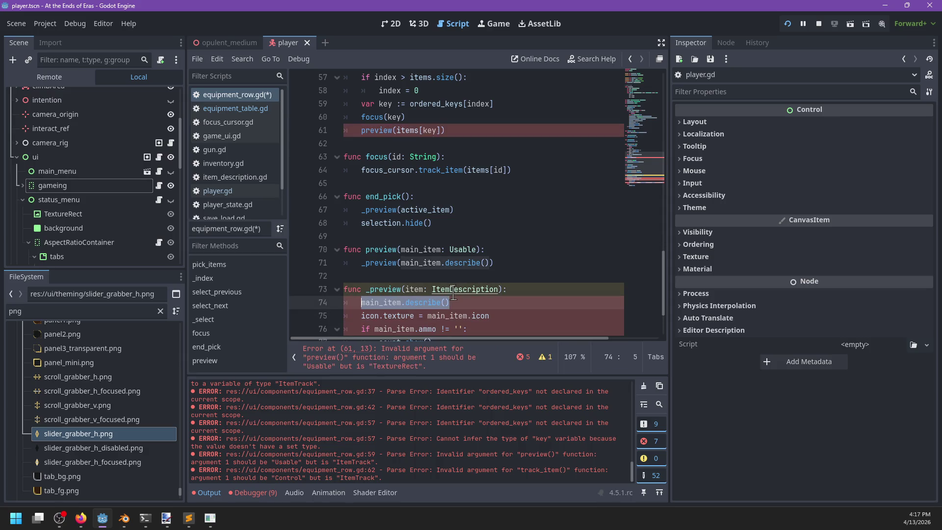
type("active_item = item")
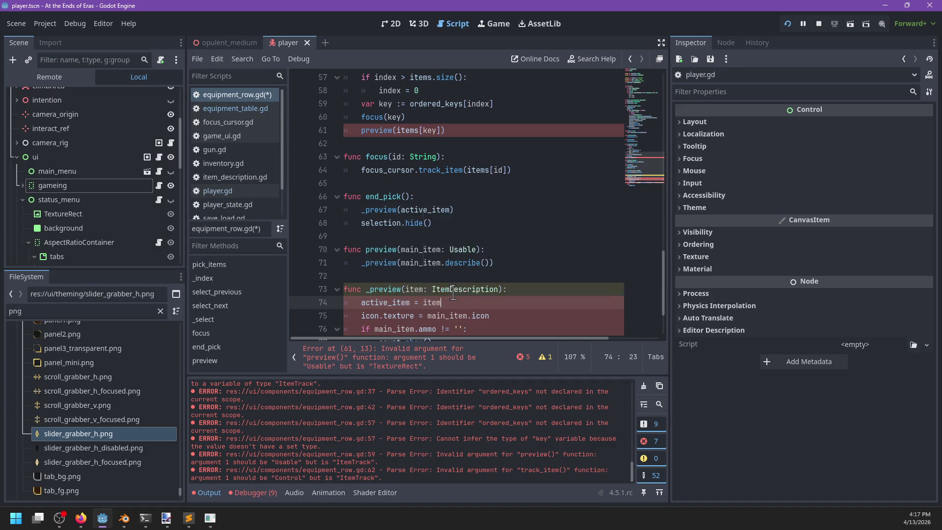
- Rename every main_item occurrence to item
scroll(453, 294, "down", 2)
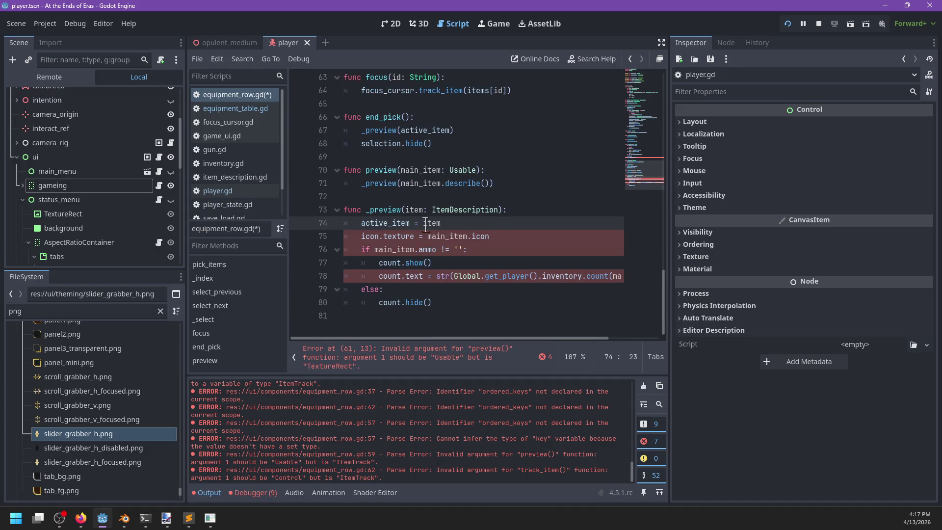
double_click(452, 235)
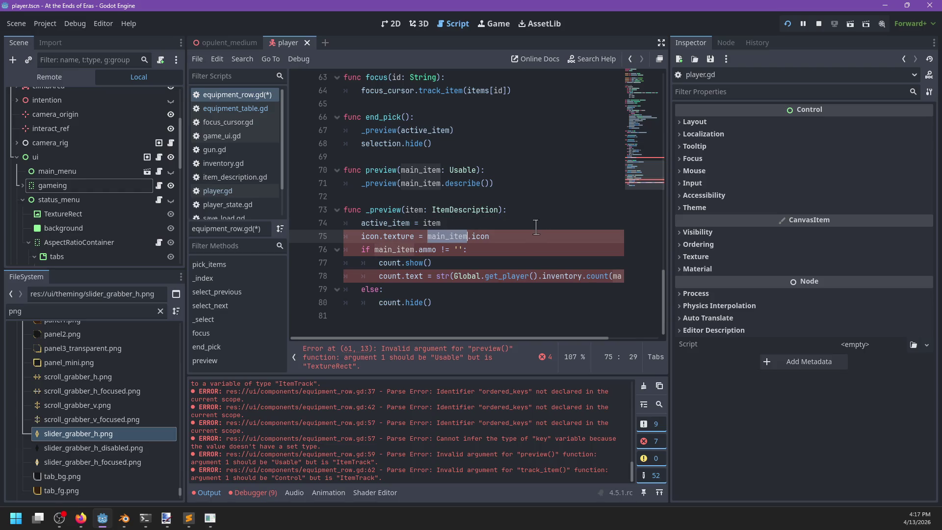
key("ctrl+d")
key("ctrl+d")
type("item")
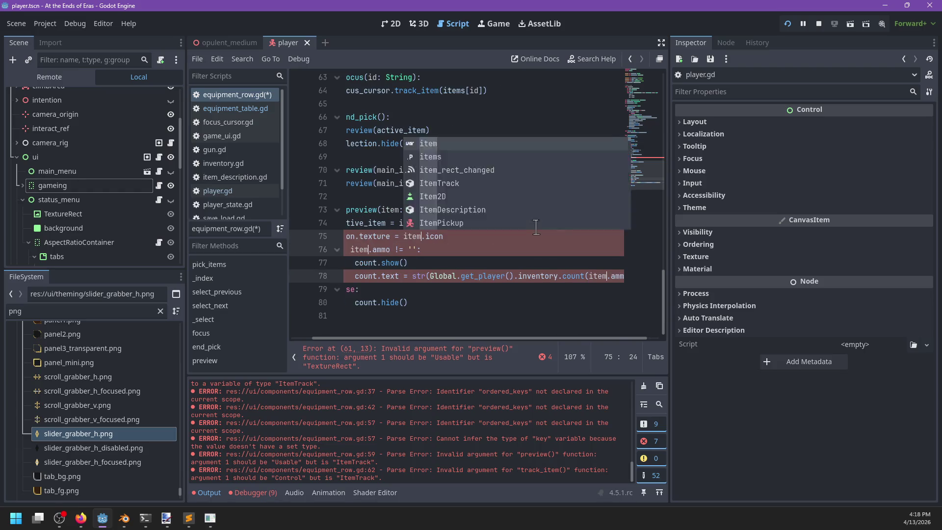
key("Escape")
key("Escape")
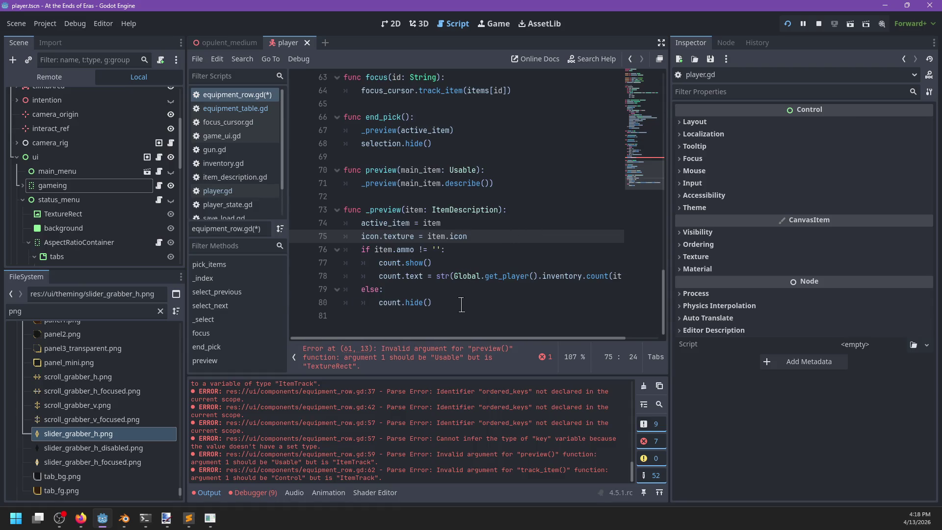
- Undo the rename and the _preview helper, then select ItemDescription in the active_item and ItemTrack declarations
left_click_drag(461, 305, 524, 203)
key("ctrl+z")
key("ctrl+z")
key("ctrl+z")
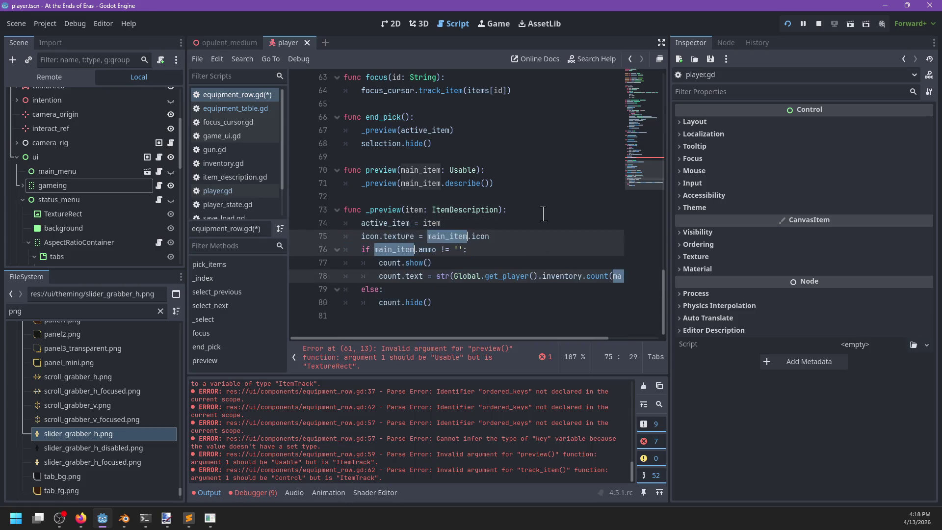
key("ctrl+z")
key("ctrl+z")
key("ctrl+z")
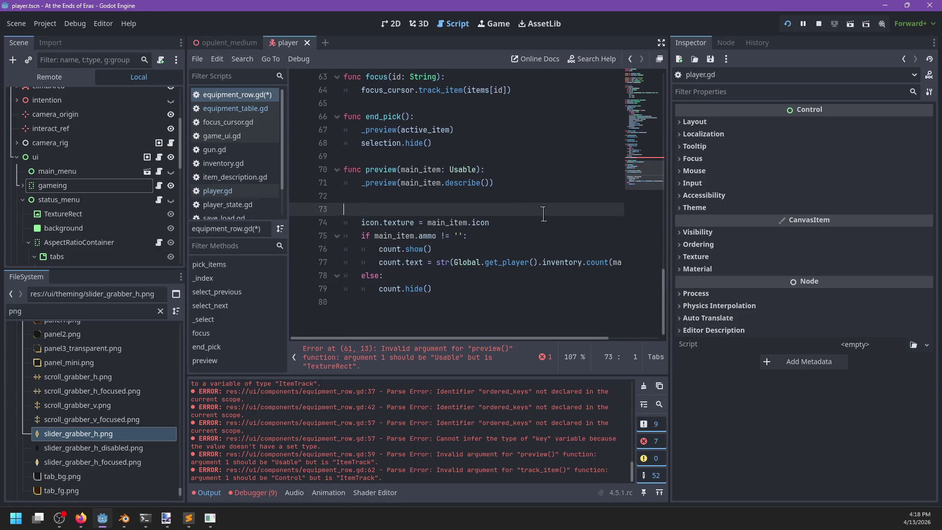
key("ctrl+z")
key("ctrl+z")
key("ctrl+z")
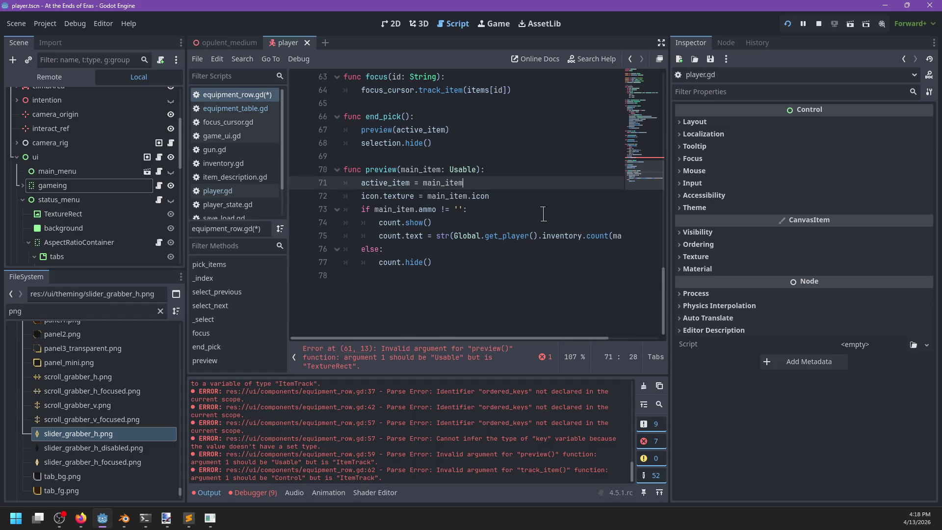
key("ctrl+z")
key("ctrl+z")
key("ctrl+z")
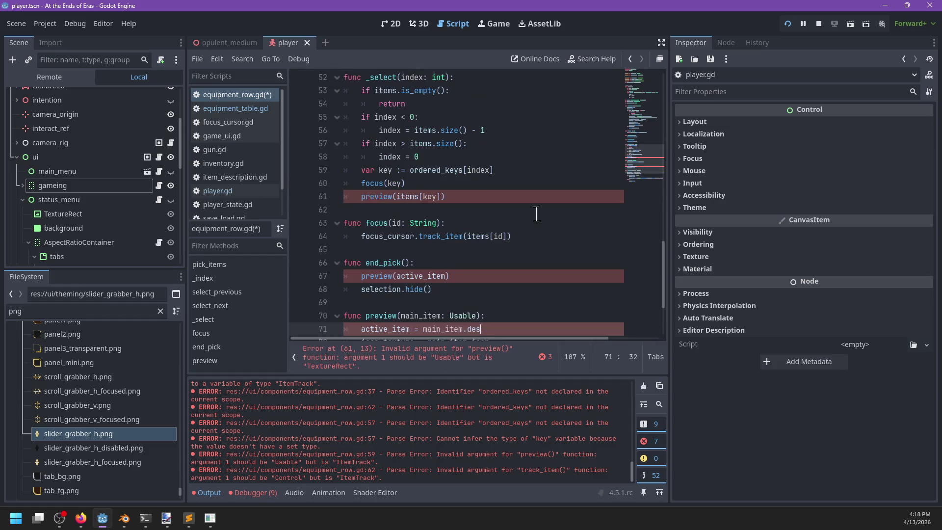
scroll(519, 219, "up", 5)
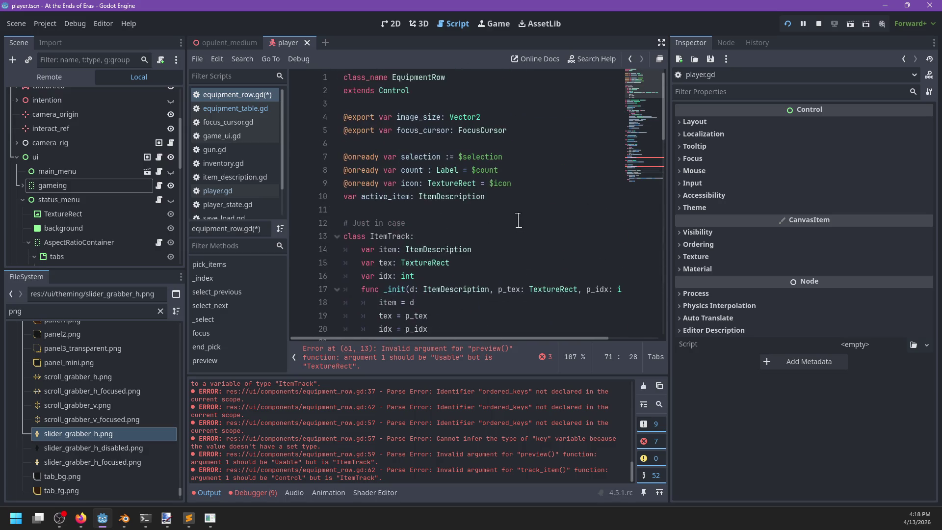
double_click(437, 255)
double_click(445, 198, "alt")
- Change the ItemDescription types to Usable, including in the ItemTrack constructor
type("Usable")
double_click(454, 289)
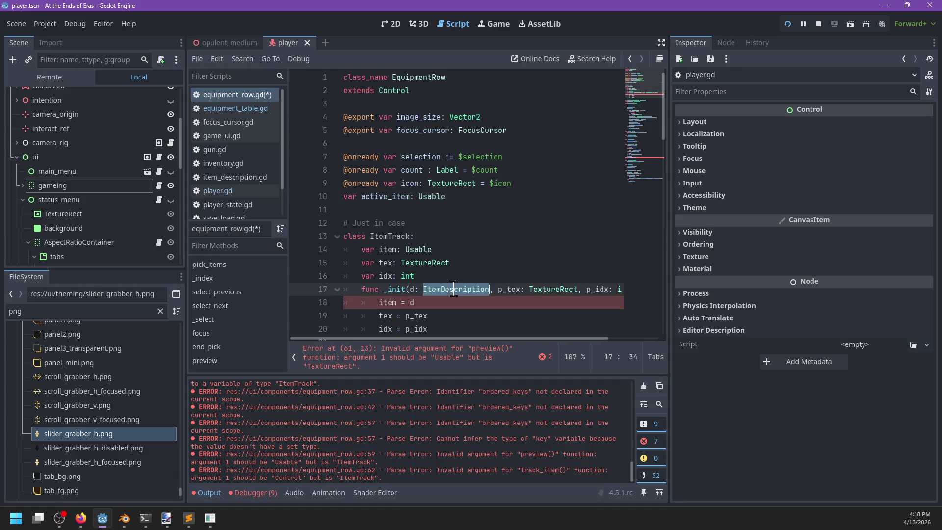
type("Usable")
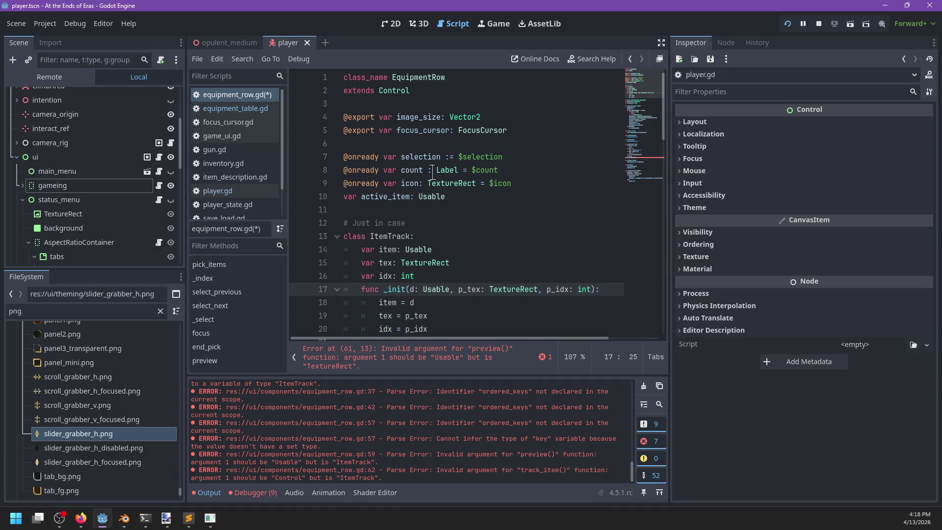
double_click(390, 197)
scroll(391, 193, "down", 5)
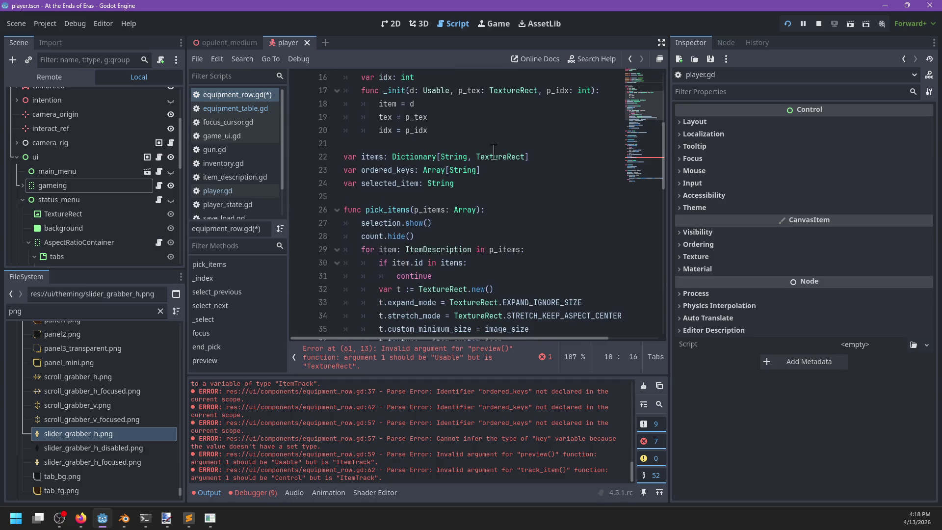
- Set the items Dictionary value type to ItemTrack and begin ItemTrack.new( on line 37
double_click(509, 157)
scroll(513, 186, "up", 2)
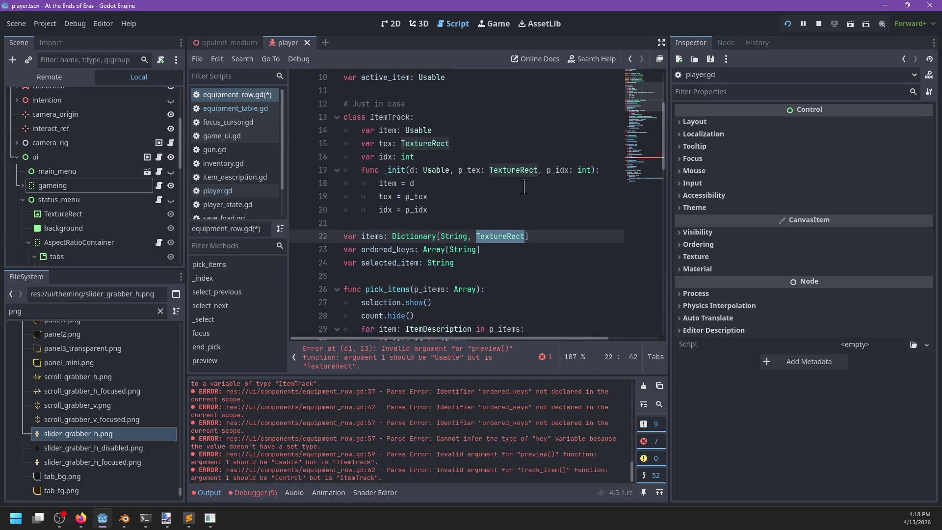
type("ItemTrack")
key("ctrl+BackSpace")
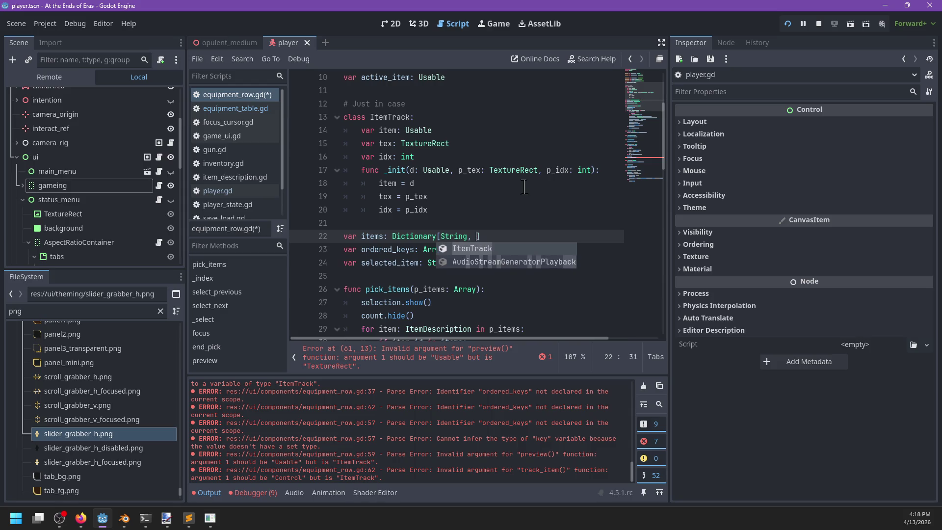
type("ItemTrack")
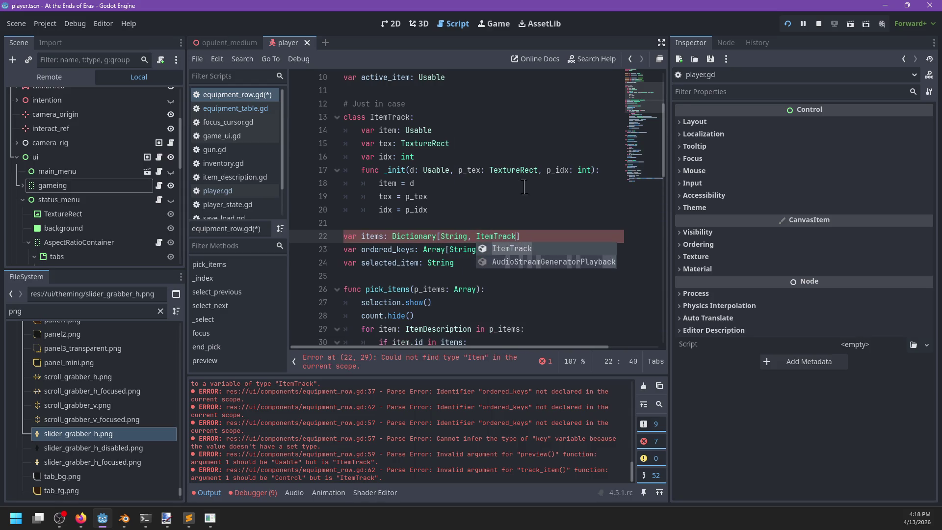
key("Escape")
scroll(484, 158, "down", 4)
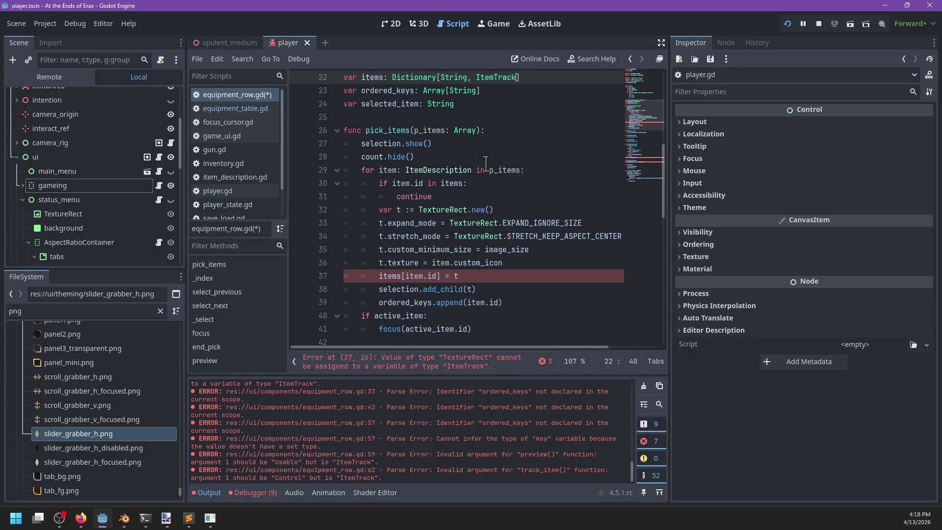
left_click(444, 276)
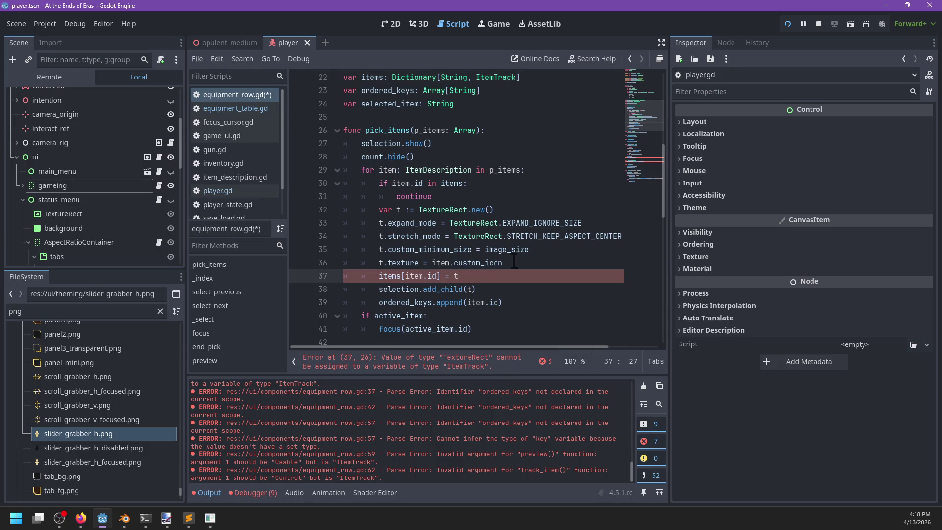
type("ItemTrack.new(")
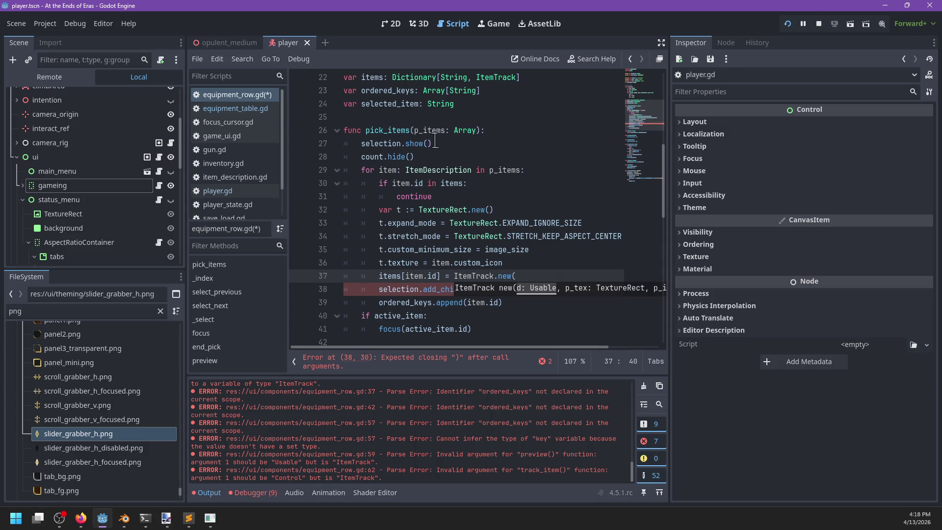
- Type the pick_items loop variable as Usable
double_click(429, 130)
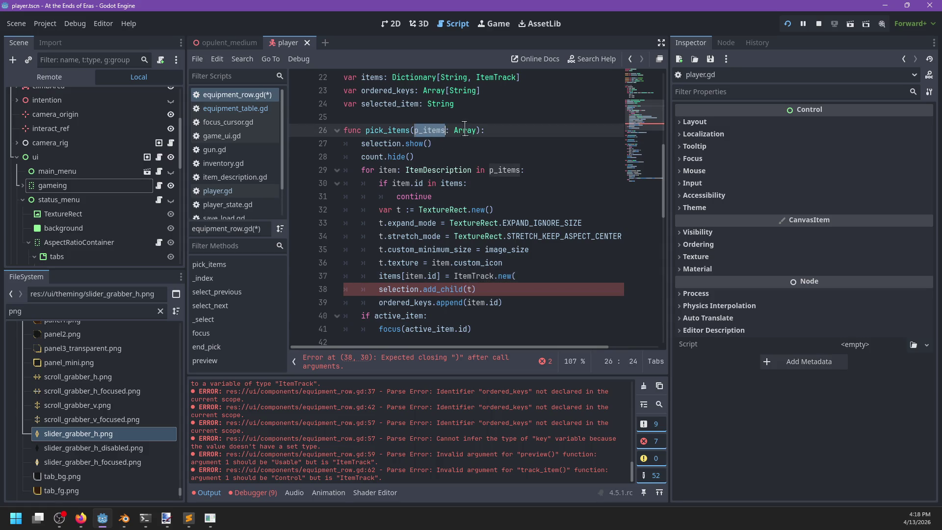
double_click(460, 170)
type("Uss")
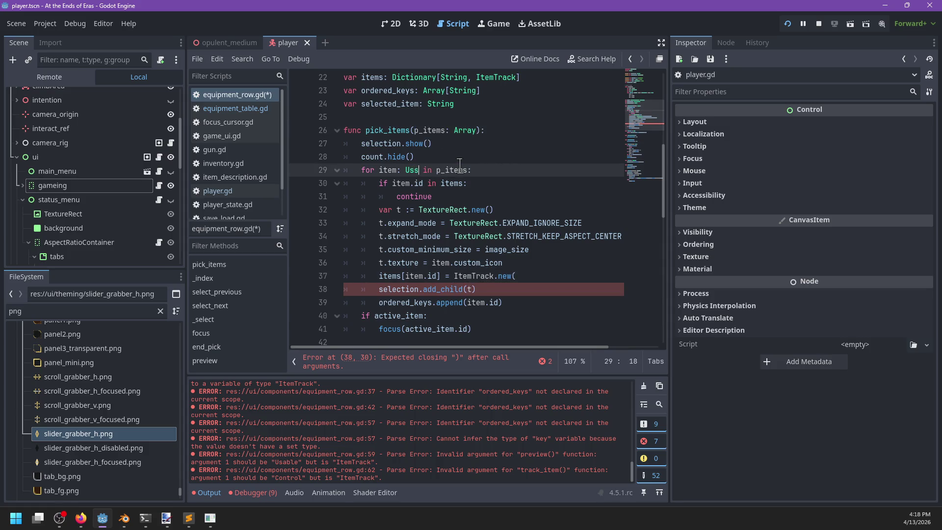
key("Return")
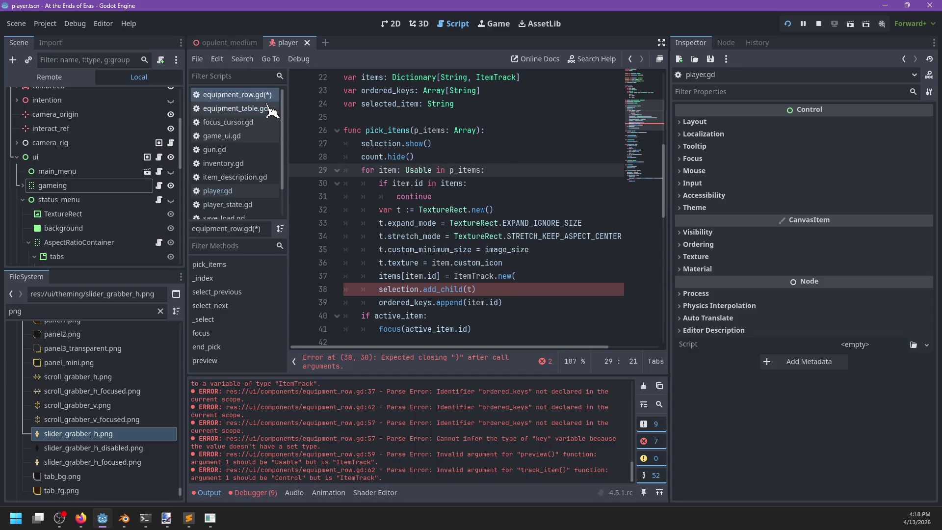
- In equipment_table.gd, delete .map(_describe) from lines 35 and 36 and save
left_click(236, 108)
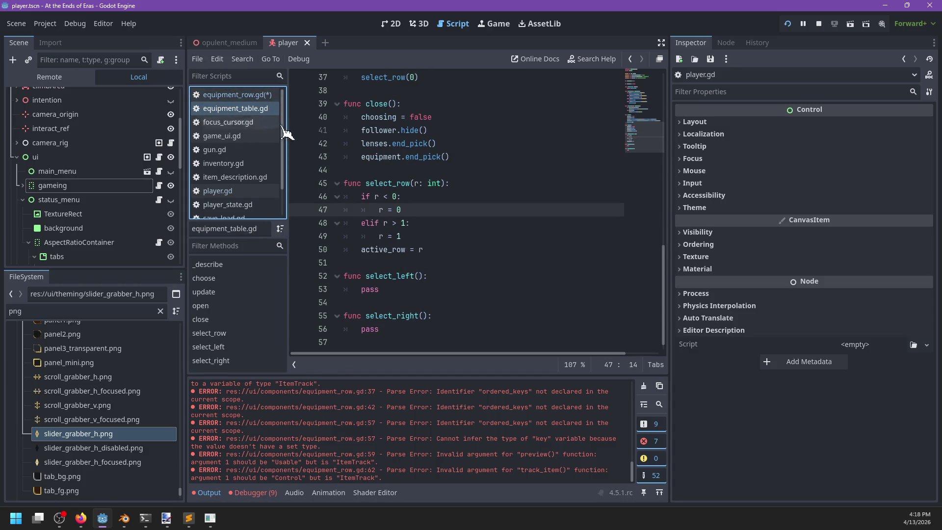
scroll(590, 282, "up", 5)
double_click(591, 277)
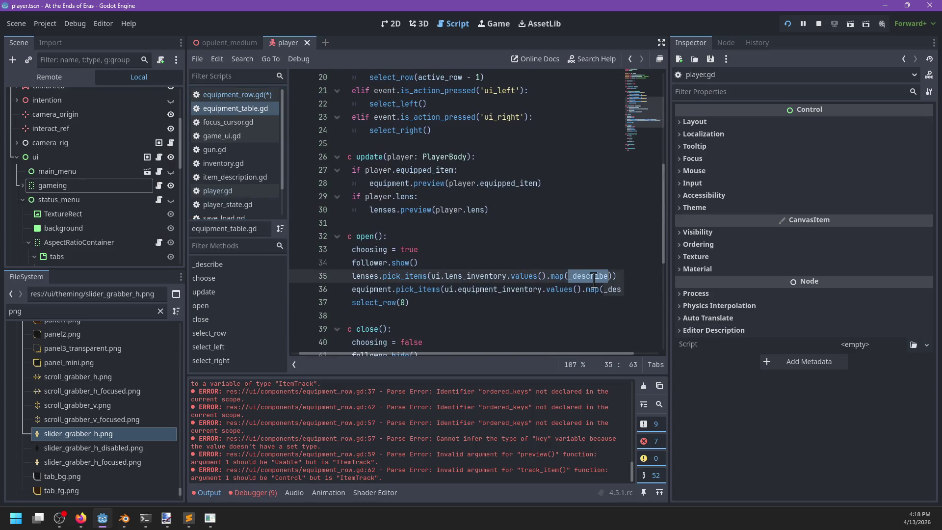
left_click_drag(540, 277, 613, 277)
key("ctrl+d")
key("Delete")
key("ctrl+s")
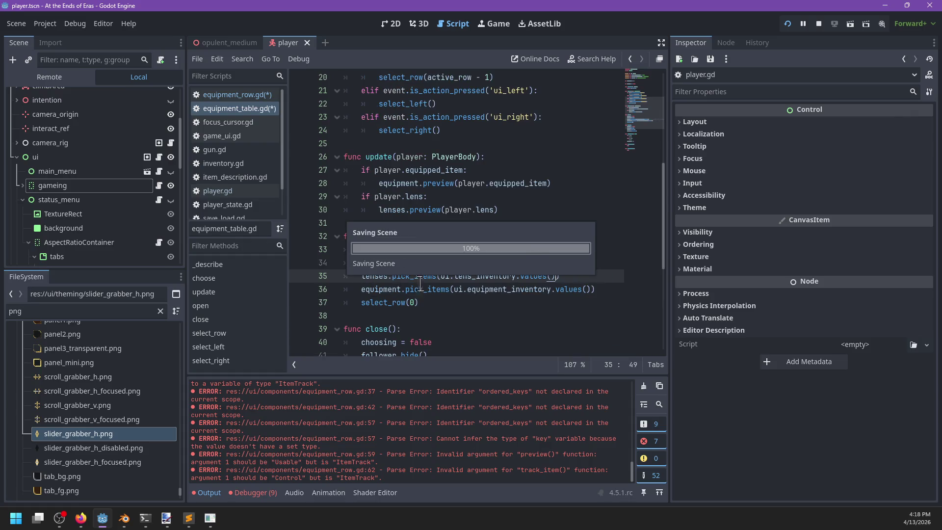
left_click(233, 94)
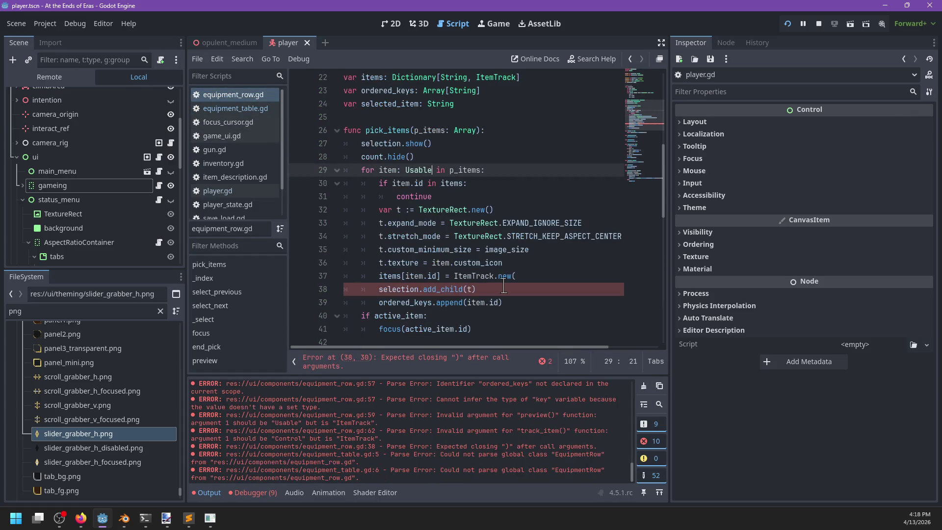
- Fill in the ItemTrack.new arguments and close the add_child call on line 38
key("Up")
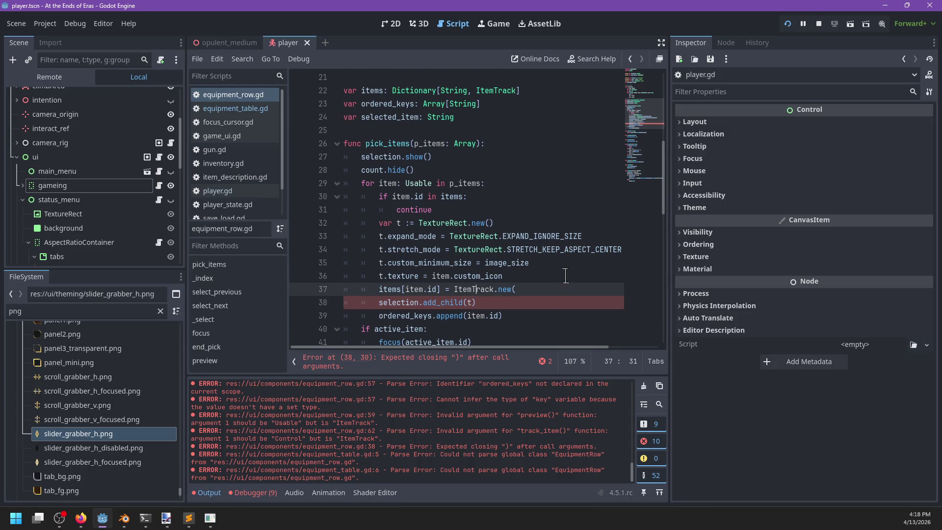
scroll(565, 276, "up", 3)
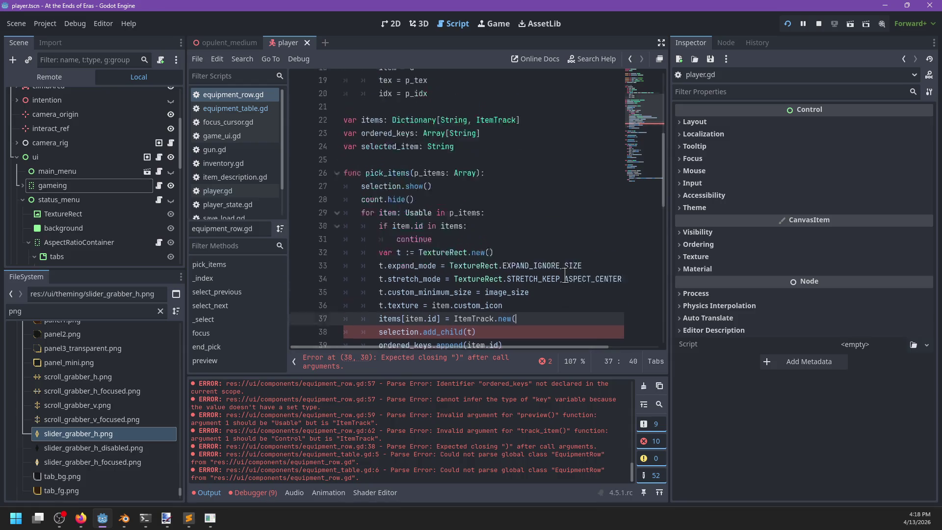
scroll(563, 275, "down", 3)
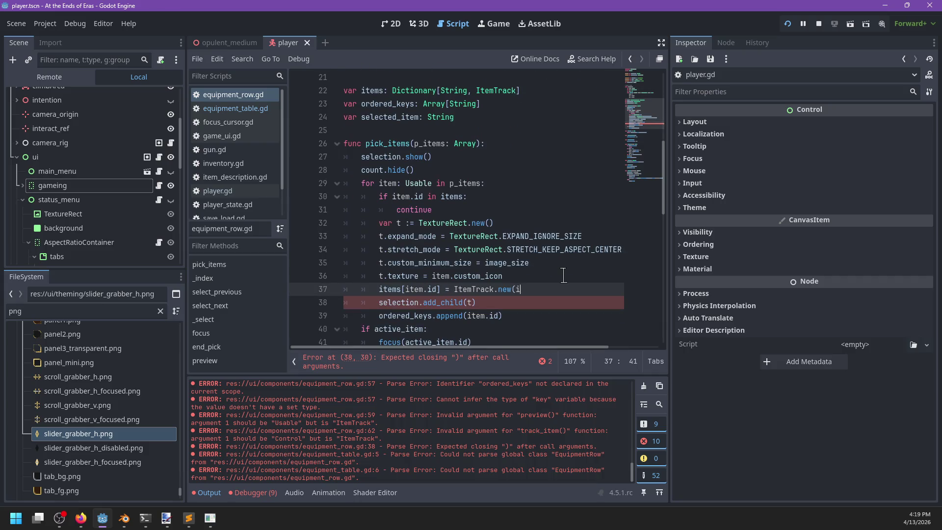
key("BackSpace")
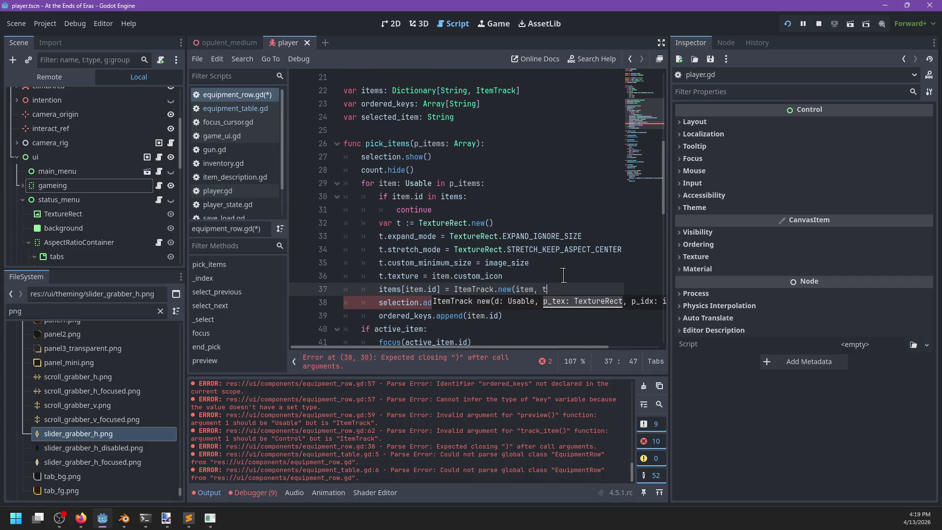
type(", items.")
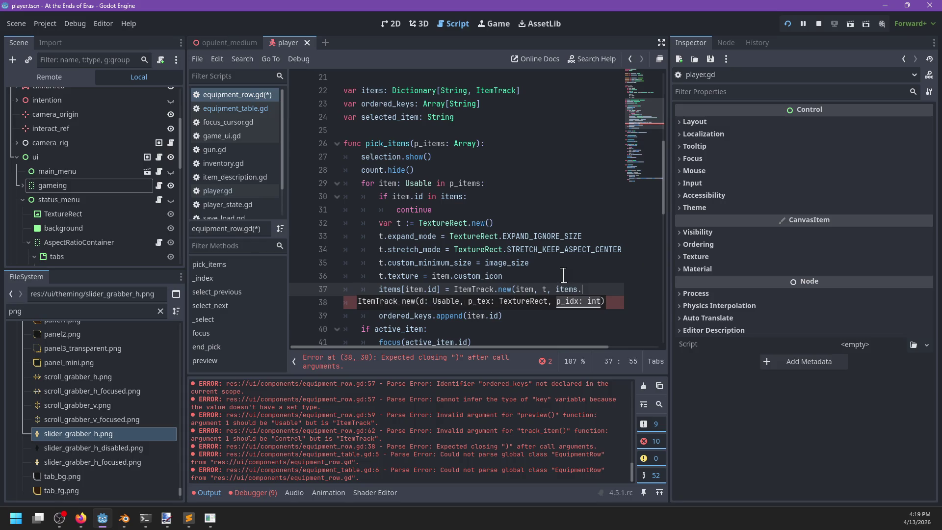
type("())")
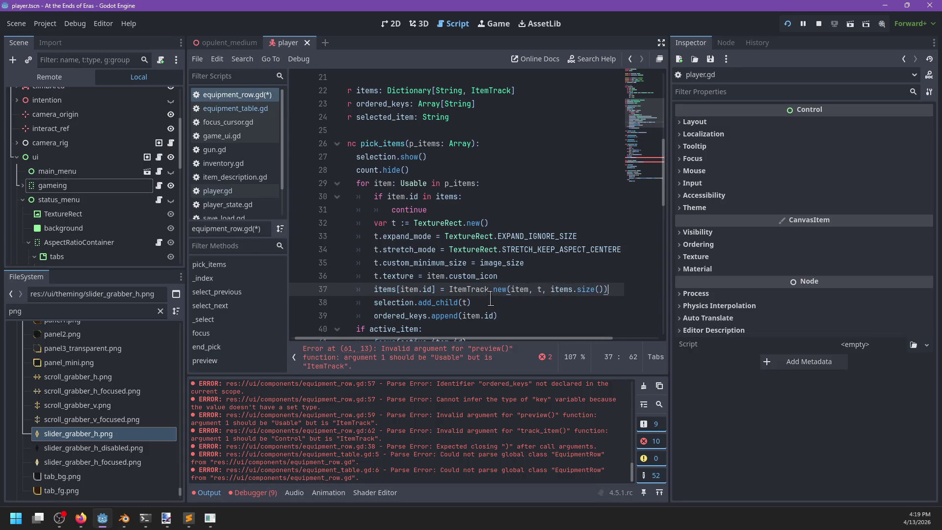
left_click(469, 302)
type(")")
key("Left")
- Append .desc to the argument of the preview call on line 61
scroll(511, 294, "down", 6)
scroll(506, 271, "down", 5)
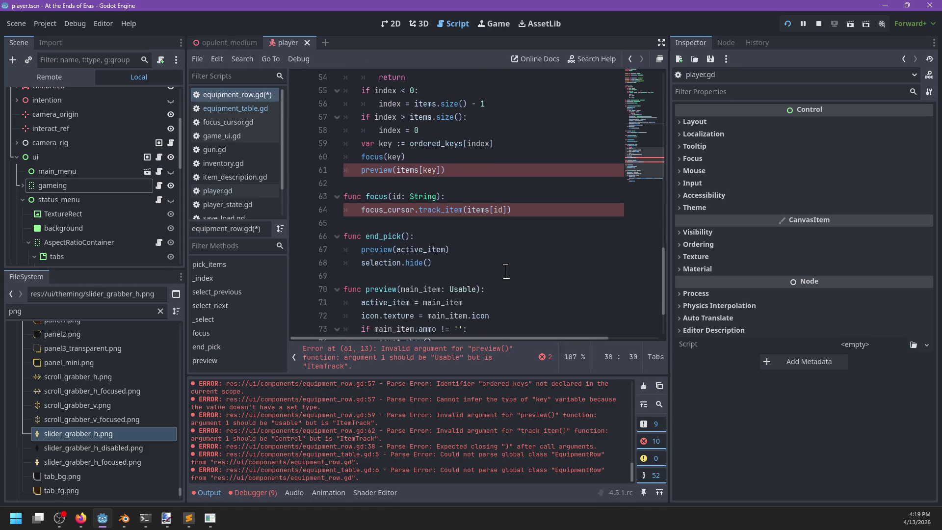
scroll(507, 272, "up", 1)
scroll(420, 265, "down", 3)
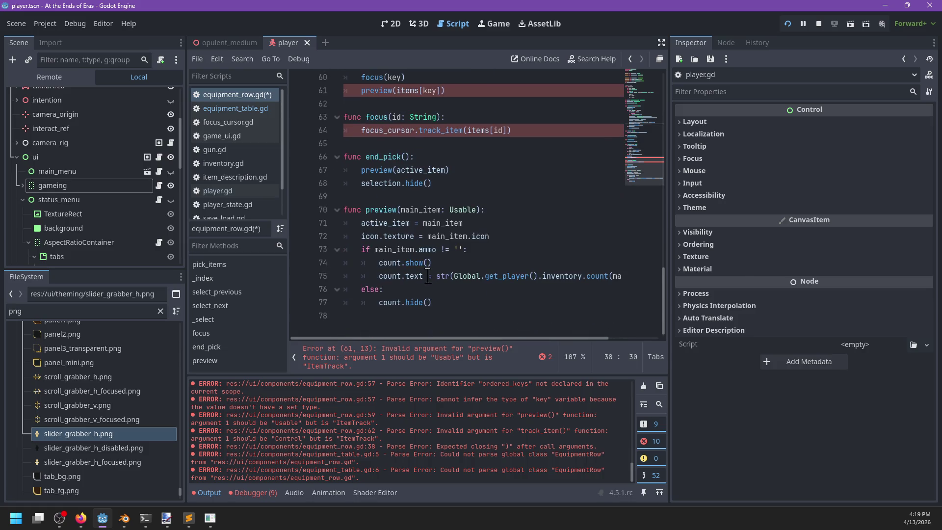
scroll(489, 218, "up", 2)
scroll(489, 220, "up", 1)
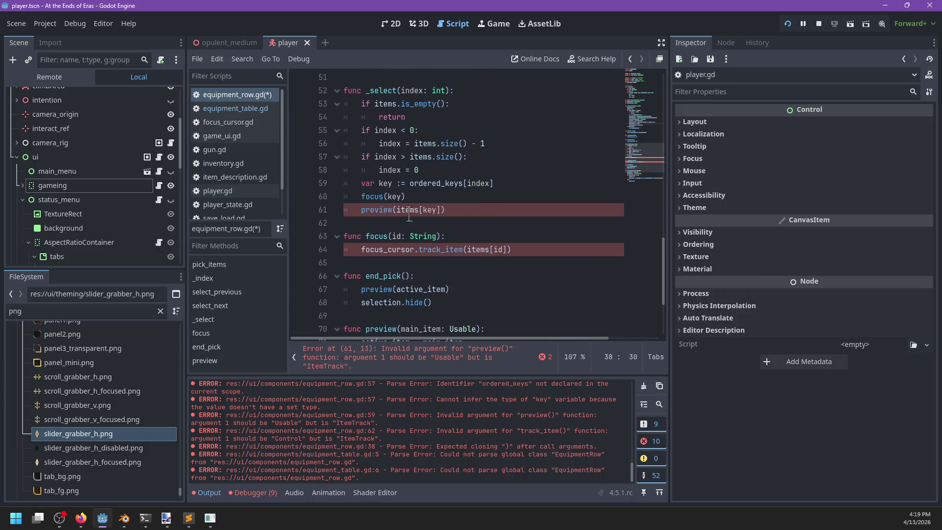
left_click(509, 250)
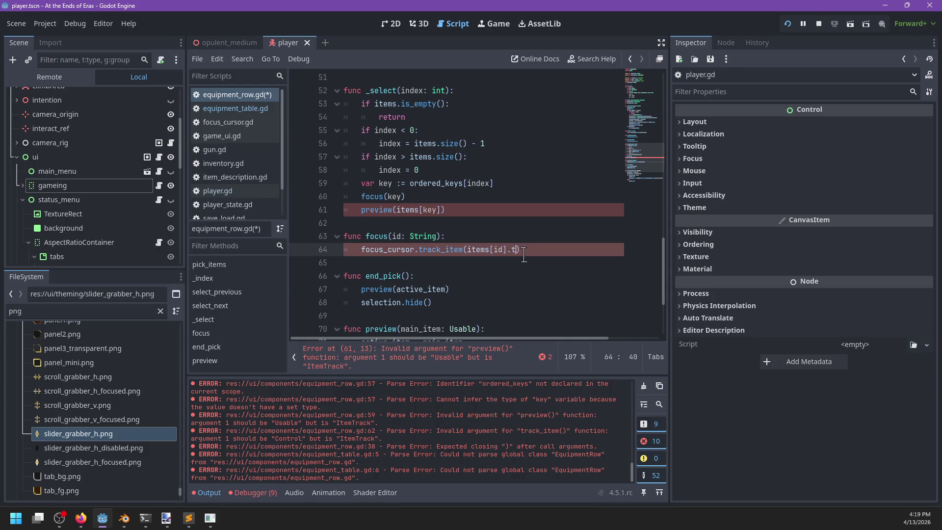
left_click(440, 210)
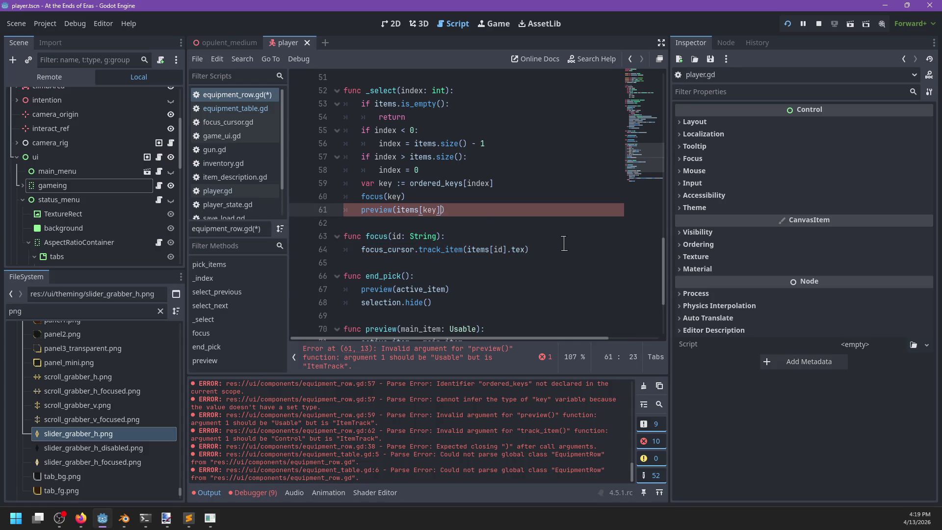
type(".desc")
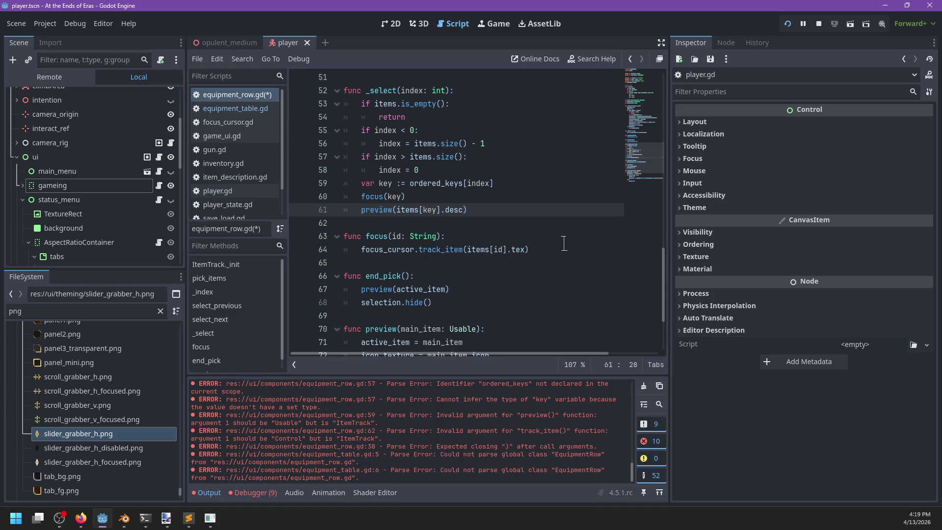
- Save the scene and scripts and review the reported errors in equipment_row.gd
scroll(563, 241, "up", 15)
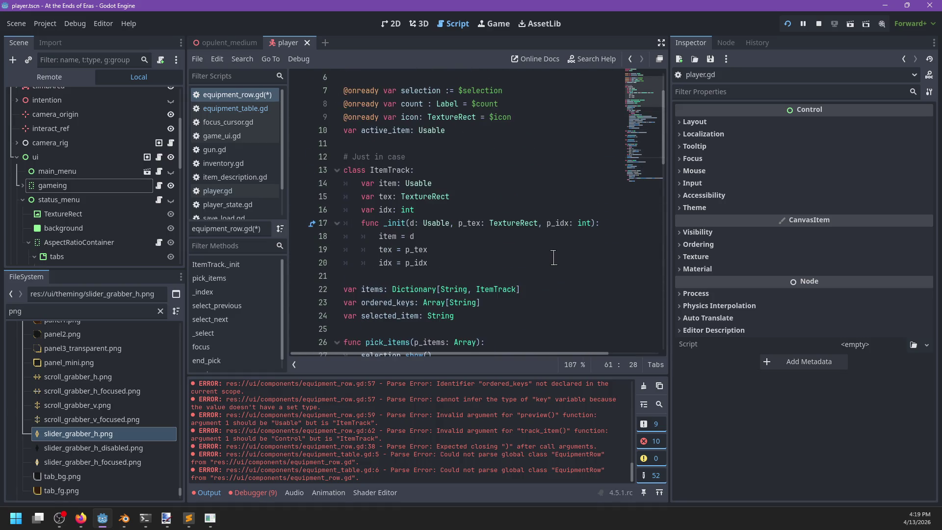
scroll(553, 257, "down", 12)
scroll(550, 259, "down", 3)
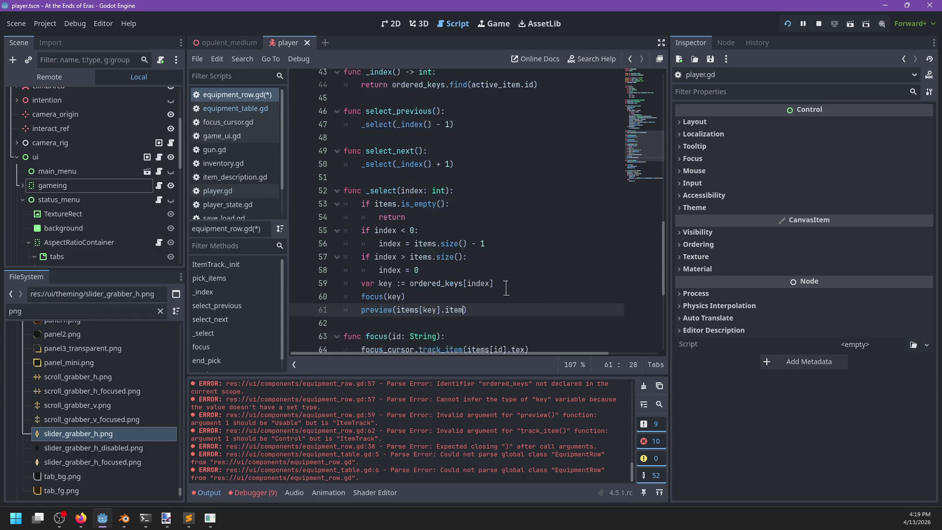
key("ctrl+s")
scroll(510, 287, "down", 3)
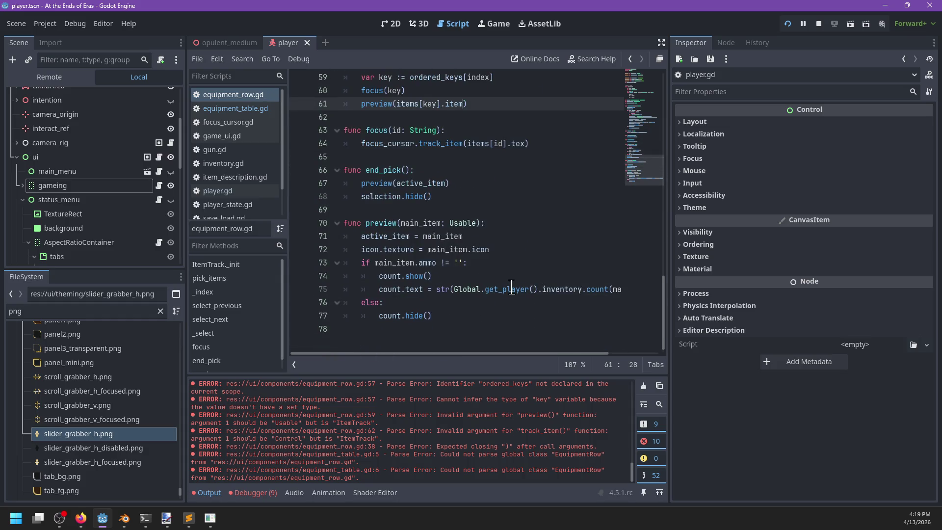
scroll(530, 267, "up", 9)
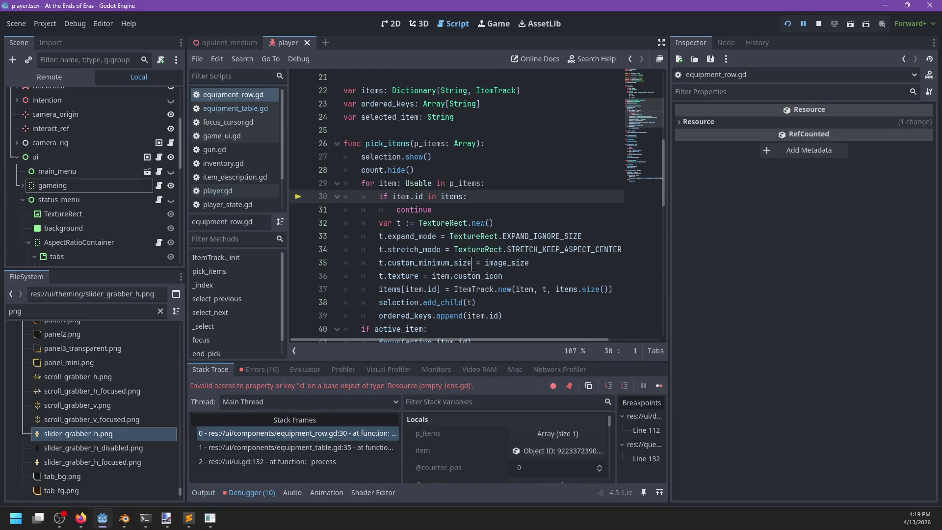
- Change item.id to item.description.id on lines 30 and 37
left_click(414, 196)
type("des")
type("crip")
key("Tab")
type(".id")
key("ctrl+shift+Left")
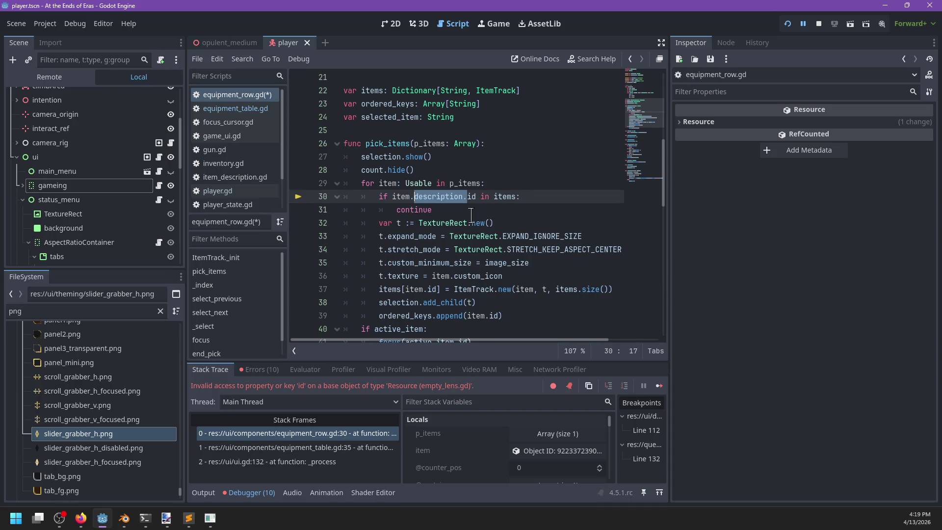
left_click(424, 286)
type(".description.")
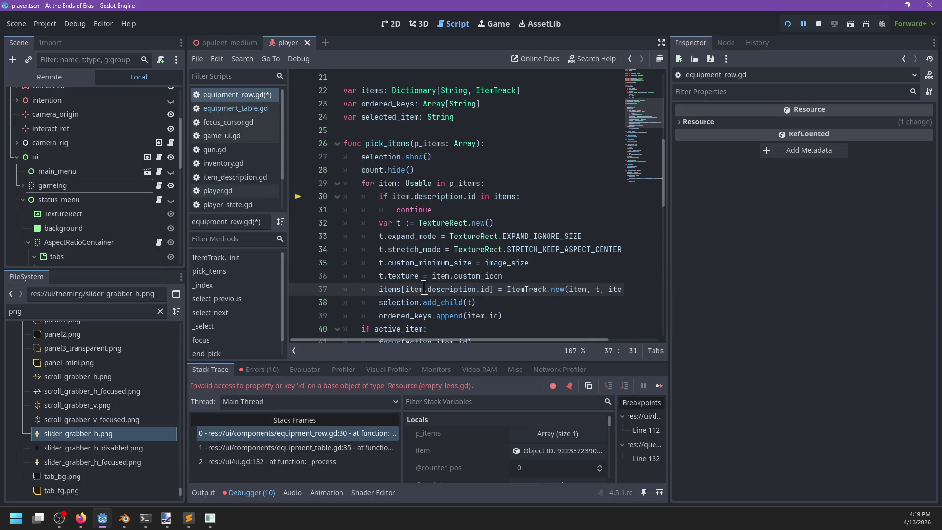
- Save the script, stop the game and relaunch it with F8
scroll(466, 282, "right", 3)
scroll(501, 276, "left", 3)
key("ctrl+s")
left_click(533, 277)
key("F8")
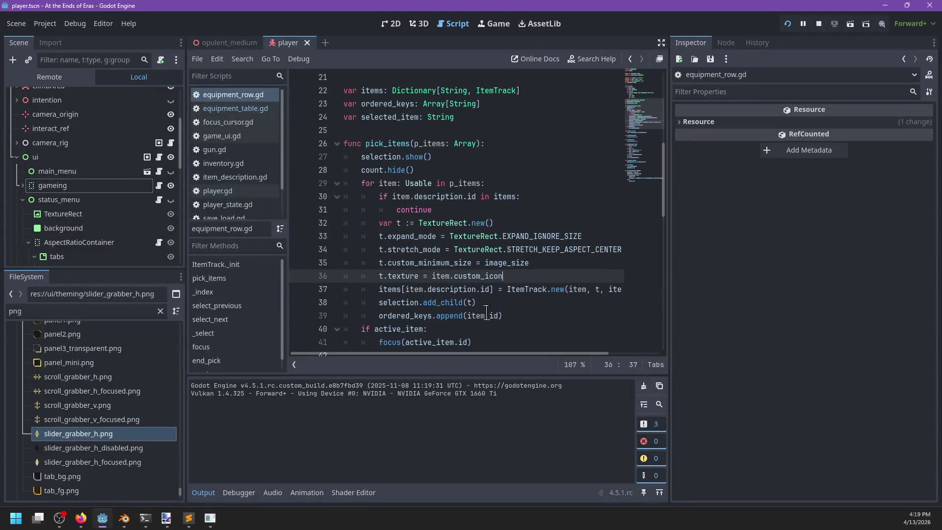
- Delete the ordered_keys.append line
left_click_drag(510, 314, 478, 302)
key("BackSpace")
scroll(502, 251, "up", 7)
scroll(502, 251, "down", 2)
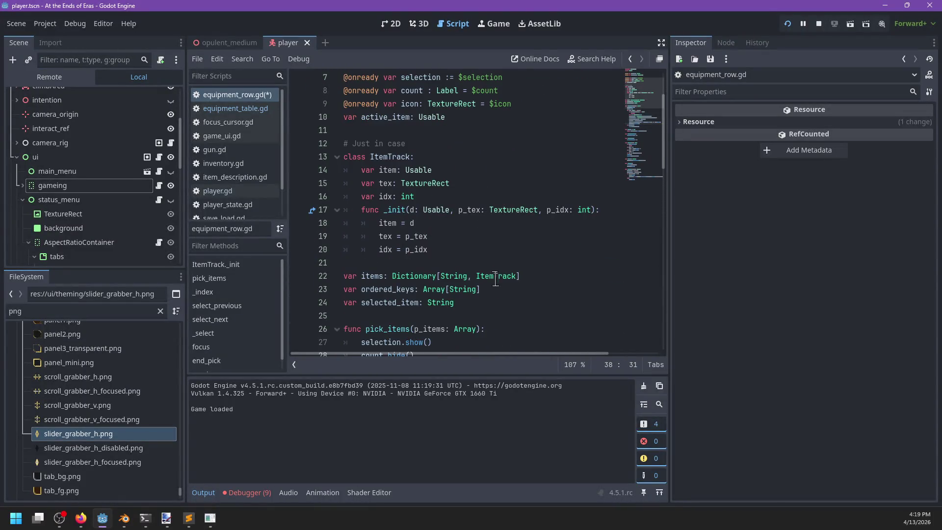
- Delete the ordered_keys declaration, stop the game, and jump to the line 42 error
mouse_move(481, 290)
left_mouse_down()
mouse_move(345, 288)
mouse_move(543, 275)
left_mouse_up()
key("BackSpace")
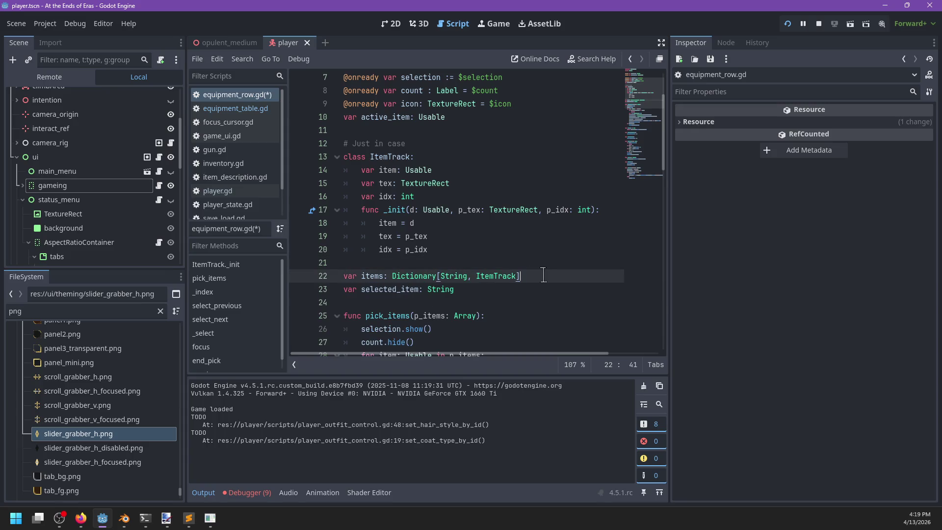
left_click(818, 23)
scroll(437, 257, "down", 3)
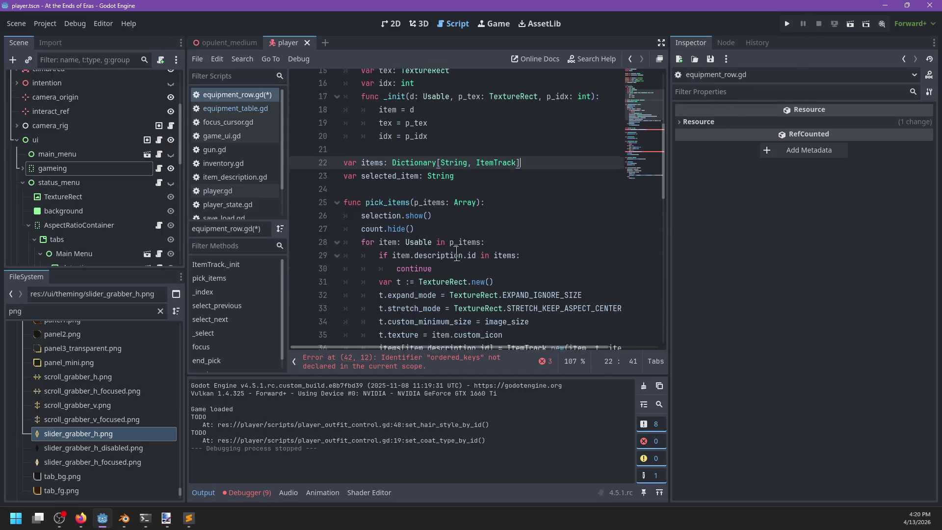
left_click(409, 366)
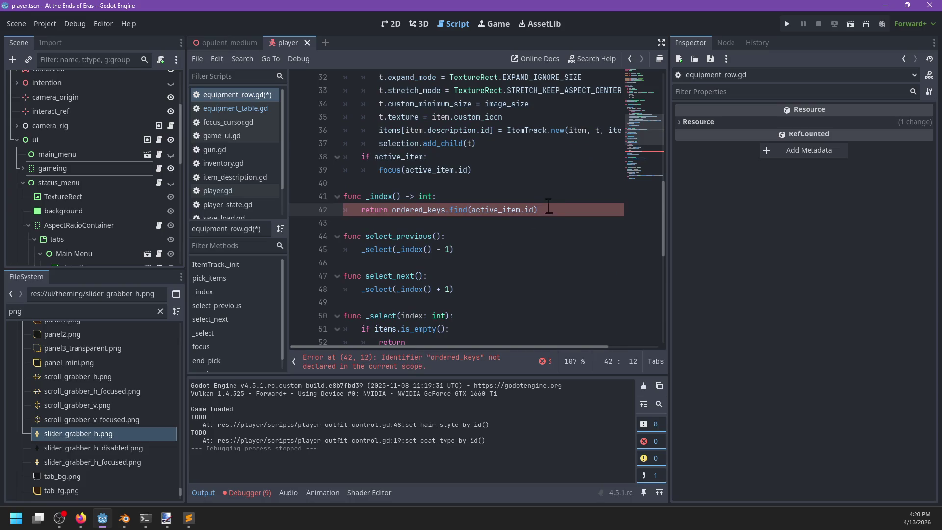
- Replace the ordered_keys.find call in _index with a plain return of active_item
scroll(548, 210, "up", 10)
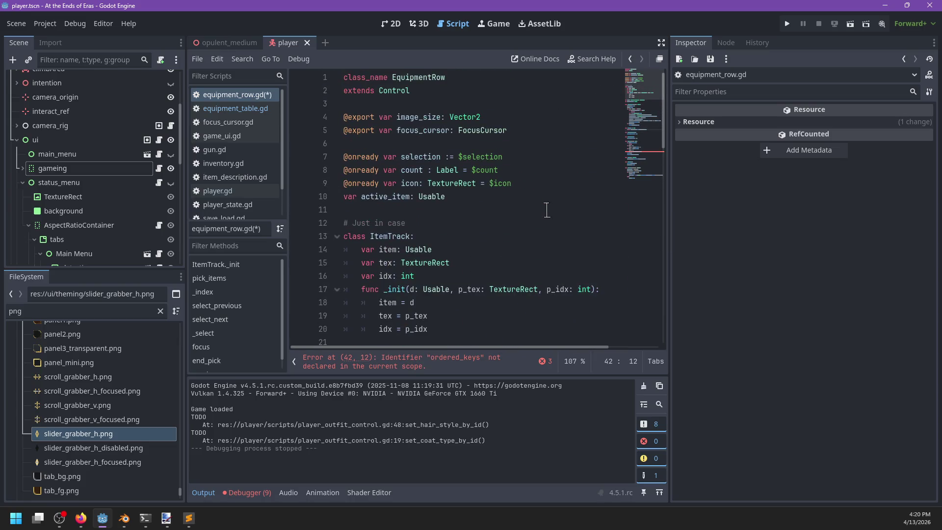
scroll(547, 210, "down", 3)
scroll(546, 210, "down", 8)
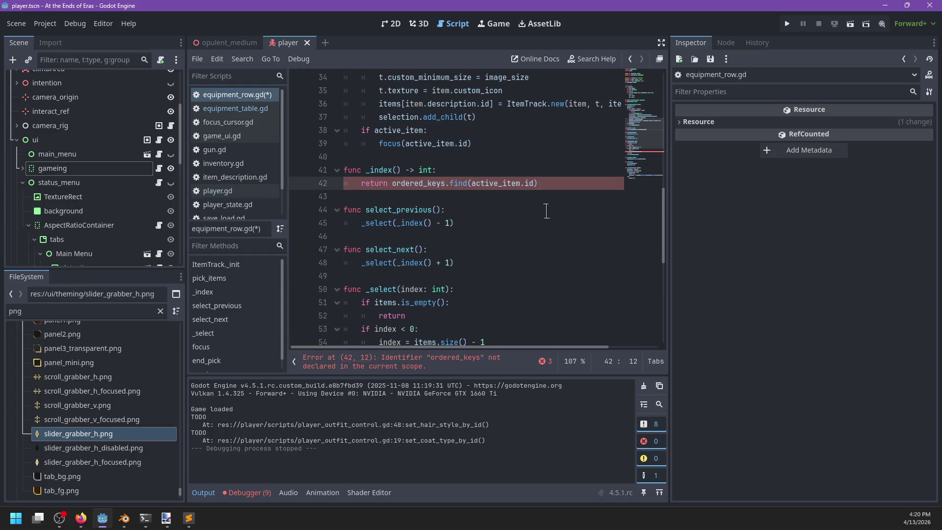
left_click(559, 183)
left_click_drag(568, 183, 362, 187)
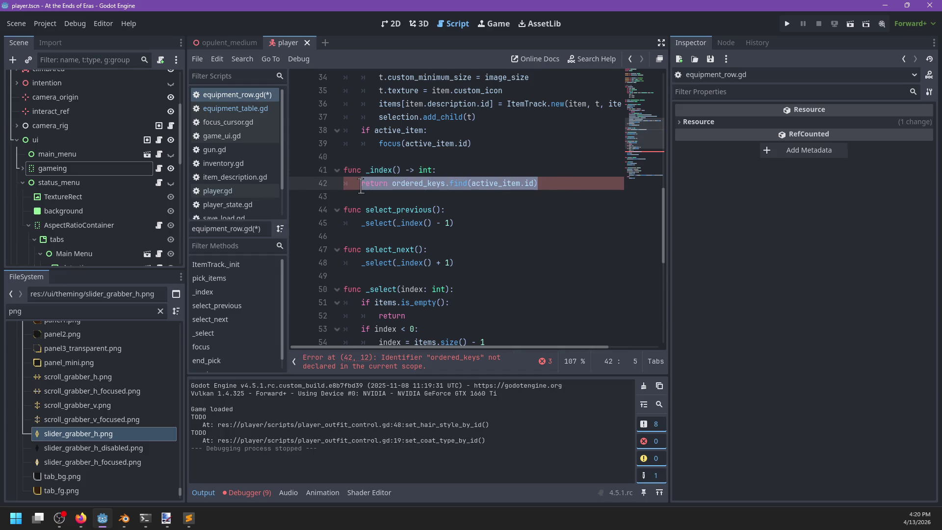
double_click(387, 171)
left_click_drag(468, 183, 362, 184)
type("var i :=")
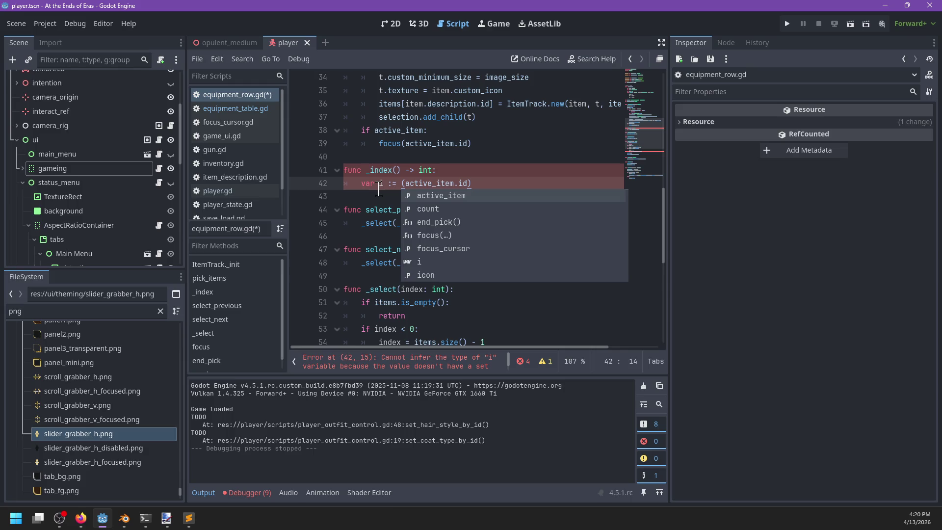
key("BackSpace")
key("BackSpace")
key("BackSpace")
type("return")
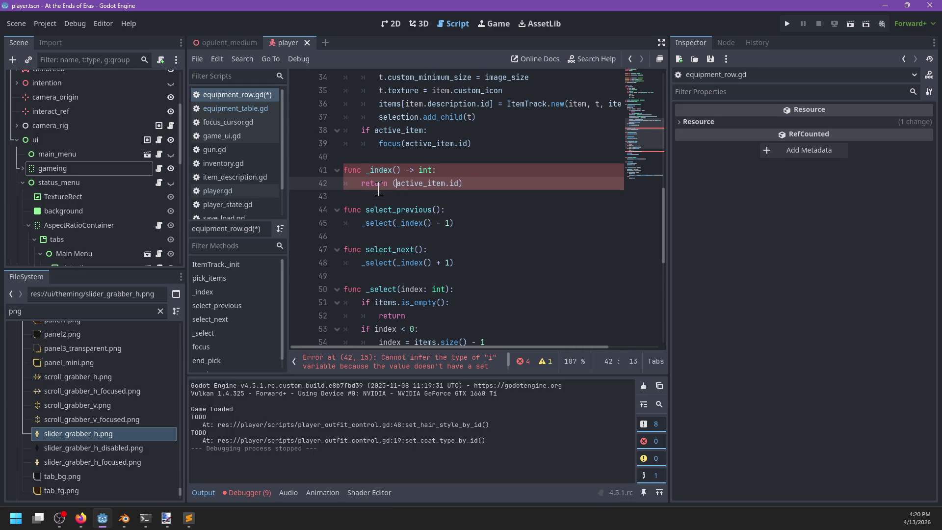
key("BackSpace")
key("End")
key("BackSpace")
key("BackSpace")
key("BackSpace")
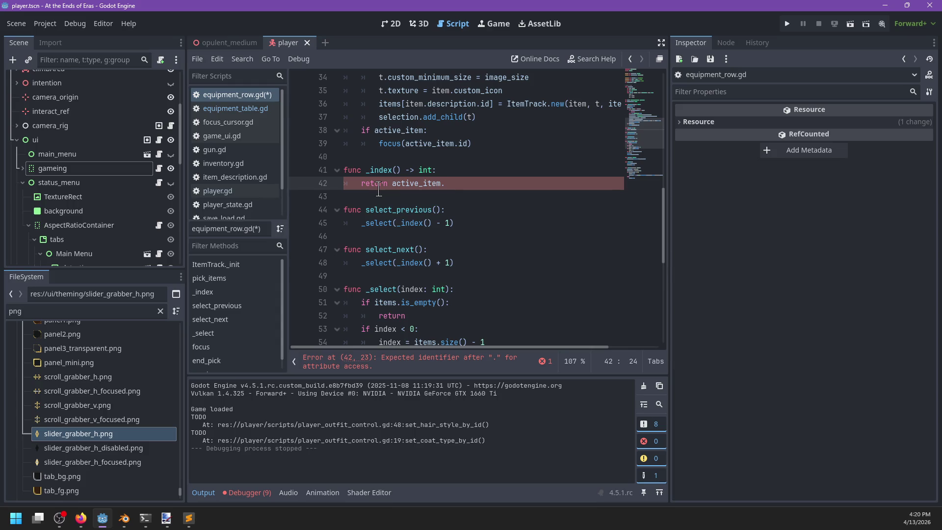
- Wrap the key in brackets as [active_item.description.id]
key("ctrl+Left")
type("[")
key("End")
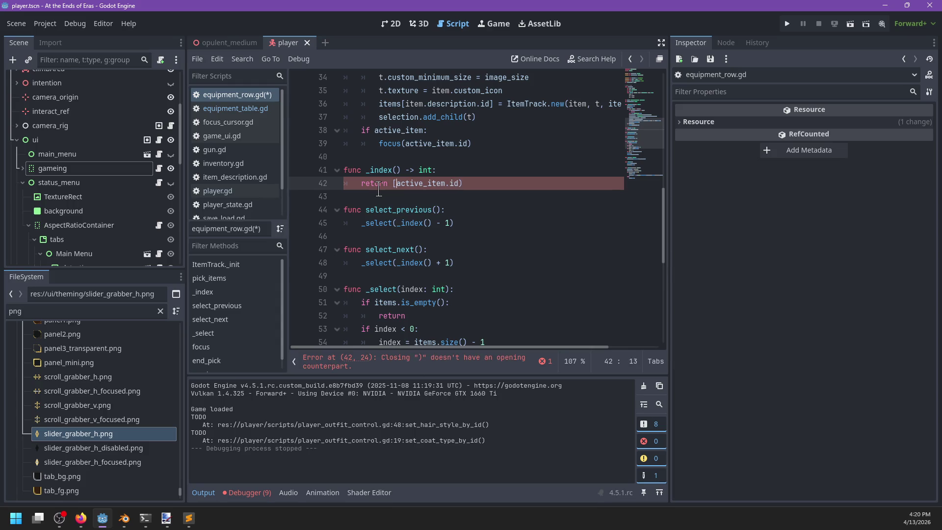
key("Left")
key("BackSpace")
key("BackSpace")
type("description")
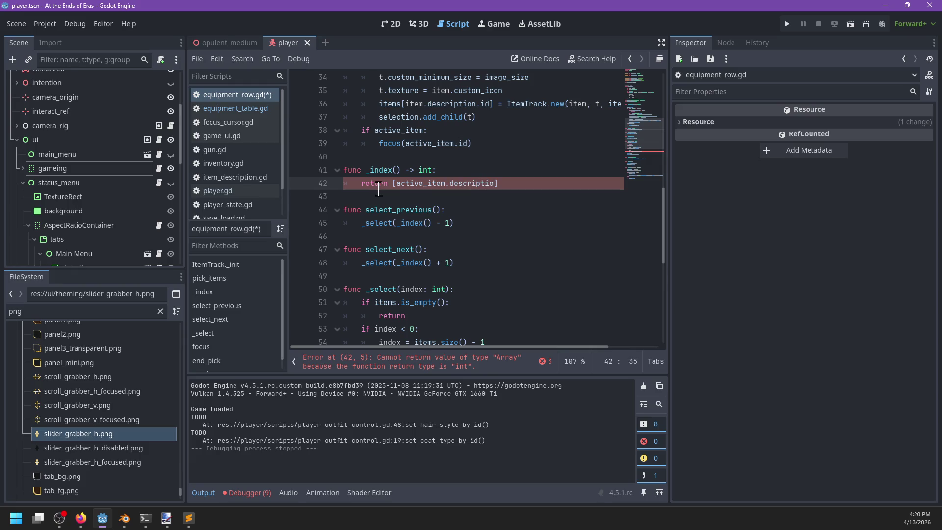
type("d")
- Prefix items and append .idx so _index returns items[active_item.description.id].idx
scroll(428, 239, "up", 9)
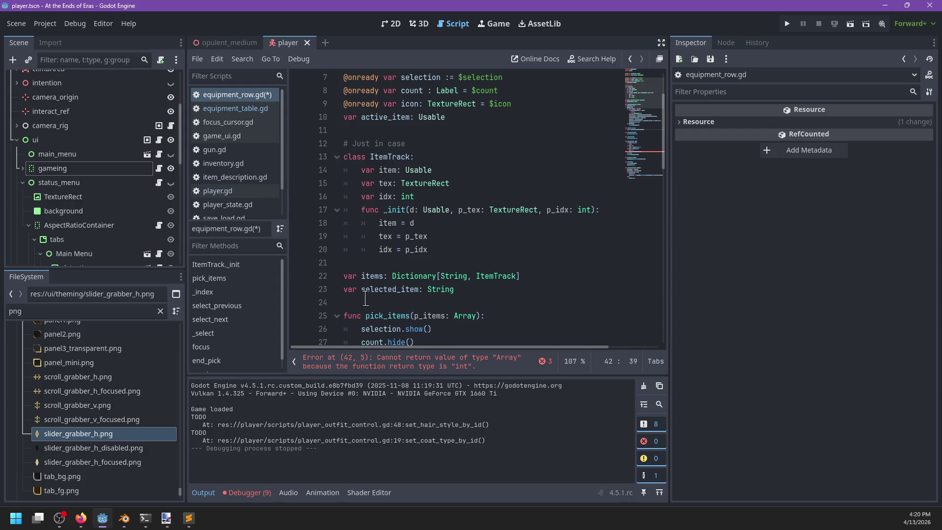
scroll(376, 289, "down", 1)
scroll(376, 290, "up", 2)
scroll(415, 182, "down", 10)
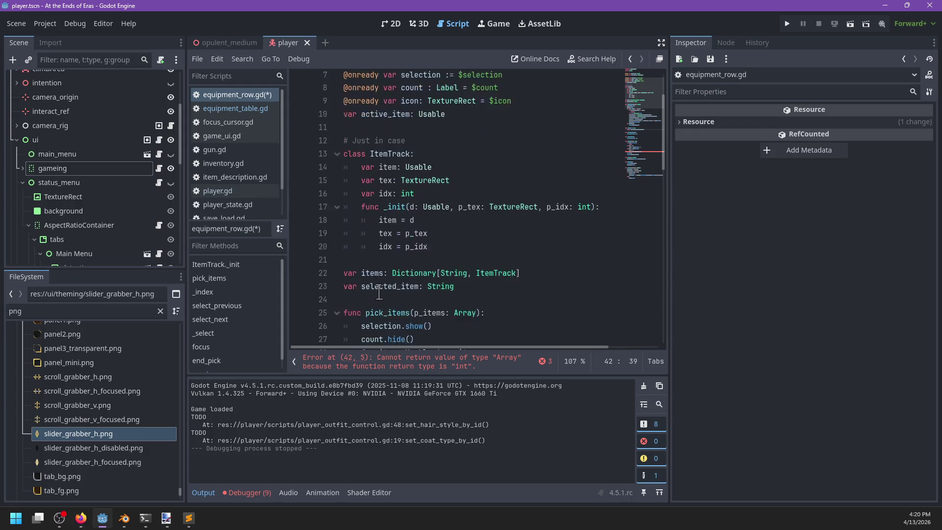
left_click(393, 183)
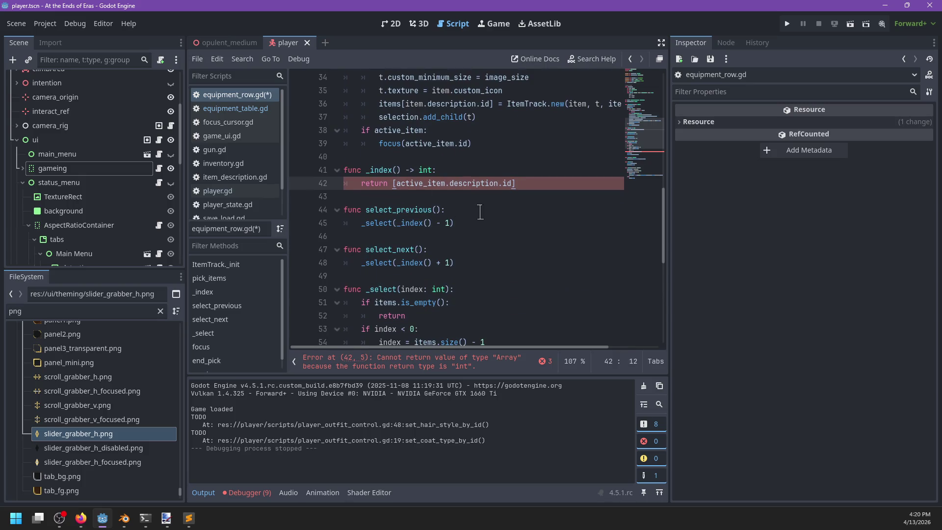
type("items")
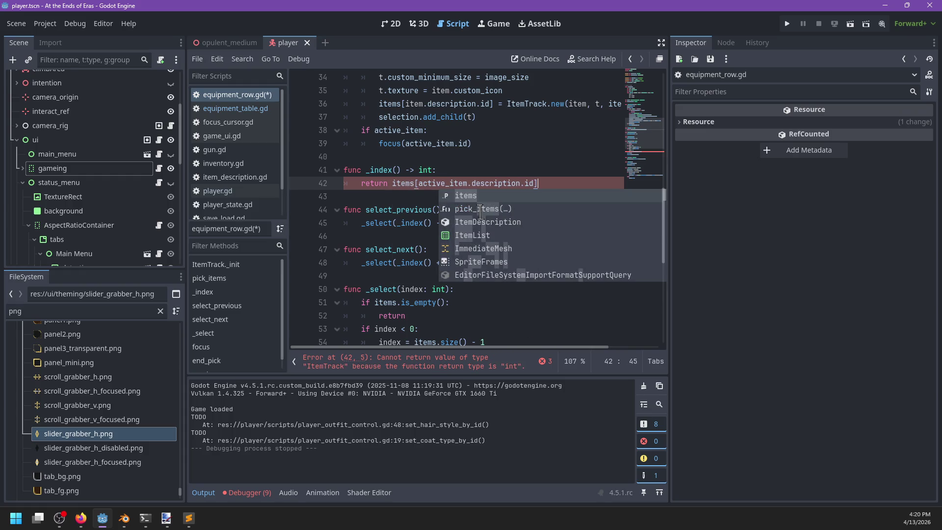
type(".idx")
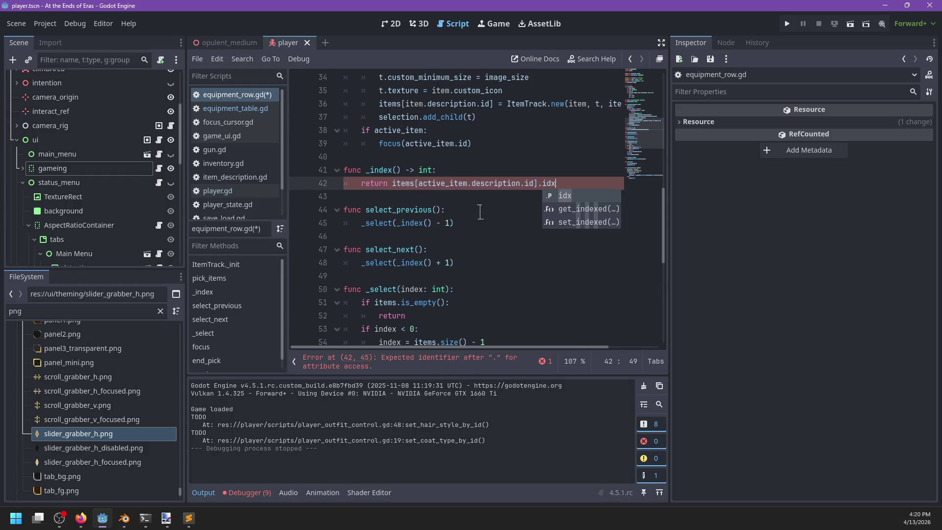
key("Escape")
scroll(447, 227, "down", 2)
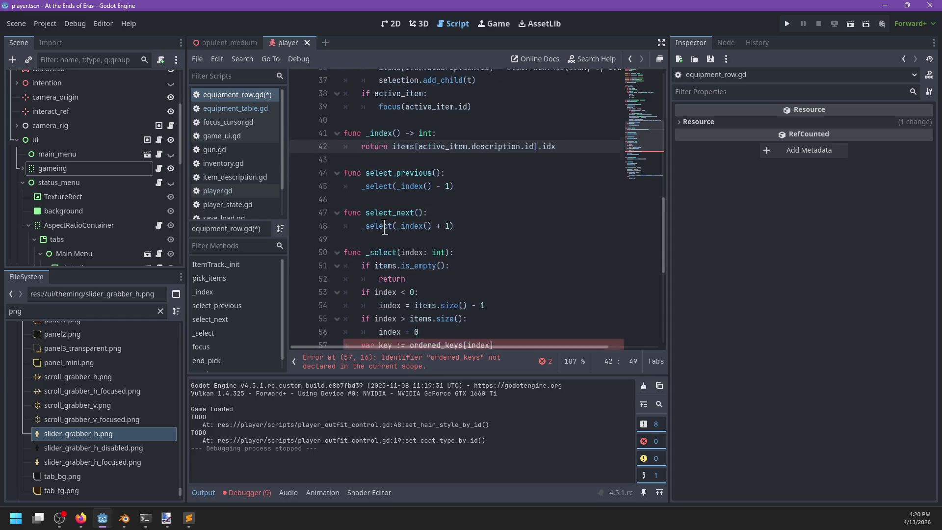
left_click(448, 286)
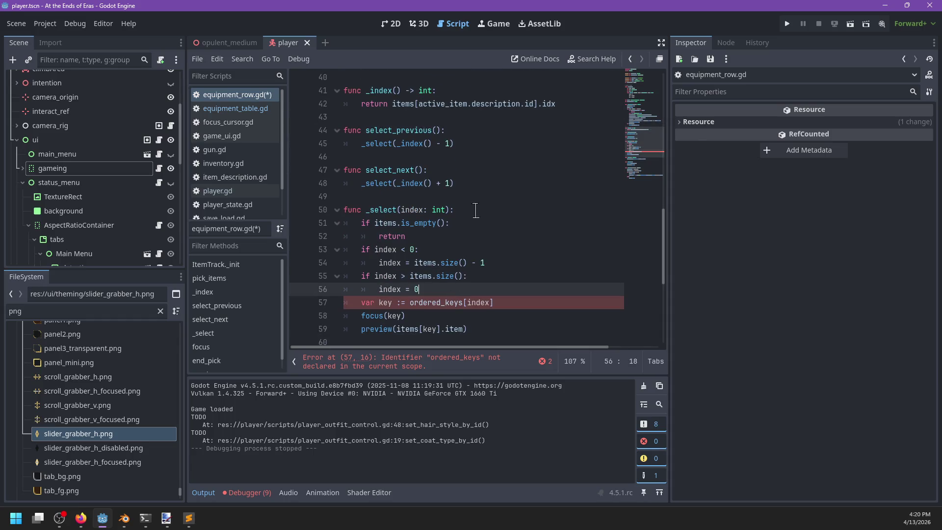
left_click(583, 104)
- Declare a new function _by_index(idx) with an ItemTrack return type
key("Return")
key("Return")
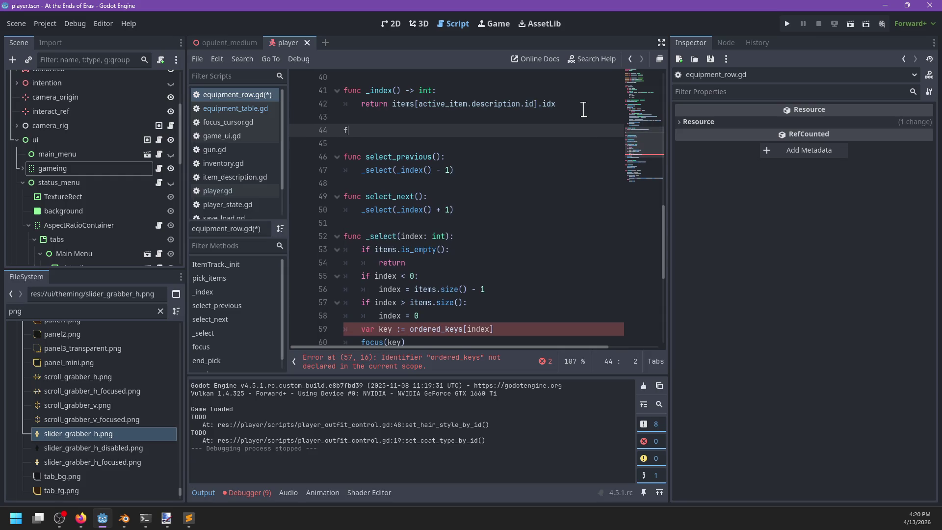
type("unc _")
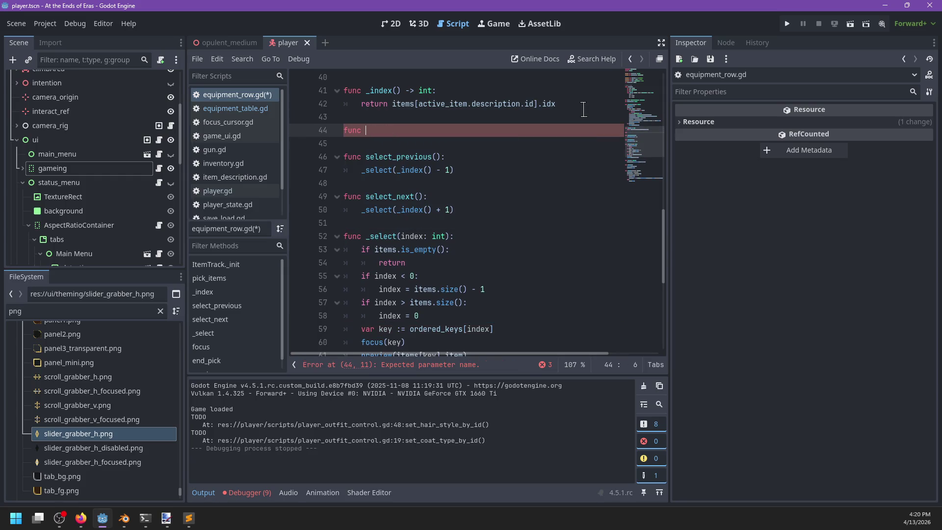
type("by_index(idx: int) ->")
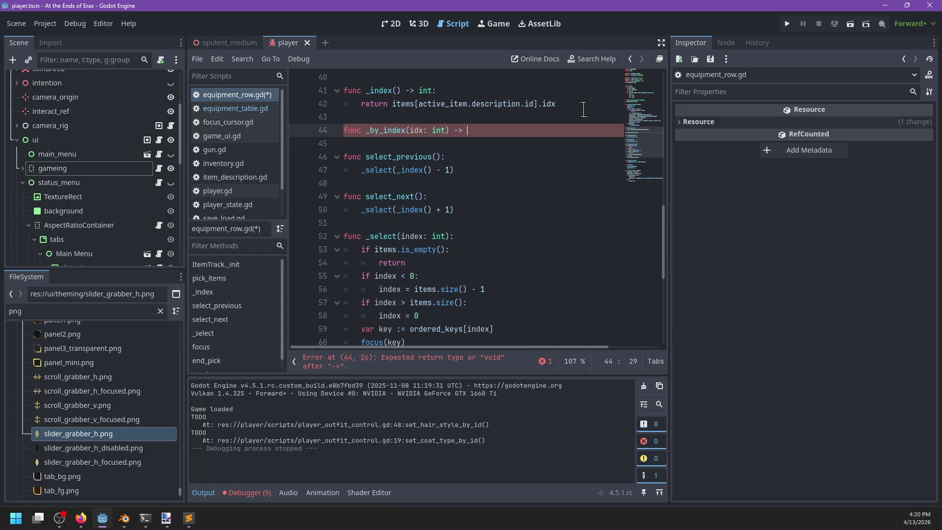
key("BackSpace")
key("BackSpace")
key("BackSpace")
type("Track")
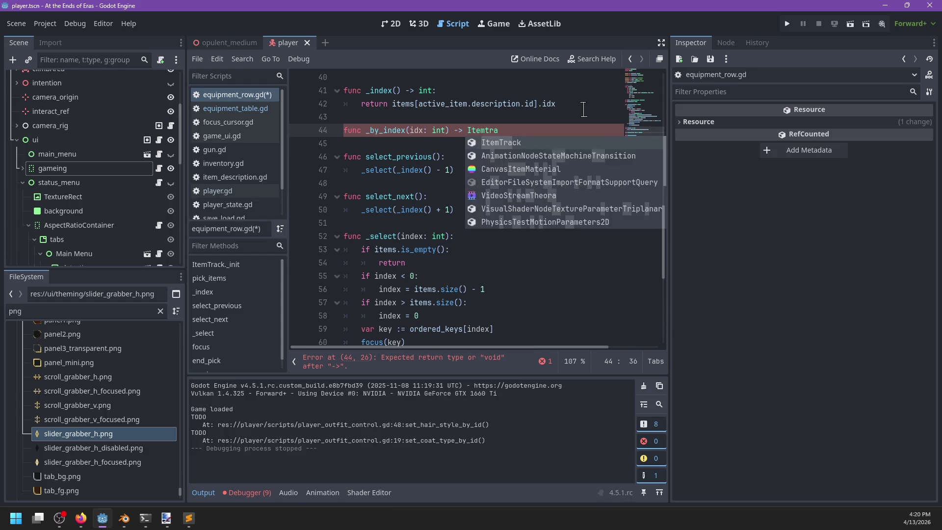
type(":")
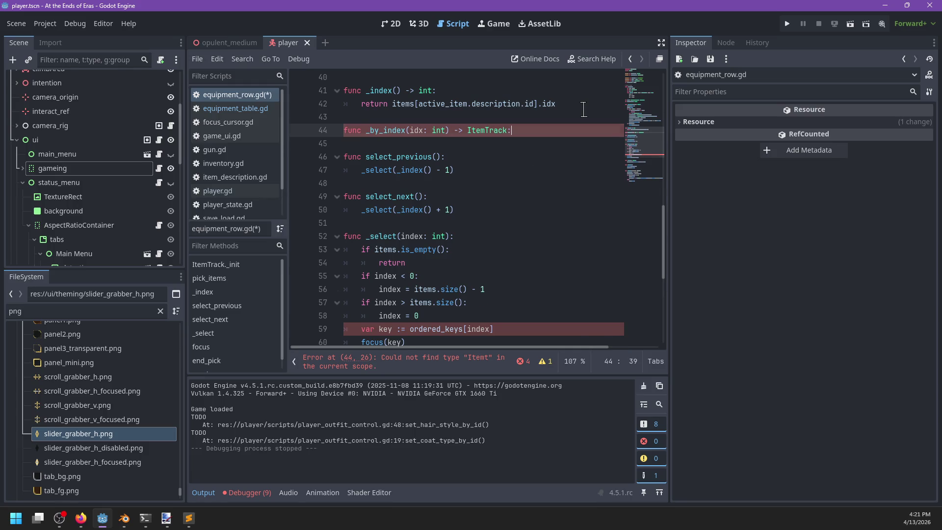
key("Return")
- Add a for-loop over items.values() with the loop variable typed as ItemTrack
type("forc in")
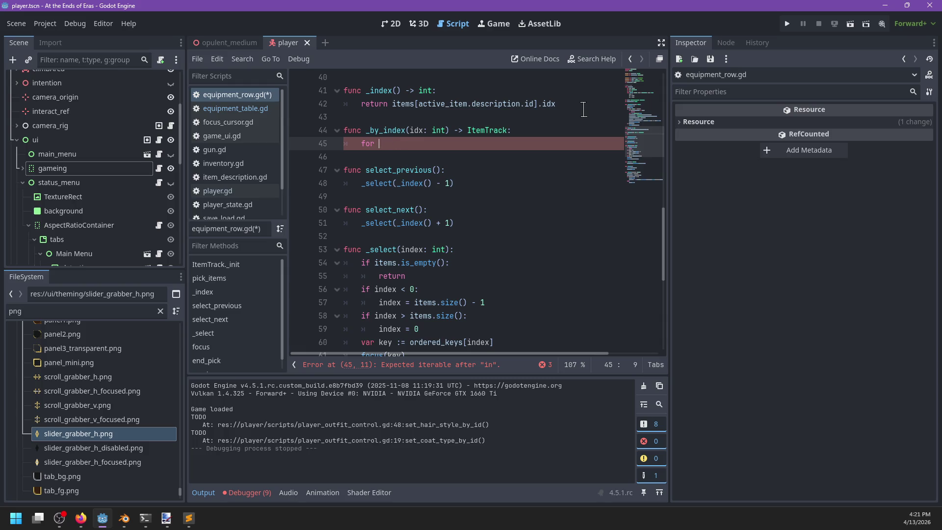
type(":")
key("Return")
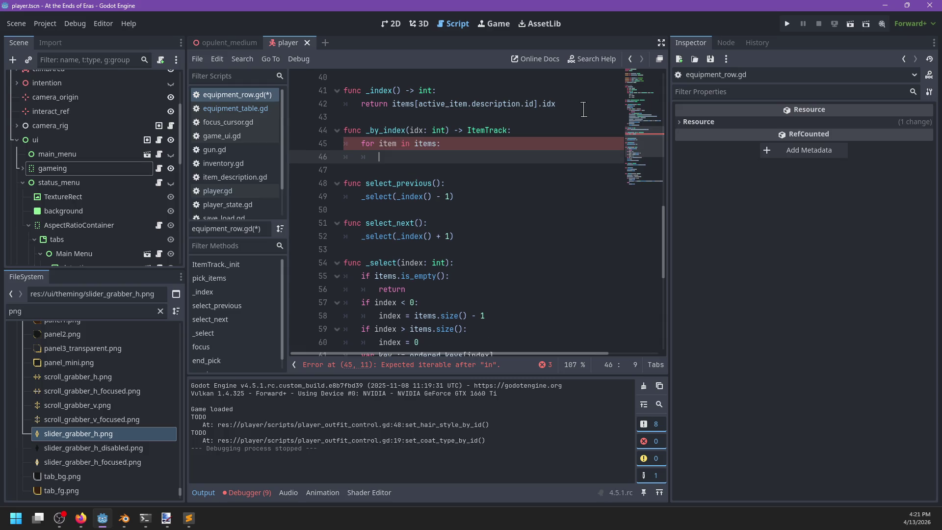
type(".idx = i")
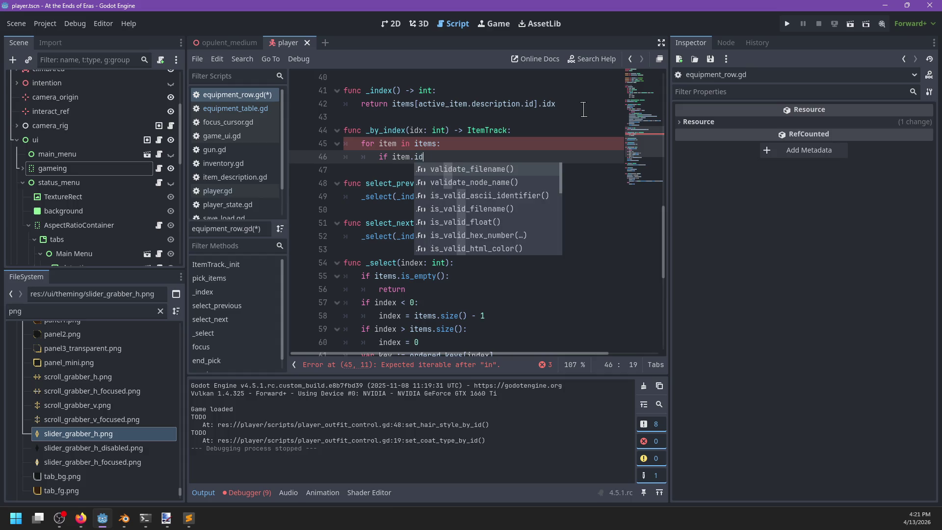
type("dx")
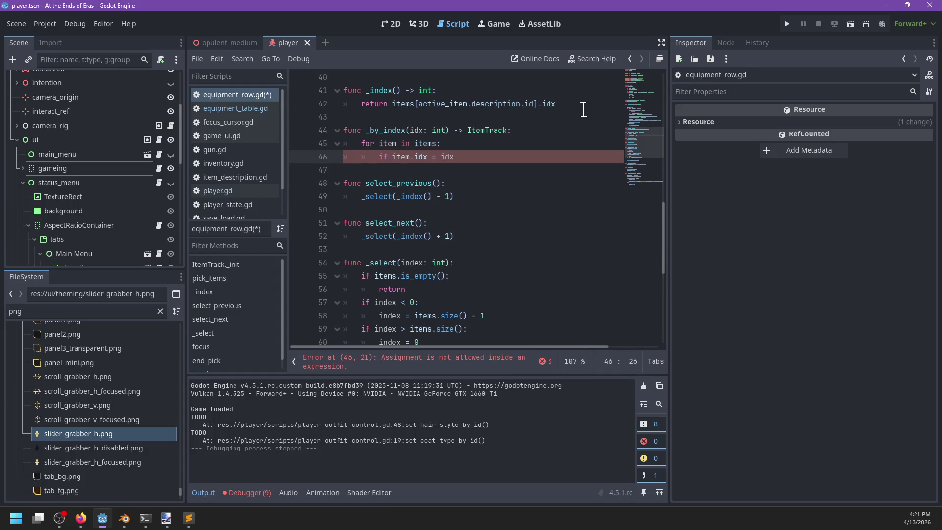
key("Up")
key("Left")
key("Left")
key("Left")
type(": ItemTrack")
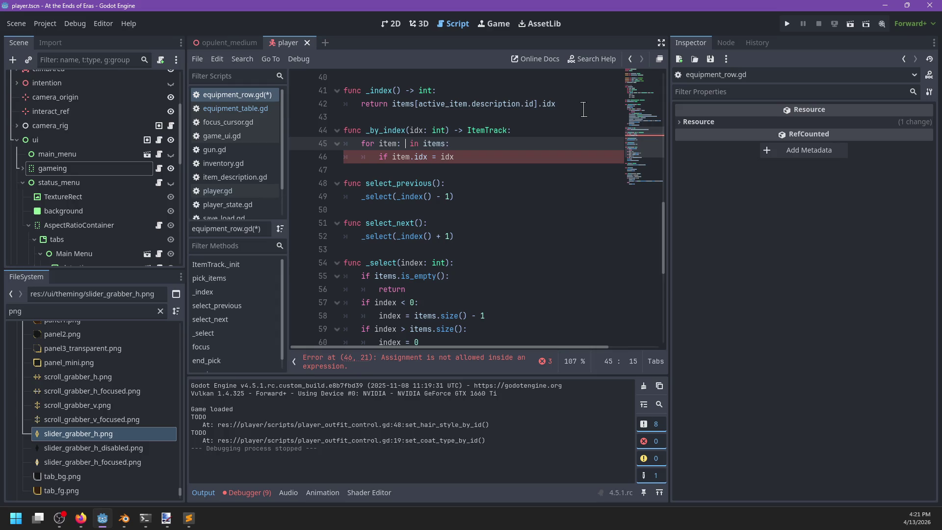
key("Down")
- Return the item when item.idx == idx, otherwise fall back to return null
type("=")
key("End")
type(":")
key("Return")
type("re")
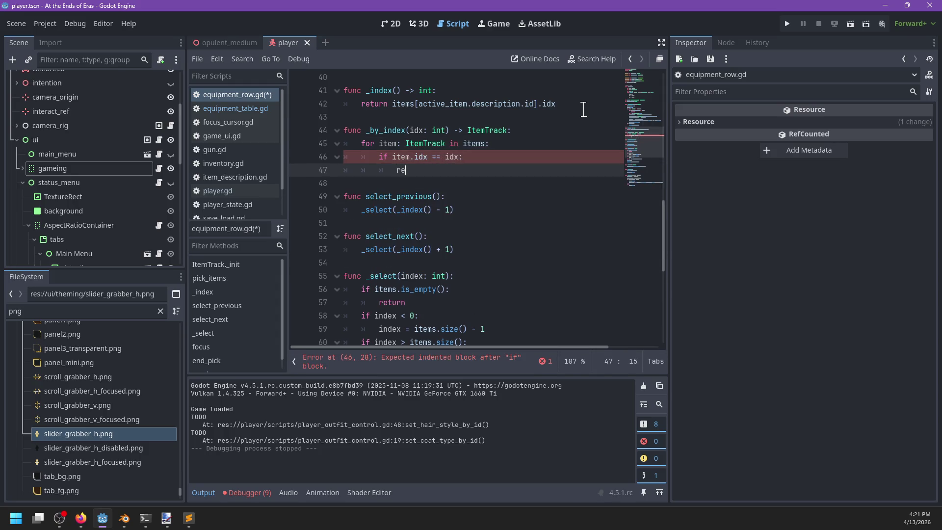
key("Return")
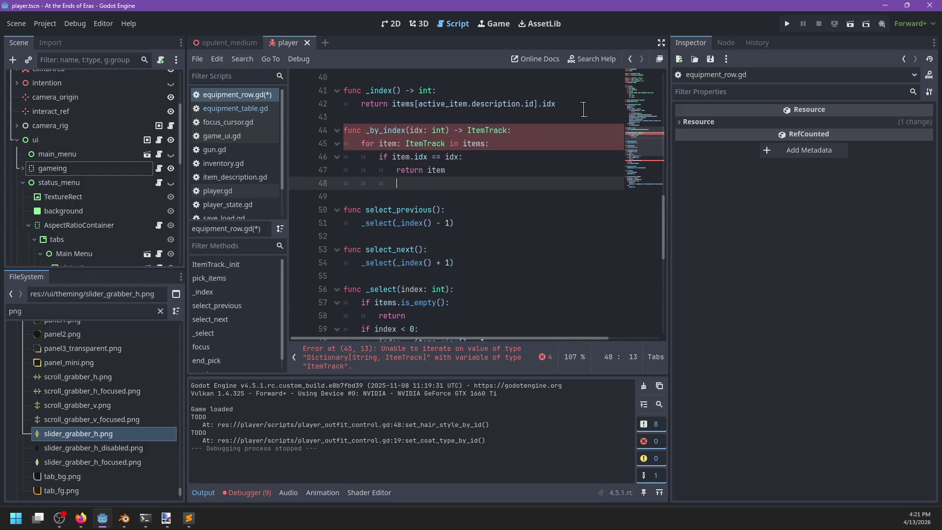
type("urn null")
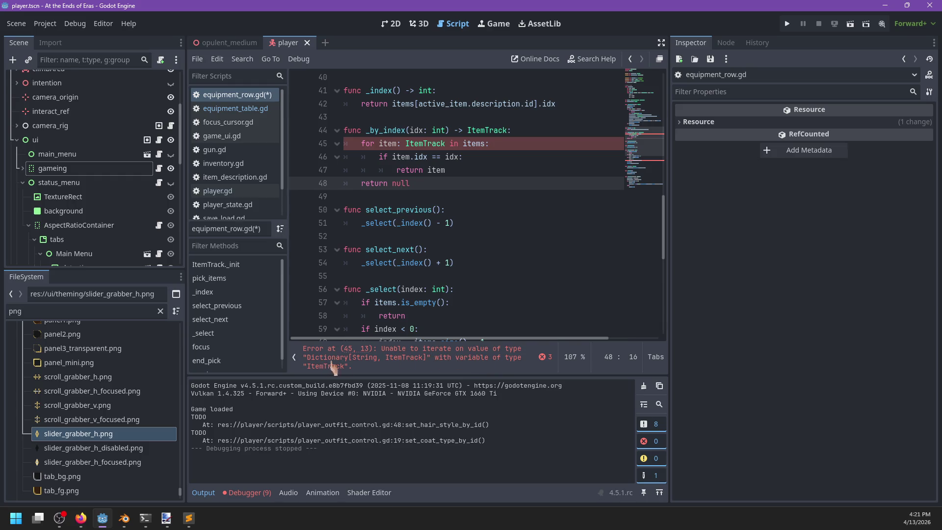
left_click(483, 148)
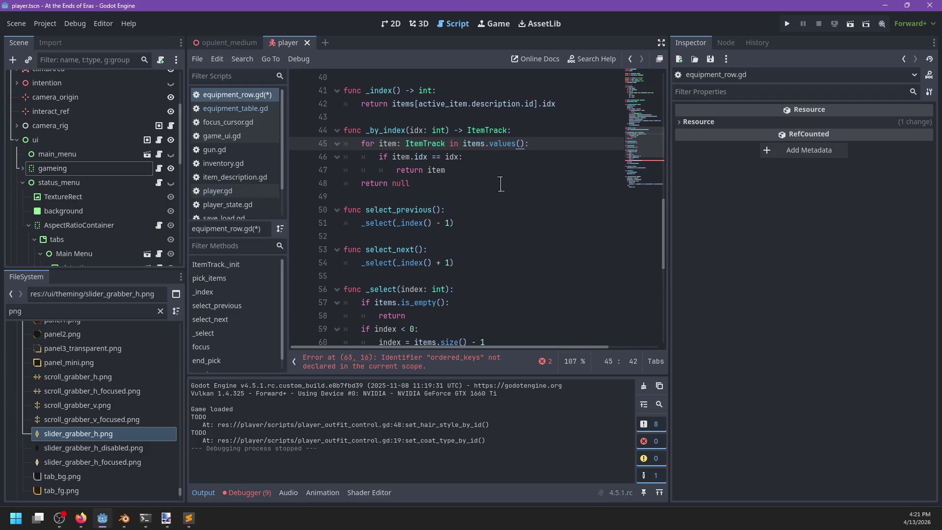
left_click(501, 184)
scroll(466, 189, "down", 3)
scroll(466, 189, "down", 3)
left_click_drag(516, 146, 518, 133)
key("BackSpace")
scroll(485, 167, "up", 2)
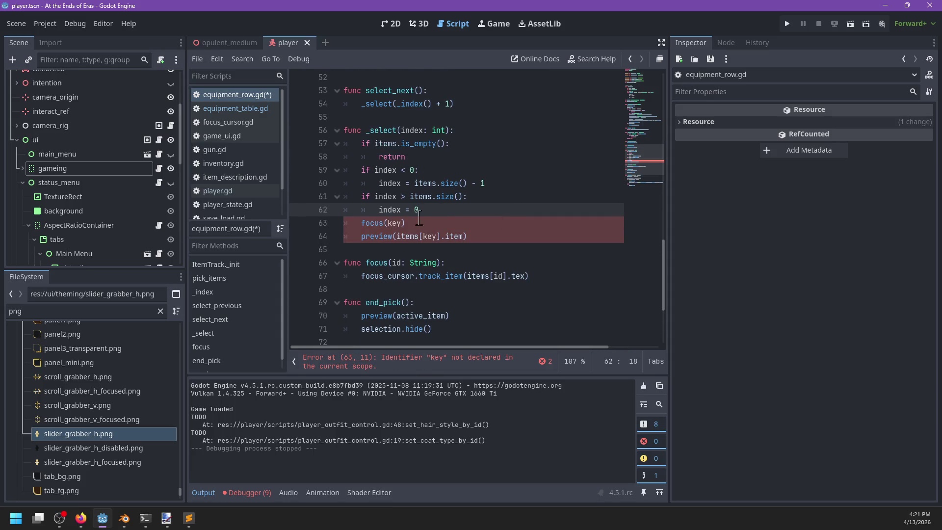
double_click(394, 223)
key("ctrl+z")
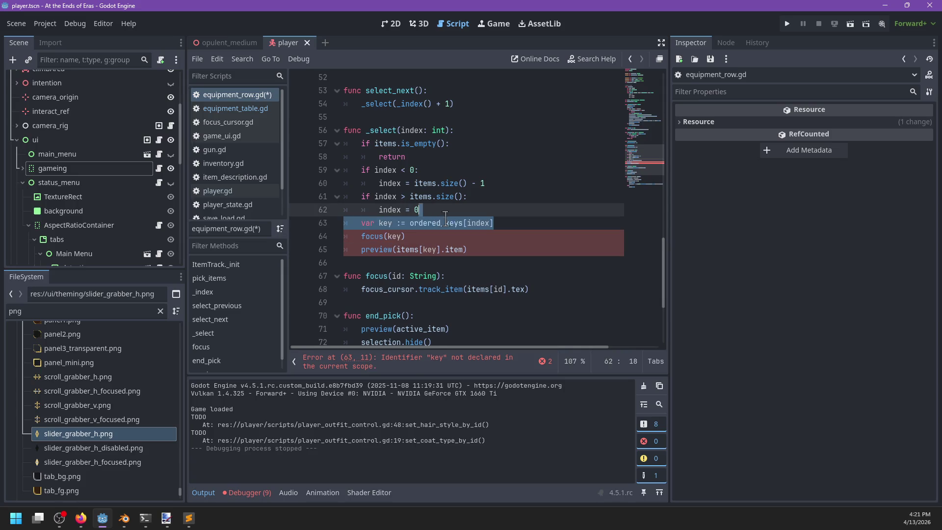
mouse_move(506, 224)
left_mouse_down()
mouse_move(348, 223)
mouse_move(359, 223)
left_mouse_up()
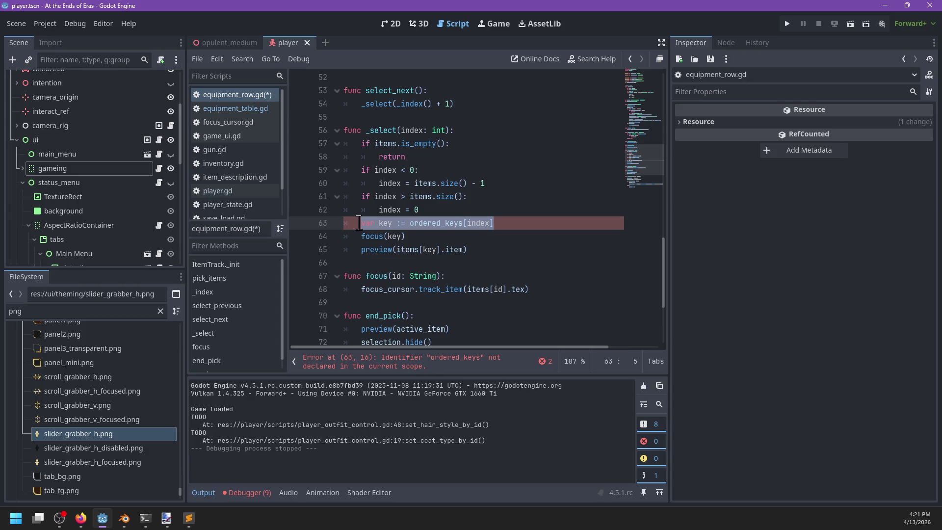
scroll(503, 205, "up", 3)
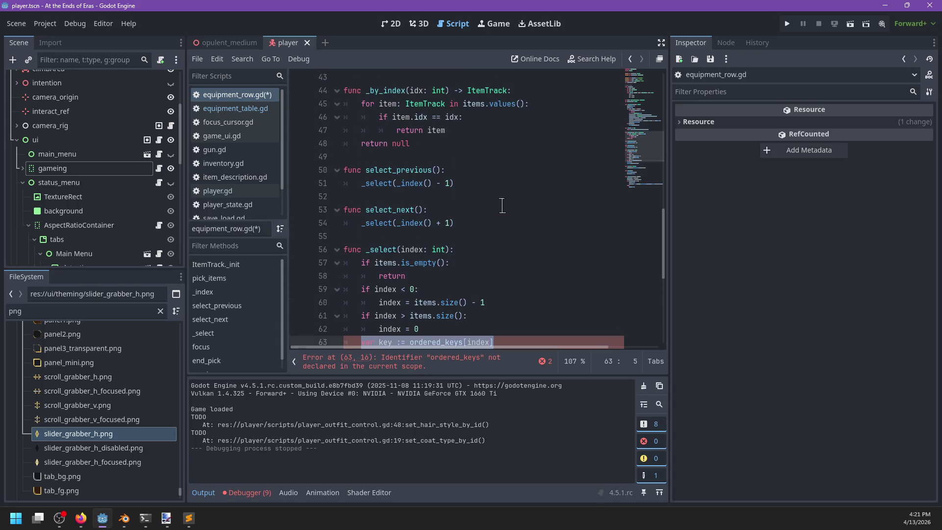
left_click(436, 302)
scroll(421, 322, "down", 1)
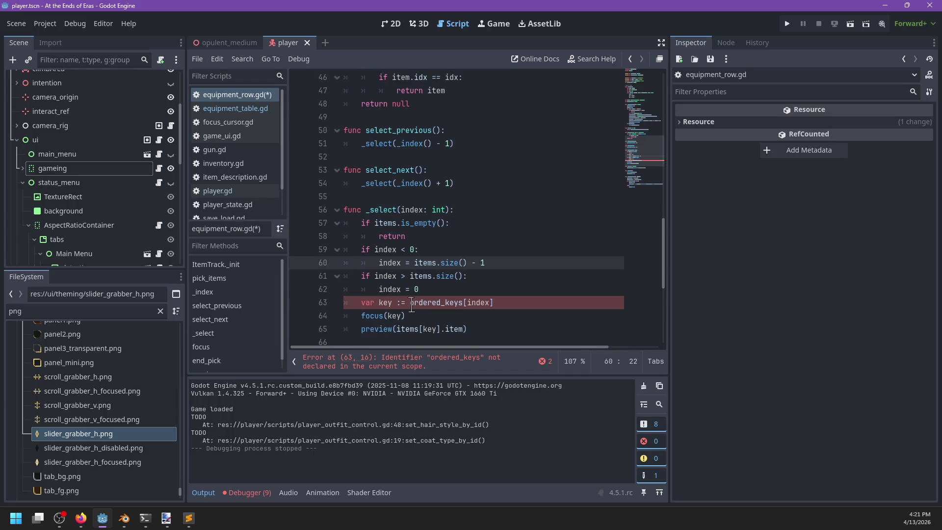
left_click_drag(410, 302, 530, 302)
scroll(523, 284, "up", 3)
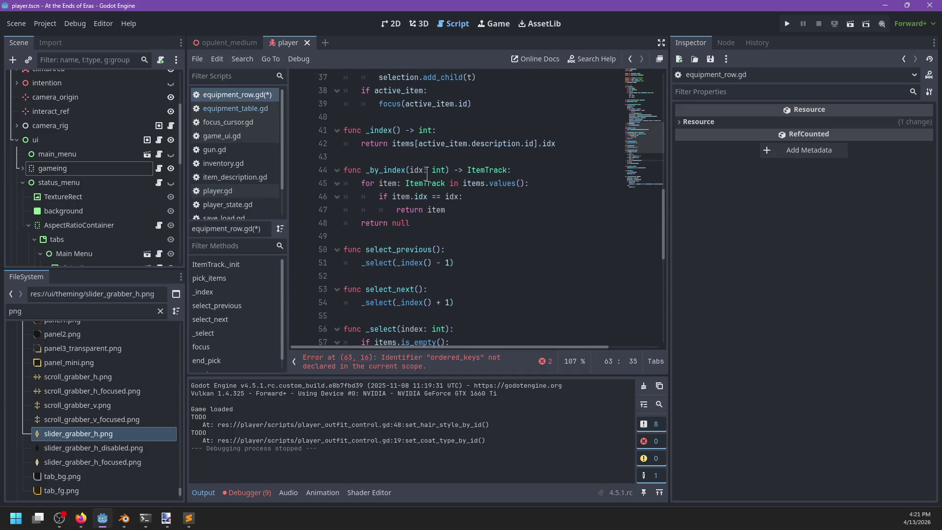
double_click(438, 169)
scroll(472, 190, "down", 4)
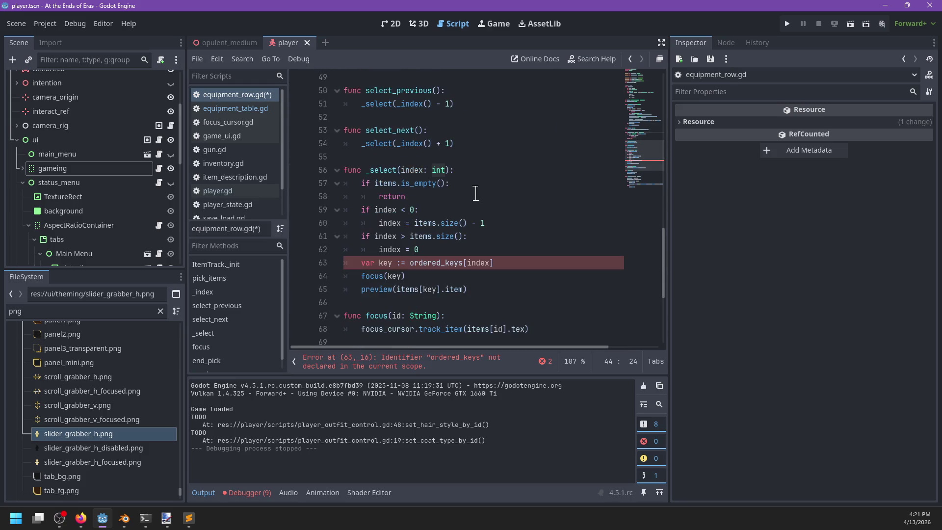
scroll(482, 201, "up", 4)
- Change _by_index's return type to String and loop over items' keys as String i
left_click(477, 170)
type("String:")
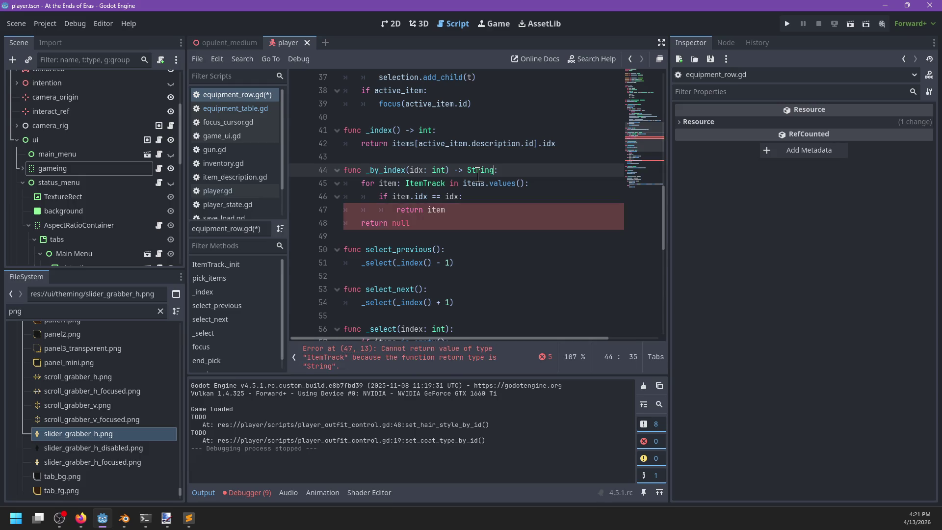
key("Down")
key("BackSpace")
key("BackSpace")
key("BackSpace")
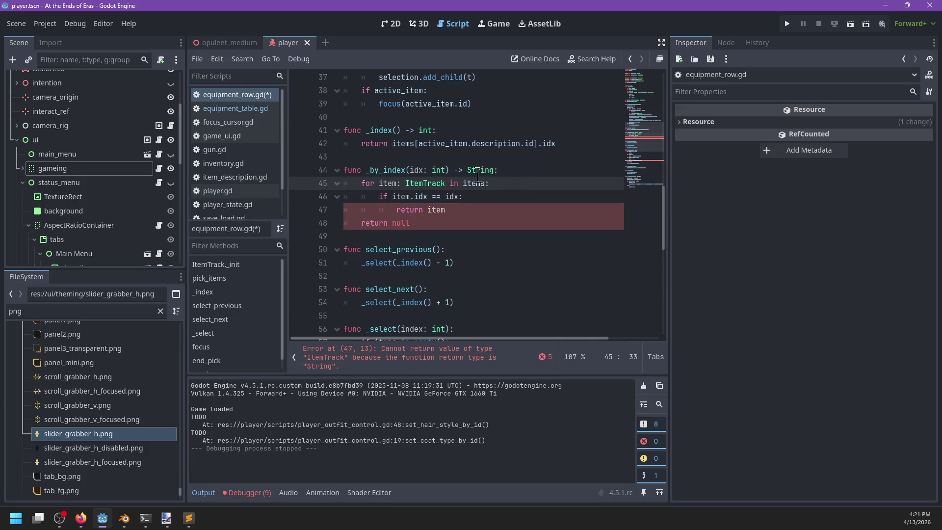
key("ctrl+Left")
key("ctrl+Left")
key("ctrl+Left")
key("BackSpace")
key("BackSpace")
key("BackSpace")
key("ctrl+shift+Right")
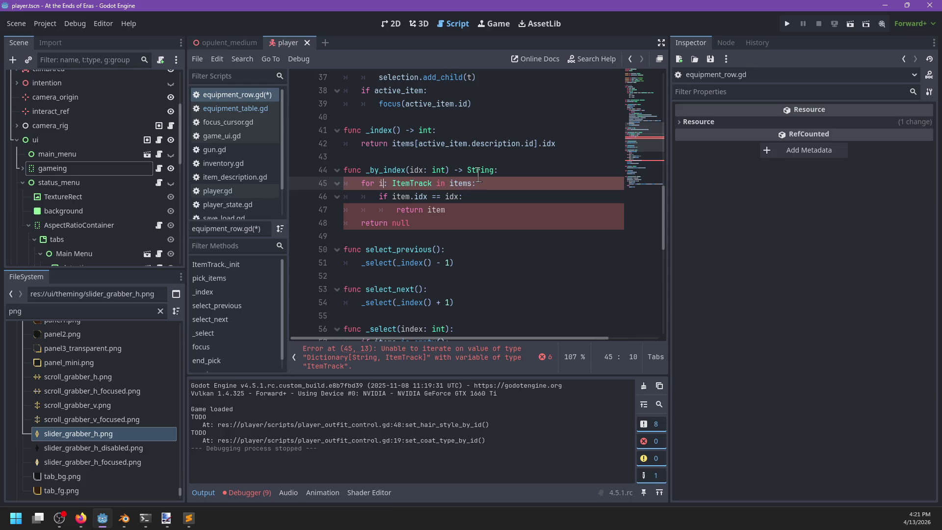
type("String")
- Compare items[i].idx in the condition and return the key i when it matches
key("Down")
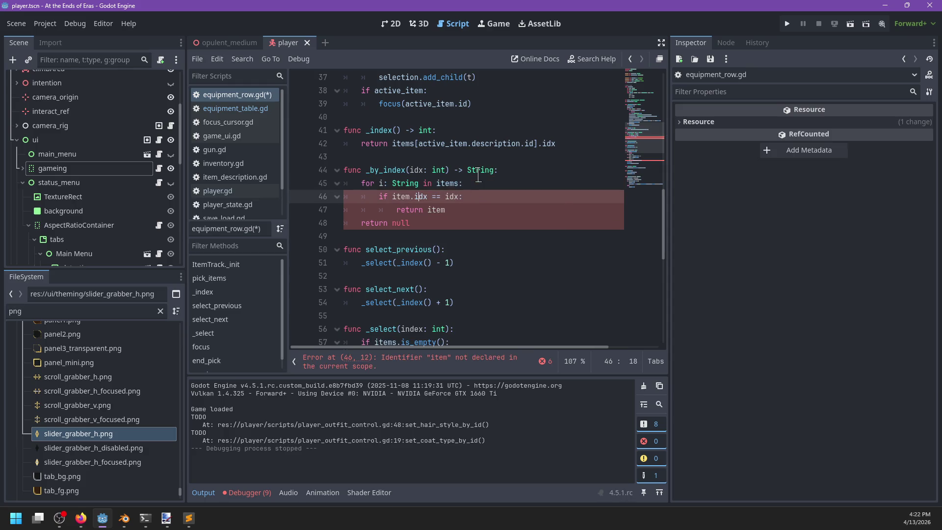
key("ctrl+BackSpace")
key("ctrl+BackSpace")
type("items[i]")
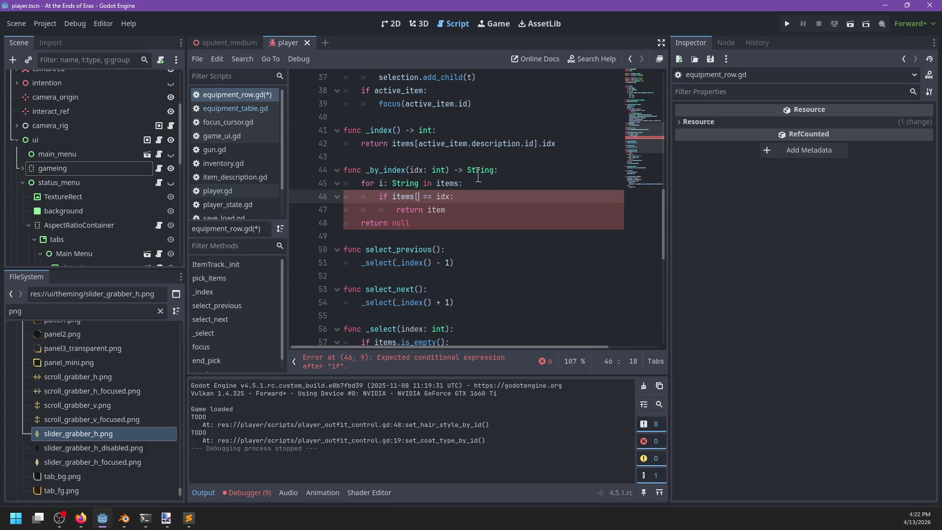
type(".idx")
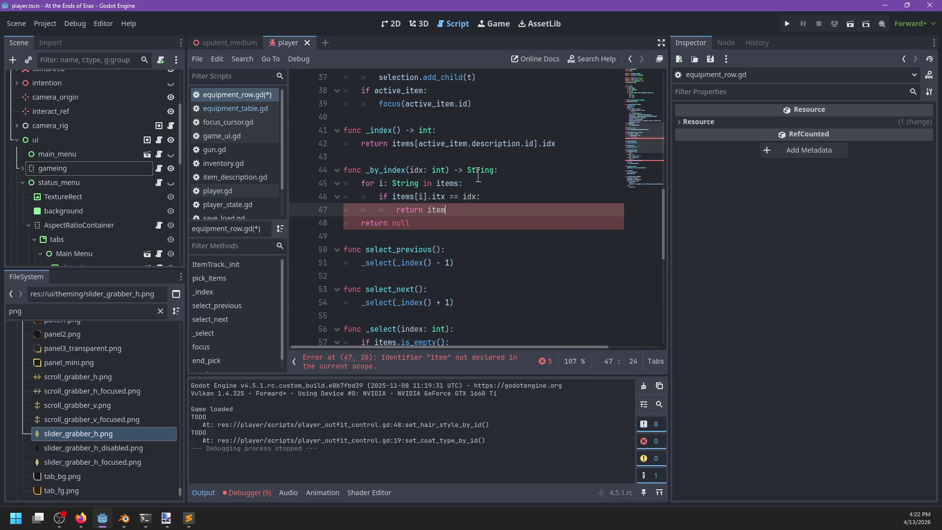
left_click(449, 210)
key("ctrl+BackSpace")
type("i")
- Make the fallback return an empty string "" instead of null
scroll(438, 188, "down", 1)
scroll(438, 188, "down", 4)
scroll(438, 188, "up", 2)
double_click(401, 143)
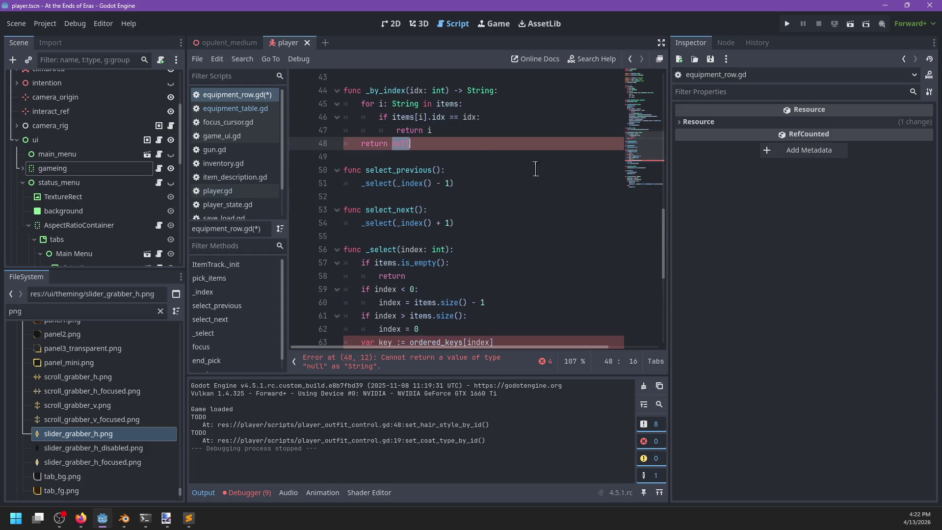
type("\"\"")
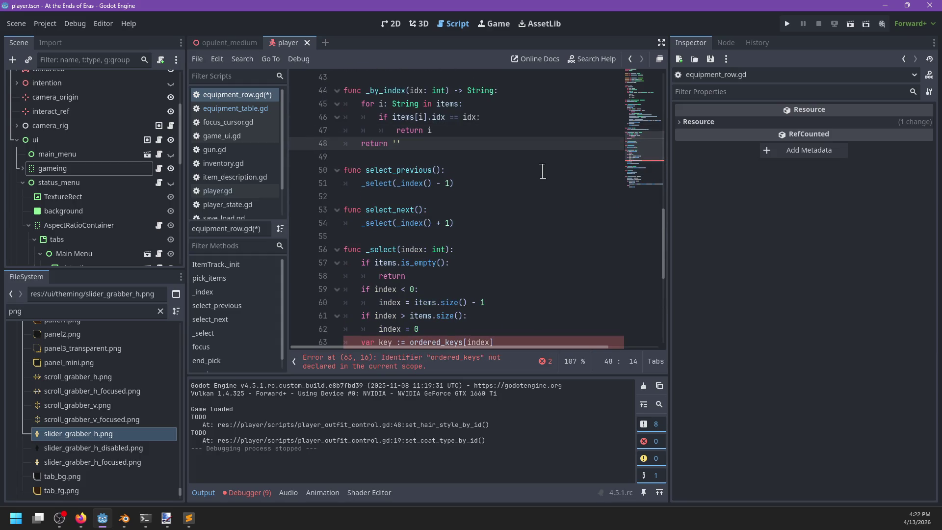
- Replace ordered_keys[index] on line 63 with _by_index(index)
scroll(529, 179, "down", 2)
mouse_move(495, 263)
left_mouse_down()
mouse_move(505, 260)
mouse_move(410, 263)
left_mouse_up()
scroll(561, 224, "up", 2)
type("_by_")
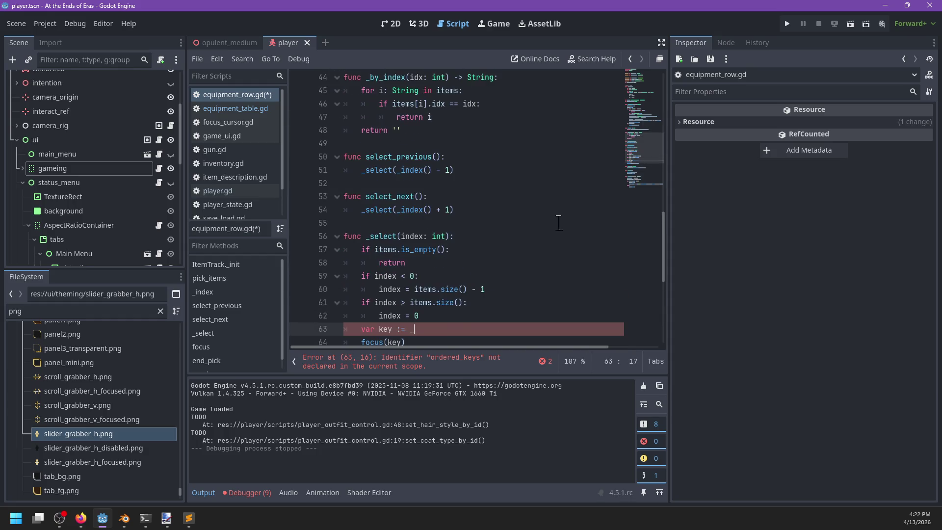
type("index(inde")
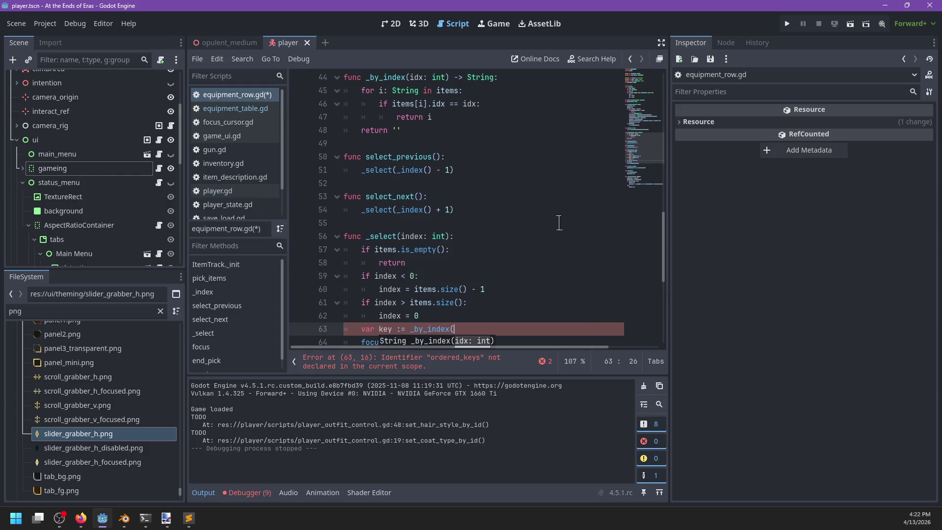
type("x)")
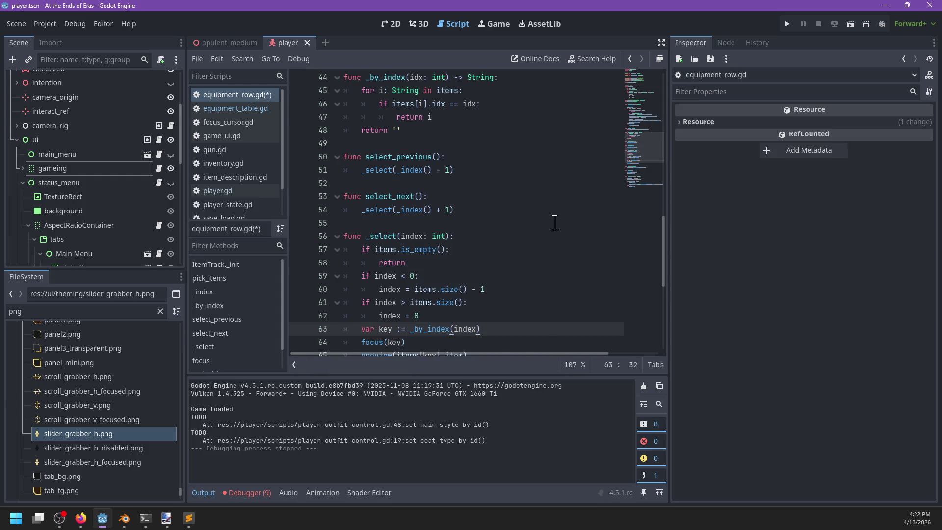
- Save equipment_row.gd and change line 61's upper-bound check from > to >=
scroll(559, 222, "down", 3)
key("ctrl+s")
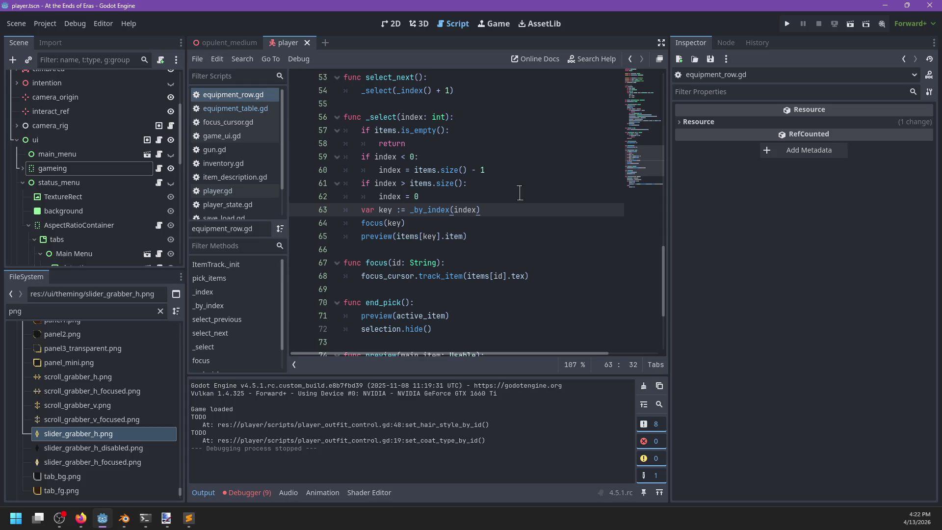
left_click(409, 183)
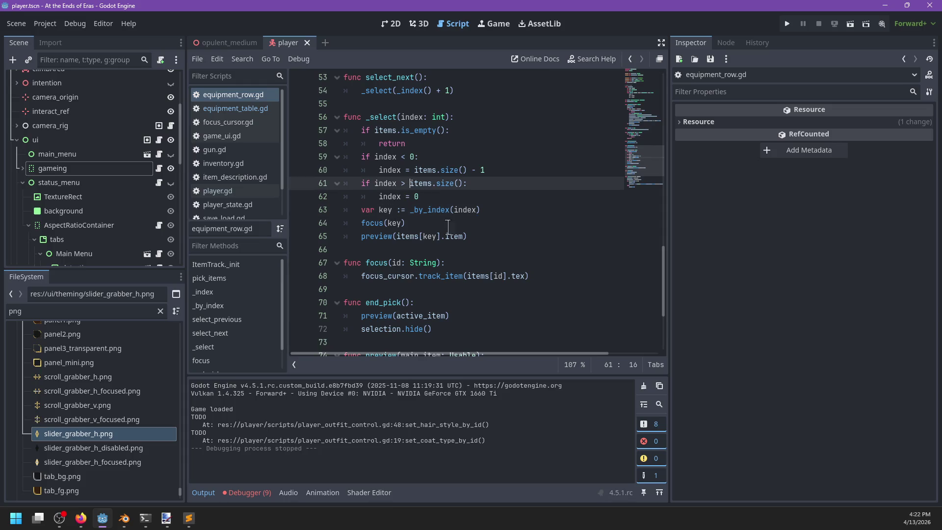
type("=")
key("ctrl+s")
- Review the focus(key) lines in _select and run the game with F5
left_click(372, 223)
left_click(514, 233)
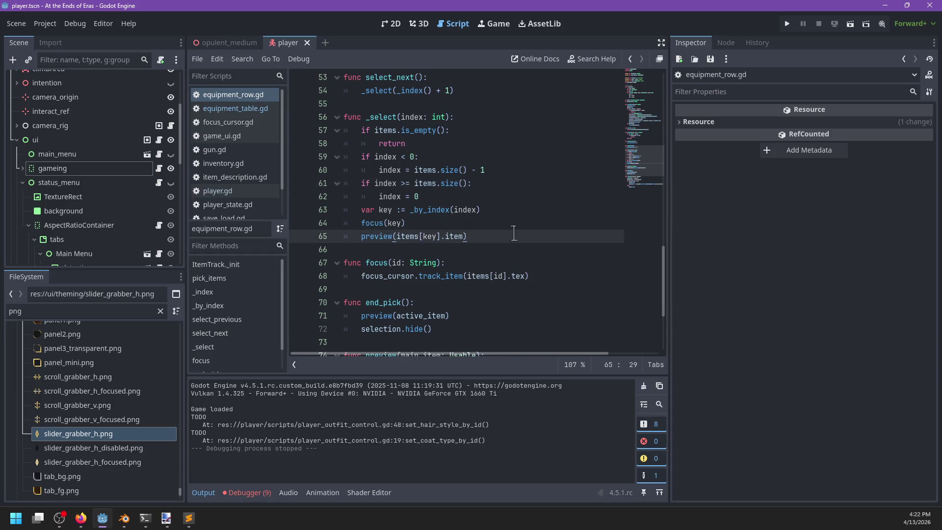
scroll(513, 233, "down", 2)
scroll(513, 233, "up", 4)
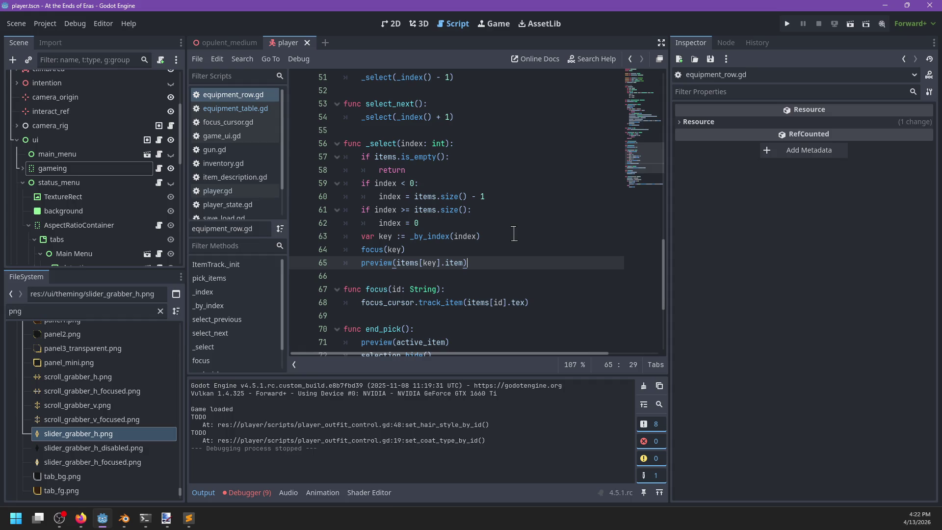
key("F5")
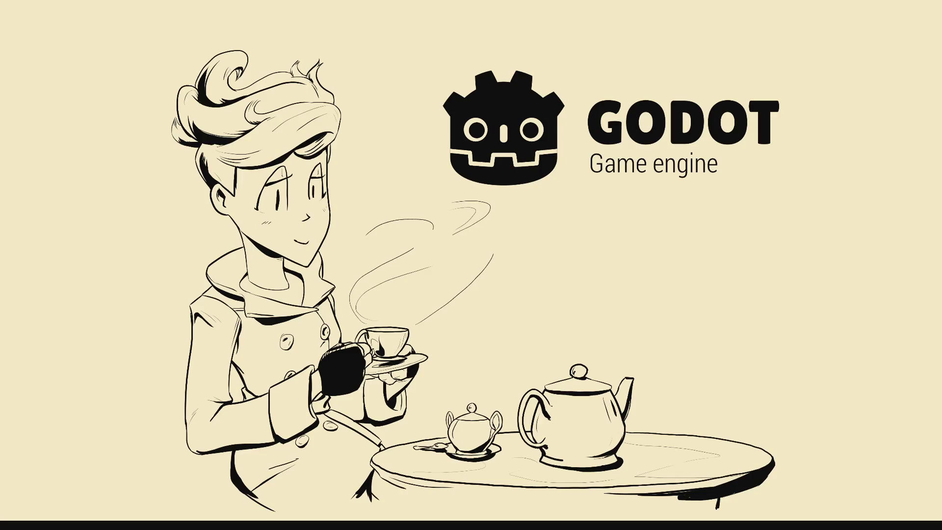
- Start play, switch line 35's texture from custom_icon to item.icon, save, and relaunch
key("Return")
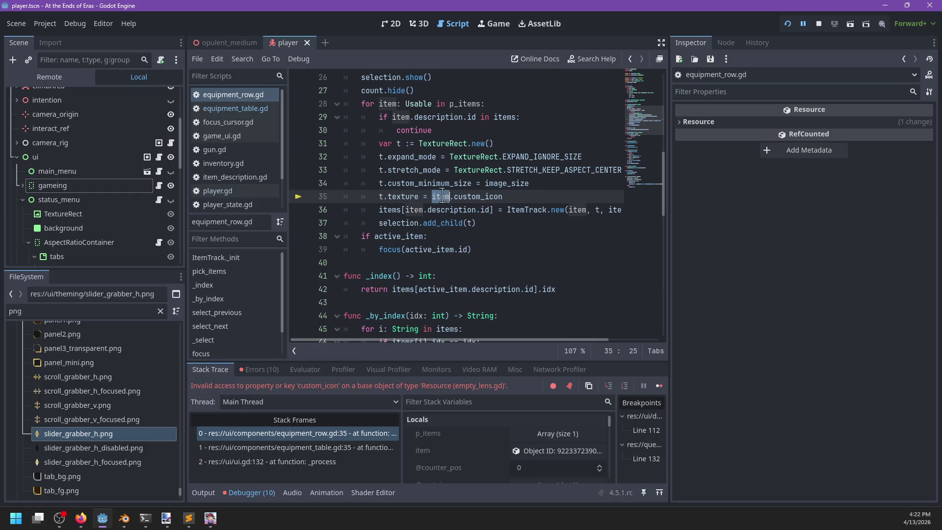
double_click(497, 197)
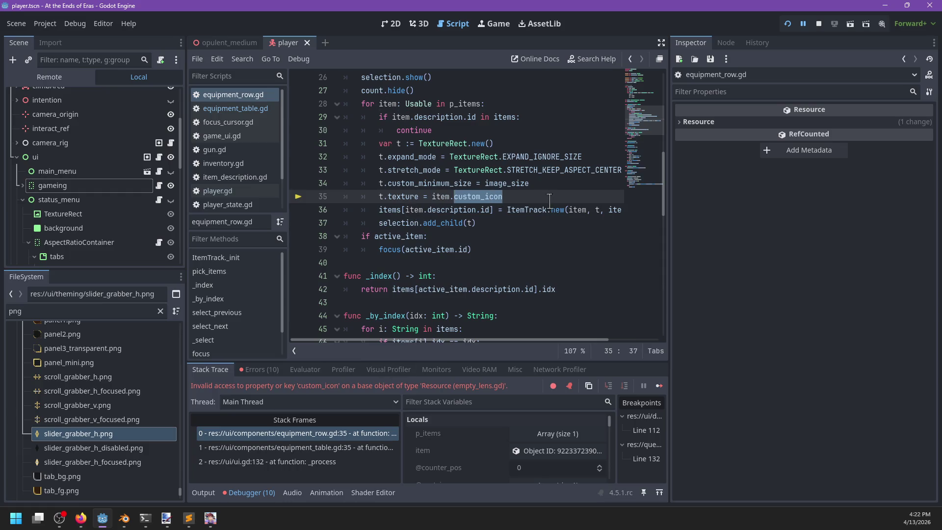
scroll(550, 200, "up", 1)
type("i")
key("ctrl+s")
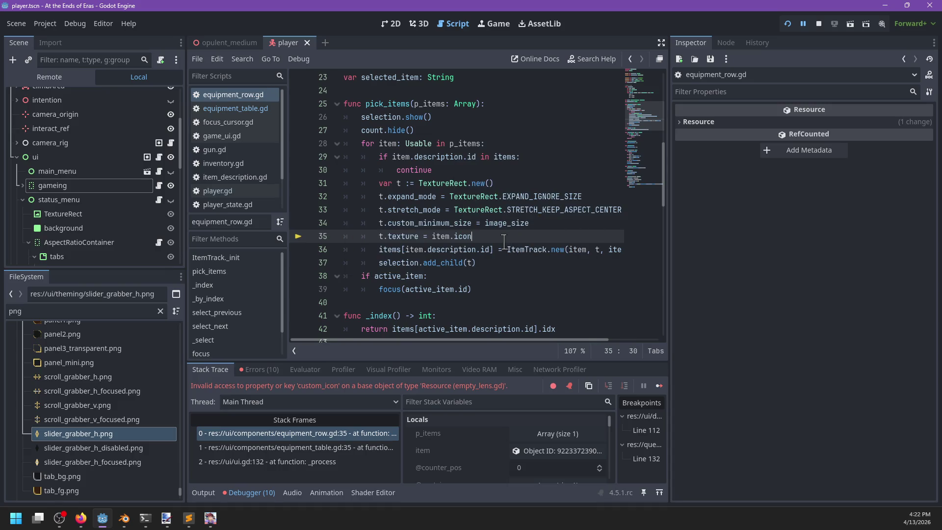
key("F5")
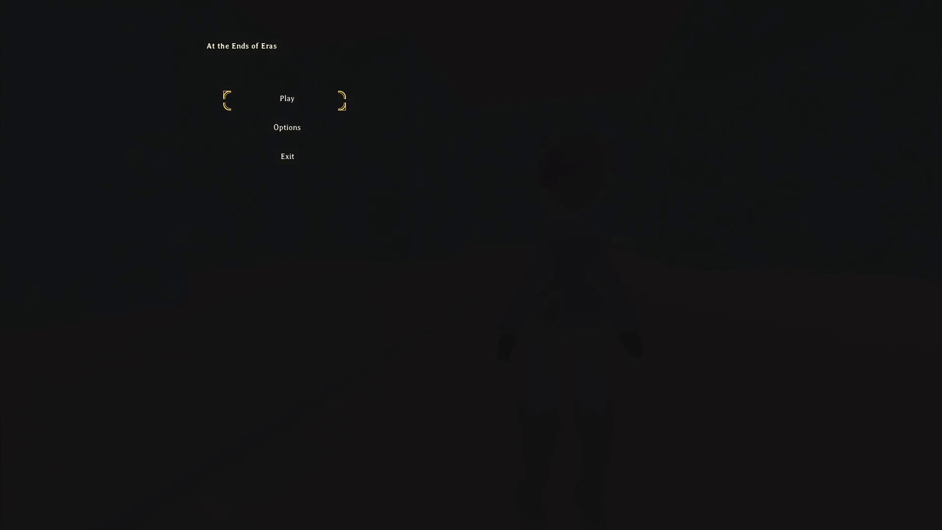
- Start play, then make line 39 focus on active_item.description.id and save
key("Return")
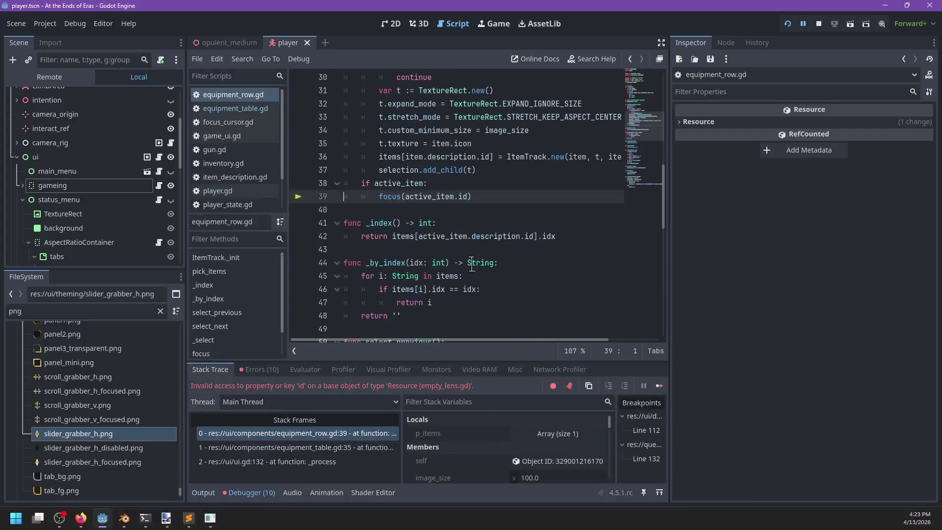
left_click(459, 196)
type("escr")
key("Return")
type(".,")
key("BackSpace")
key("ctrl+shift+Left")
key("ctrl+shift+Left")
key("ctrl+s")
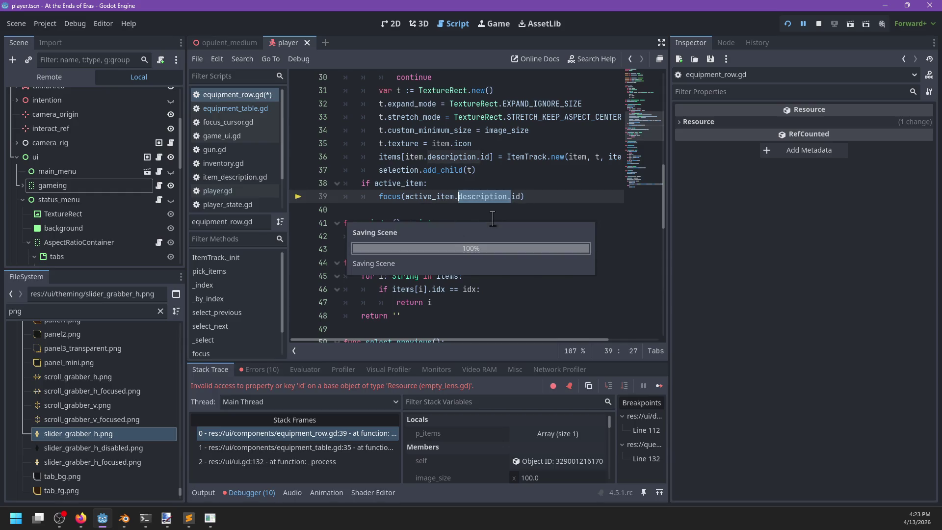
key("ctrl+Left")
key("ctrl+Left")
- Check where the key variable is used in the select code, then relaunch the game
scroll(486, 219, "down", 6)
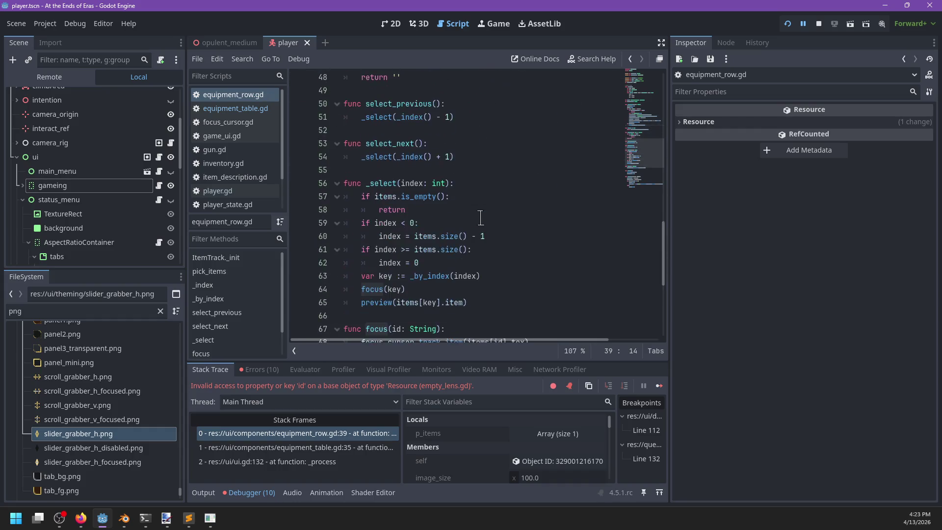
scroll(481, 218, "down", 4)
left_click(450, 143)
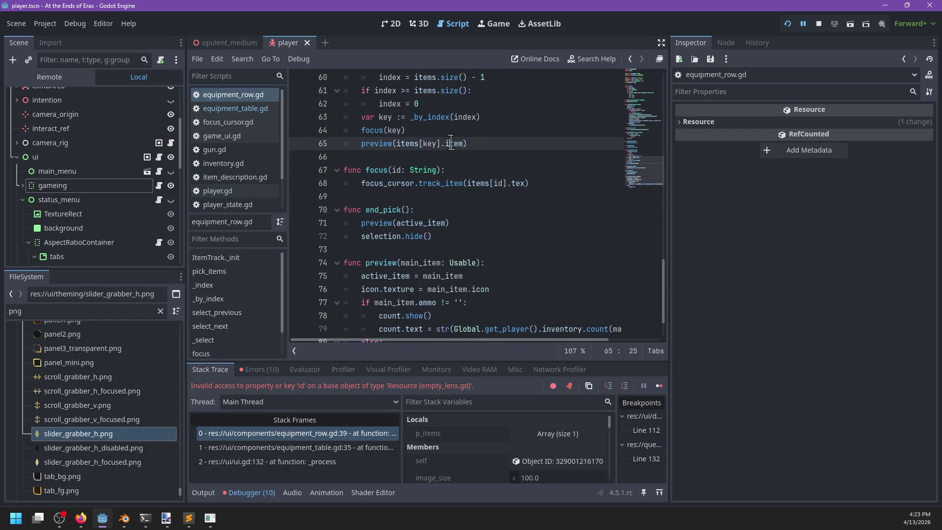
left_click(393, 130)
double_click(394, 130)
scroll(485, 208, "down", 1)
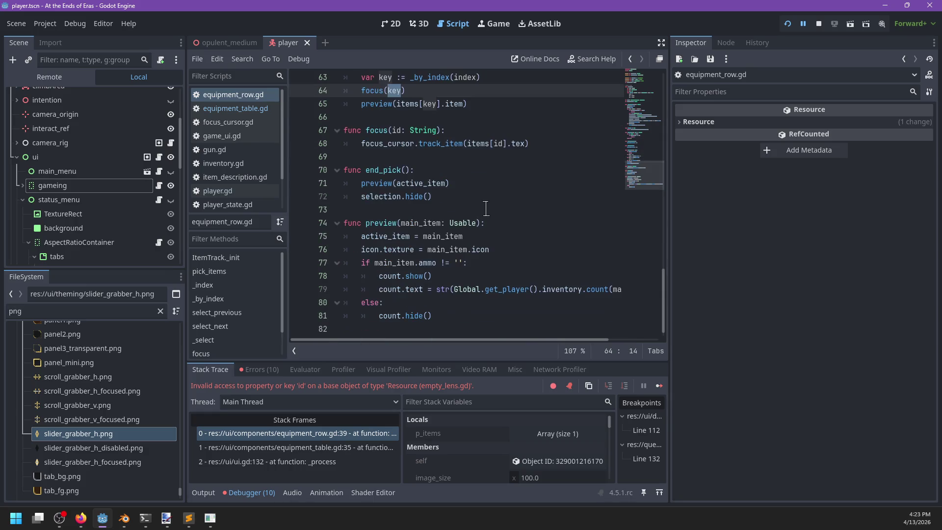
left_click(479, 197)
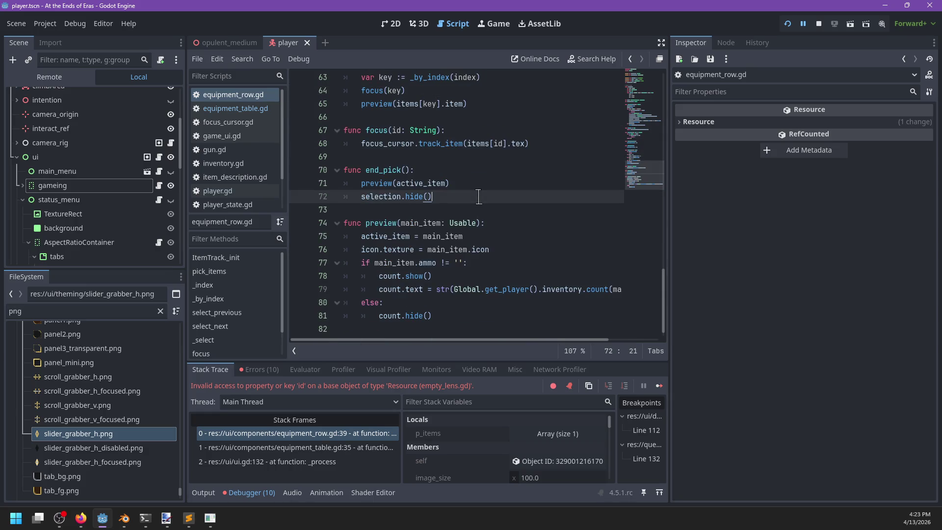
key("F5")
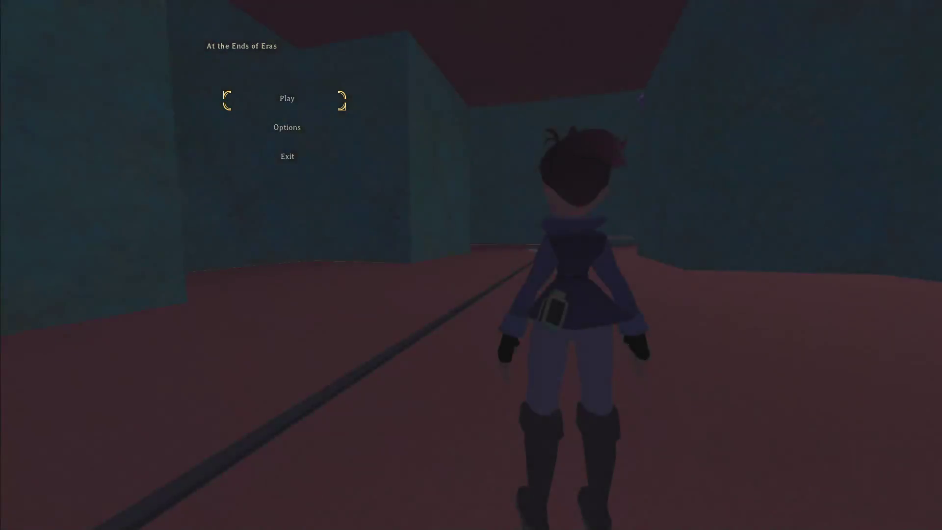
- Start playing, walk forward, and run player.add_item for the telescope in the debug console
key("Return")
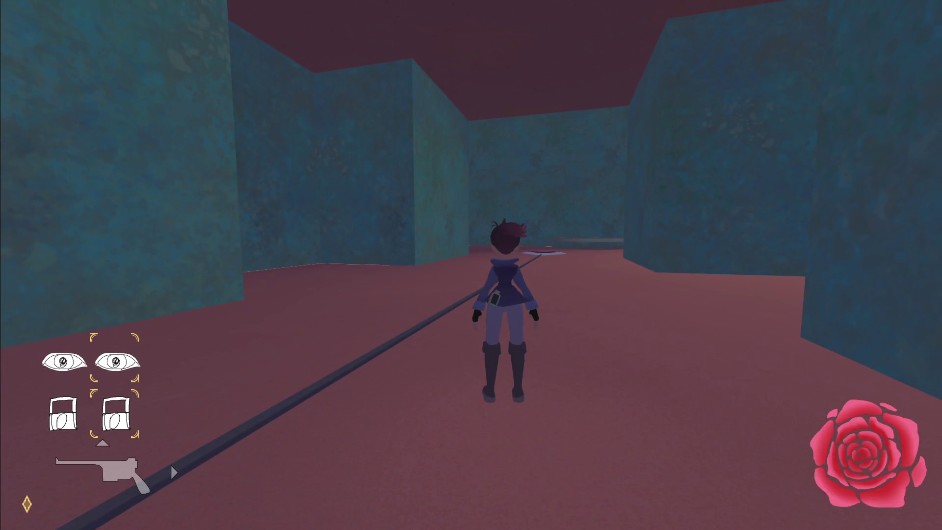
key("w")
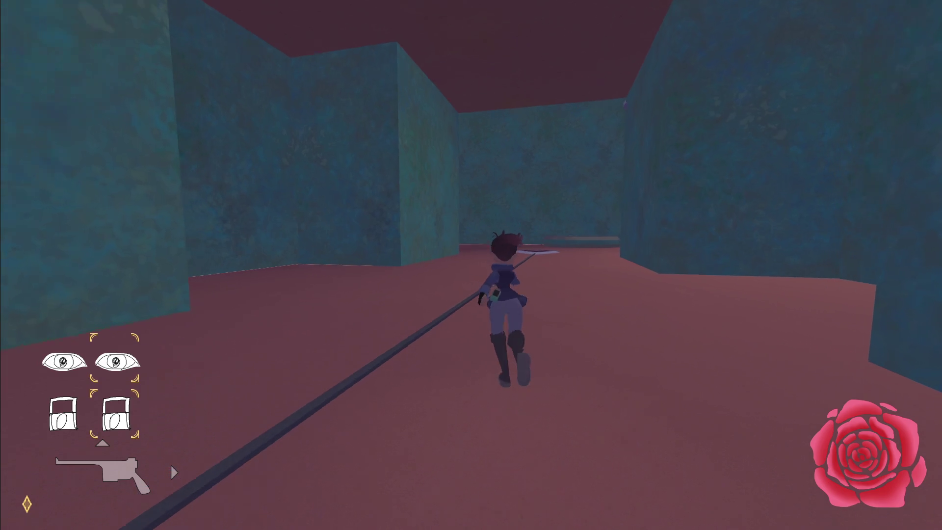
key("d")
key("grave")
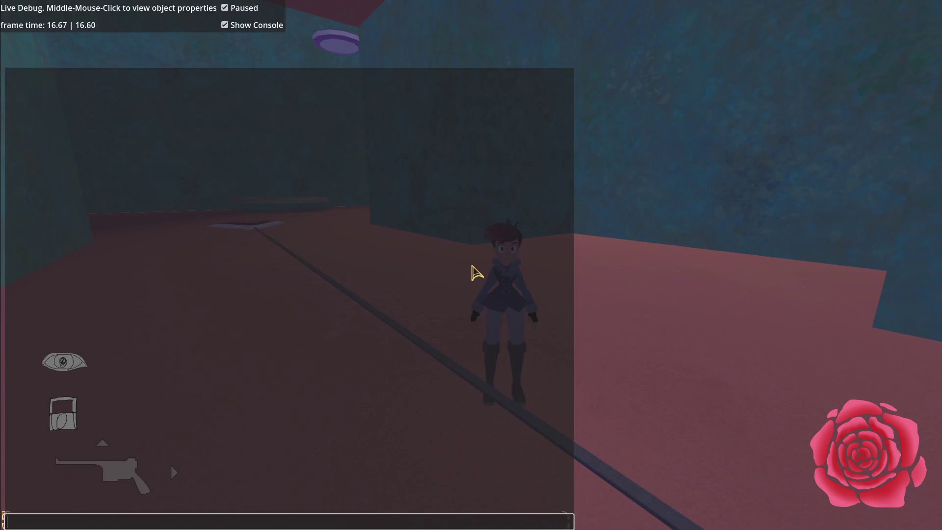
key("BackSpace")
key("BackSpace")
key("BackSpace")
type("player.")
key("BackSpace")
key("BackSpace")
key("BackSpace")
type("player.add_it")
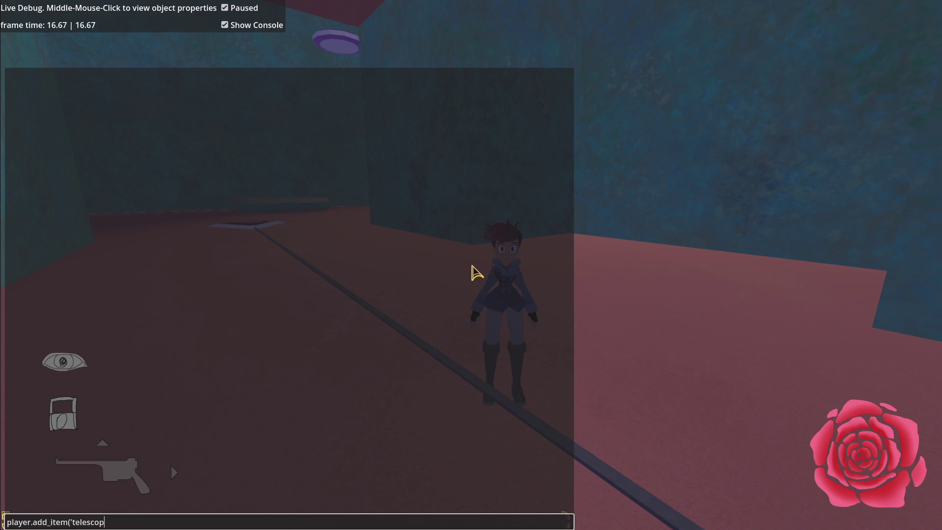
key("Return")
- Rerun the corrected telescope command, then add the thermal_vision goggles
key("Up")
type(")")
key("Return")
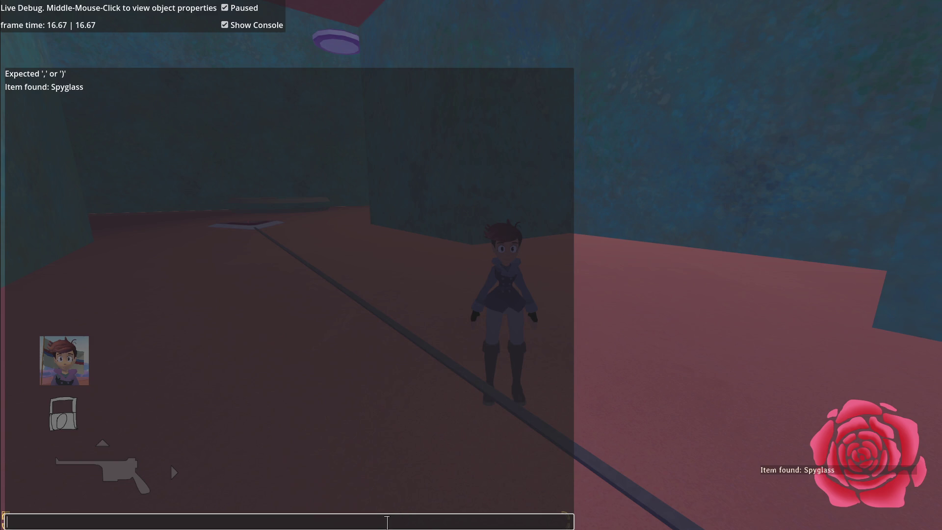
key("Up")
key("BackSpace")
key("BackSpace")
key("BackSpace")
type("hermal_vis")
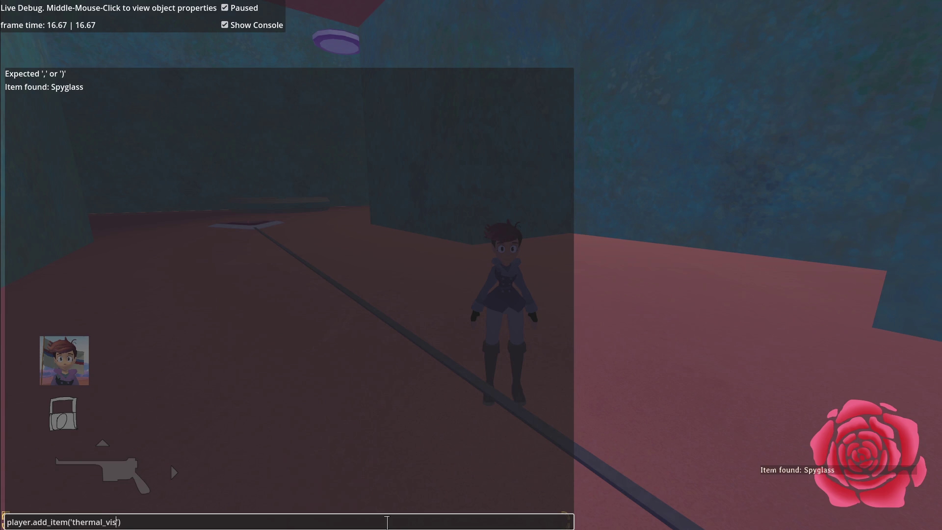
type("ion")
key("Return")
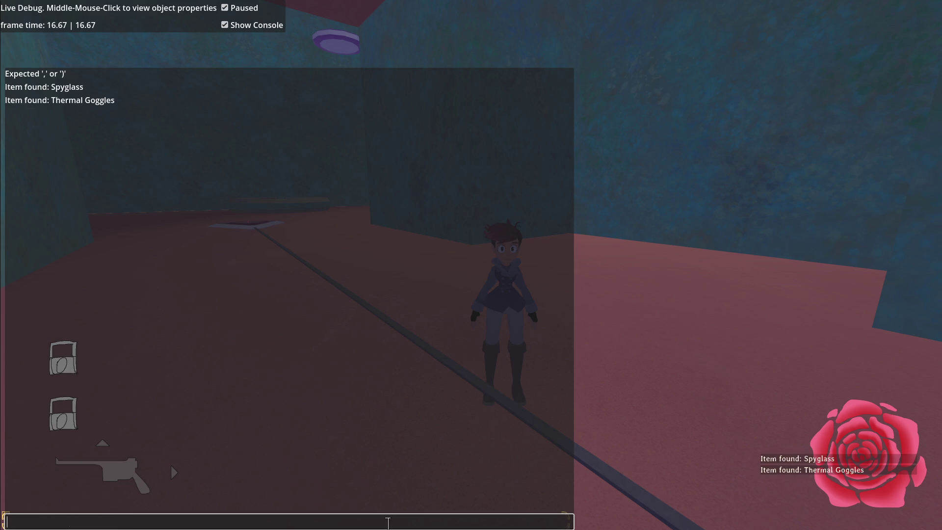
- Recall the last command, clear its item name, and switch back to the editor
key("Up")
key("Left")
key("Left")
key("ctrl+shift+Left")
key("BackSpace")
key("alt+Tab")
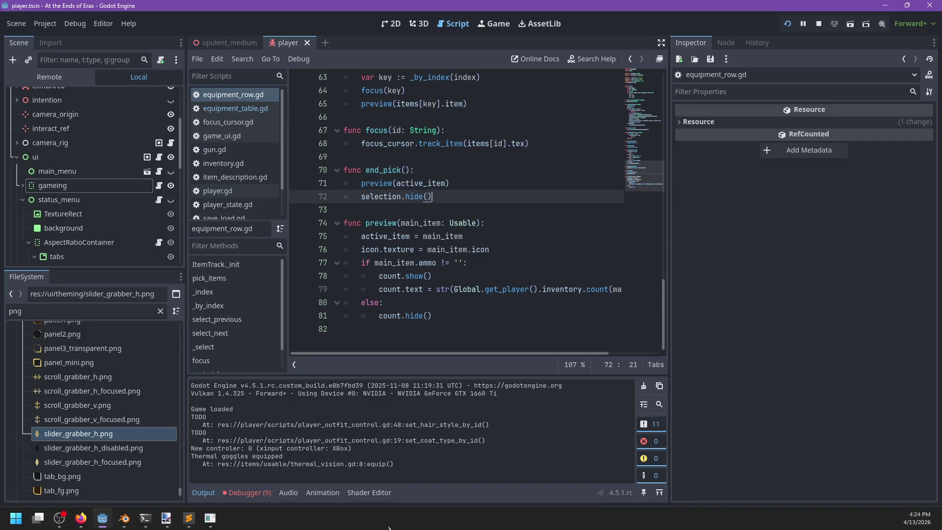
- Filter the FileSystem dock for the usable folder
double_click(136, 312)
type("usable")
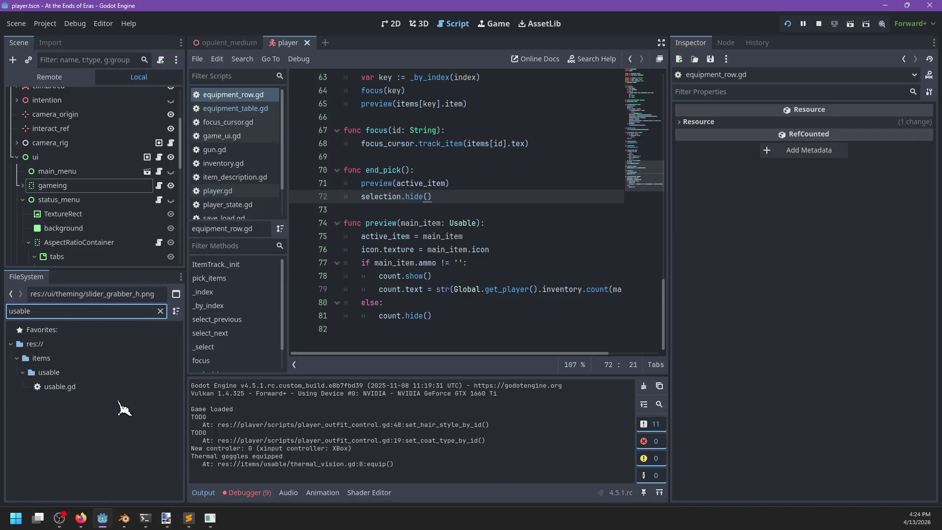
left_click(160, 311)
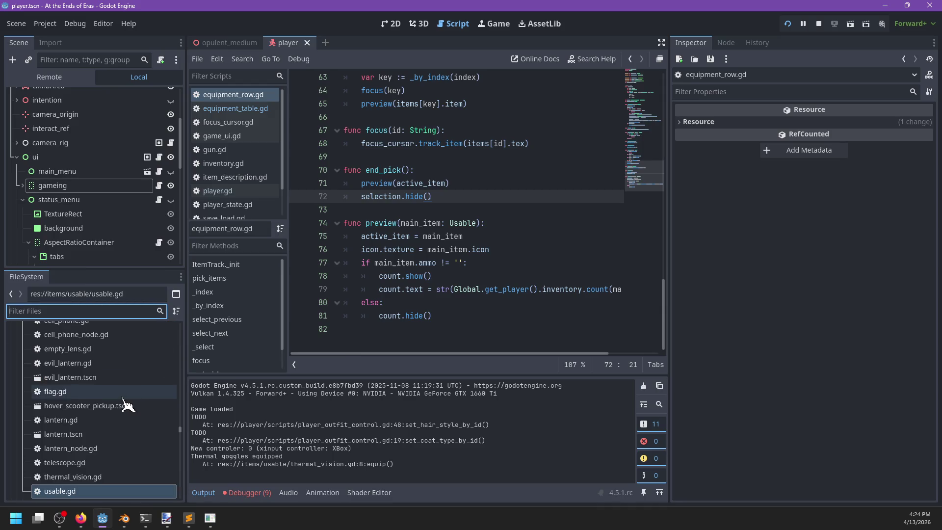
scroll(124, 402, "up", 1)
scroll(123, 401, "down", 1)
- Add the Cell Phone through the game's debug console and return to the editor
key("alt+Tab")
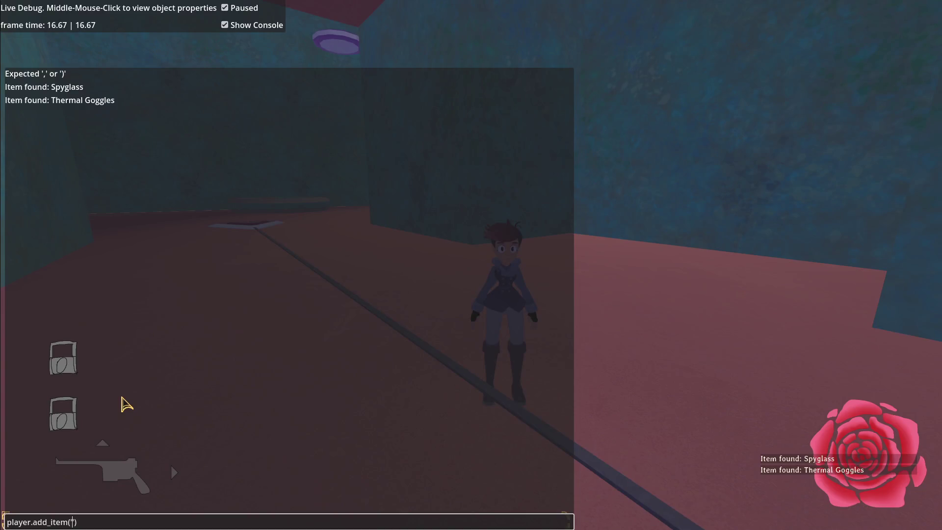
type("ce")
type("phone")
key("Return")
key("alt+Tab")
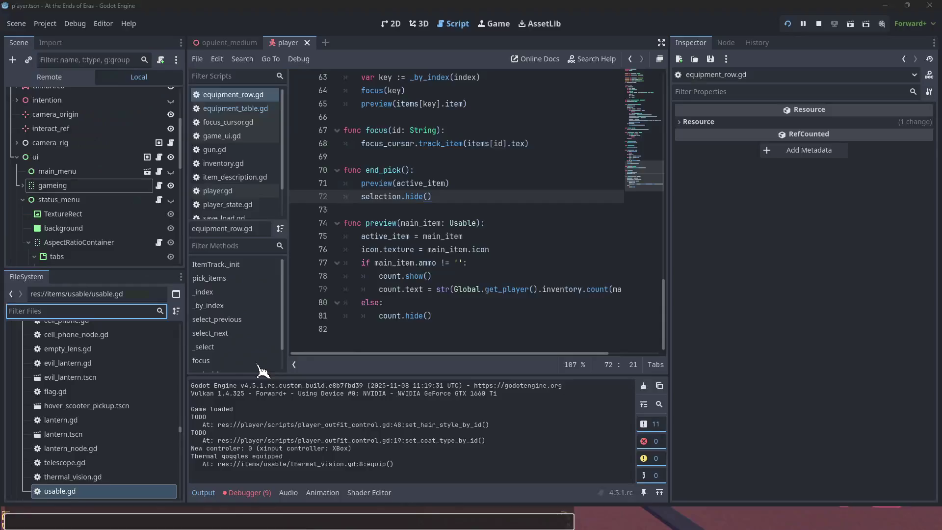
- Open cell_phone.gd and inspect the super.equip() call on line 11
scroll(128, 398, "down", 1)
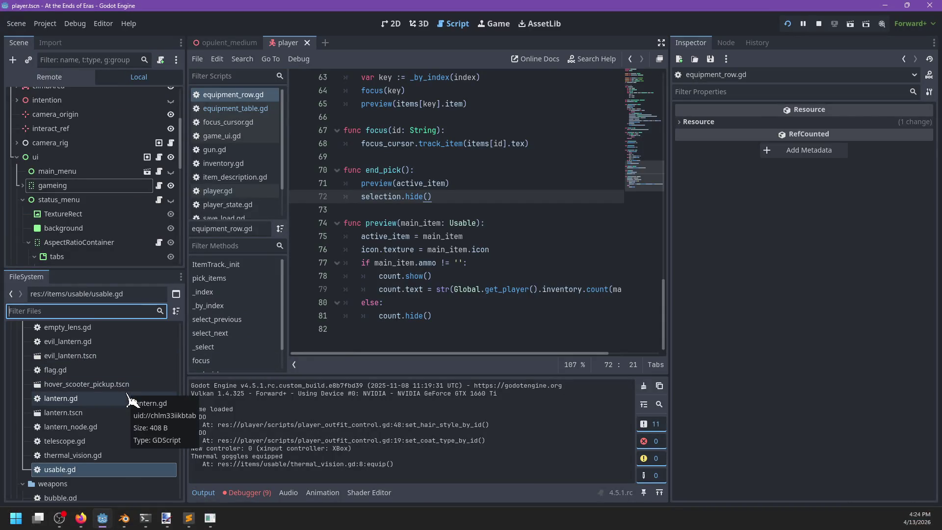
scroll(98, 353, "up", 3)
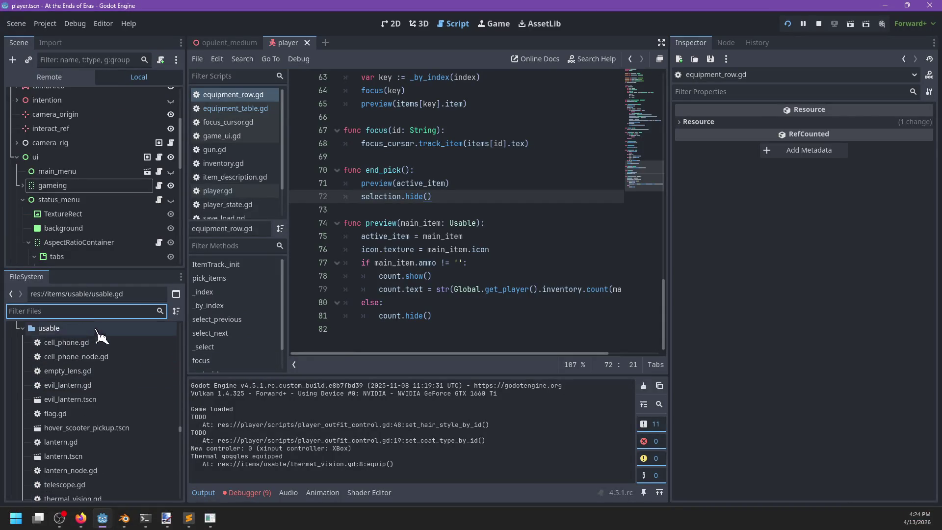
left_click(90, 347)
double_click(91, 345)
left_click_drag(526, 210, 528, 199)
scroll(525, 216, "down", 1)
scroll(525, 216, "up", 1)
left_click(499, 201)
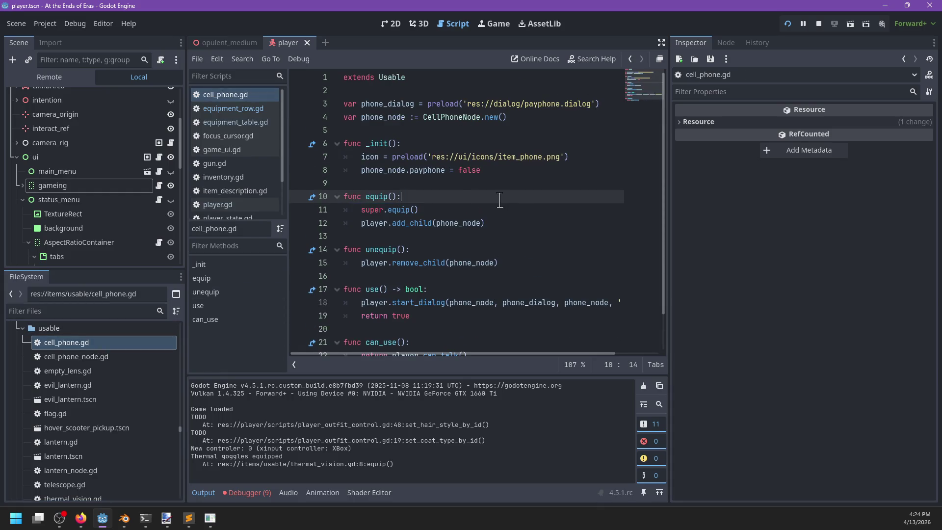
- In the game, equip the Thermal Goggles, walk forward, pause, and return to the editor
key("F5")
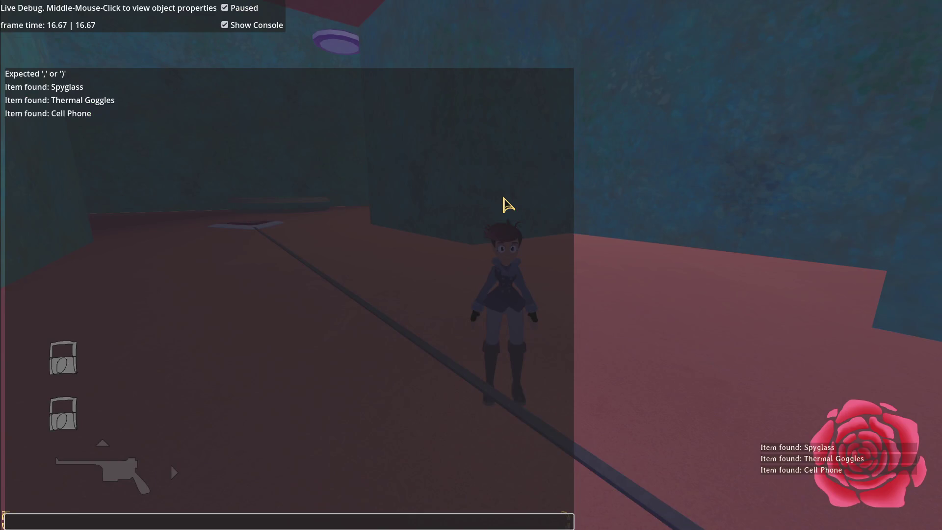
key("Escape")
key("Escape")
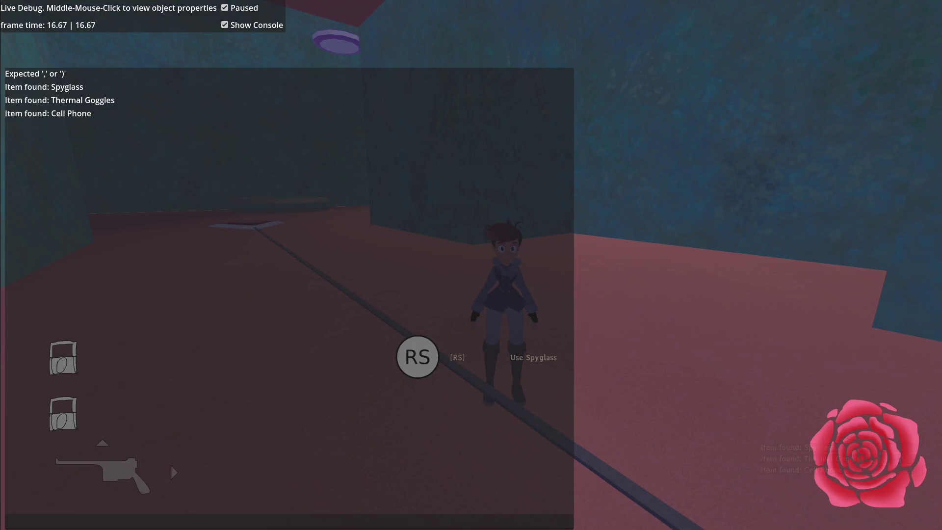
key("grave")
key("w")
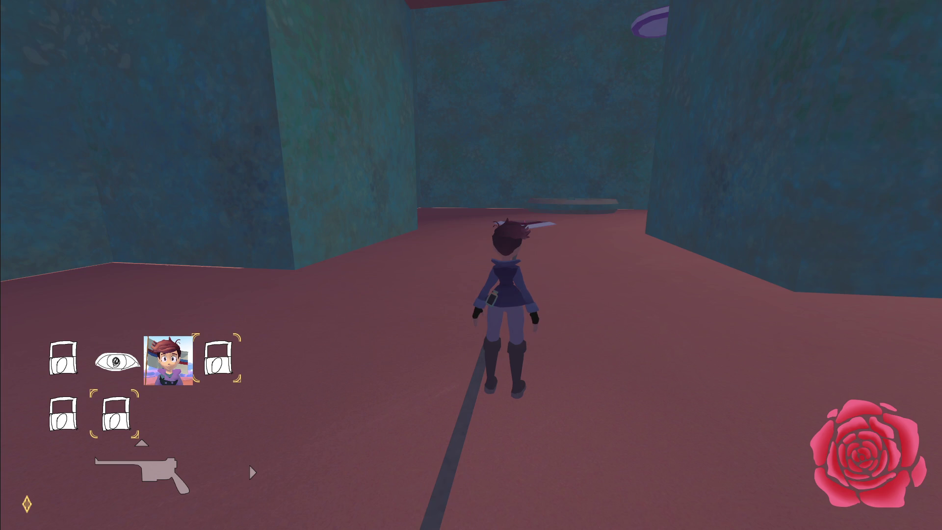
key("w")
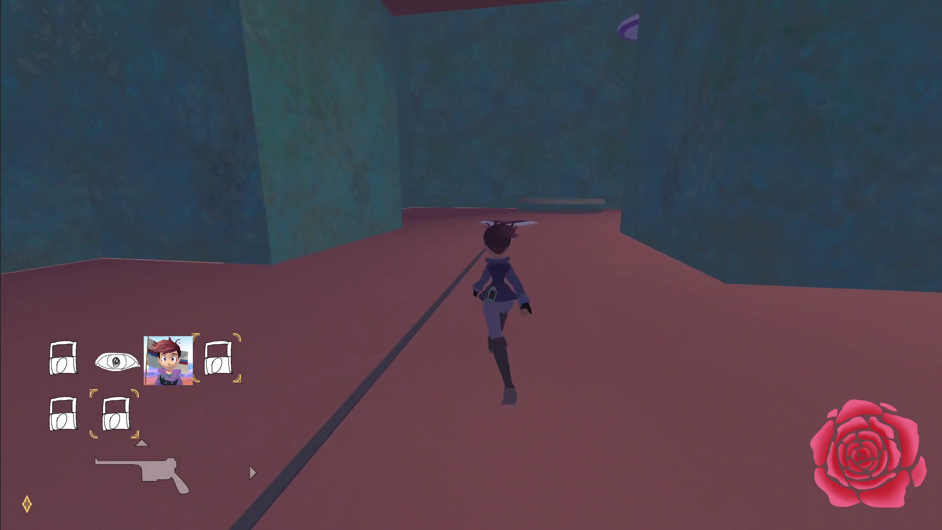
key("Escape")
key("alt+Tab")
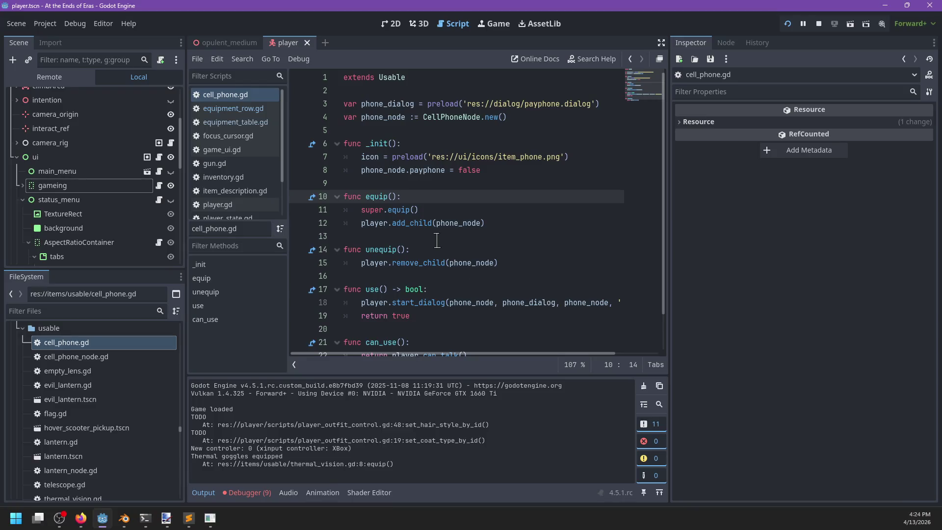
- Go through the status_menu node's scripts to open equipment_table.gd
scroll(251, 190, "down", 3)
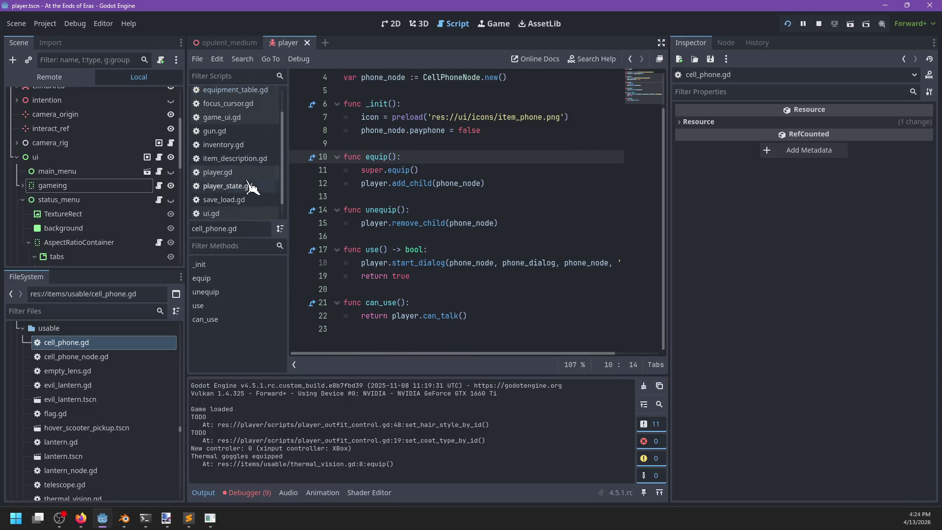
scroll(255, 192, "up", 3)
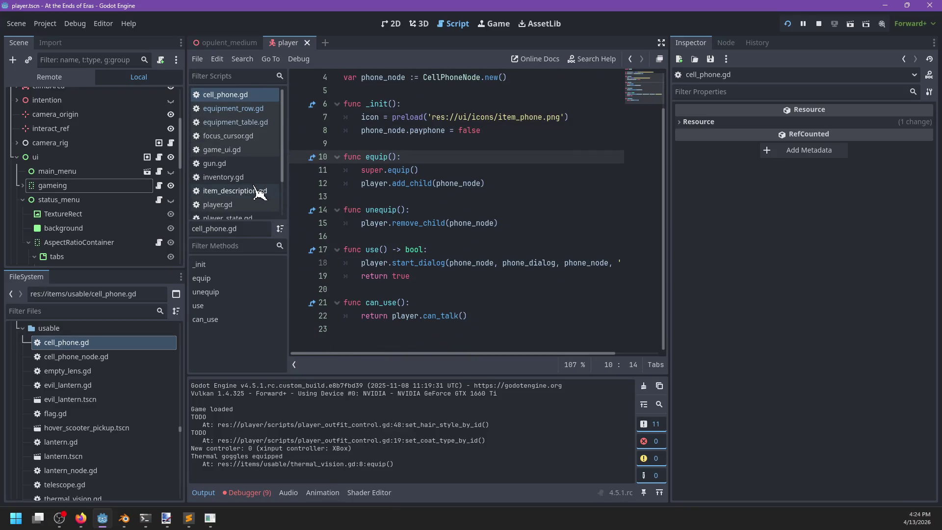
left_click(159, 200)
scroll(438, 250, "down", 12)
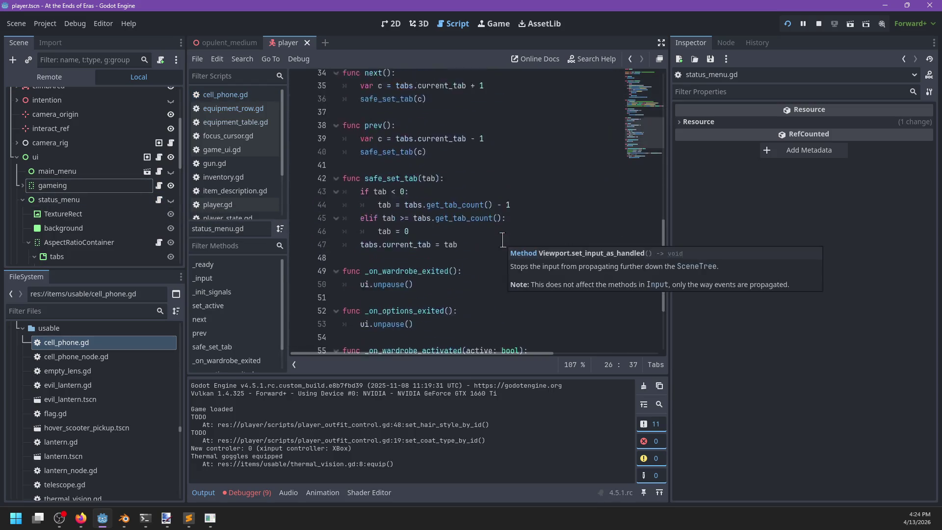
scroll(438, 250, "up", 5)
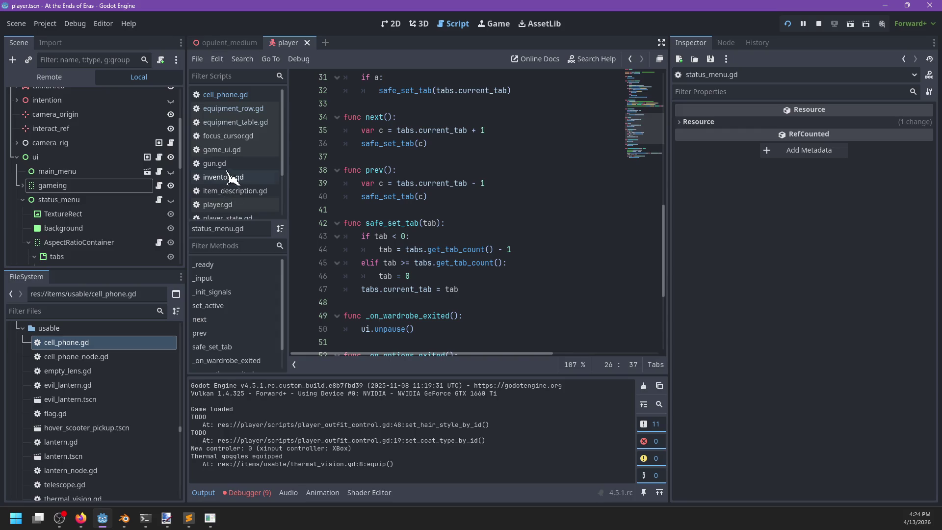
left_click(241, 123)
scroll(440, 250, "down", 6)
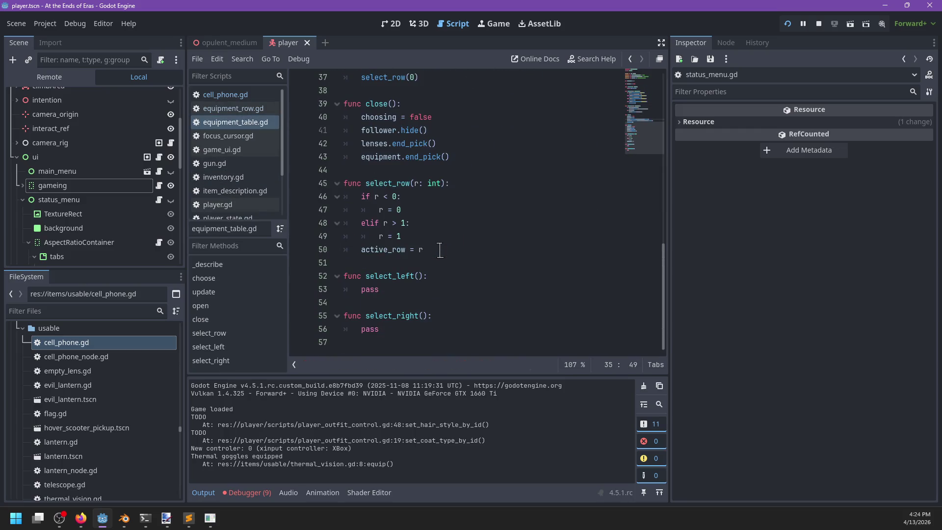
- Begin select_left with an 'if active_row:' condition and an indented line below it
left_click(403, 289)
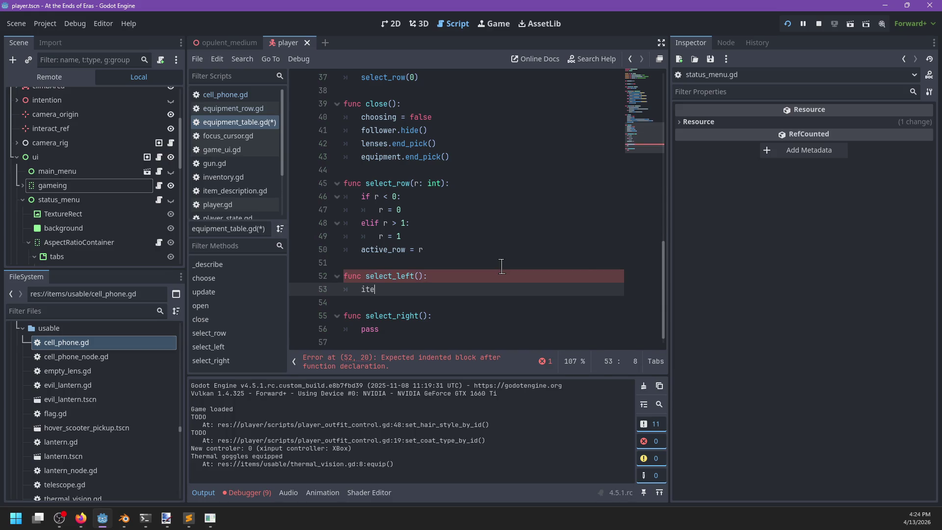
key("BackSpace")
key("BackSpace")
type("f active_")
key("Return")
type(":")
key("Return")
- Insert blank lines around the lenses declaration for the Row 1/Row 0 comments
scroll(508, 252, "up", 8)
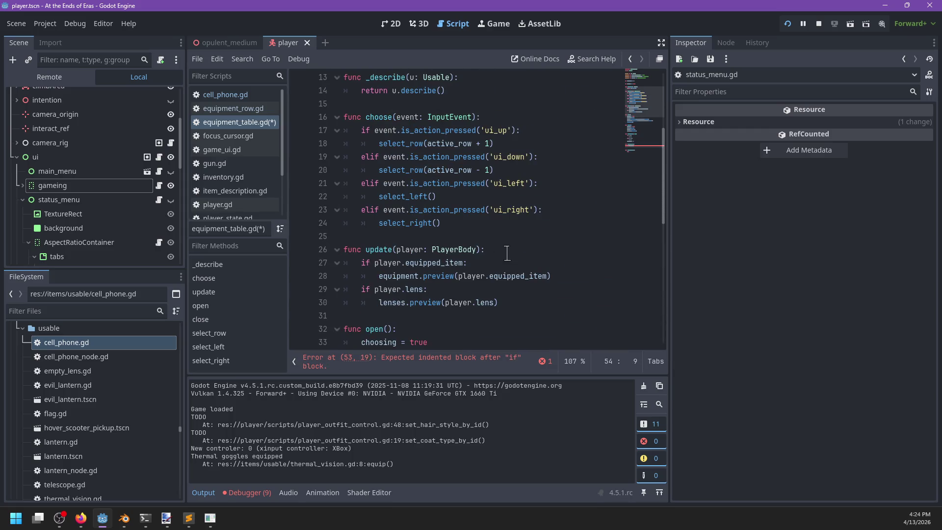
scroll(103, 240, "down", 5)
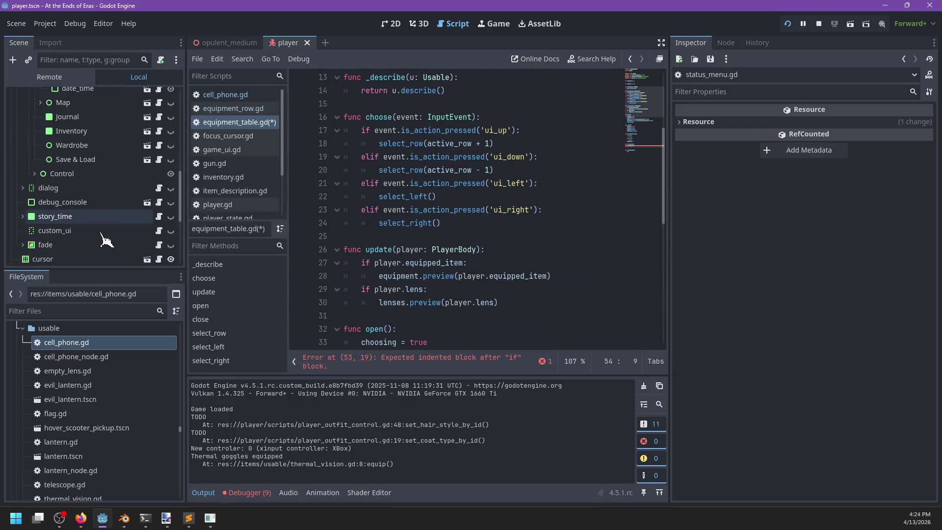
scroll(105, 240, "up", 2)
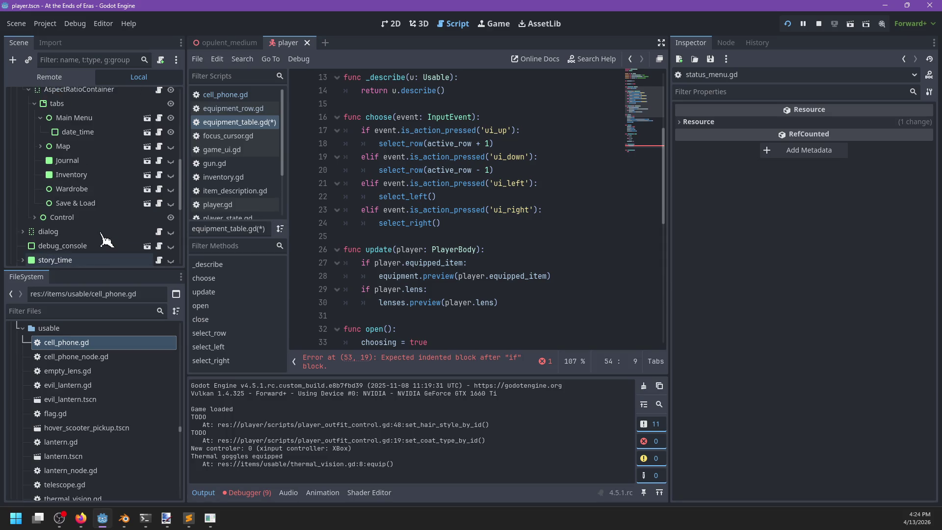
scroll(422, 196, "up", 4)
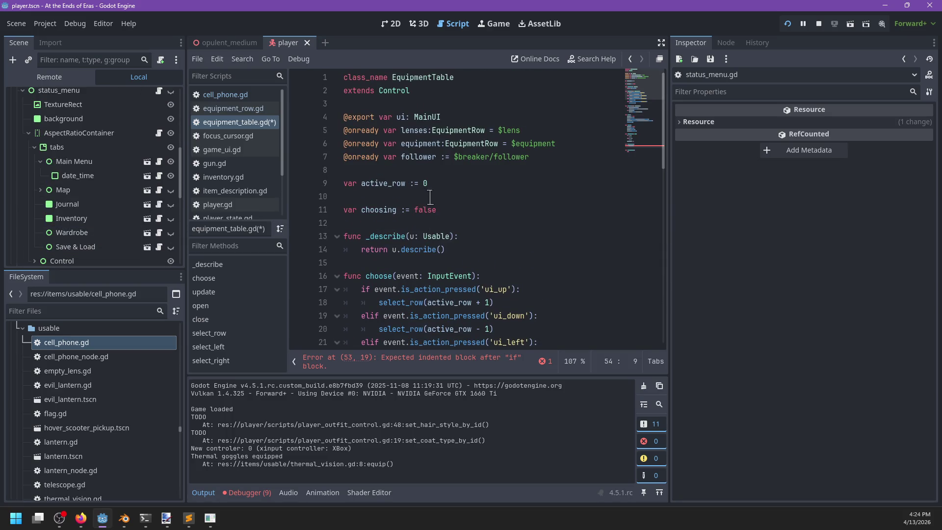
left_click(563, 121)
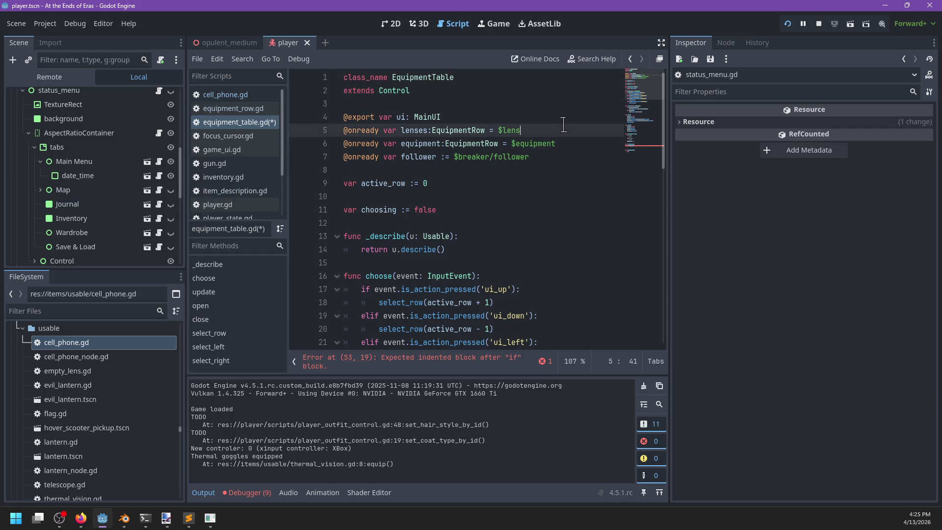
key("Return")
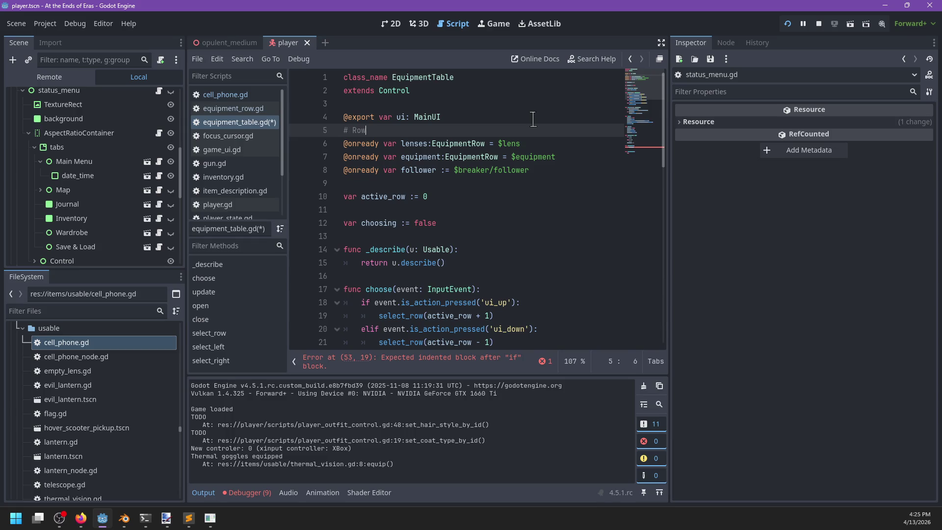
key("Down")
key("End")
key("Return")
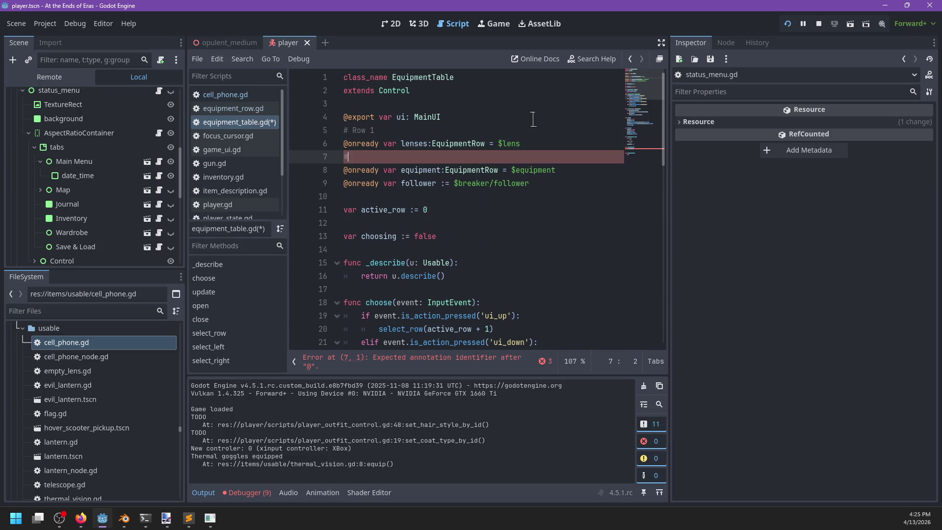
type("2")
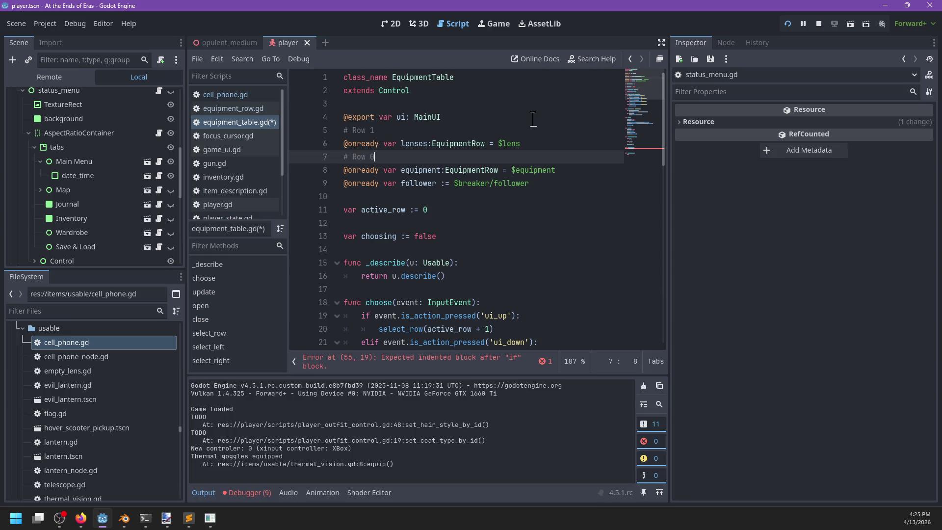
- Call lenses.select_previous() inside select_left's if branch
scroll(453, 242, "down", 7)
scroll(453, 243, "down", 6)
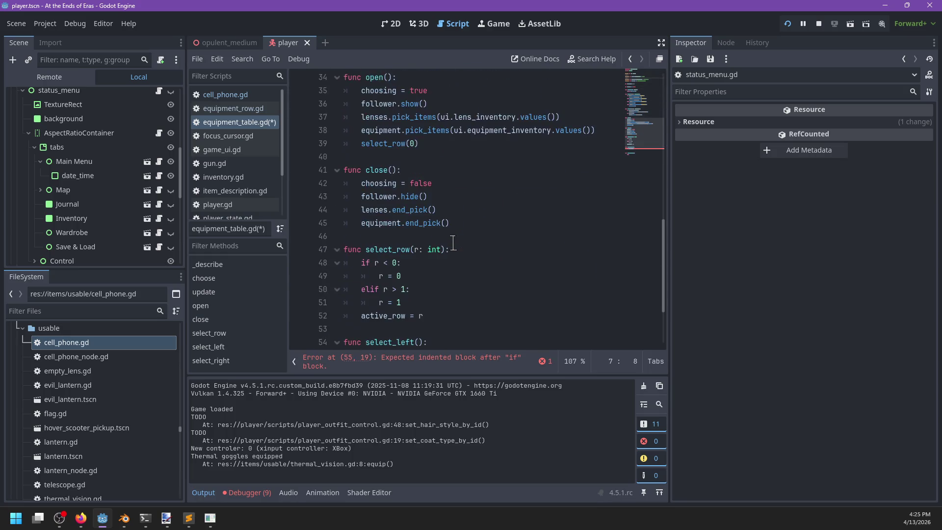
left_click(447, 270)
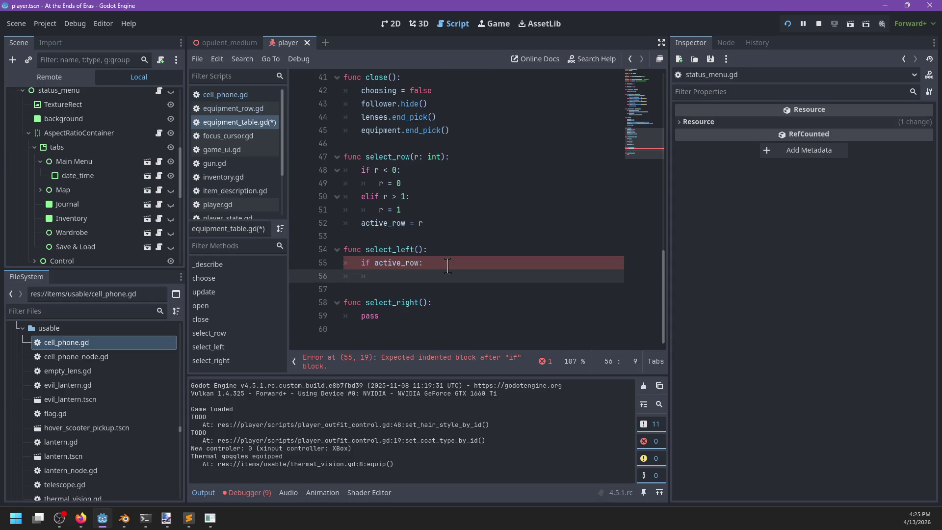
type("s")
scroll(447, 265, "up", 2)
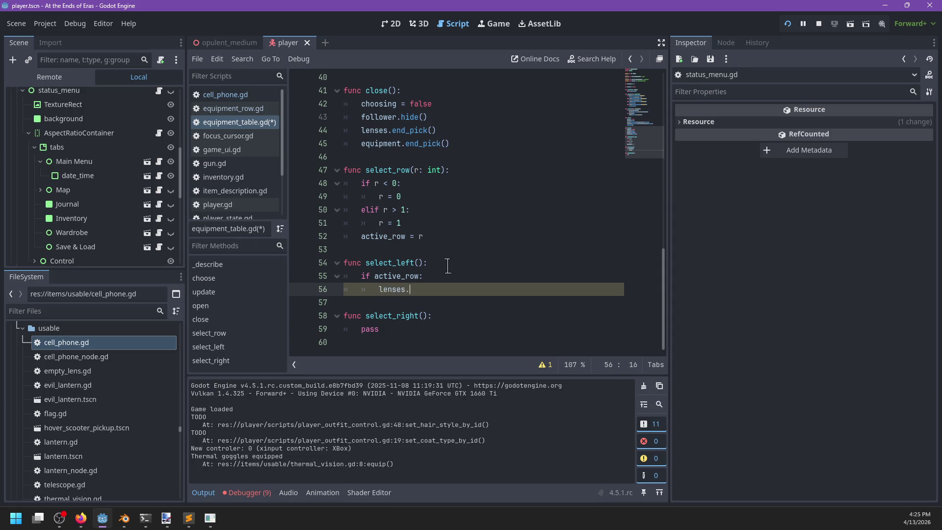
type("sele")
key("Down")
key("Down")
key("Down")
key("Return")
- Add an else branch in select_left calling equipment.select_previous()
key("Return")
type("e:")
key("Return")
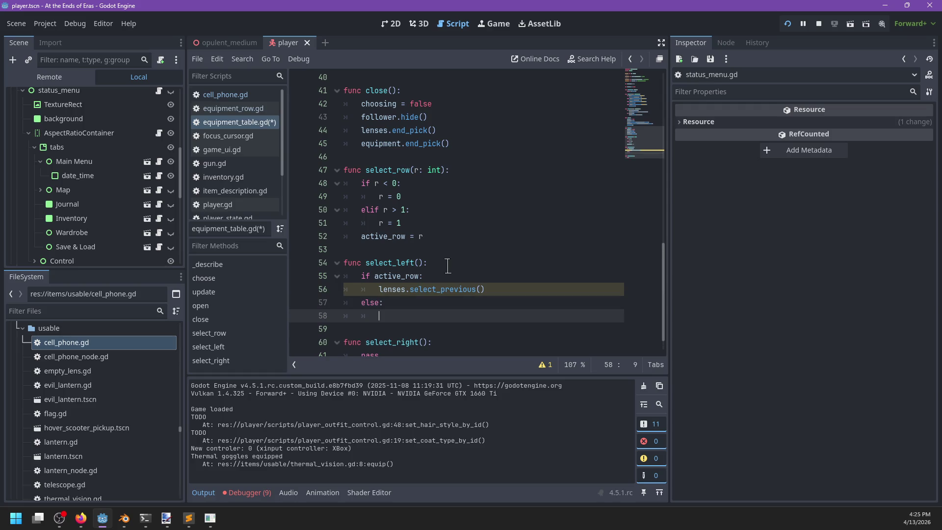
key("BackSpace")
key("BackSpace")
type("equipment.sele")
key("Down")
key("Down")
key("Down")
key("Return")
- Copy select_left's body into select_right, change both 'previous' to 'next', and save
mouse_move(526, 315)
left_mouse_down()
mouse_move(523, 275)
mouse_move(432, 262)
left_mouse_up()
key("ctrl+c")
scroll(442, 265, "down", 1)
left_click_drag(380, 328, 452, 311)
key("ctrl+v")
double_click(449, 315)
key("ctrl+d")
type("next")
key("ctrl+s")
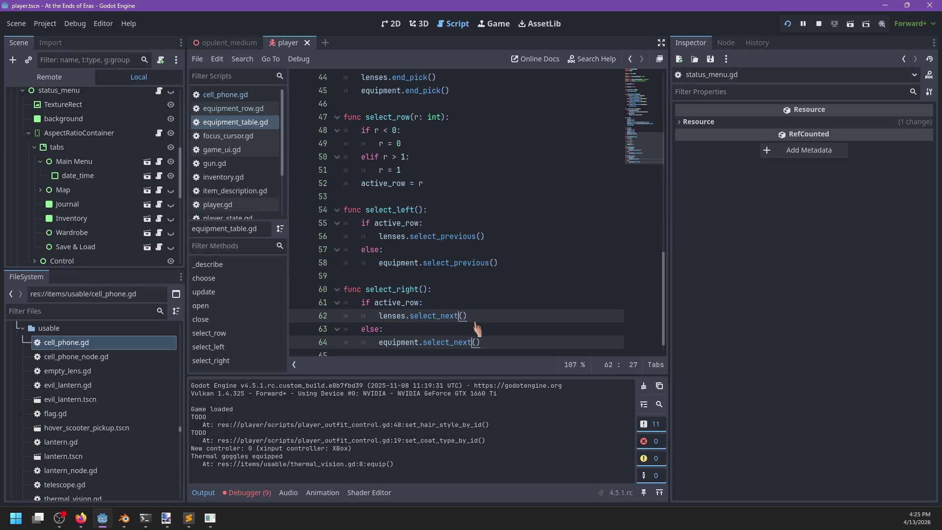
key("alt+Tab")
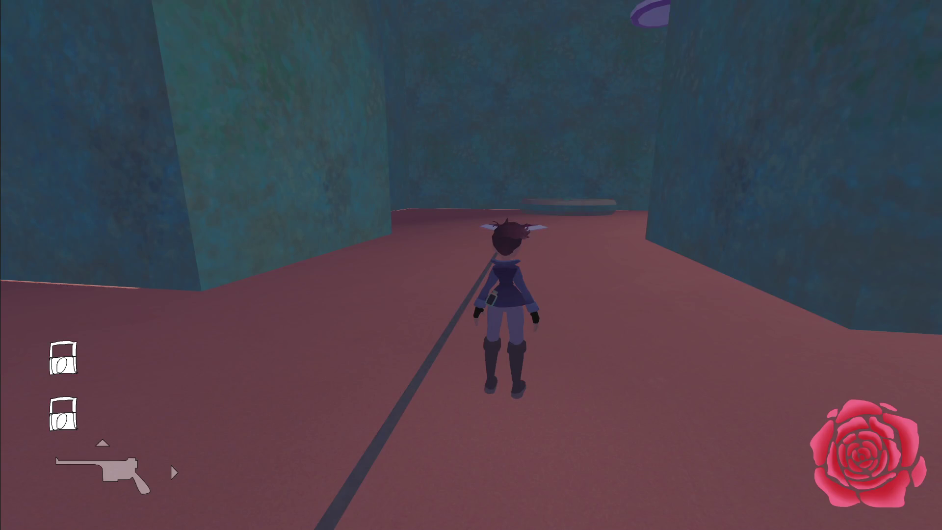
- In the game, open the equipment grid, move the selection right and left, and confirm
key("Tab")
key("Right")
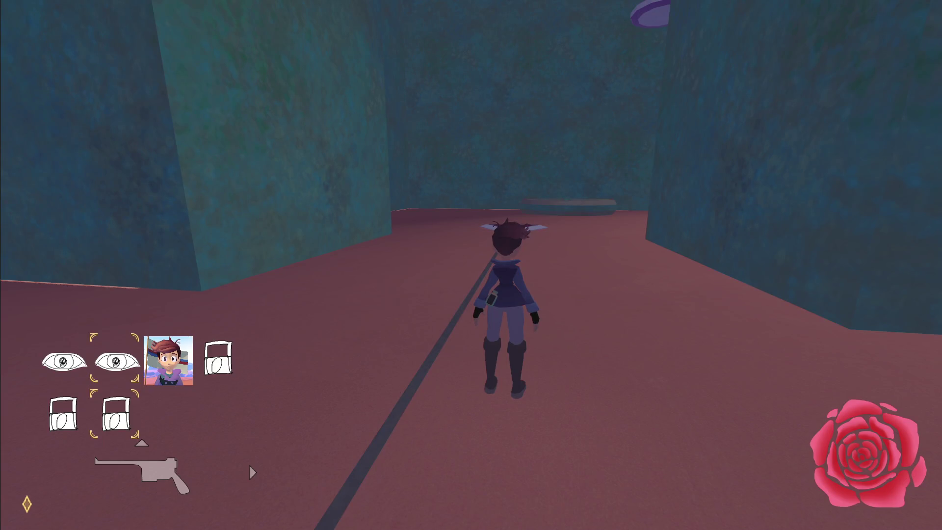
key("Right")
key("Left")
key("Left")
key("Right")
key("Right")
key("Left")
key("Return")
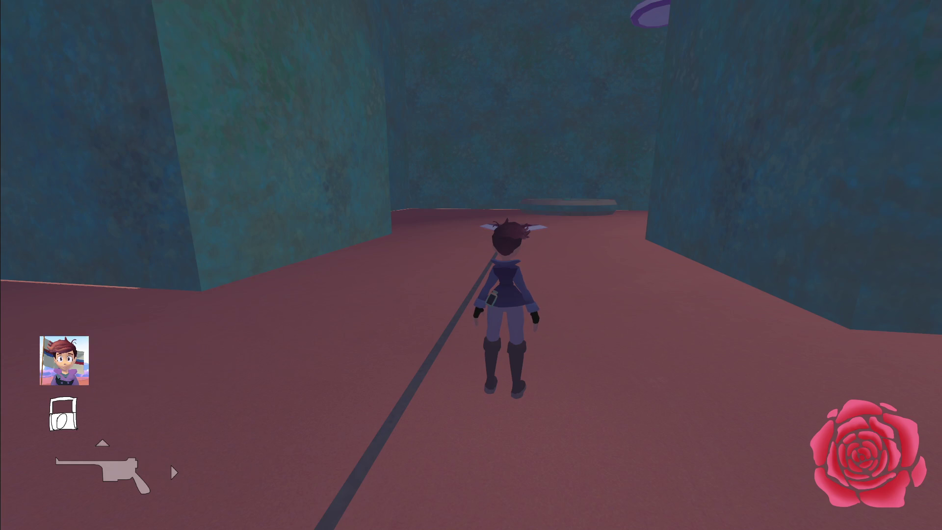
- Reopen the grid, move left to the eye and back to the portrait, confirm, then pause and return to the editor
key("Tab")
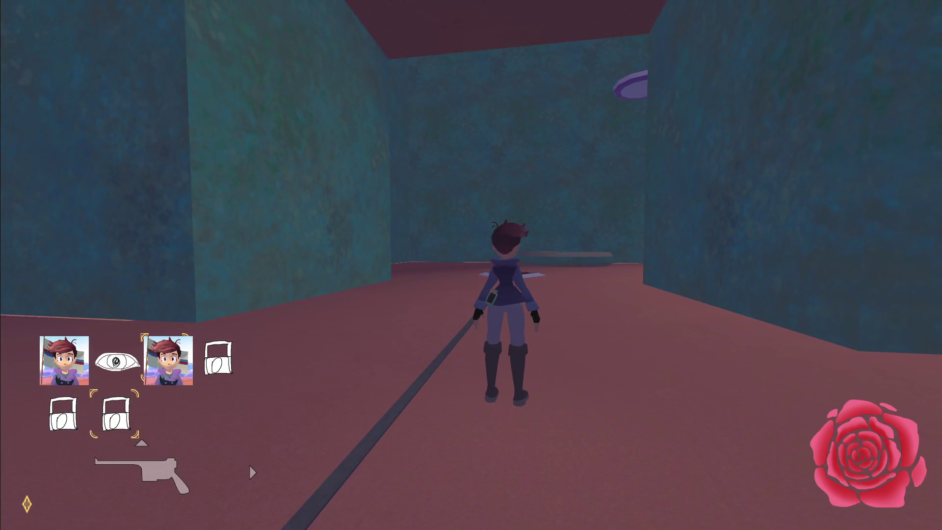
key("Left")
key("Right")
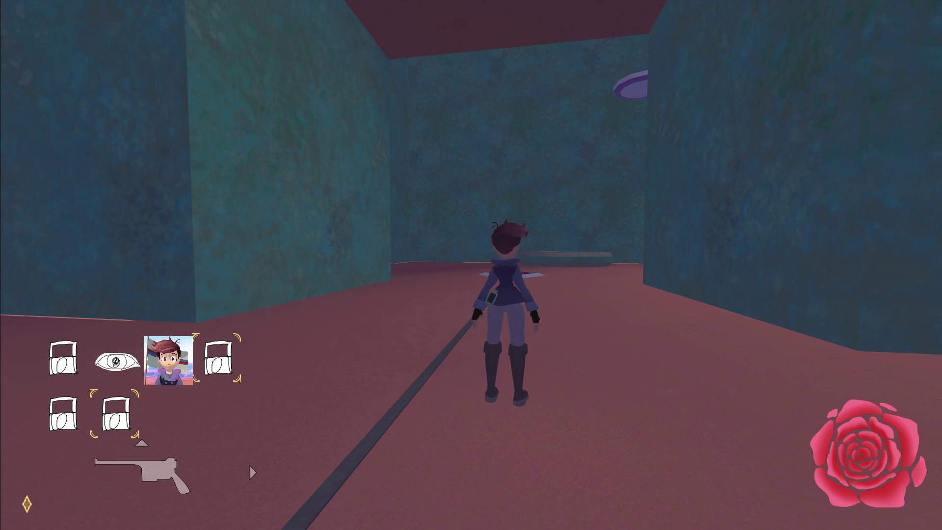
key("Return")
key("Escape")
key("alt+Tab")
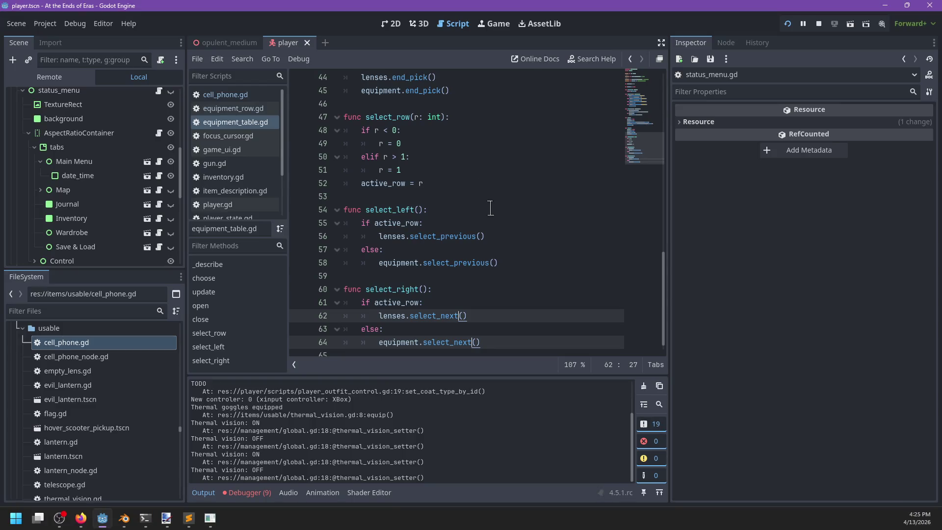
- Leave equipment_table.gd and open the player.gd script
left_click(441, 283)
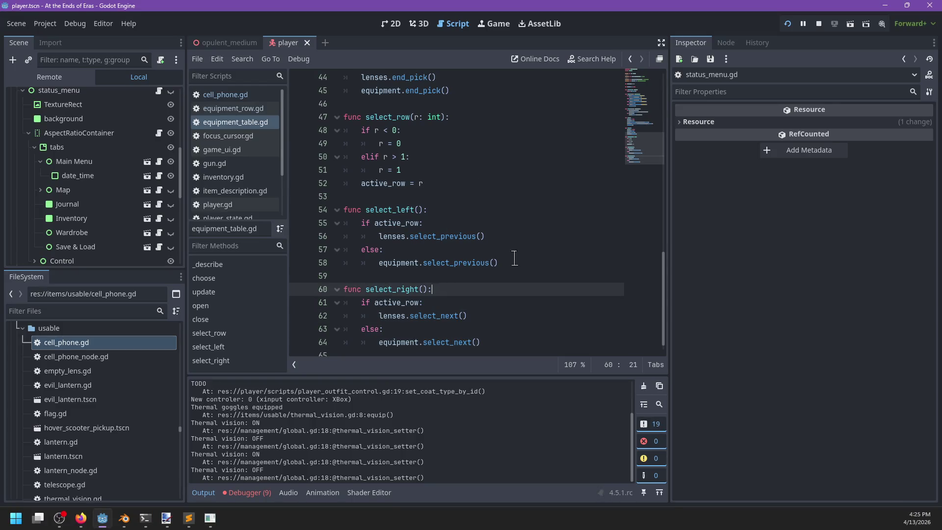
scroll(514, 258, "down", 1)
scroll(502, 230, "up", 15)
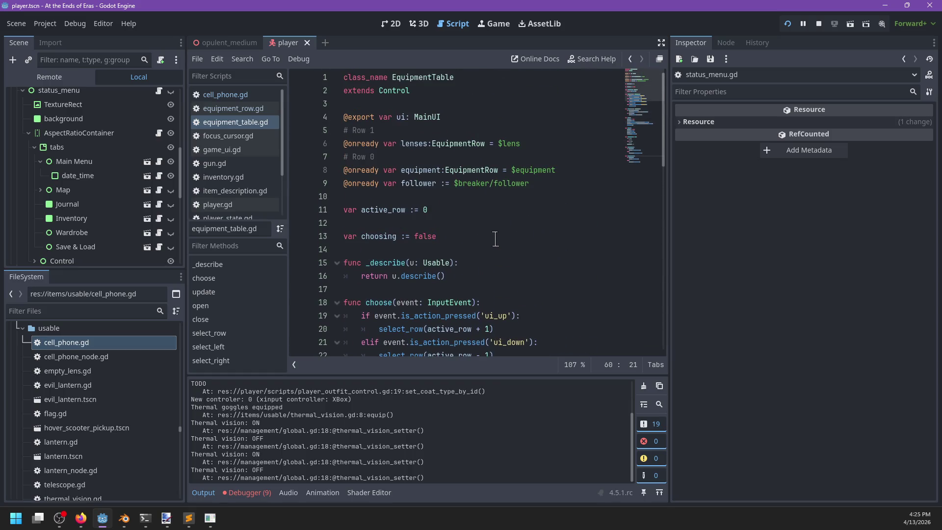
scroll(226, 181, "down", 2)
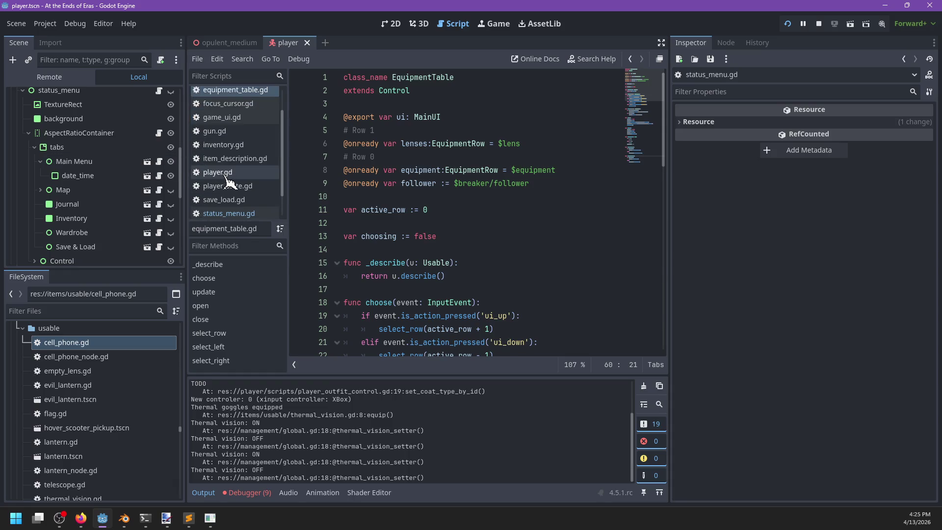
left_click(223, 173)
scroll(132, 192, "up", 3)
scroll(133, 194, "up", 4)
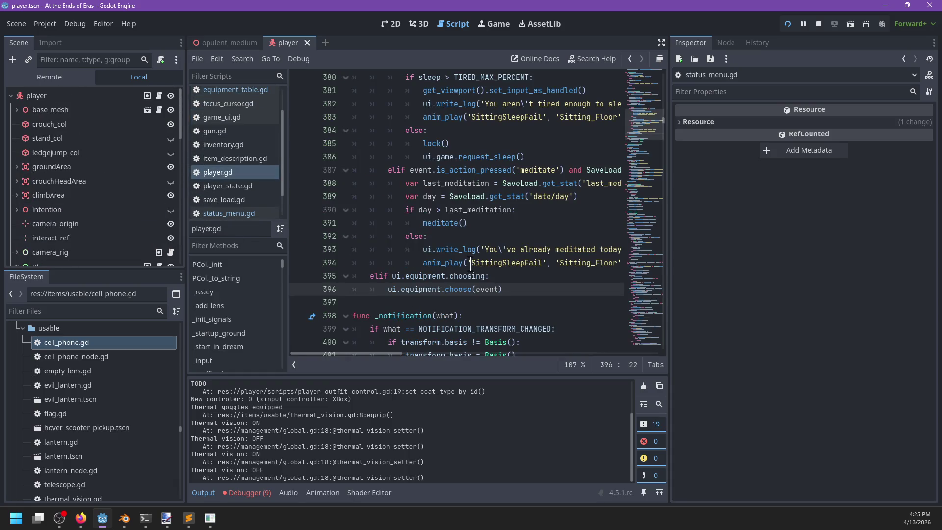
scroll(522, 275, "up", 2)
- Search player.gd for 'equipment'
left_click(521, 264)
key("ctrl+f")
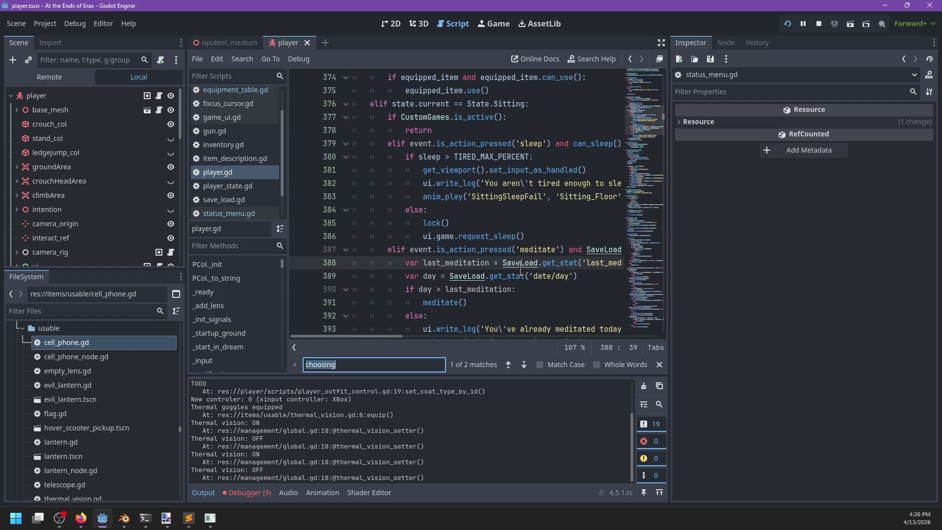
type("active_")
key("BackSpace")
key("BackSpace")
key("BackSpace")
type("equipment")
key("Escape")
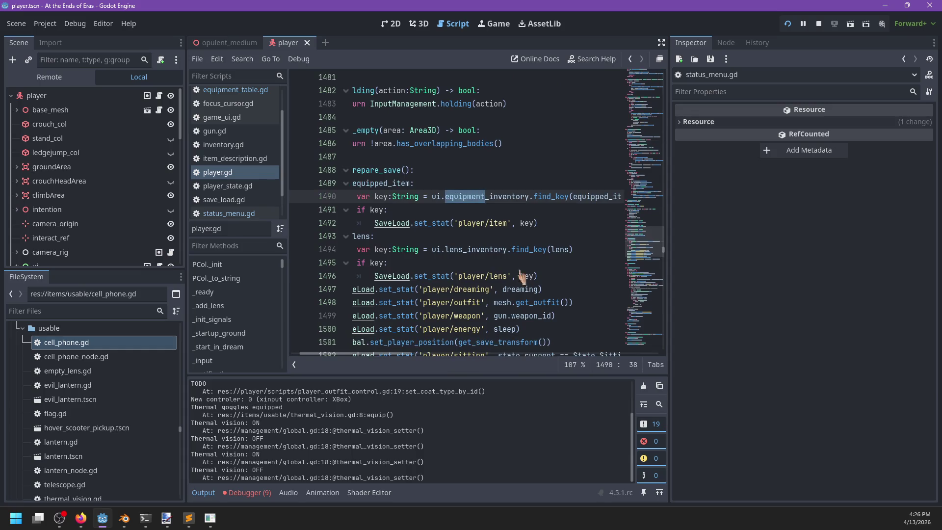
- Follow the equipment_inventory reference to its definition in ui.gd
scroll(483, 252, "left", 2)
left_click(413, 183)
double_click(413, 183)
scroll(511, 216, "right", 2)
scroll(510, 216, "left", 2)
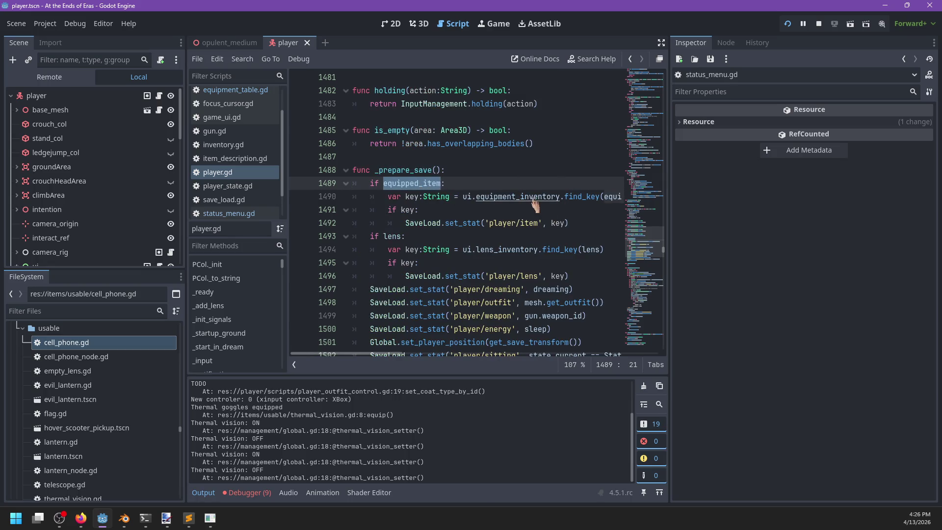
left_click(521, 197, "ctrl")
left_click(523, 197, "ctrl")
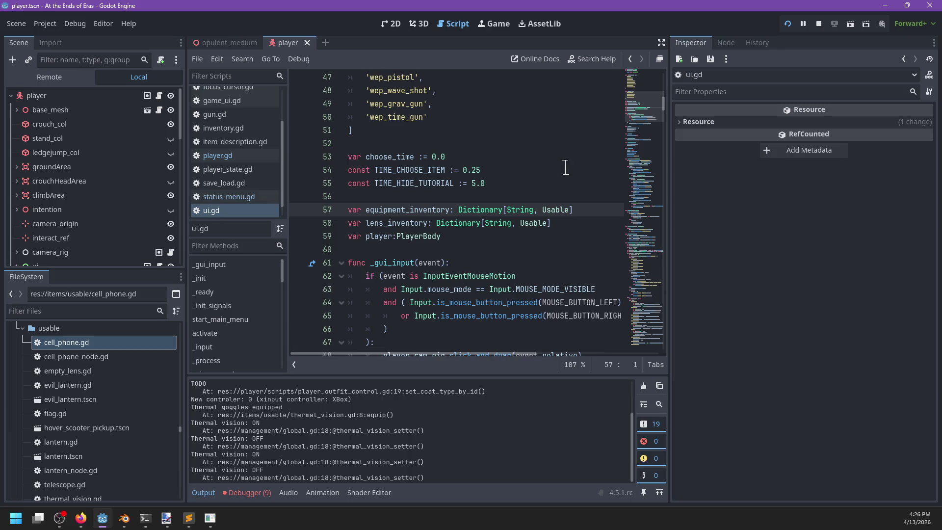
- Stop the running game and select the equipment_inventory and lens_inventory declarations
left_click(819, 23)
left_click_drag(577, 220, 584, 198)
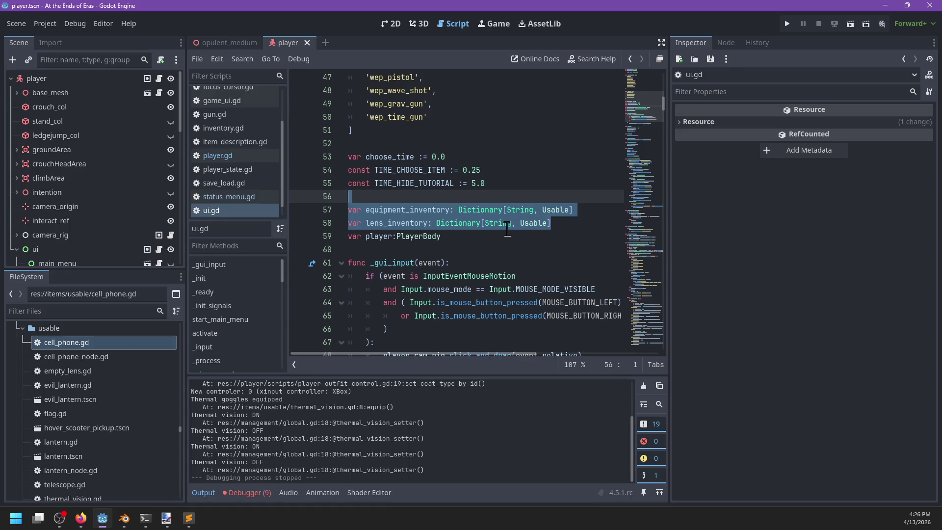
scroll(235, 196, "up", 2)
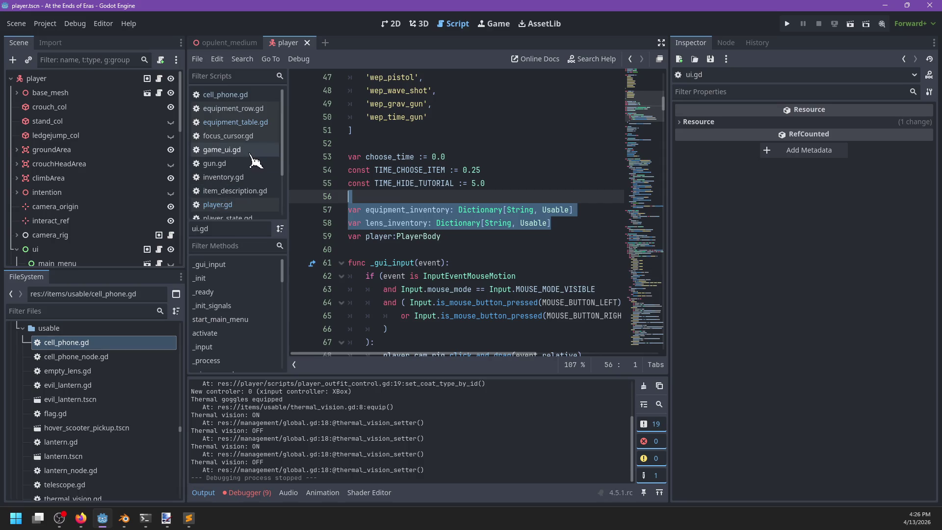
- Delete the inventory declarations from ui.gd, then open the EquipmentRow script from equipment_table.gd
key("Delete")
left_click(248, 125)
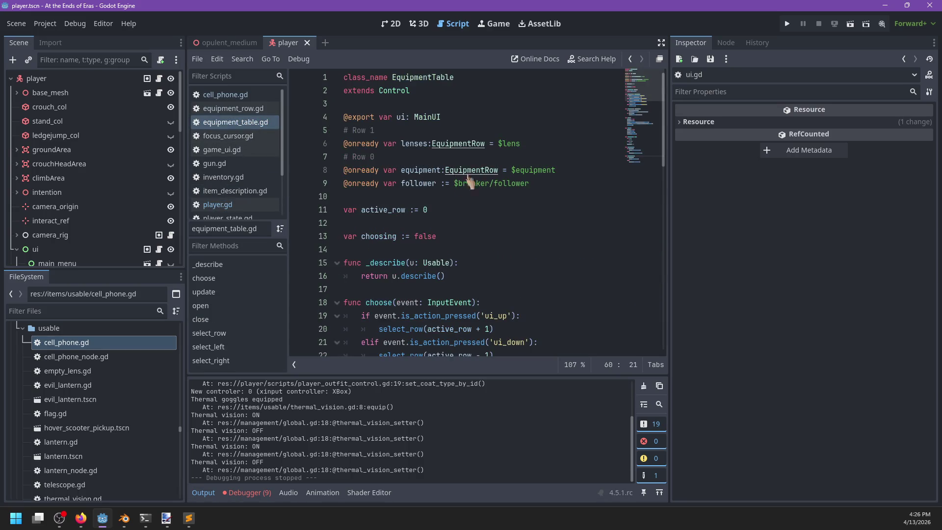
left_click(458, 147, "ctrl")
scroll(494, 157, "up", 15)
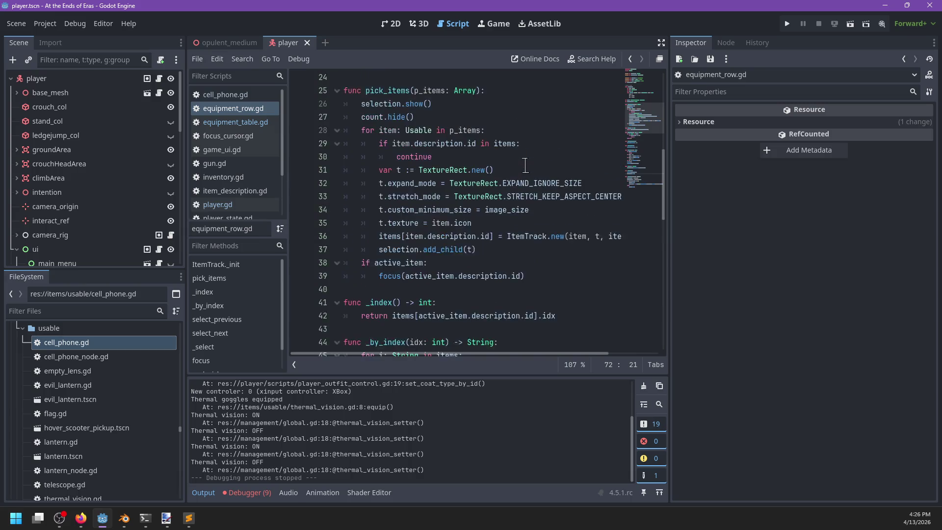
scroll(525, 166, "up", 3)
- Add an 'inventory' variable line after active_item in equipment_row.gd and save
left_click(492, 194)
key("Return")
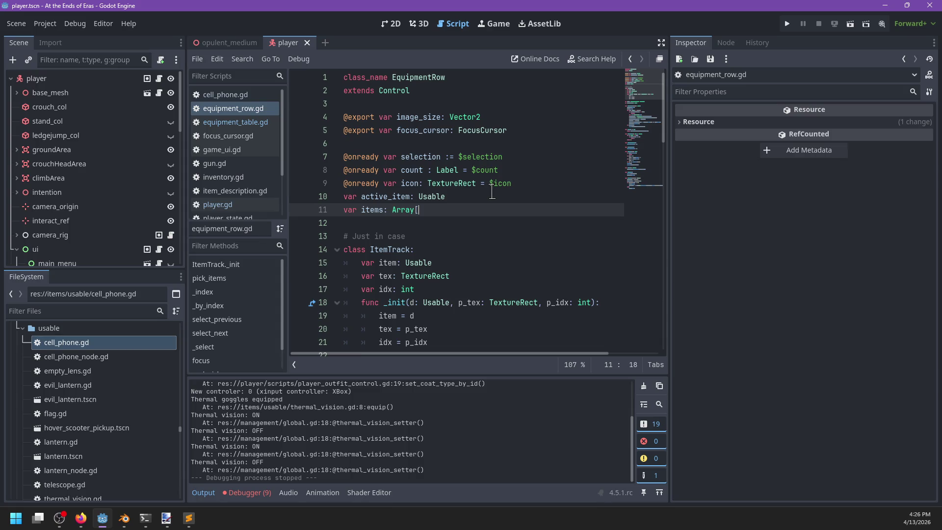
type("ble]")
key("ctrl+Left")
key("ctrl+Left")
key("ctrl+Left")
key("ctrl+BackSpace")
type("inventory")
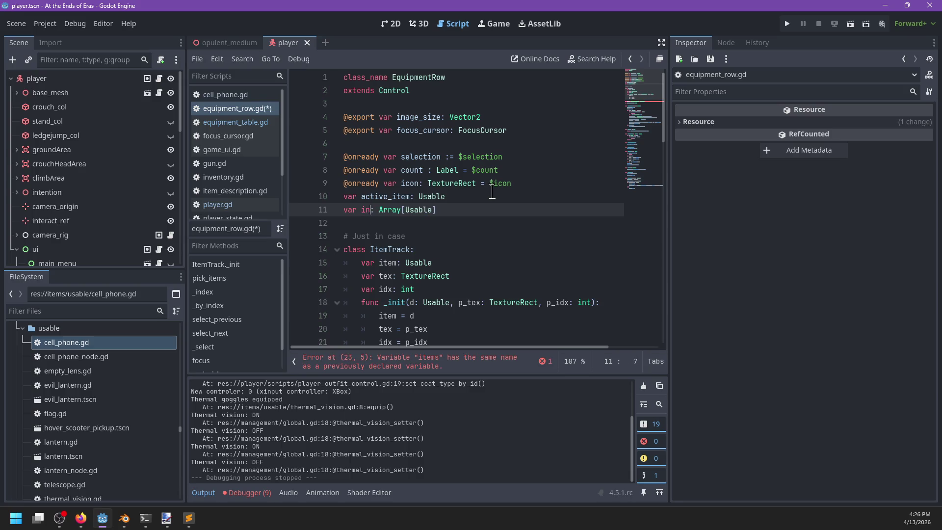
key("ctrl+s")
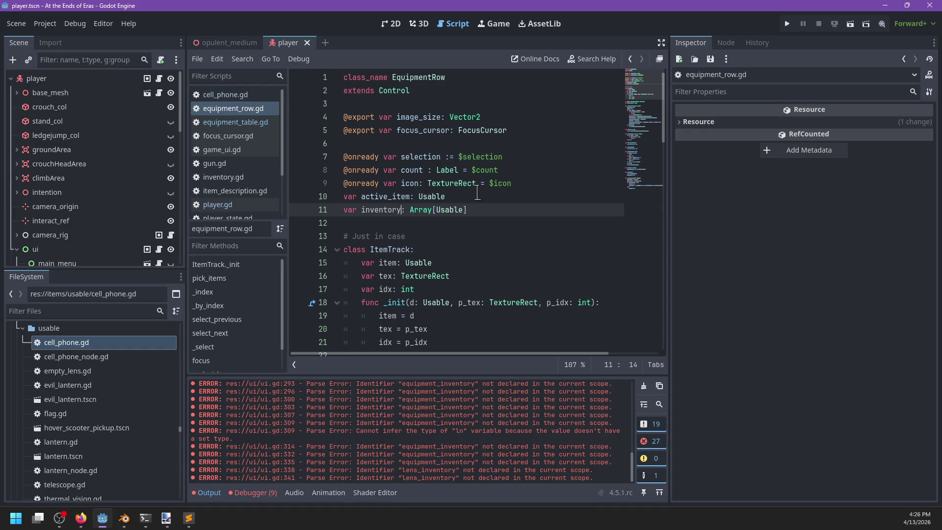
- Remove the new inventory line, leaving a blank line after active_item
left_click_drag(479, 210, 480, 198)
key("Delete")
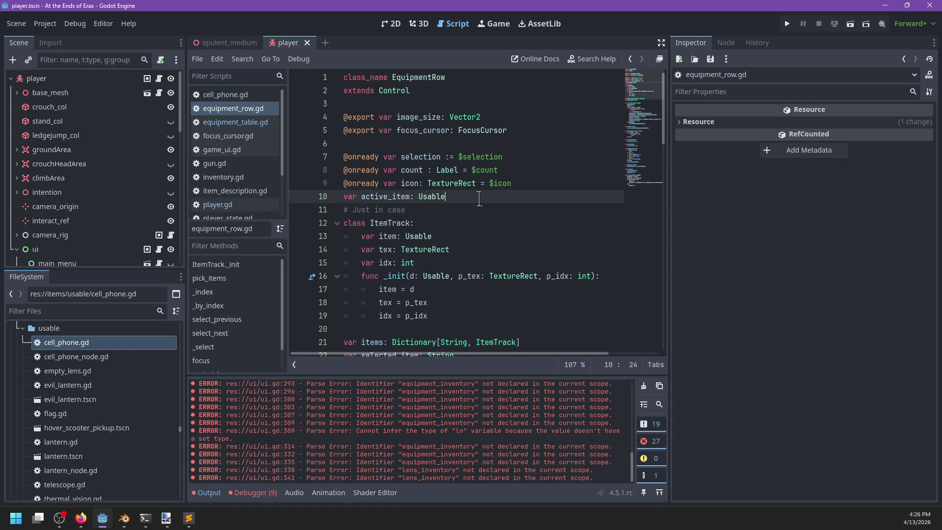
key("Return")
scroll(479, 209, "down", 3)
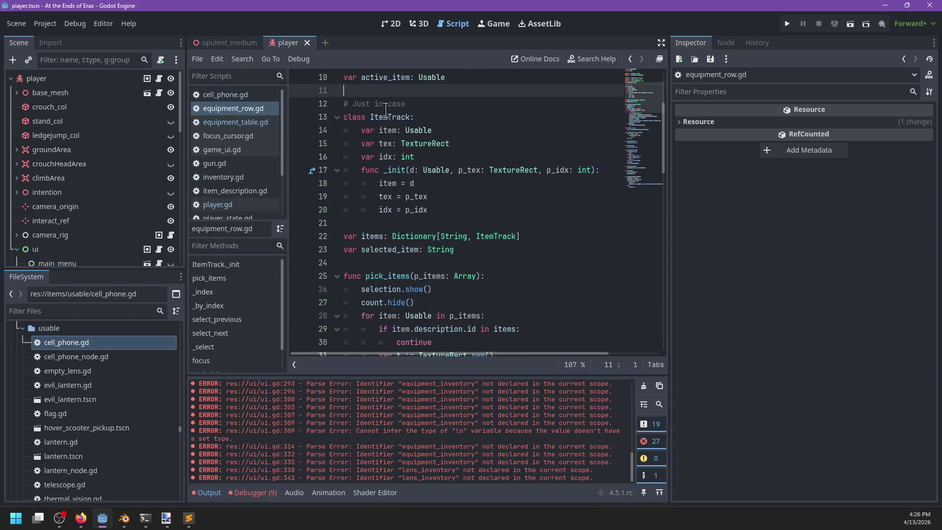
- Highlight ItemTrack, Usable and the items dictionary's uses to review pick_items
double_click(387, 117)
double_click(372, 236)
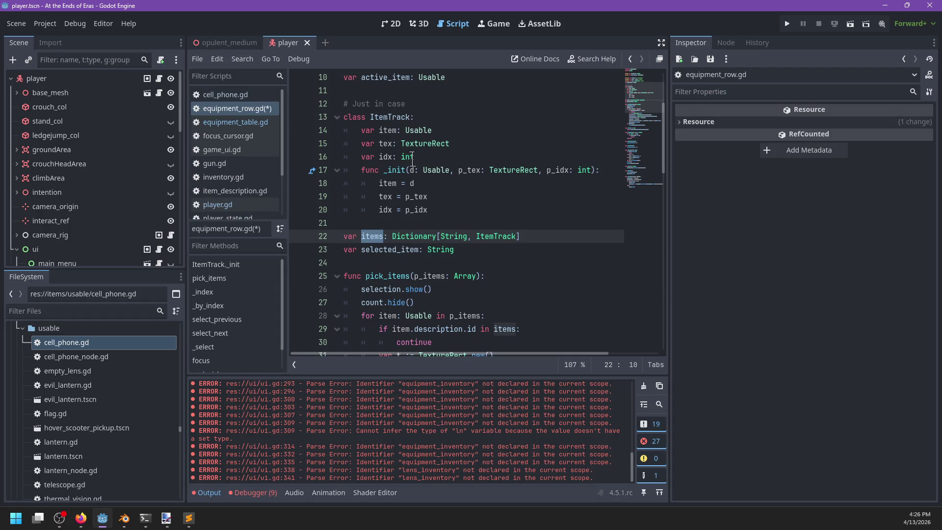
double_click(415, 130)
double_click(373, 236)
scroll(512, 245, "down", 3)
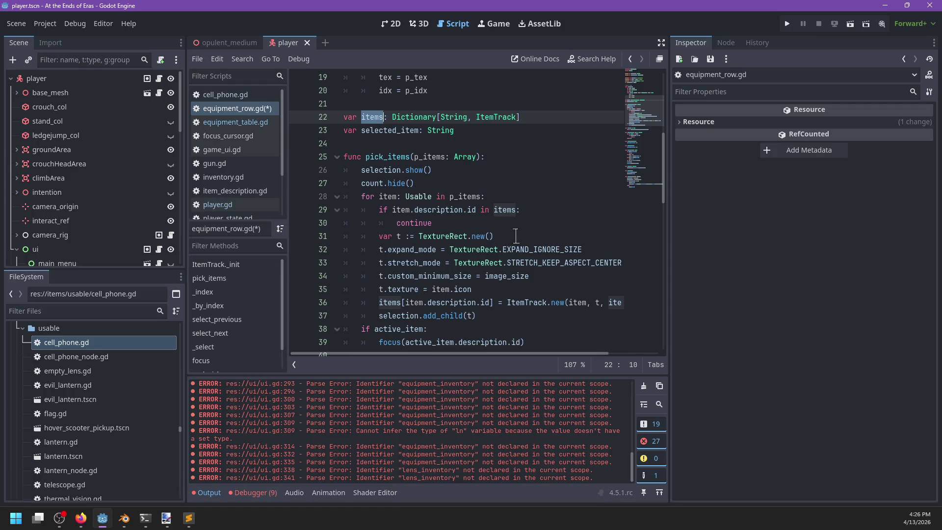
scroll(516, 236, "down", 1)
left_click(496, 273)
- Cut the TextureRect creation lines 31–37 and replace them with an _add_item(item) call
mouse_move(496, 274)
left_mouse_down()
mouse_move(375, 184)
mouse_move(375, 169)
left_mouse_up()
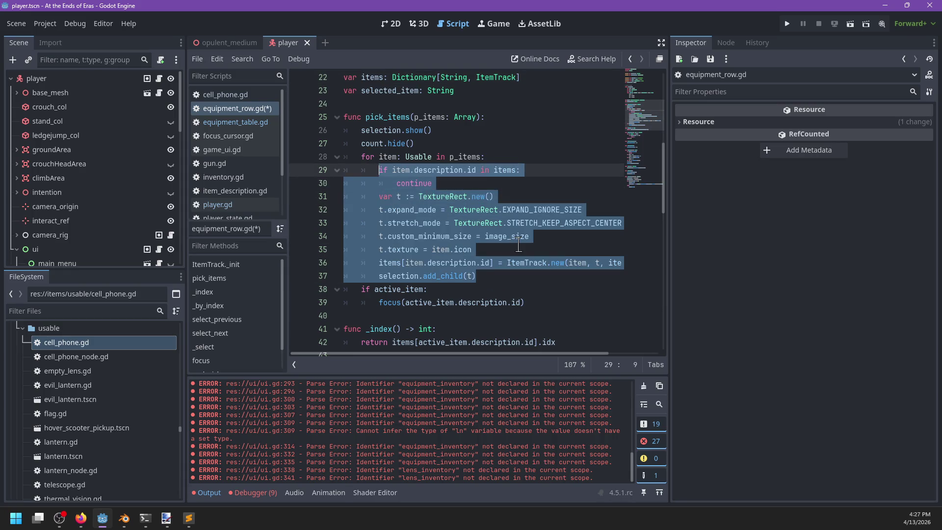
left_click_drag(501, 273, 371, 200)
key("ctrl+x")
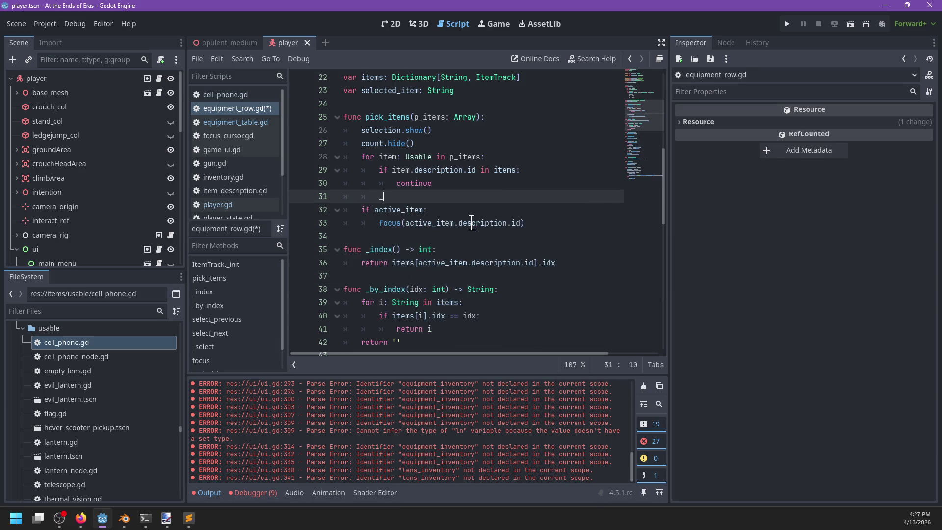
type("add")
key("Return")
type("item")
key("Escape")
- Declare 'func _add_item(item: Usable):' below pick_items
key("Down")
key("Down")
key("Down")
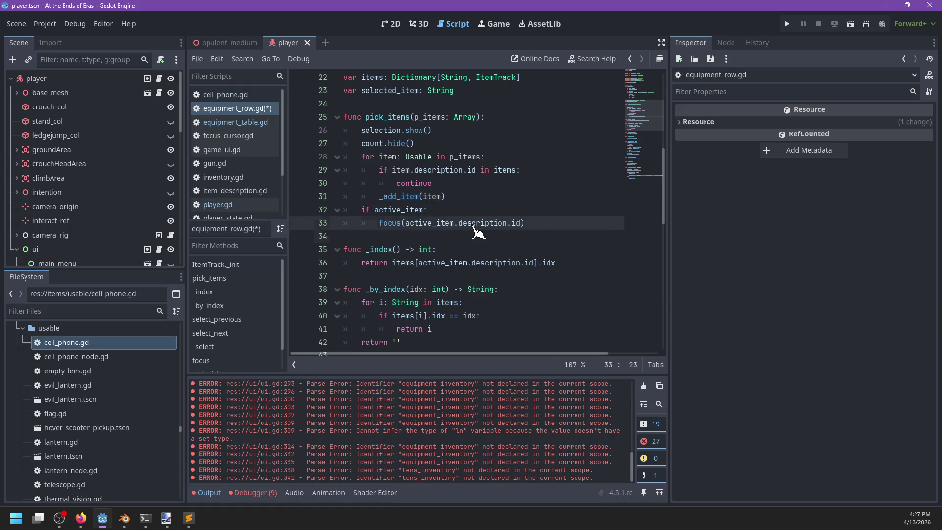
key("Return")
key("Return")
key("Up")
type("func _add_")
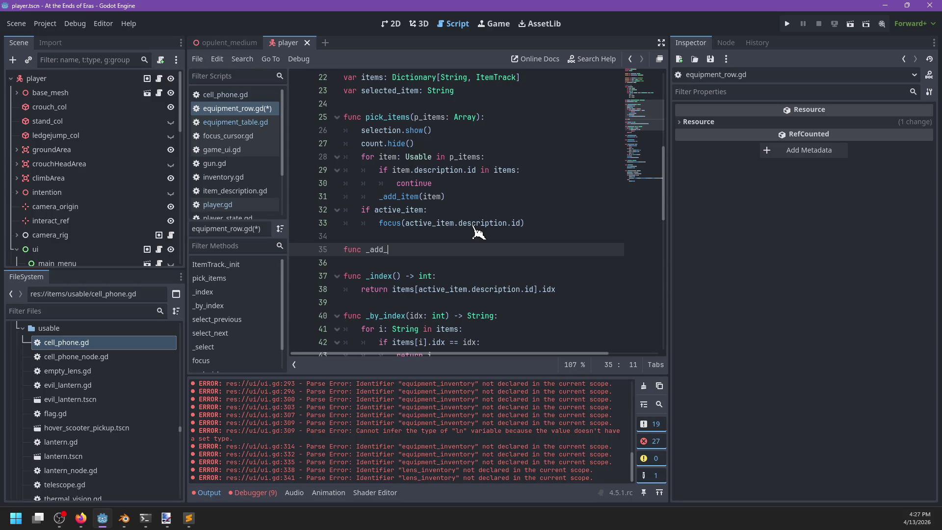
key("Return")
type("le")
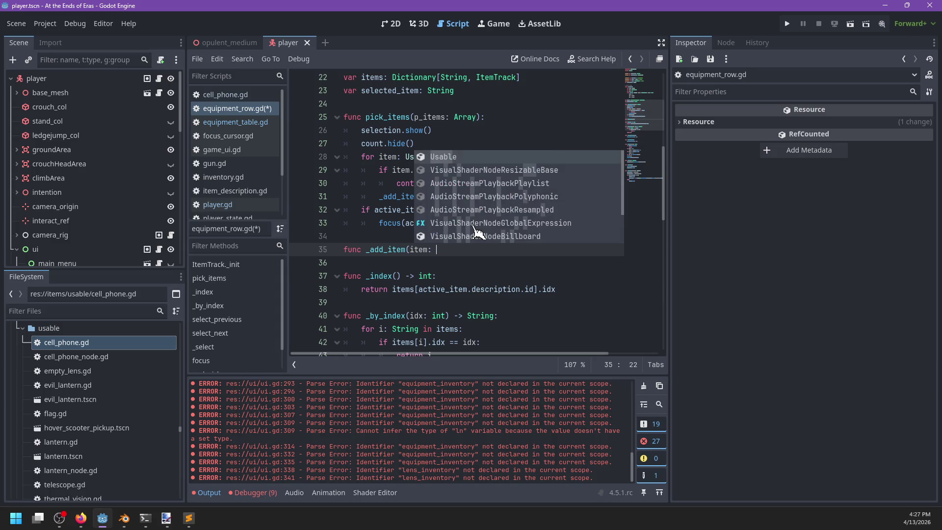
key("Return")
type("):")
key("Return")
- Paste the TextureRect block into _add_item and unindent it one level
key("ctrl+v")
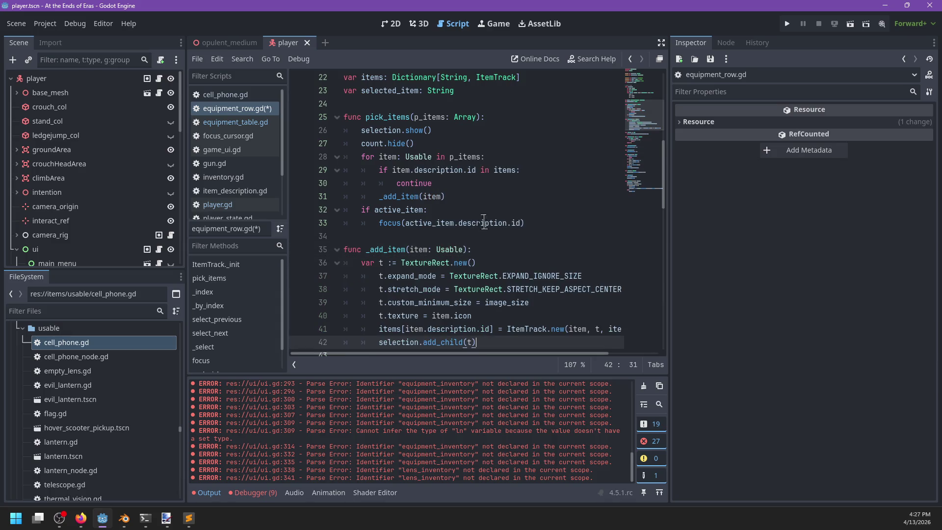
left_click_drag(406, 342, 383, 278)
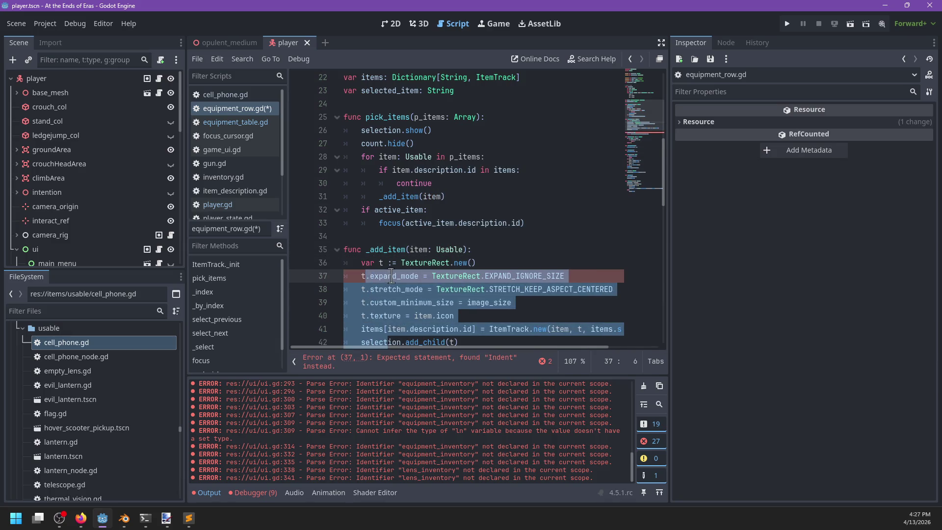
key("shift+Tab")
scroll(393, 275, "down", 3)
left_click(484, 290)
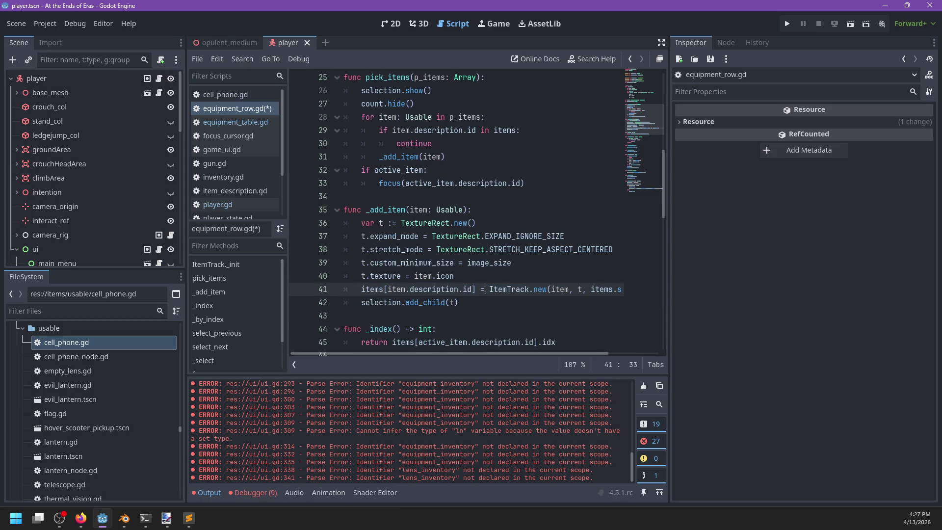
key("alt+Tab")
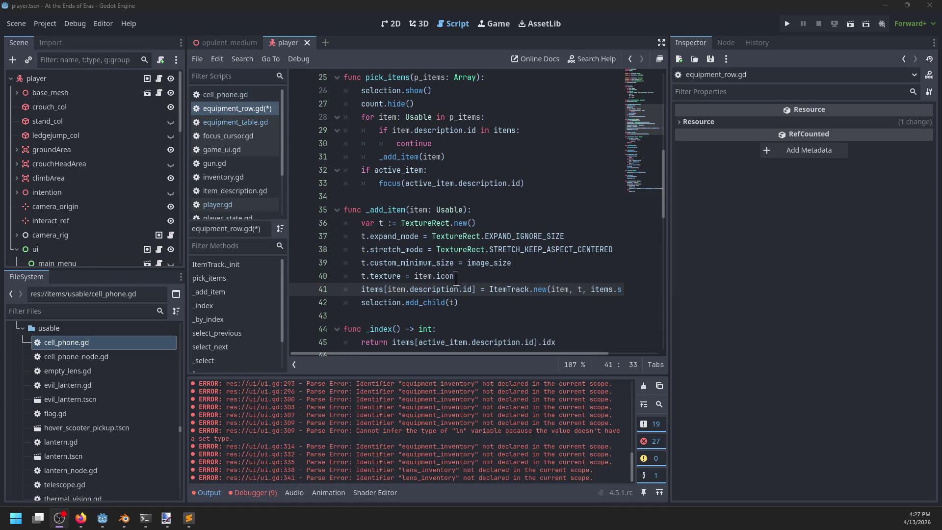
- Clear the error output and save the edited equipment_row.gd script
left_click(432, 289)
mouse_move(497, 258)
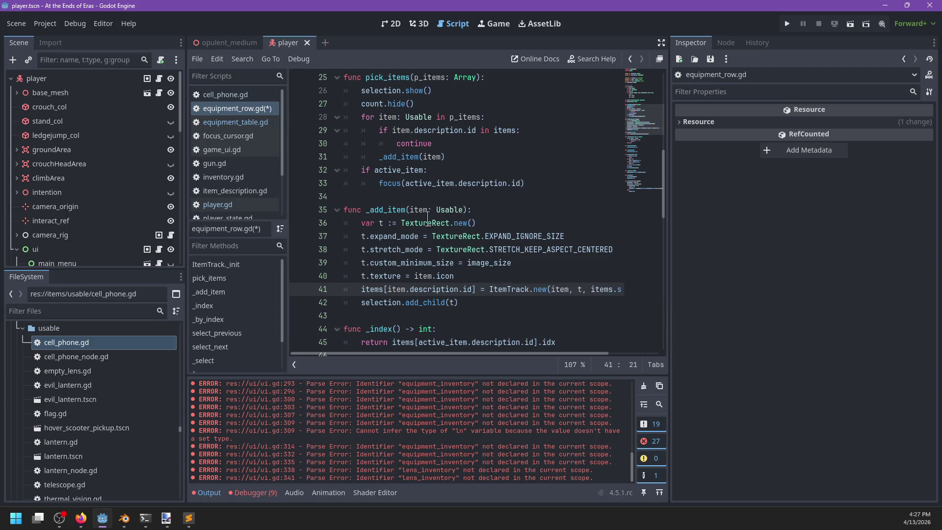
scroll(497, 259, "up", 1)
left_click(515, 198)
scroll(515, 201, "down", 2)
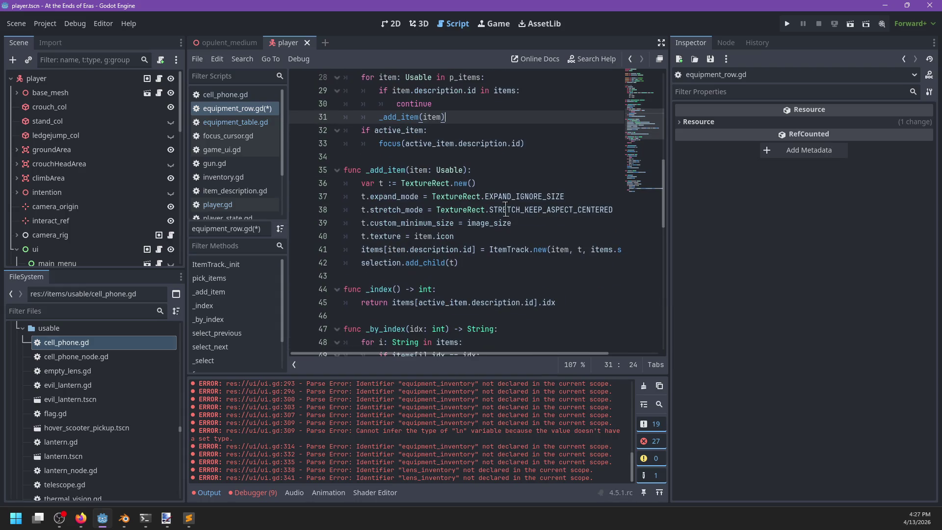
left_click(644, 386)
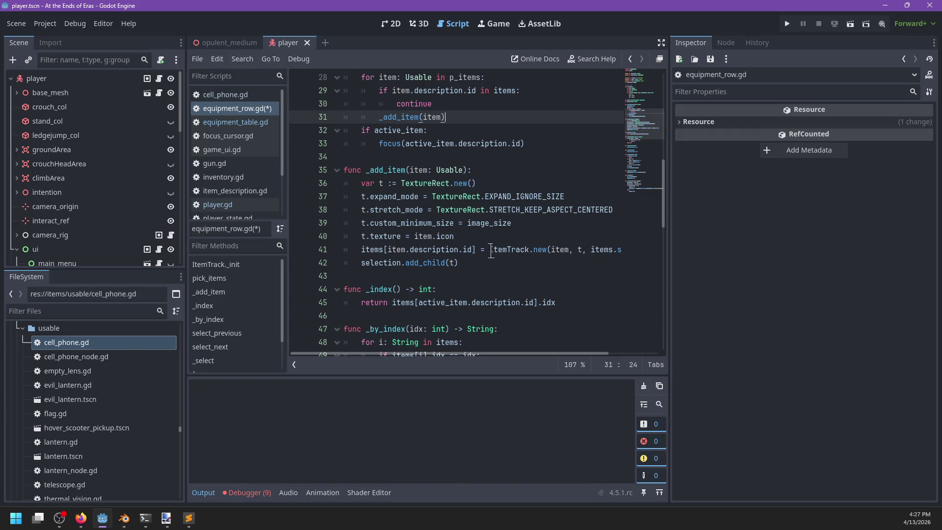
left_click(489, 249)
key("ctrl+s")
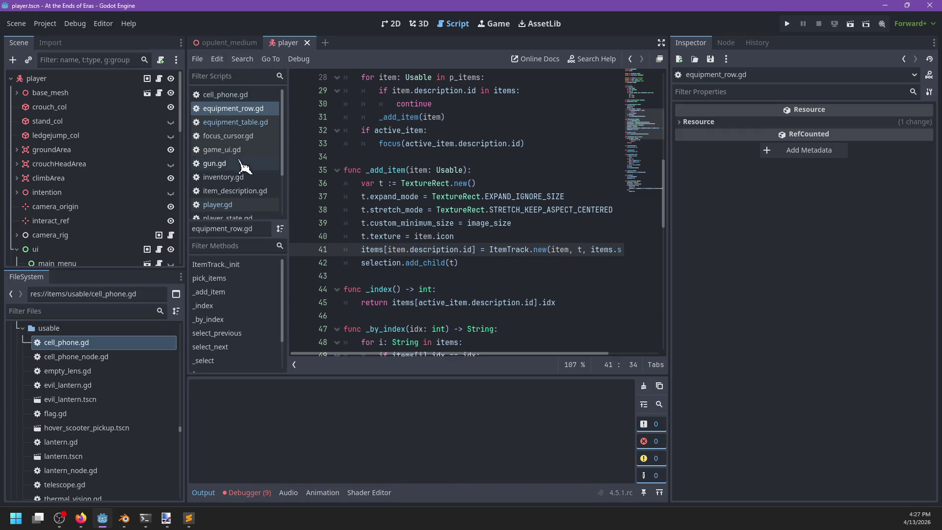
- Review the _add_item function, then switch to ui.gd and its equipment_inventory error
scroll(452, 156, "up", 9)
scroll(452, 156, "down", 8)
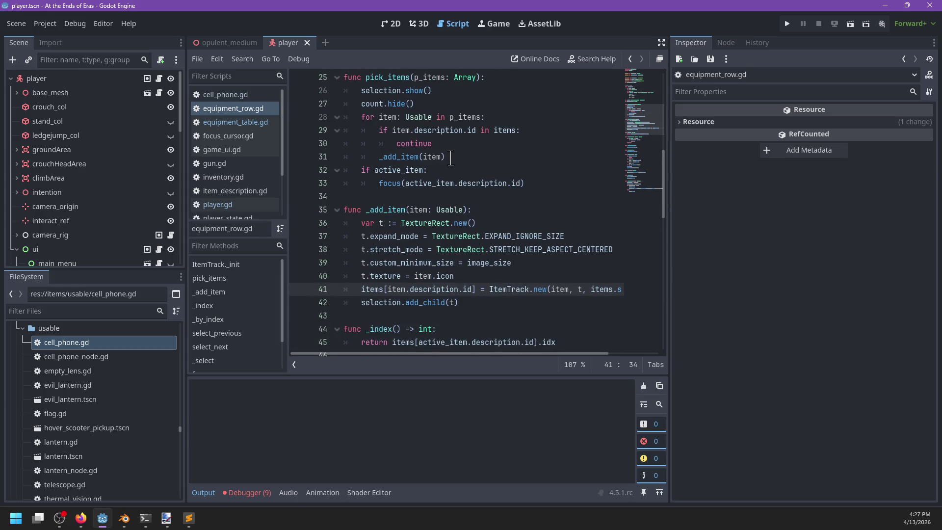
double_click(387, 210)
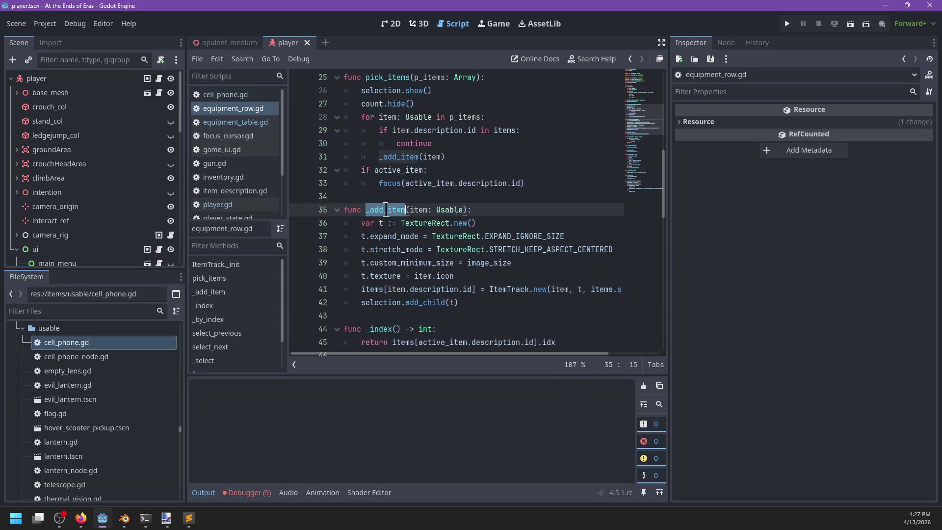
left_click(482, 212)
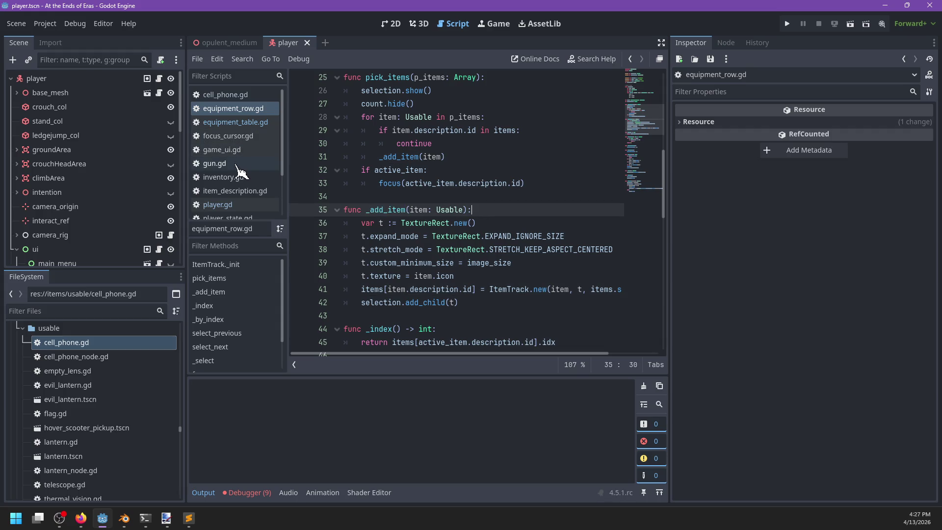
scroll(251, 166, "down", 3)
scroll(249, 172, "down", 1)
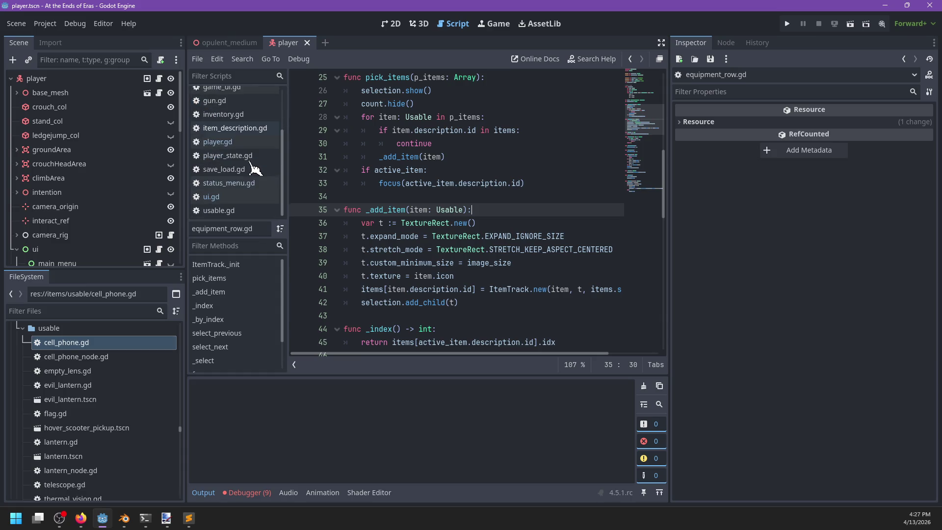
left_click(232, 197)
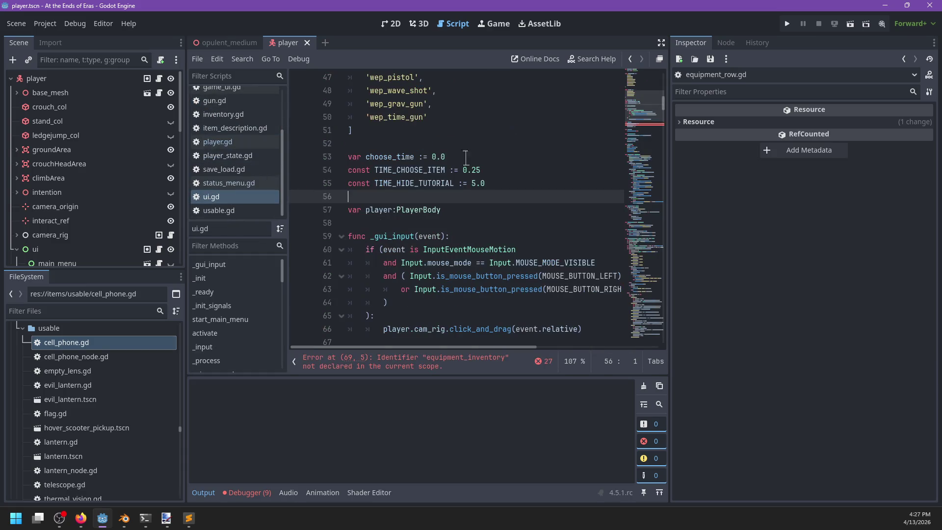
- Replace the old inventory lines in ui.gd's _init with equipment.clear() and save
left_click(437, 364)
left_click_drag(474, 224, 482, 196)
key("Return")
type("equipment.clear()")
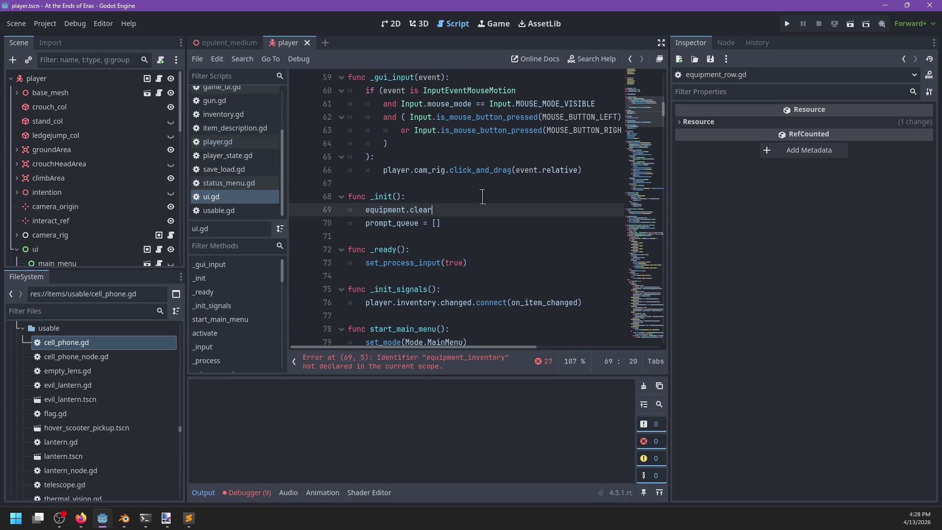
key("ctrl+s")
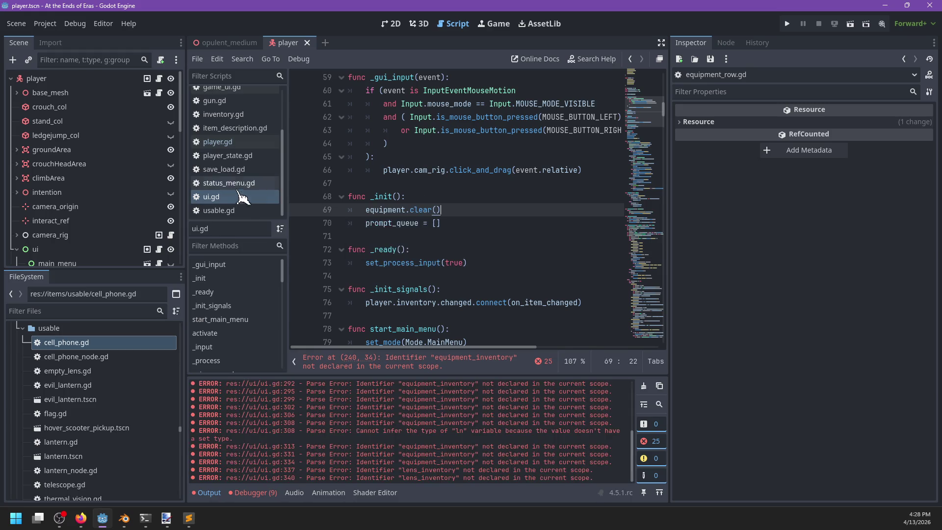
- Start a new func clear(): at the end of equipment_table.gd
scroll(235, 181, "up", 3)
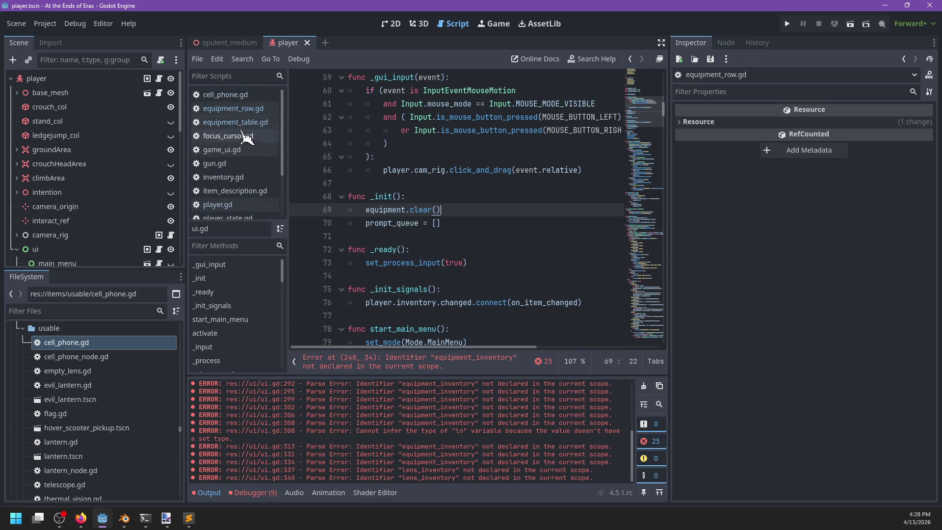
left_click(242, 122)
scroll(399, 216, "down", 15)
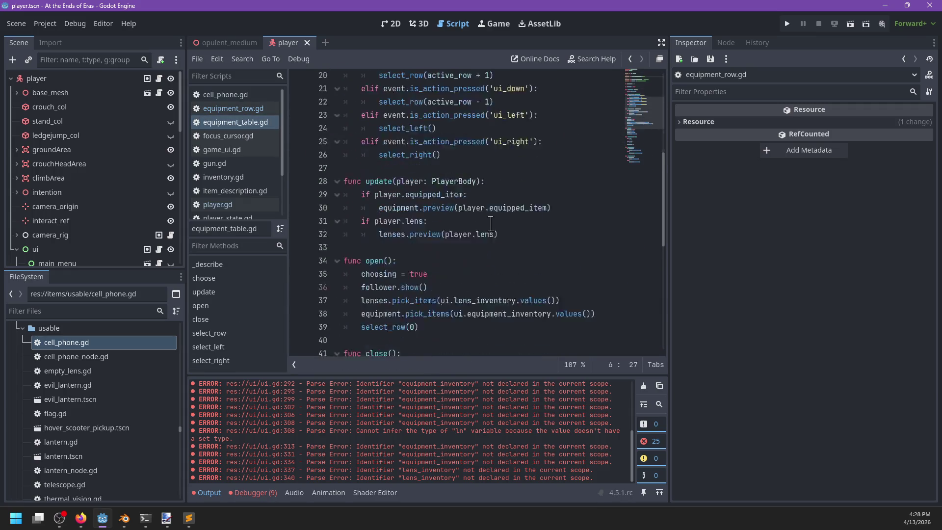
left_click(392, 346)
key("Return")
type("func clear()")
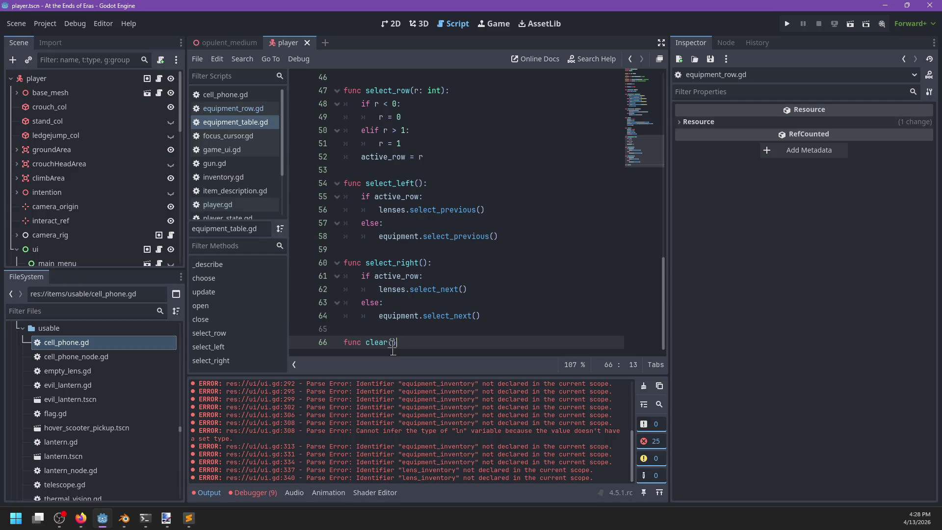
type(":")
key("Return")
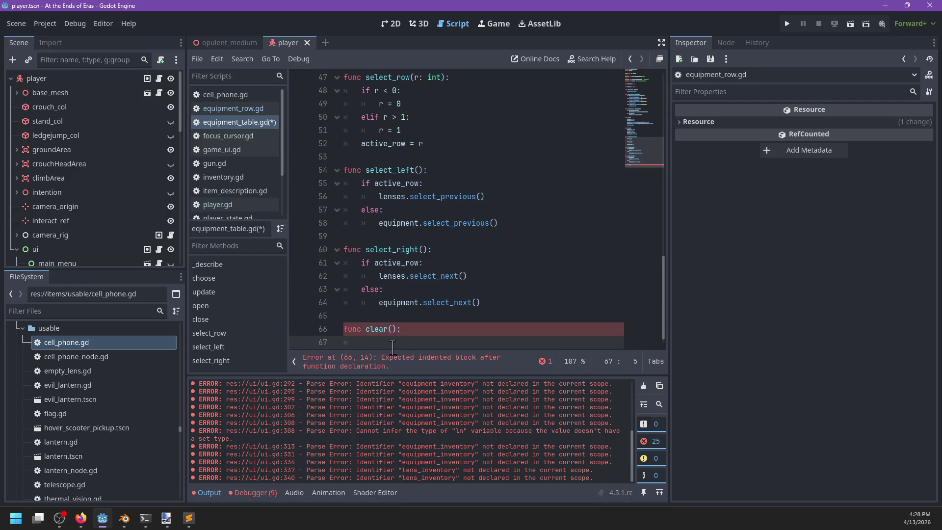
- Fill clear() with an equipment.clear() call and begin the lenses call
scroll(452, 273, "up", 15)
scroll(452, 273, "down", 2)
scroll(451, 274, "up", 2)
scroll(456, 270, "down", 15)
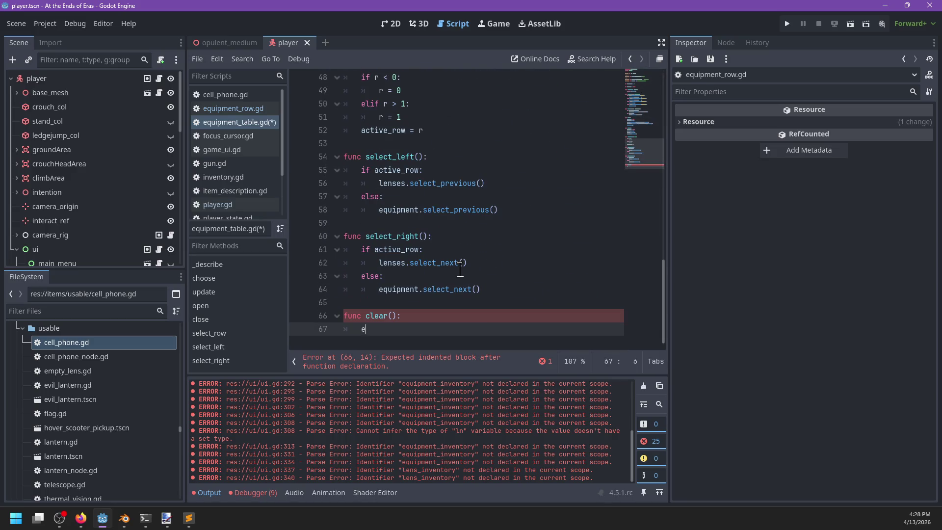
key("BackSpace")
key("BackSpace")
type("cl")
key("Return")
key("Return")
type("len")
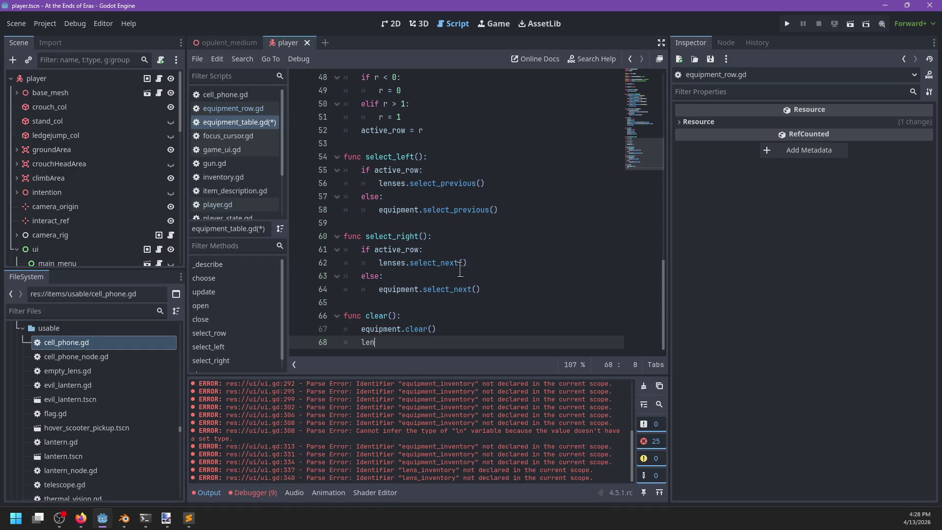
type("()")
scroll(461, 265, "up", 15)
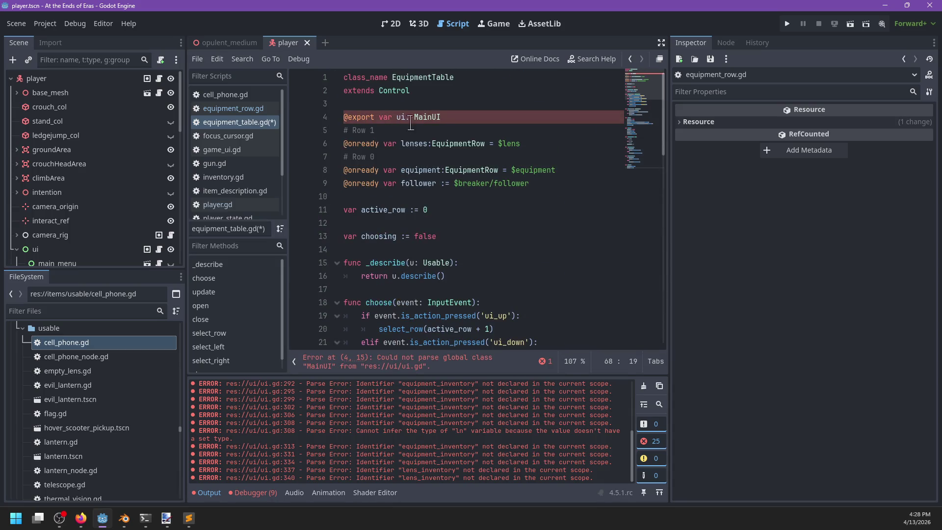
- Jump to the EquipmentRow script definition from its type name
left_click(455, 144)
left_click(455, 147, "ctrl")
scroll(441, 221, "down", 10)
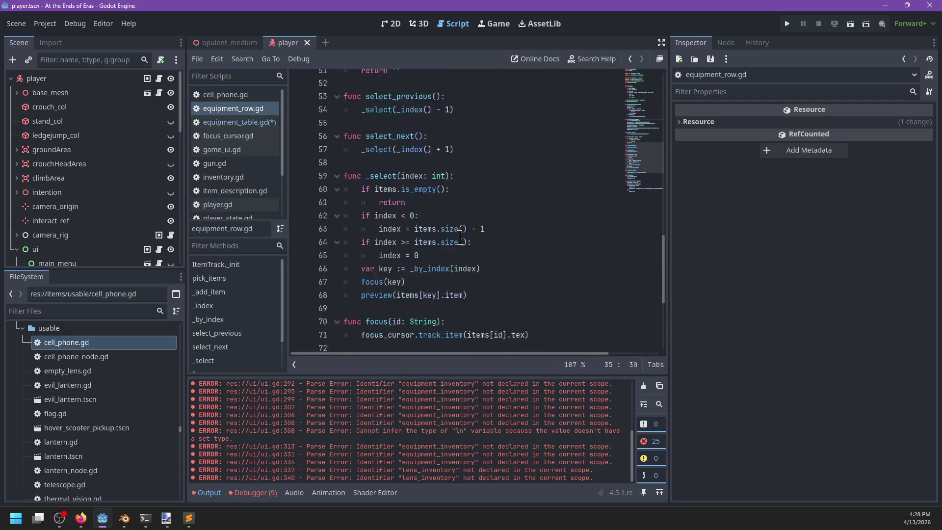
- Start func clear() in equipment_row.gd with a for loop over items
left_click(354, 339)
key("Return")
type("func clear():")
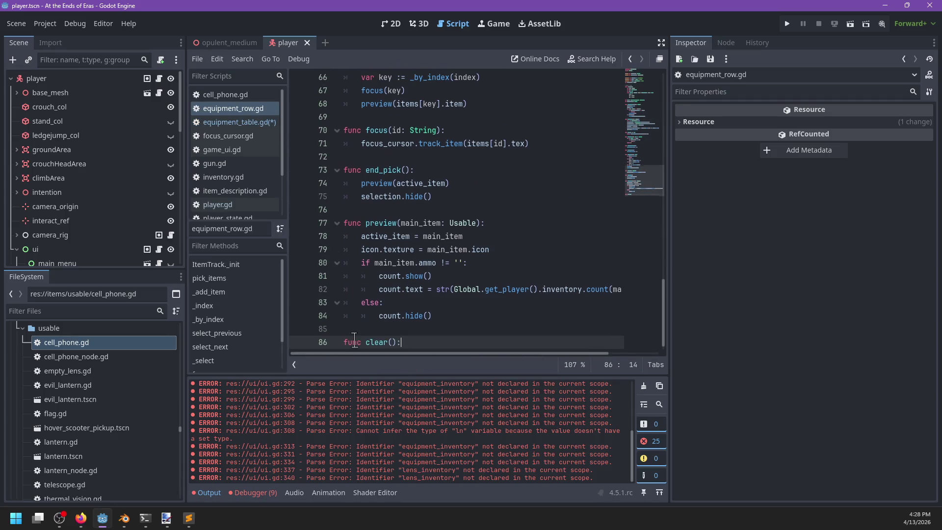
key("Return")
type("for i in i")
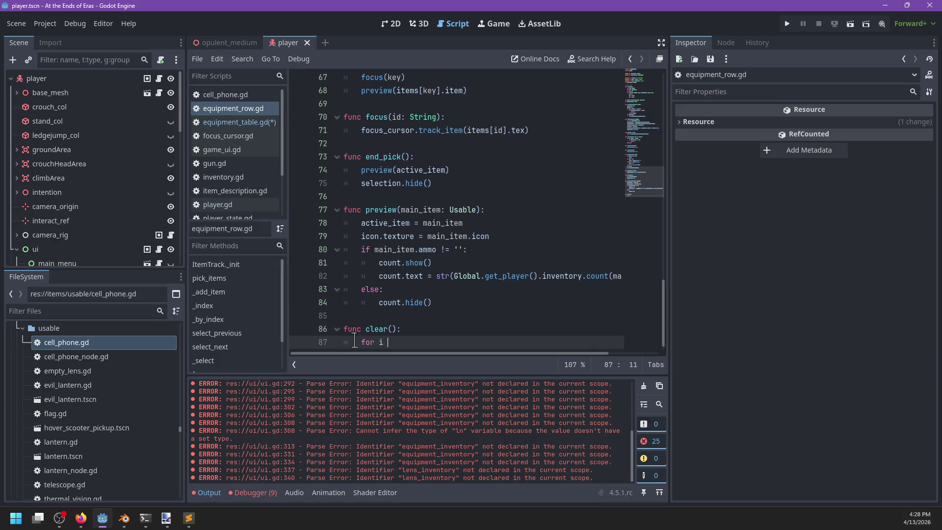
type("tems:")
key("Return")
type("tex.")
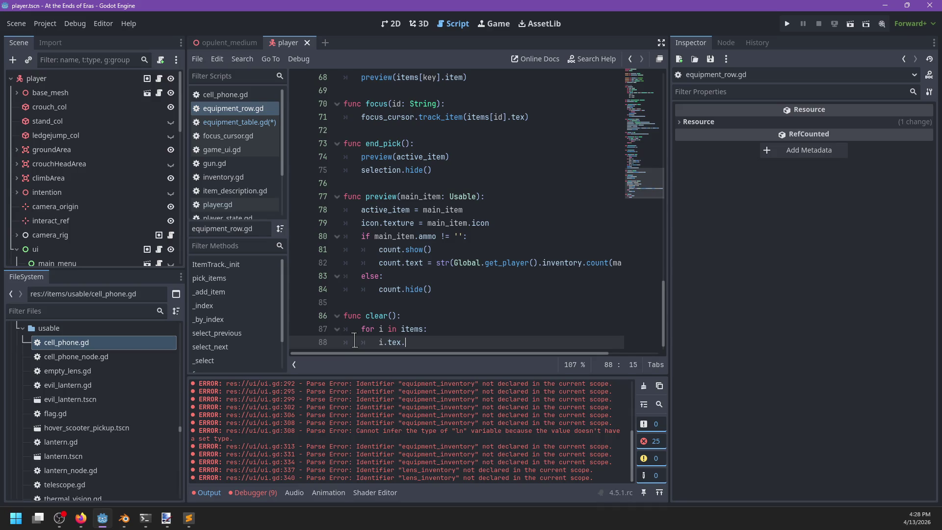
- Loop over items.values(), queue_free() each tex, then call items.clear()
key("Up")
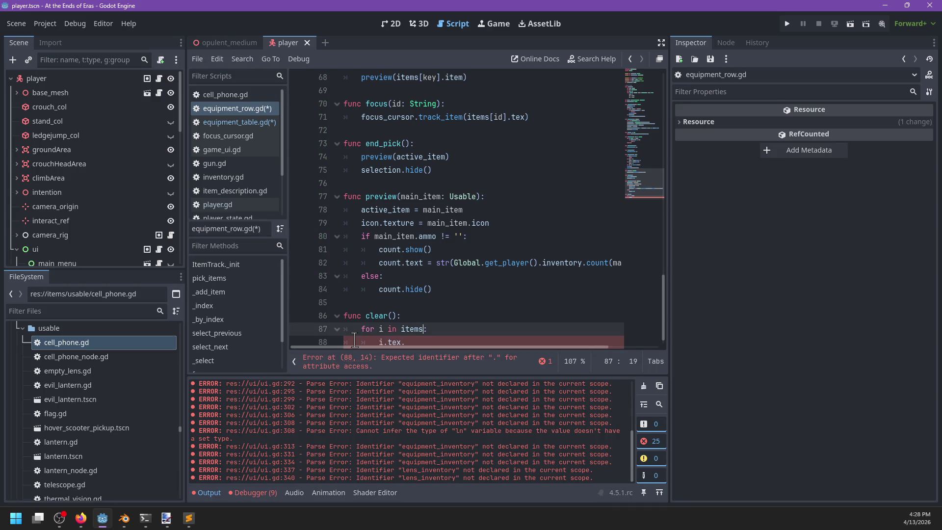
type(".values()")
key("Down")
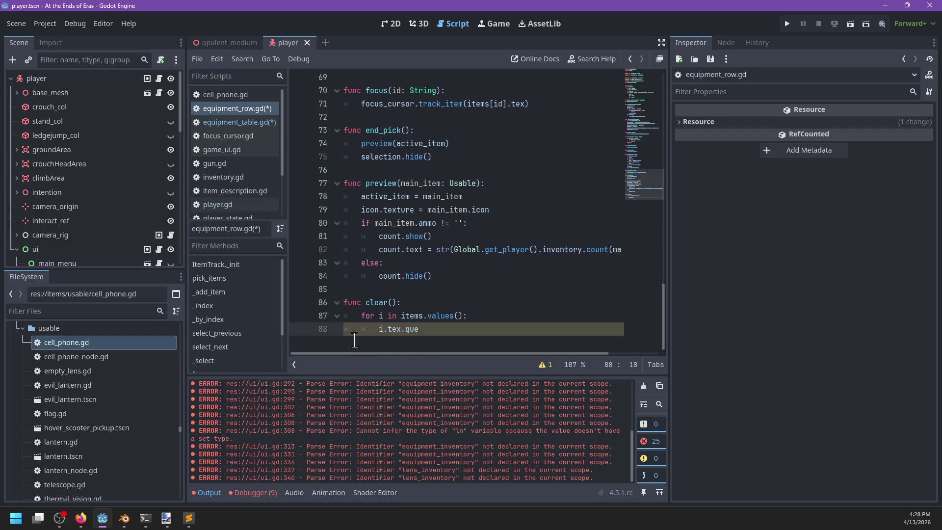
type("ee()")
key("Return")
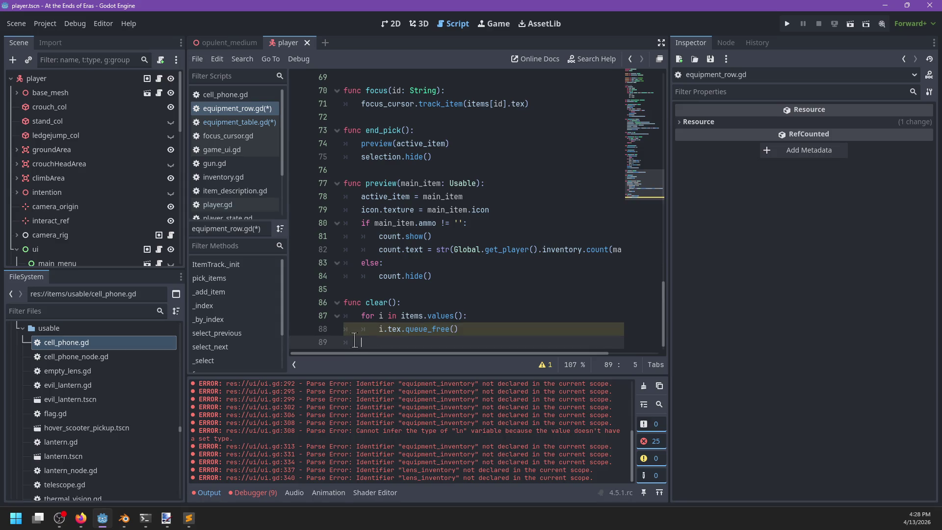
type("items.clear()")
- Confirm tex is a TextureRect, then reopen equipment_table.gd
scroll(415, 270, "up", 20)
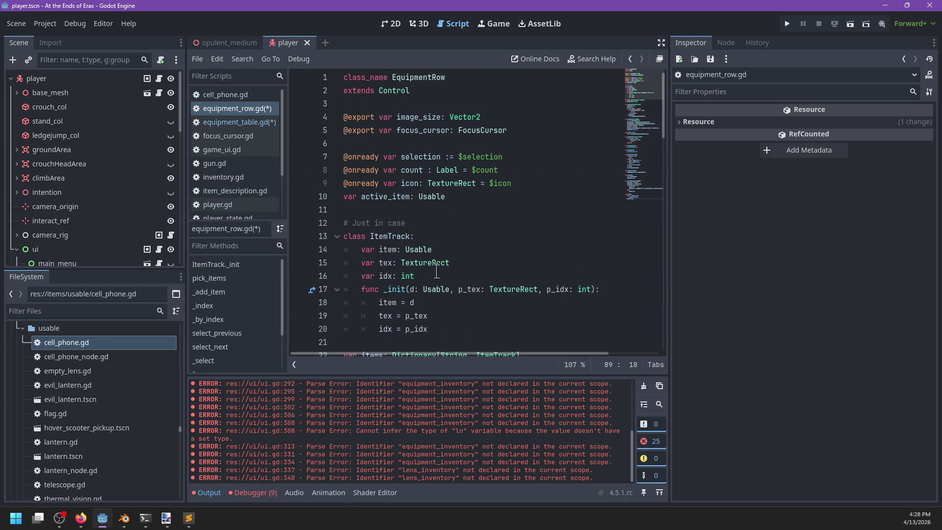
double_click(415, 261)
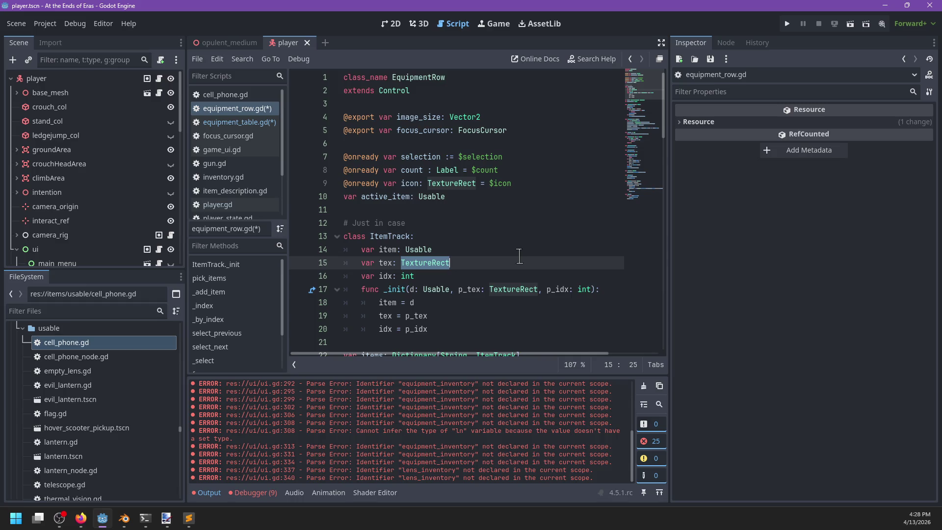
scroll(519, 256, "down", 20)
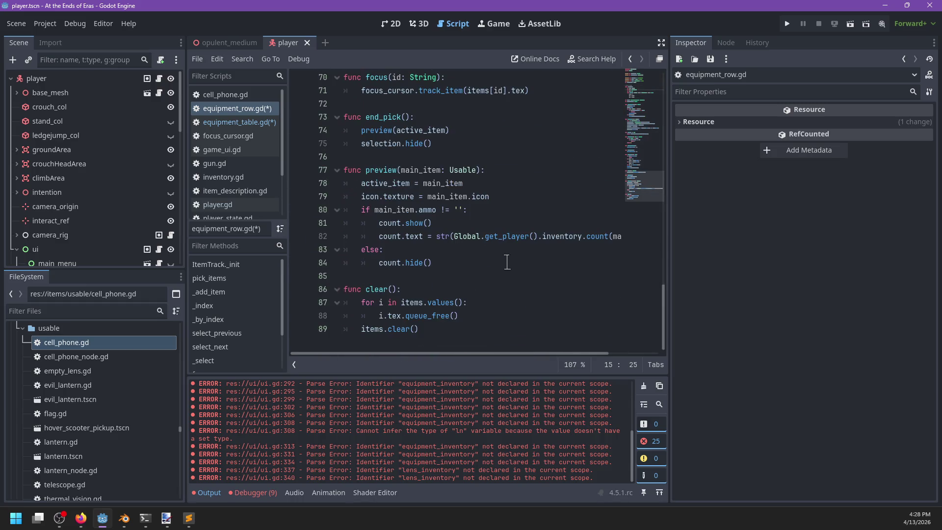
left_click(428, 332)
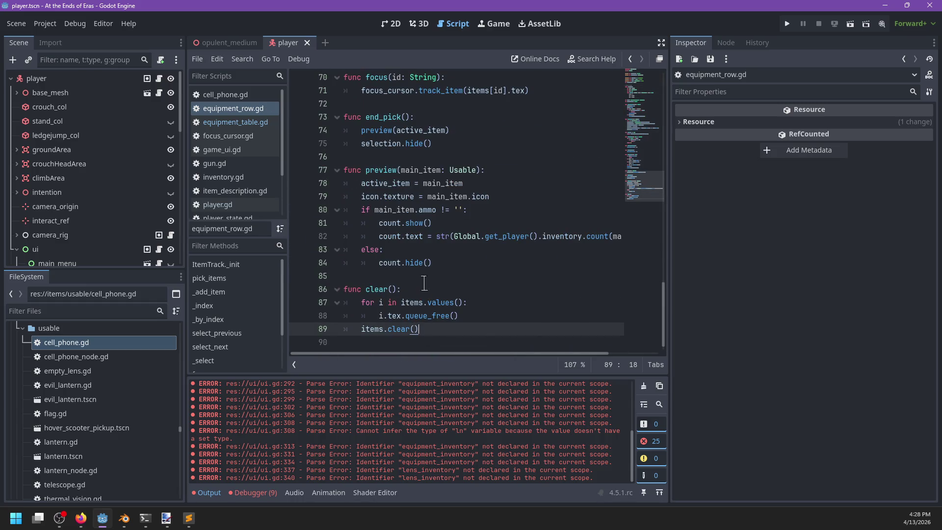
left_click(231, 123)
scroll(515, 267, "down", 15)
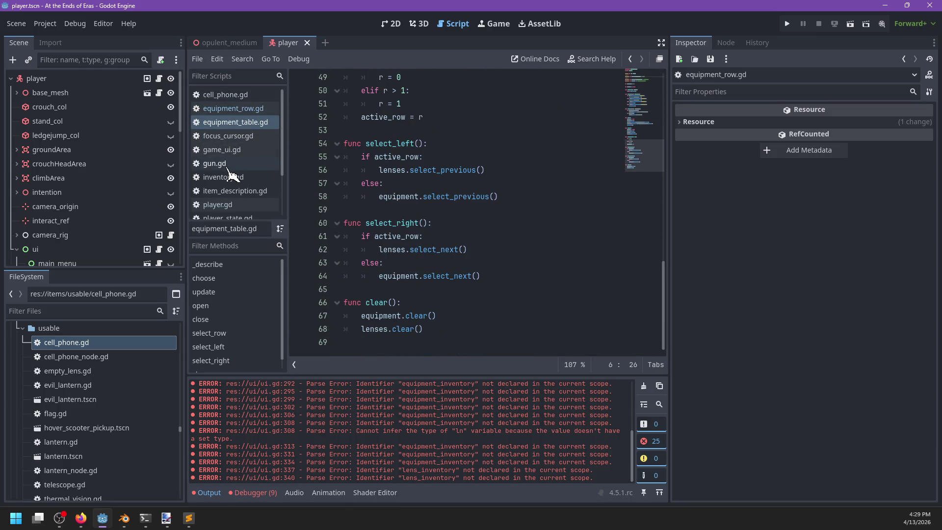
- Open ui.gd and inspect the equipment_inventory error in _add_equipment
scroll(240, 162, "down", 3)
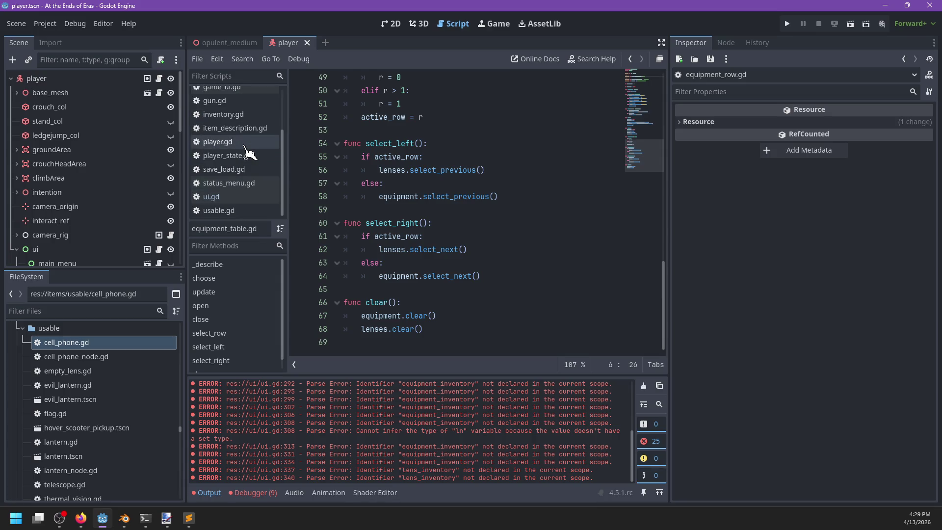
left_click(231, 197)
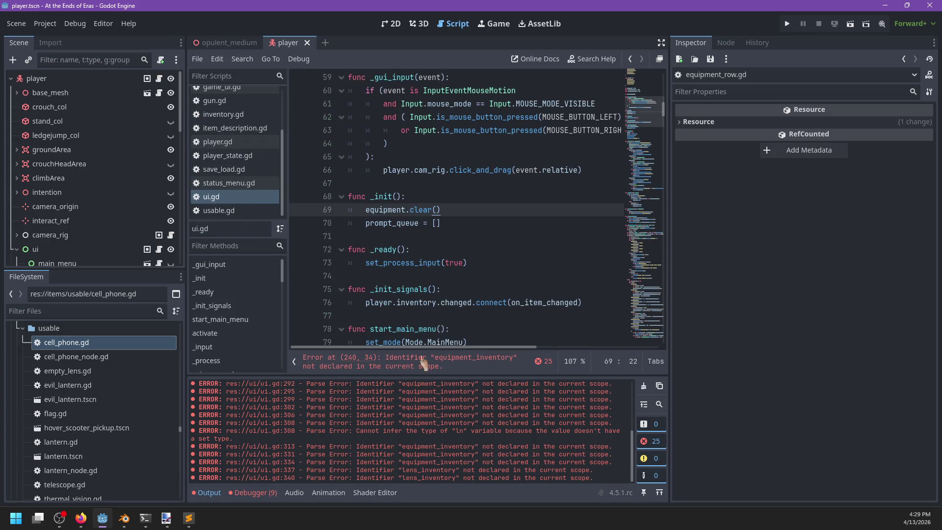
left_click(424, 362)
scroll(486, 251, "down", 3)
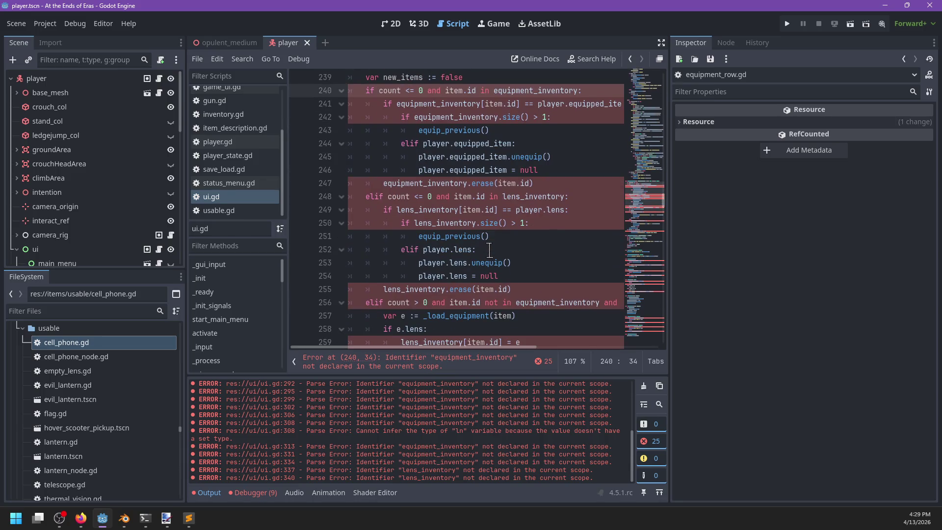
scroll(489, 250, "up", 3)
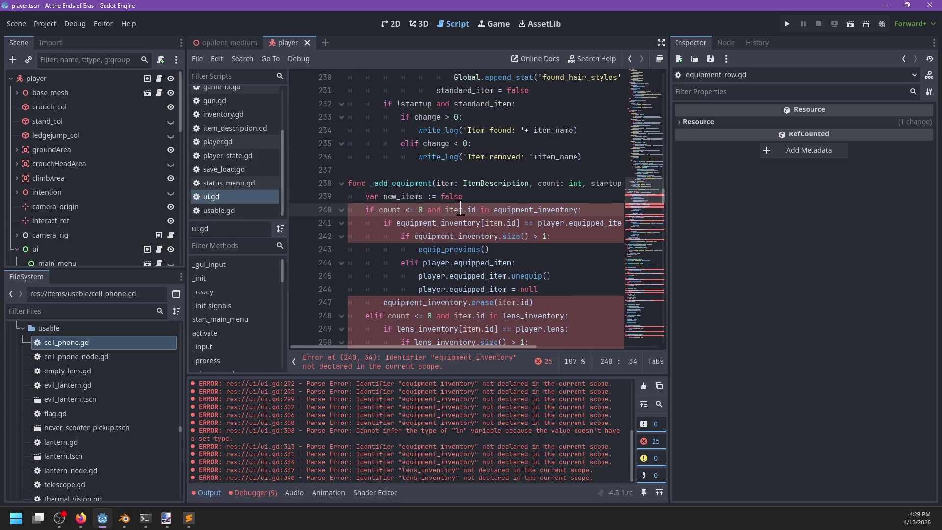
scroll(455, 215, "right", 3)
scroll(454, 214, "left", 3)
scroll(455, 215, "down", 10)
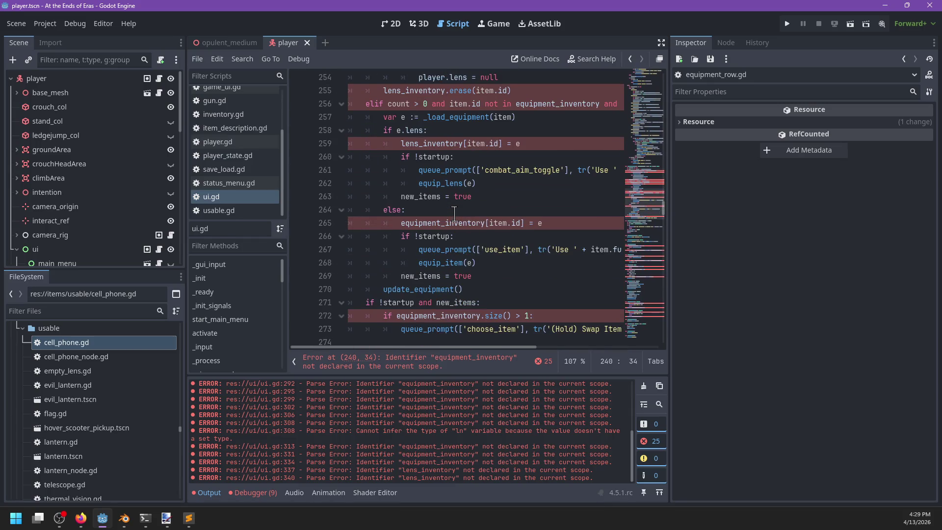
scroll(455, 214, "down", 2)
scroll(455, 214, "up", 7)
scroll(455, 214, "up", 6)
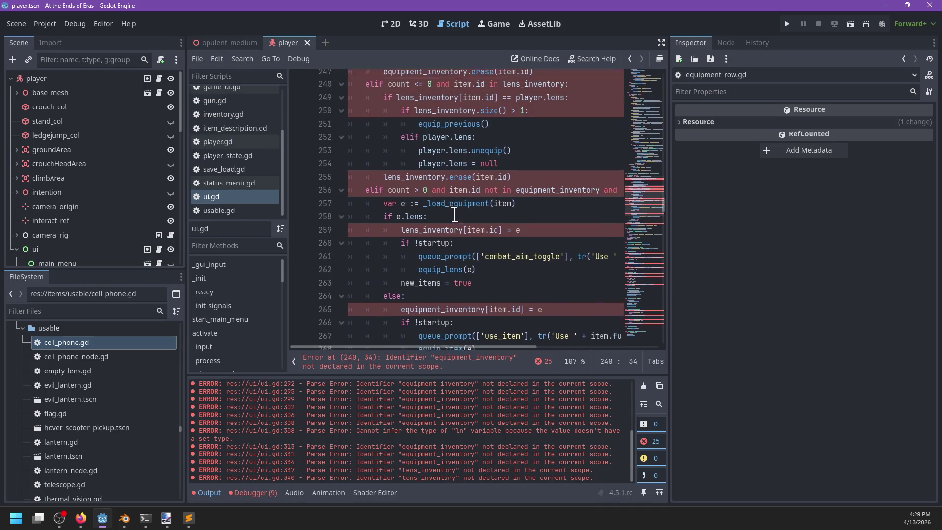
- Try equipment.add(item) under the _add_equipment header, then delete the misplaced line
left_click(427, 188)
key("ctrl+Return")
key("BackSpace")
key("BackSpace")
type("equipment")
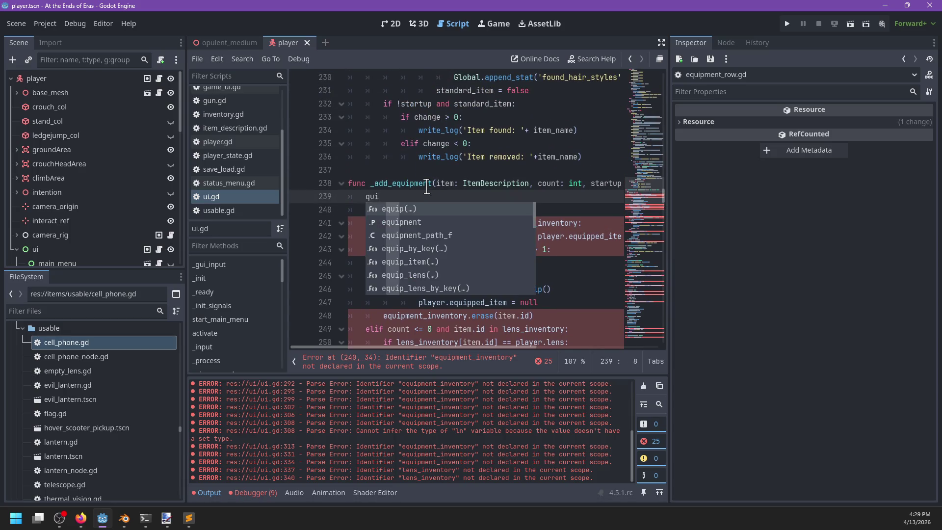
type(".add(item")
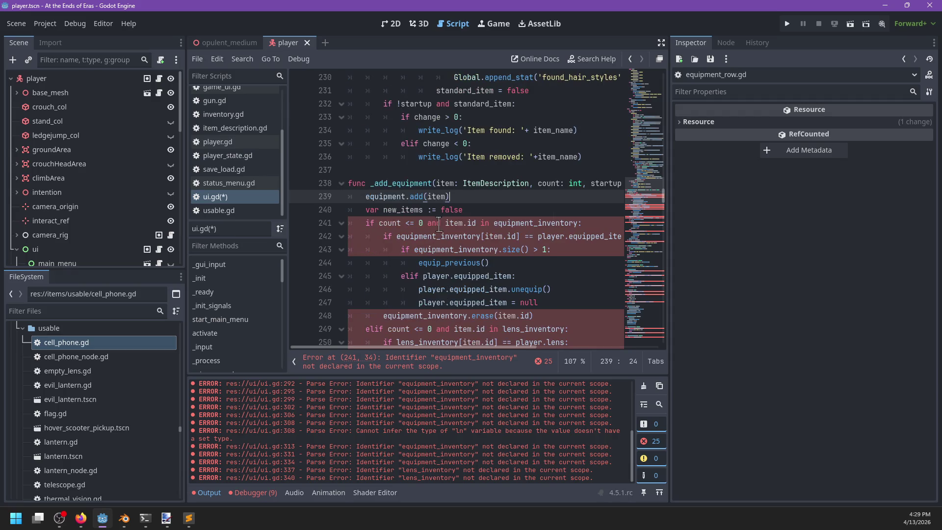
left_click(328, 197)
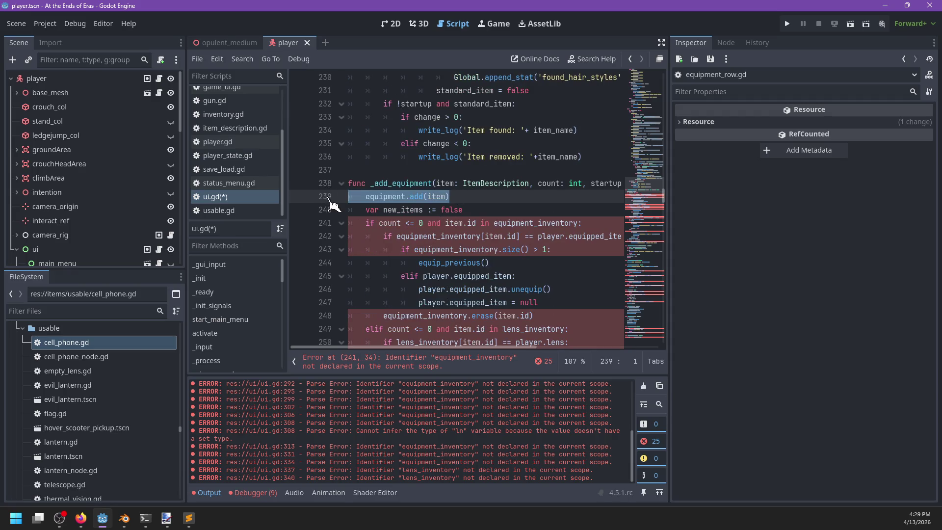
key("BackSpace")
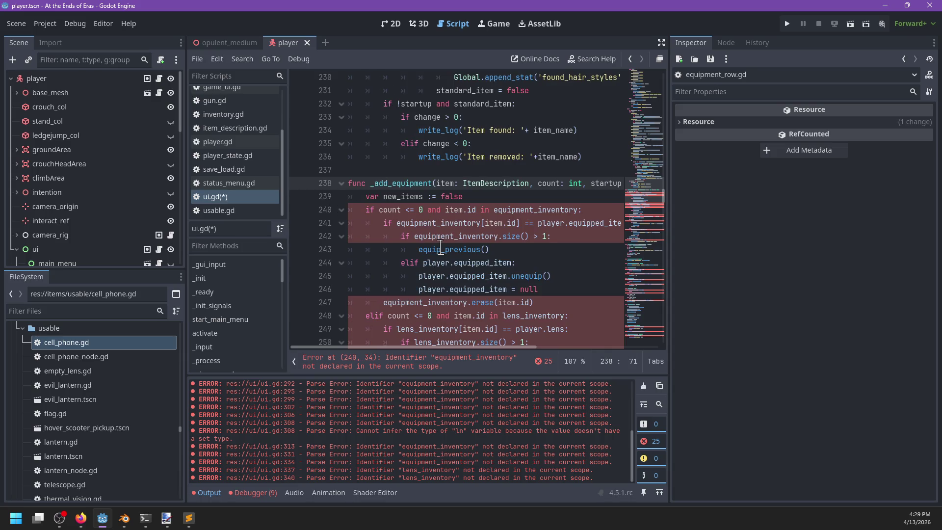
- After 'var new_items', add if count <= 0: equipment.remove(item), else: equipment.add(item)
scroll(407, 216, "down", 2)
key("Return")
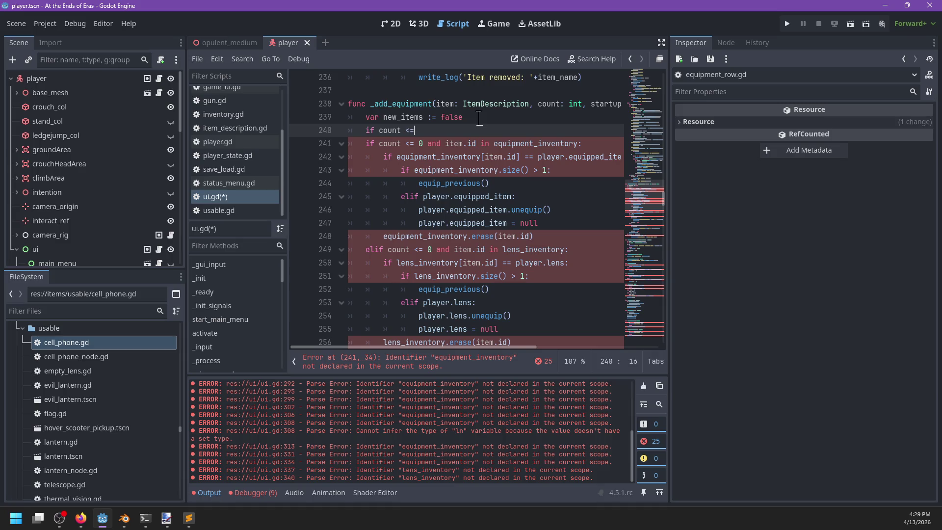
key("Return")
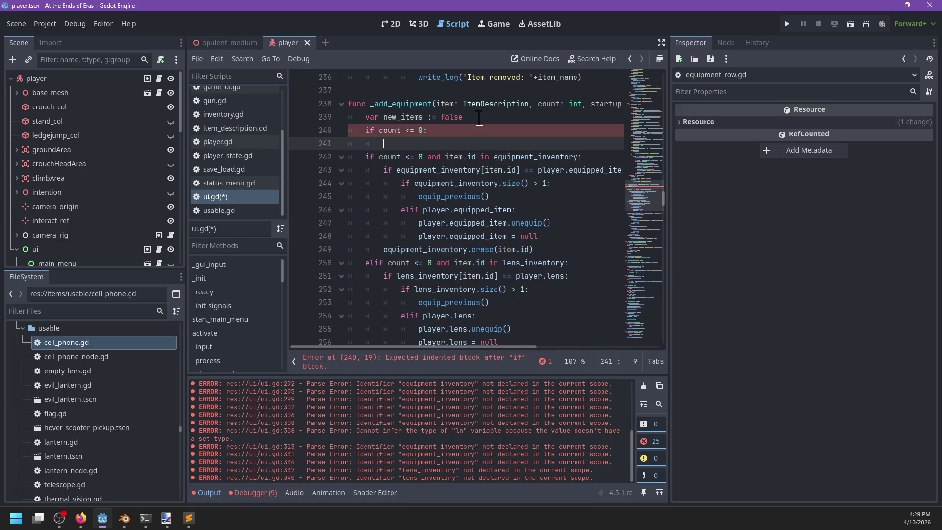
type("quipment.remove(item")
key("Return")
key("BackSpace")
type("else:")
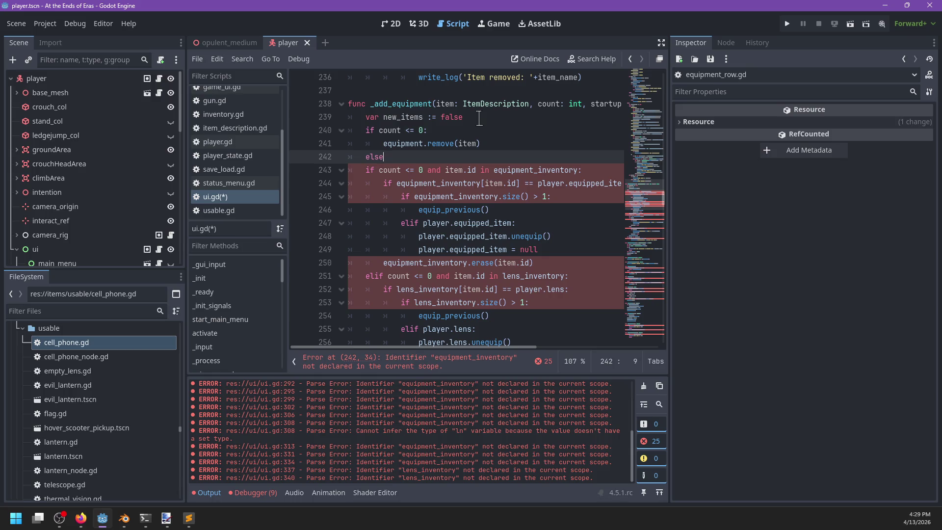
key("Return")
type("equipment.add(te")
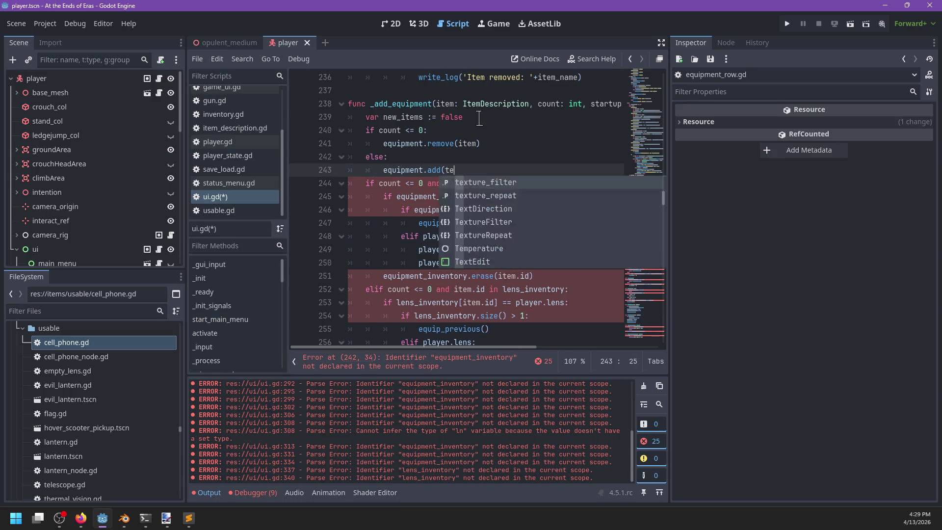
key("Return")
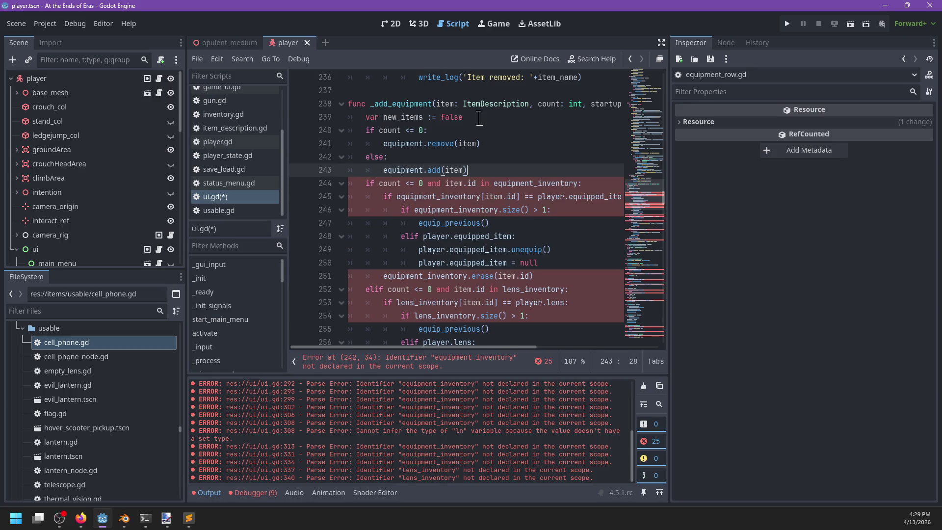
- Save ui.gd and add a blank line after the add call
scroll(501, 230, "right", 2)
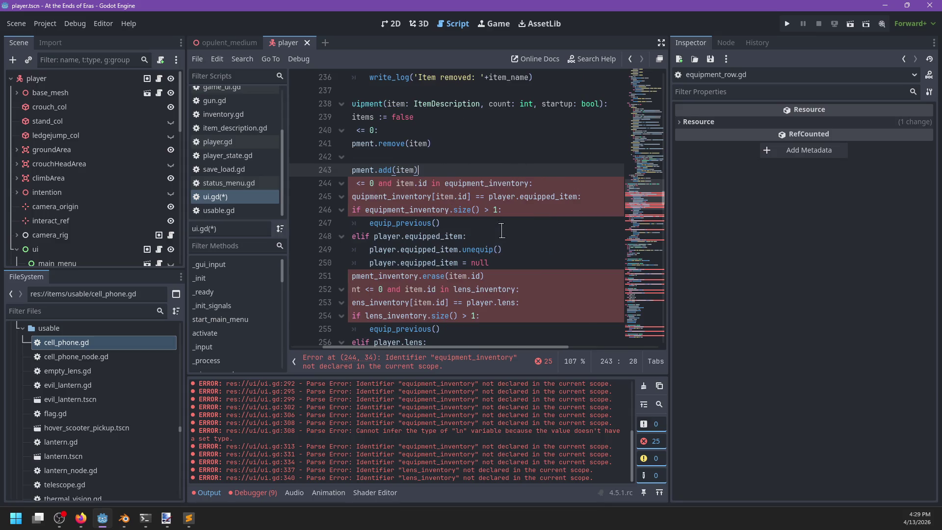
scroll(502, 230, "left", 2)
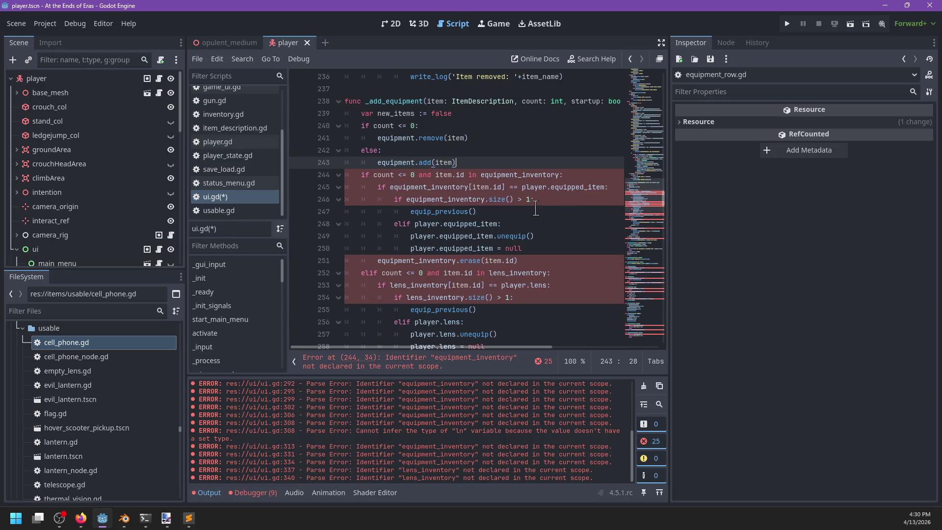
scroll(524, 223, "up", 1)
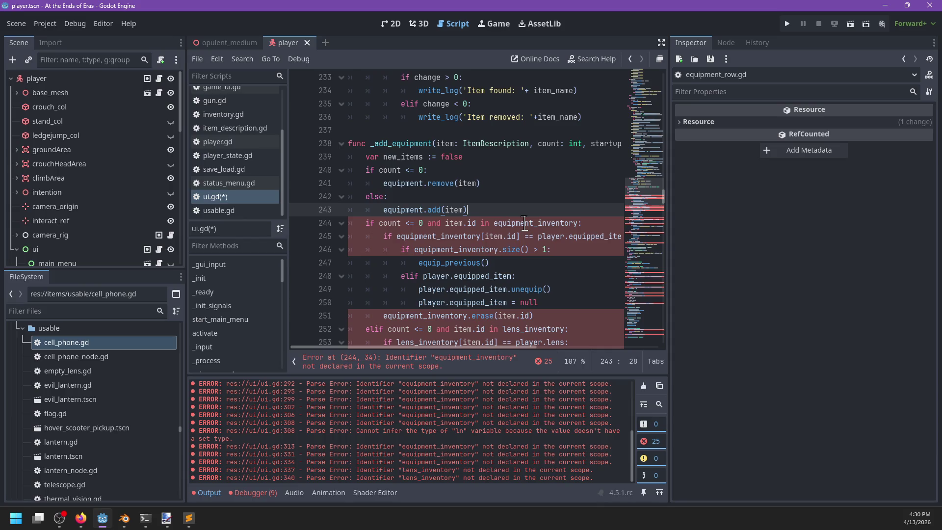
key("ctrl+s")
scroll(508, 187, "down", 1)
scroll(507, 189, "up", 1)
key("Return")
- Select the old inventory code on lines 245–279 below the new branch
scroll(489, 186, "down", 5)
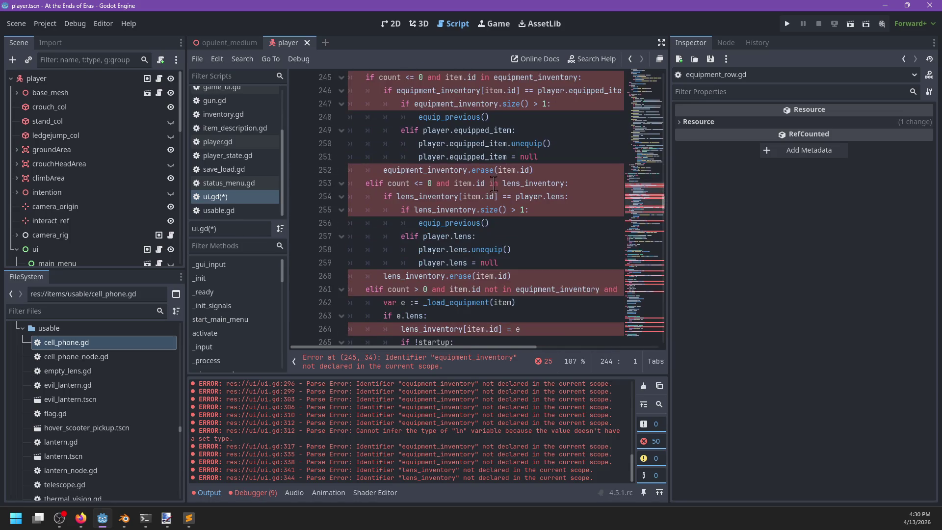
scroll(489, 186, "down", 2)
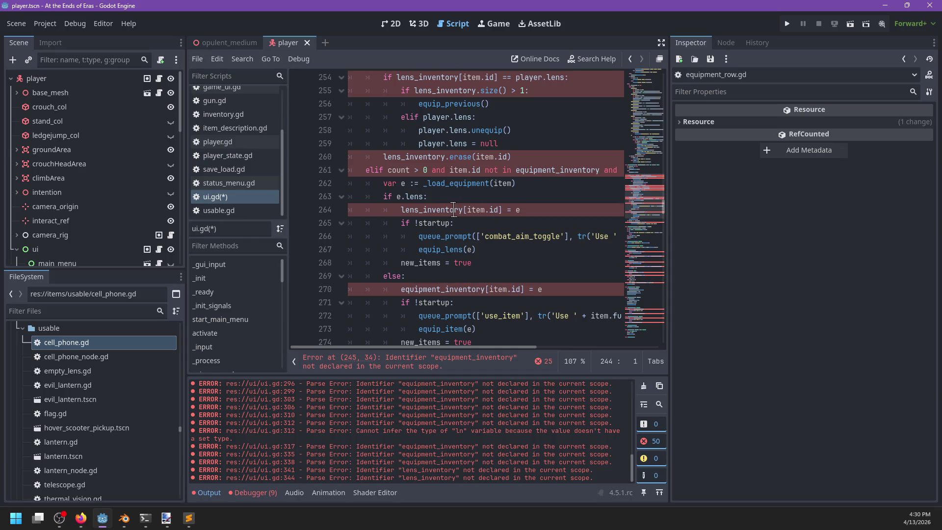
scroll(453, 209, "down", 2)
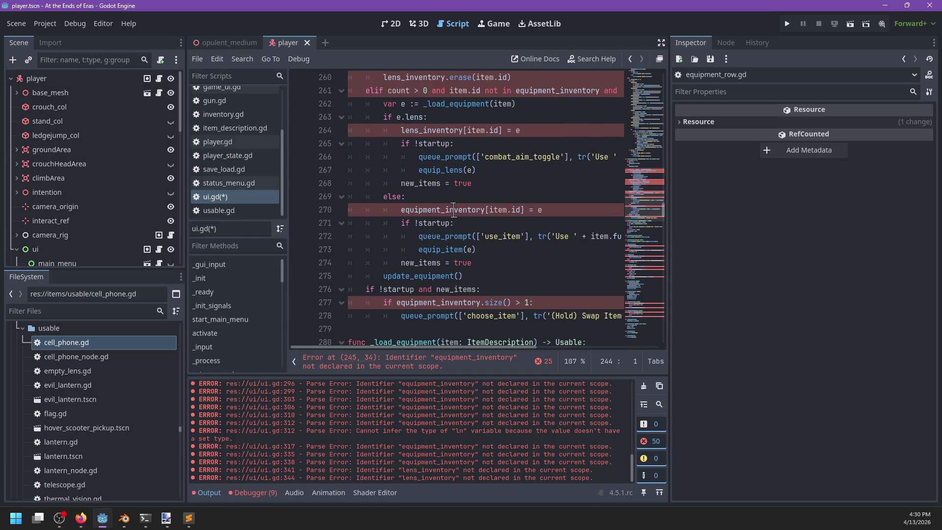
left_click(414, 327)
scroll(413, 327, "up", 7)
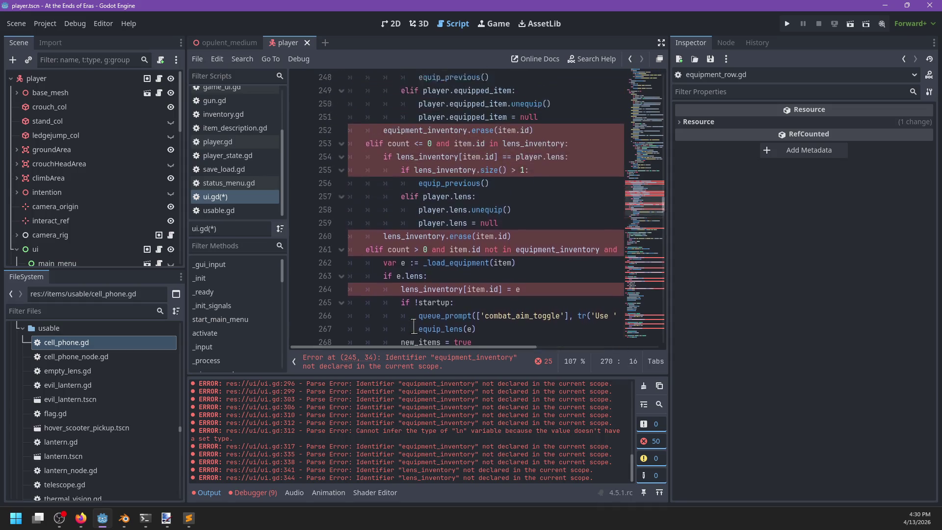
left_click(346, 143, "shift")
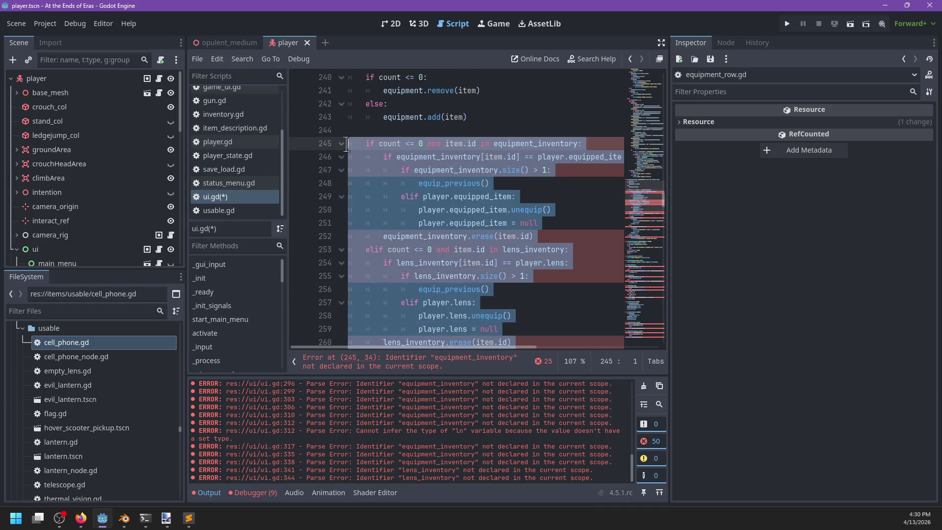
left_click(381, 118)
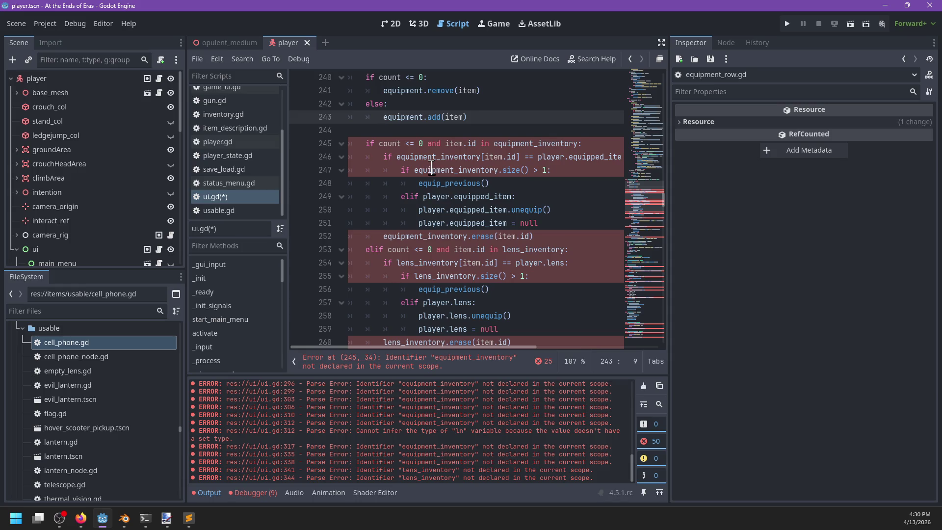
- Turn the add call into an if checking equipment.add(item) succeeds outside startup
type("if")
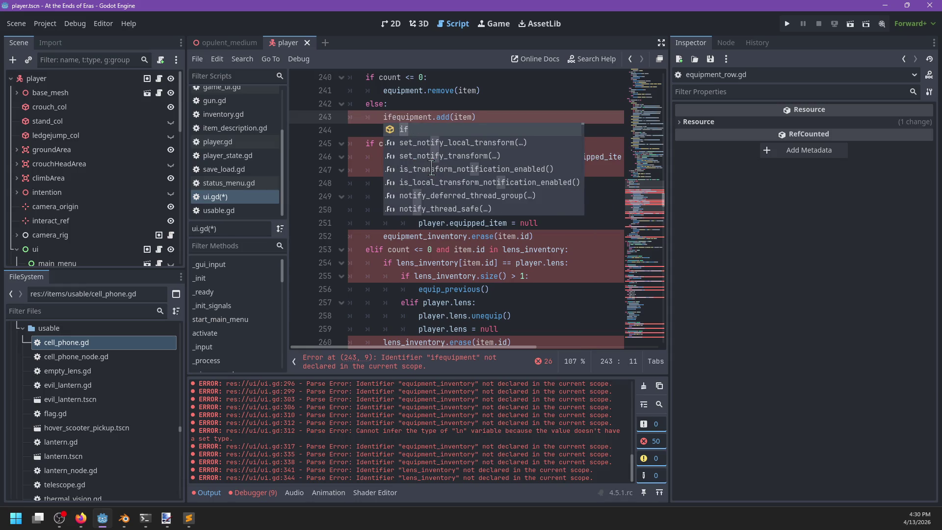
key("ctrl+Right")
key("ctrl+Right")
type(") and ")
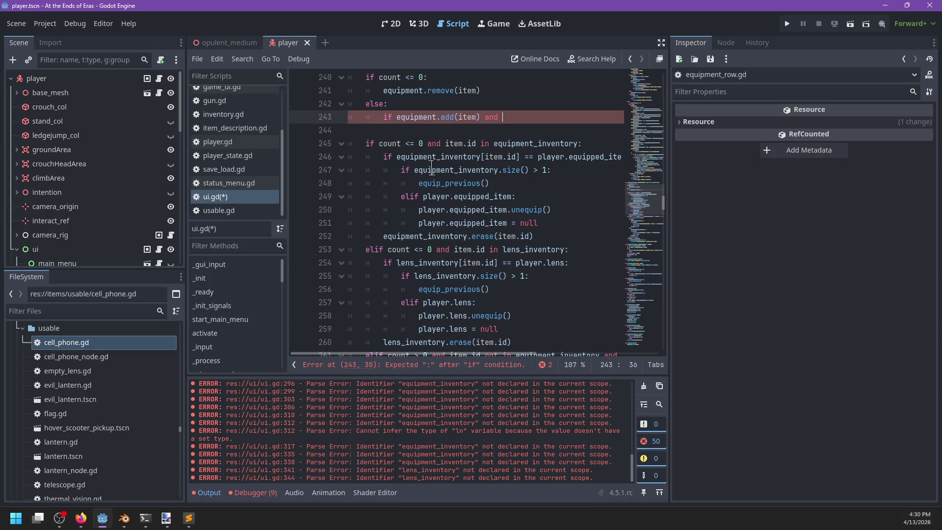
type("artup:")
key("Return")
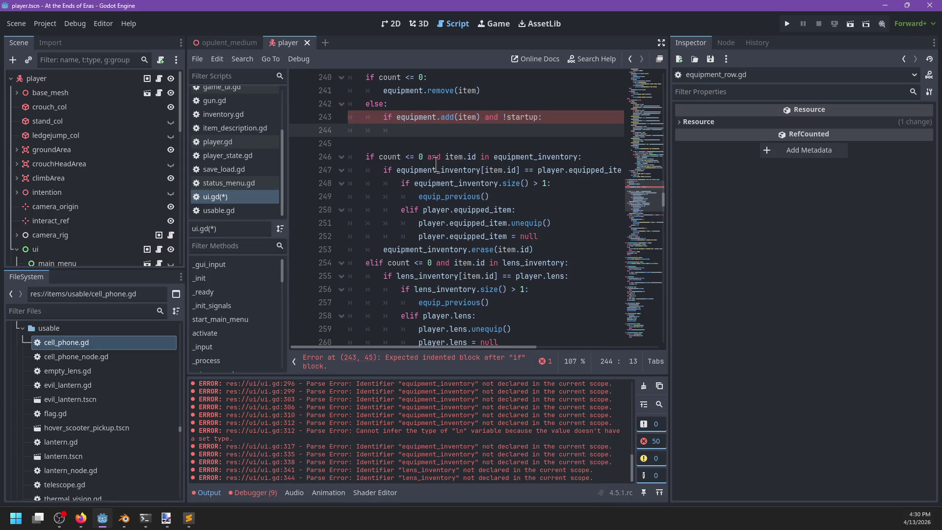
- Move the old (Hold) Swap Items prompt lines into the new if block
scroll(447, 173, "down", 5)
scroll(447, 174, "down", 2)
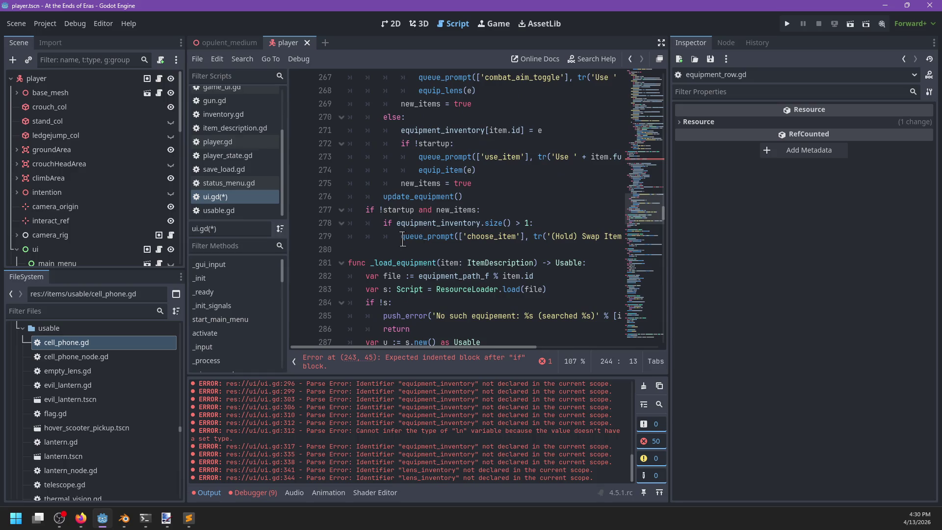
scroll(403, 239, "right", 5)
left_click_drag(491, 236, 281, 227)
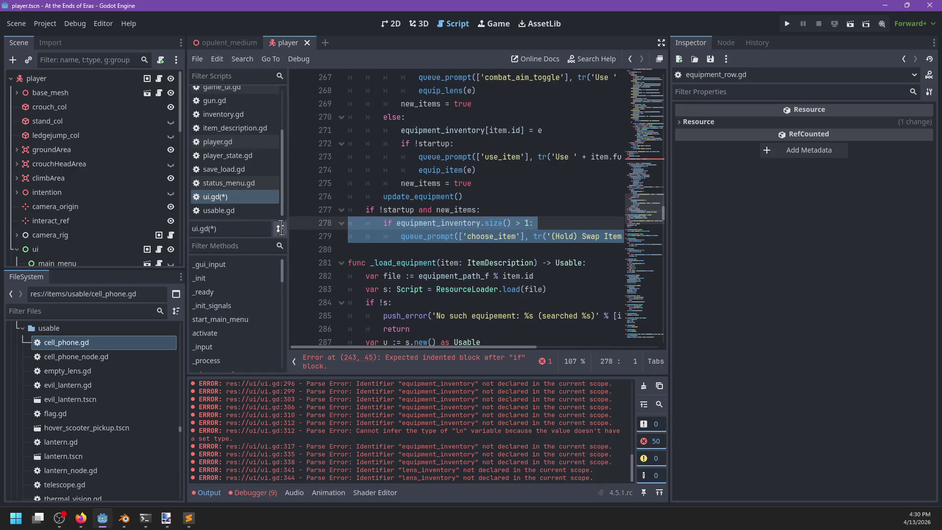
key("BackSpace")
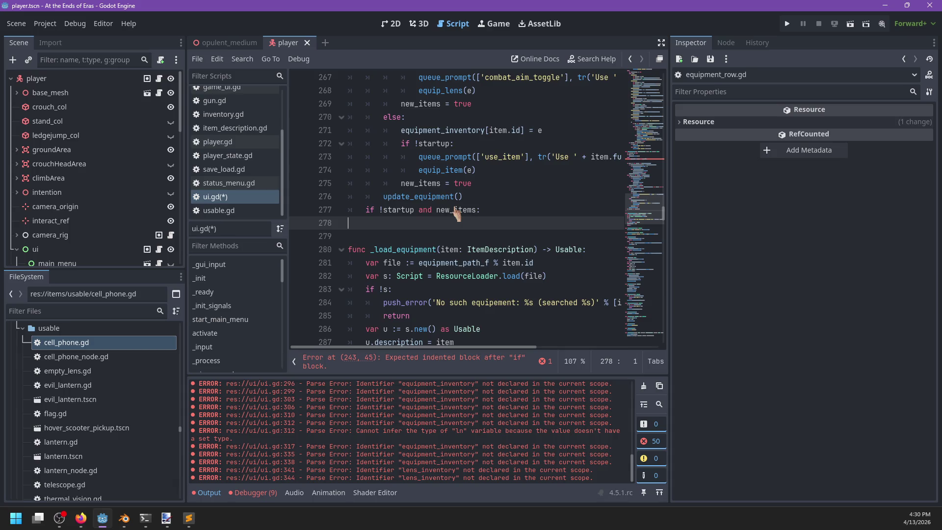
scroll(454, 205, "up", 4)
scroll(455, 205, "up", 6)
left_click(444, 183)
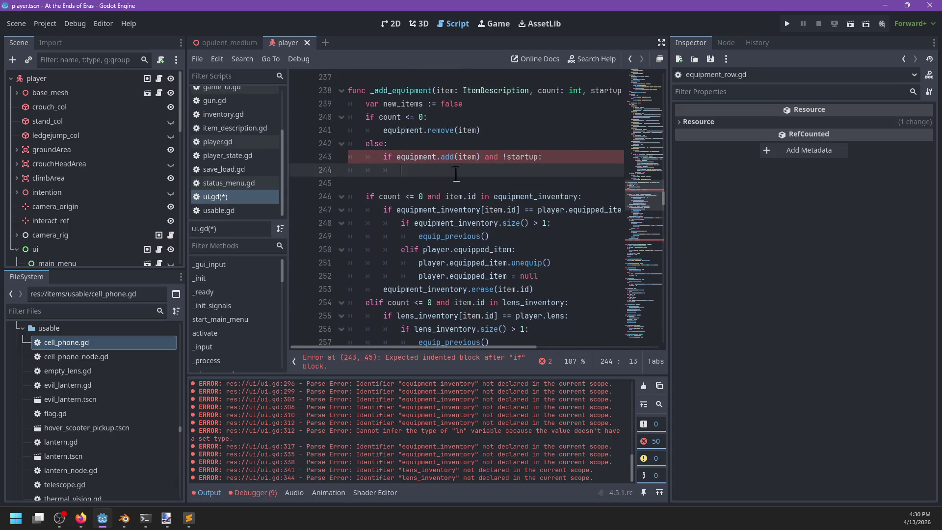
key("End")
- Fix the pasted prompt's indentation and repair the end of the Swap Items string
key("Up")
key("shift+Tab")
key("shift+Tab")
key("Down")
key("Home")
key("Tab")
scroll(441, 197, "right", 2)
key("End")
key("Left")
key("Left")
key("Left")
type("s")
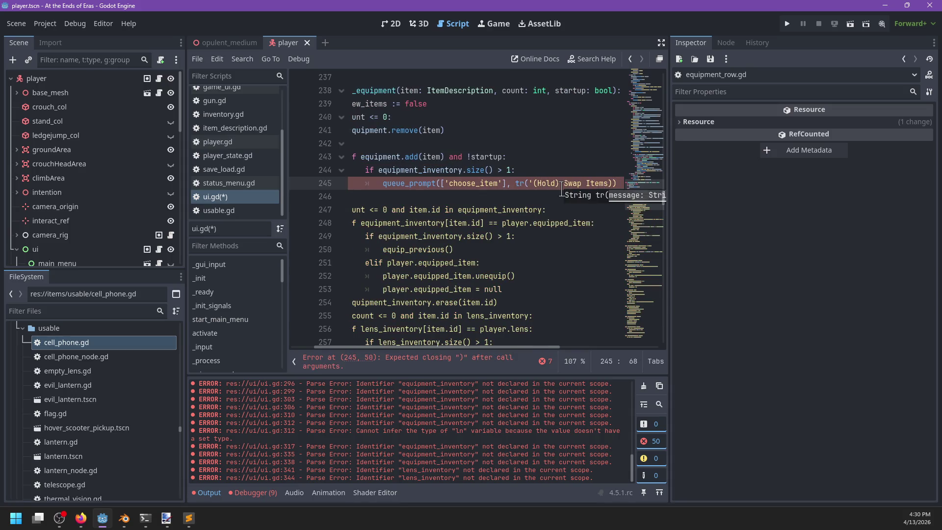
type("'")
- Delete the leftover startup and new_items check after update_equipment()
scroll(441, 188, "down", 3)
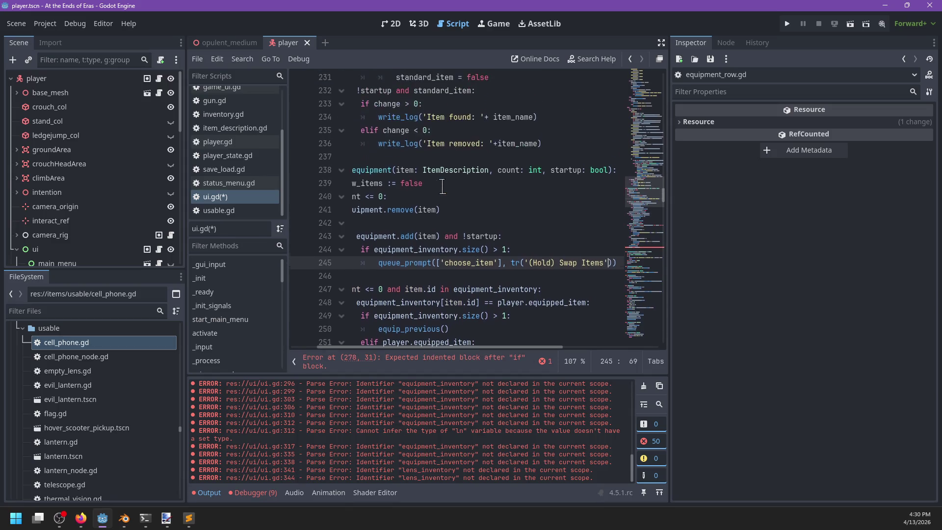
scroll(443, 191, "down", 5)
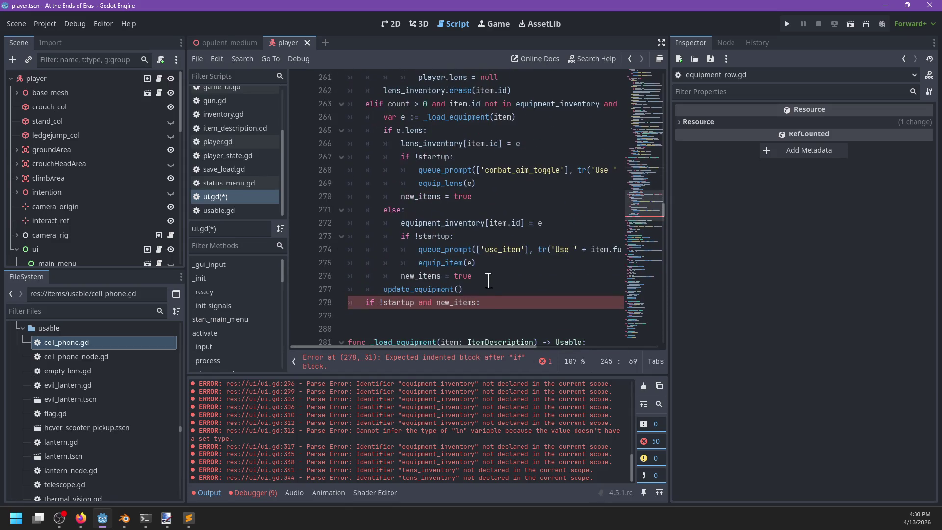
left_click(494, 292)
key("BackSpace")
scroll(488, 276, "right", 3)
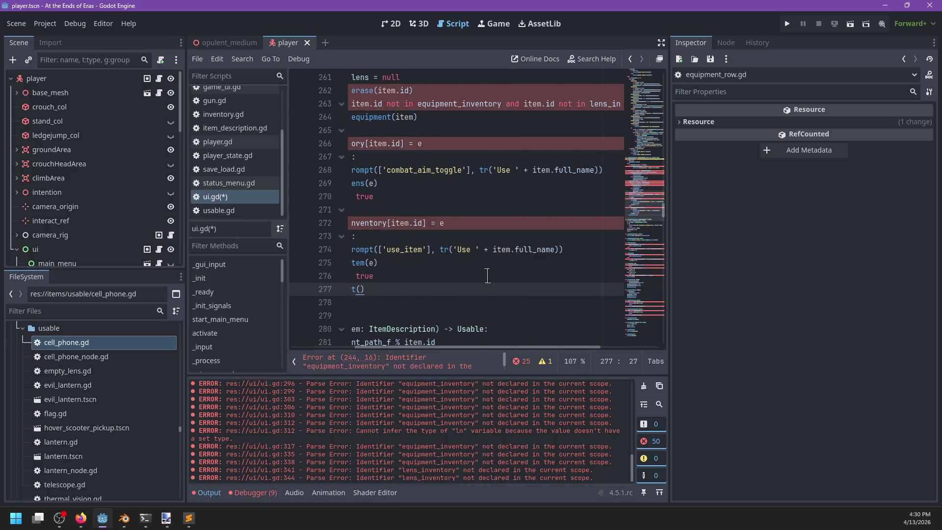
scroll(487, 276, "left", 2)
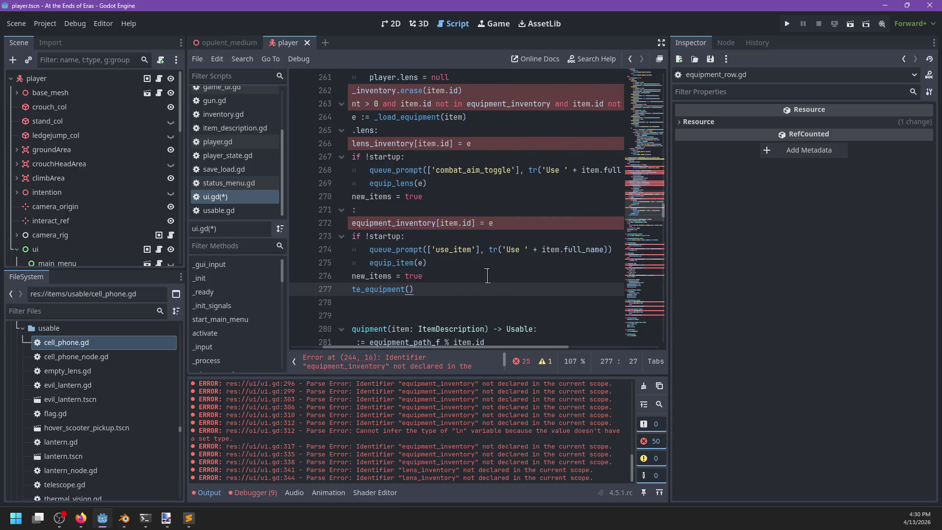
scroll(487, 275, "left", 2)
- Select the use_item prompt code and move to the blank line in _add_equipment
left_click(489, 262)
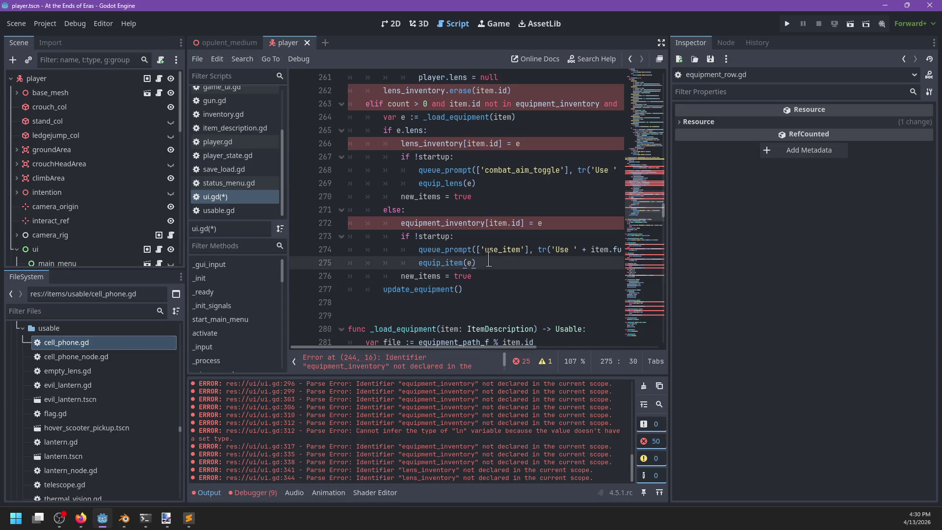
scroll(488, 261, "right", 3)
left_click_drag(580, 250, 568, 236)
scroll(568, 236, "left", 3)
scroll(525, 255, "up", 12)
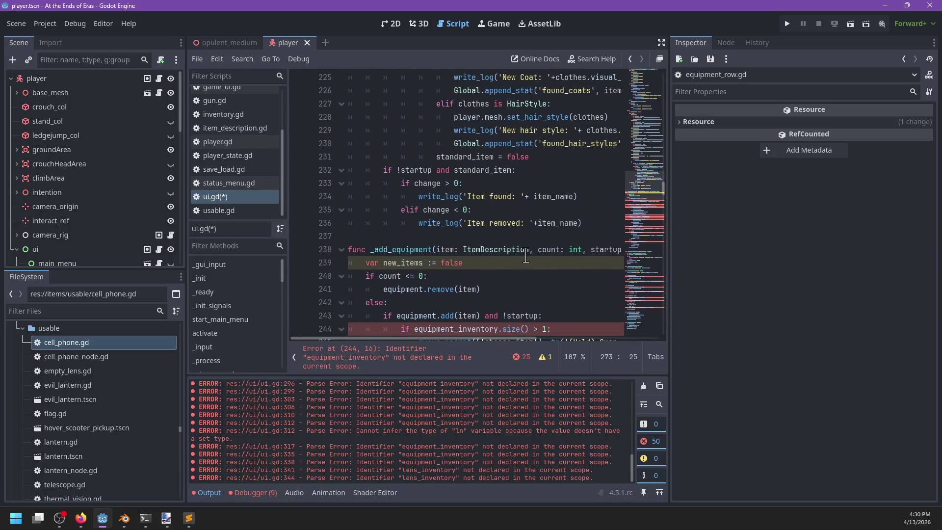
scroll(526, 255, "down", 2)
left_click(466, 272)
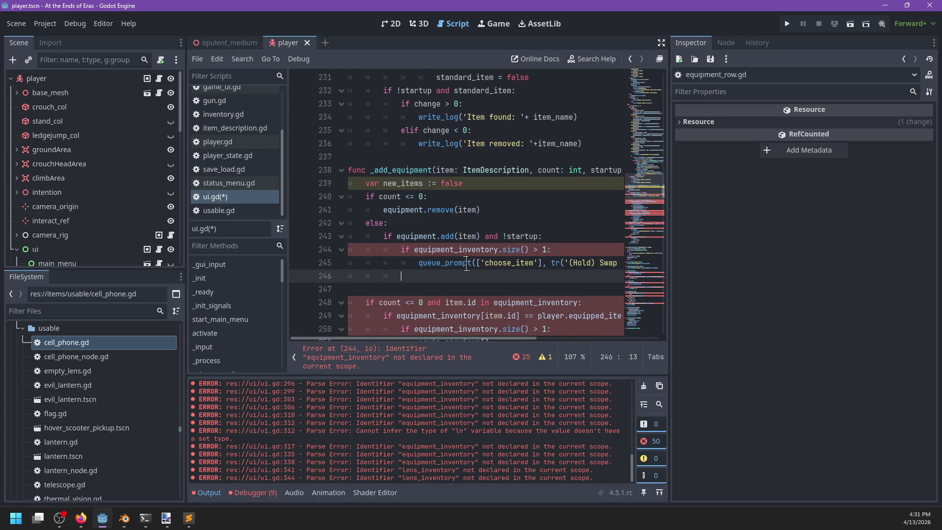
- Remove the equipment_inventory size check above the Swap Items prompt
scroll(466, 265, "down", 1)
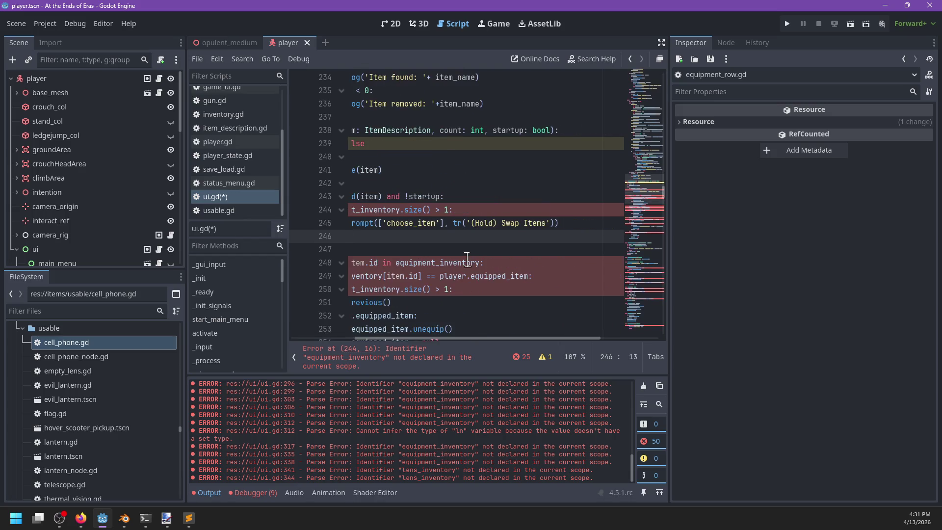
left_click(418, 225)
key("ctrl+z")
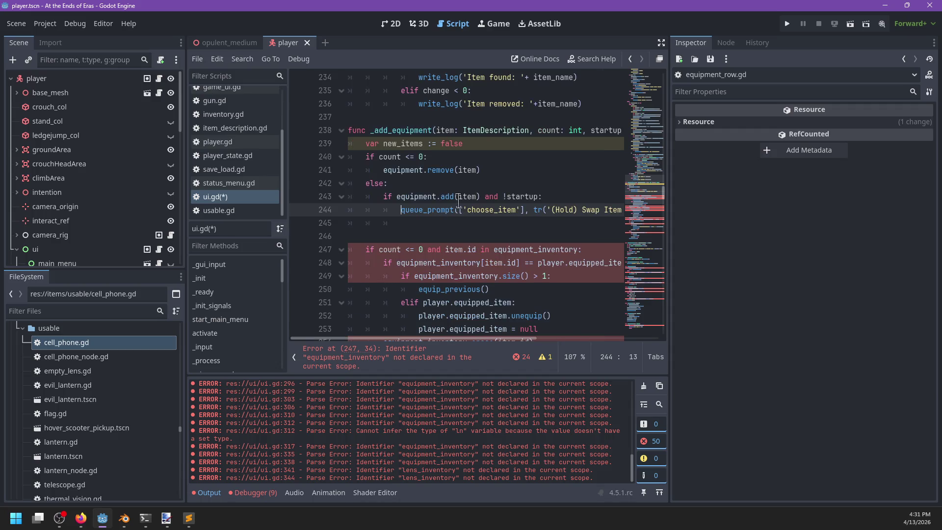
left_click(414, 221)
- Add an 'if item.lens:' branch that queues the combat_aim_toggle prompt, with an else for the use prompt
key("ctrl+z")
key("ctrl+z")
key("ctrl+z")
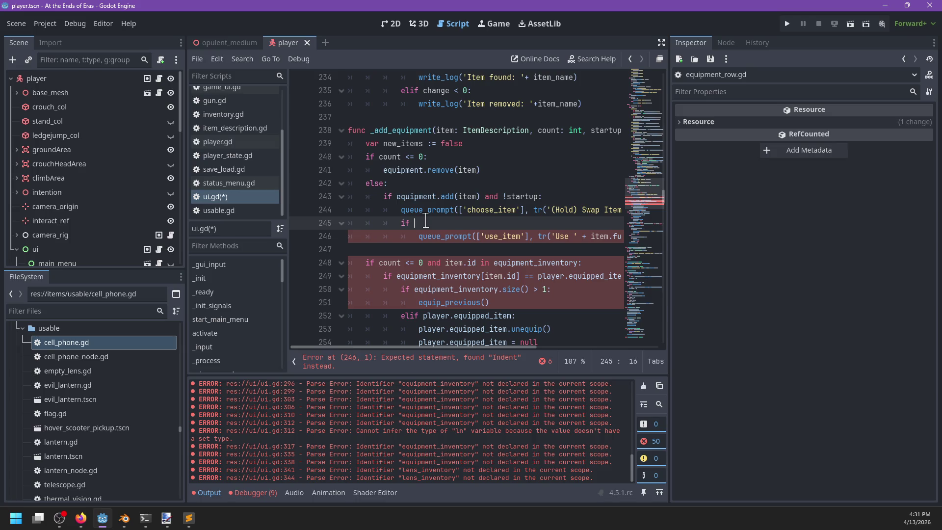
type("em.lens")
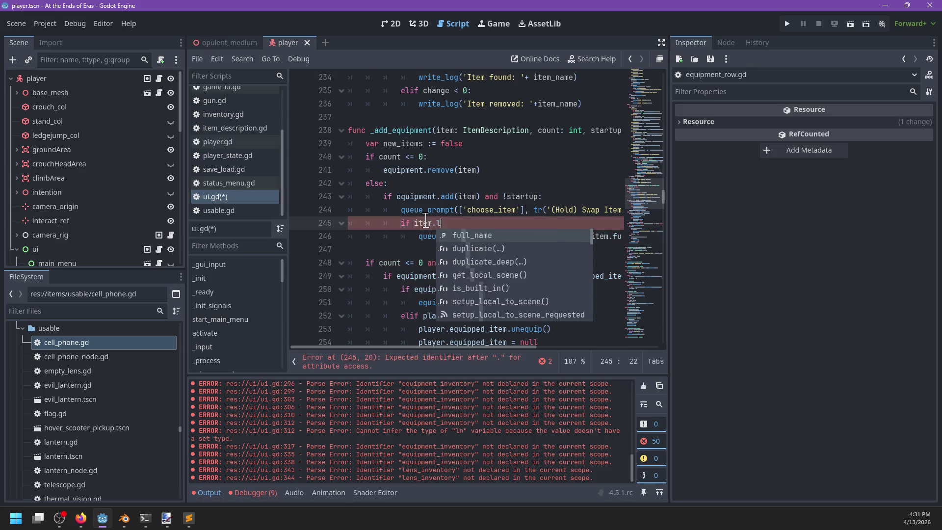
type(":")
scroll(452, 239, "down", 7)
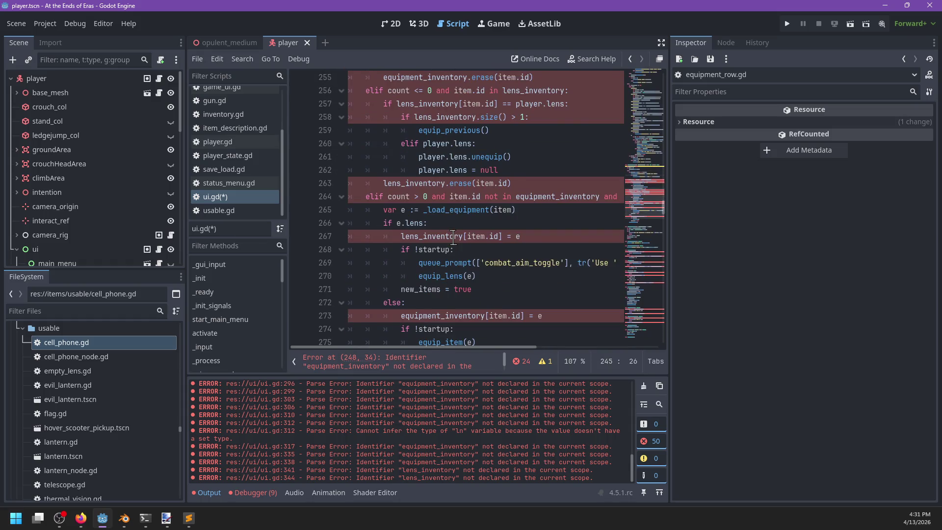
scroll(452, 239, "right", 3)
left_click_drag(544, 261, 543, 255)
scroll(543, 255, "left", 3)
scroll(490, 236, "up", 7)
left_click(478, 223)
key("Return")
type("queue_prompt(['combat_aim_toggle'], tr('Use ' + item.full_name))")
key("Return")
key("BackSpace")
type("e")
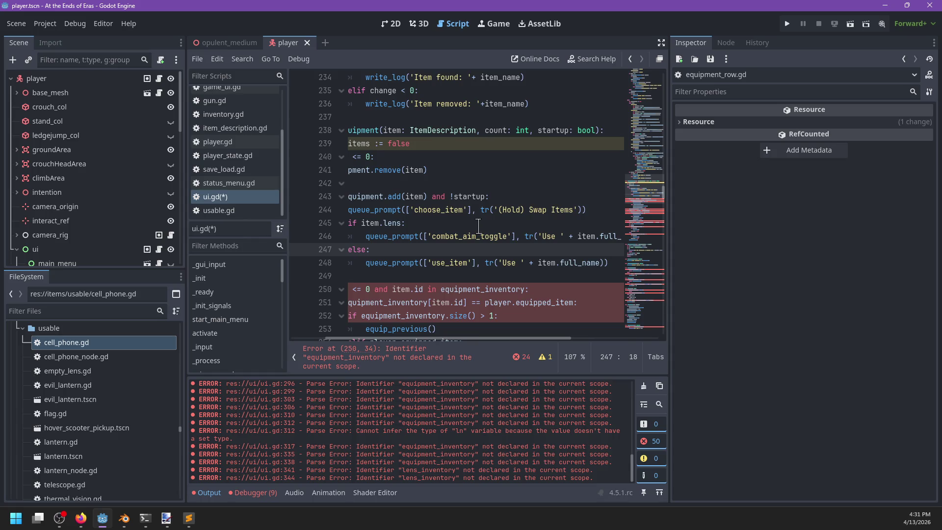
- Move equipment.add(item) into 'var u :=' above, and change the condition to 'if u and !startup:'
scroll(478, 227, "left", 2)
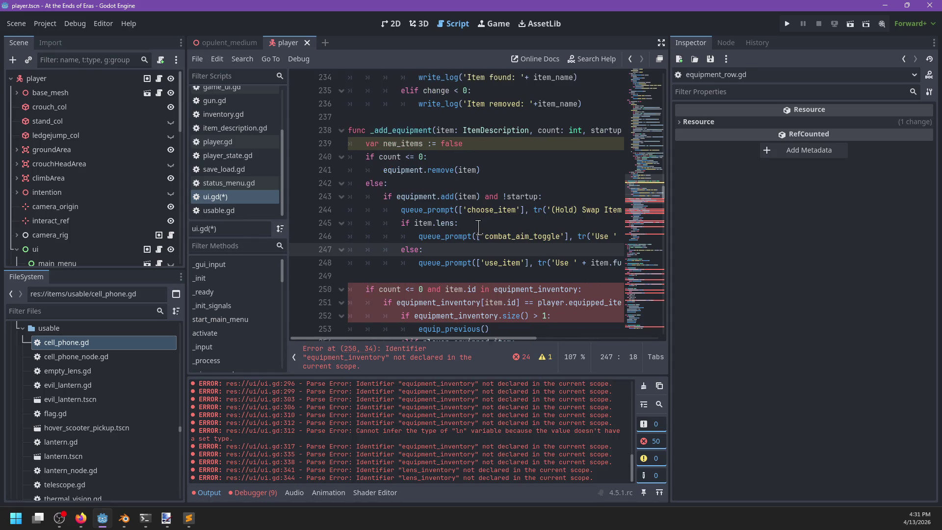
left_click_drag(481, 197, 396, 196)
key("ctrl+x")
key("ctrl+shift+Return")
type("var u")
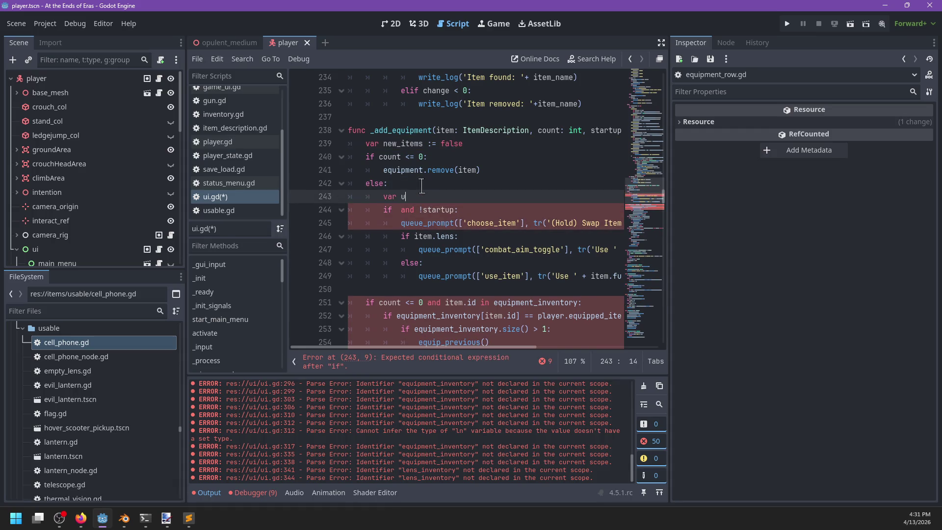
type("=")
key("ctrl+v")
key("Down")
key("Home")
key("Right")
key("Right")
key("Right")
type("u")
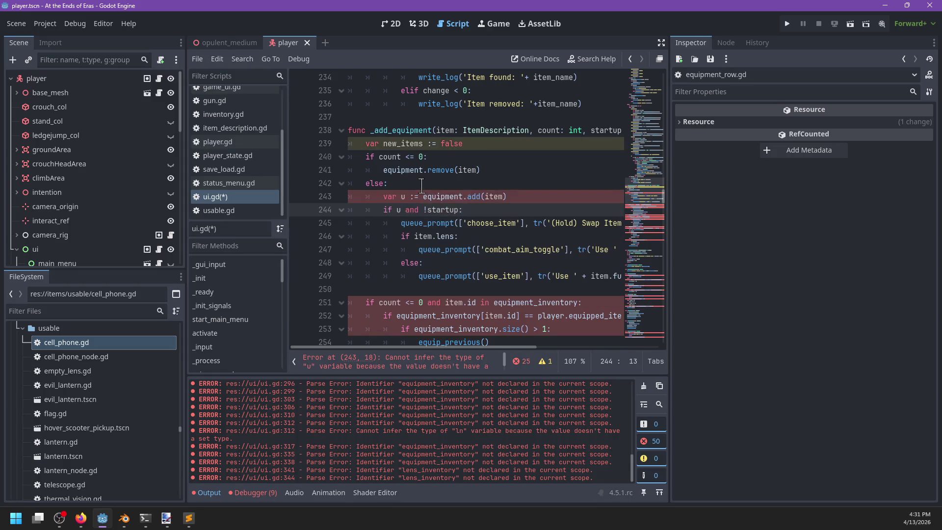
key("Up")
key("Right")
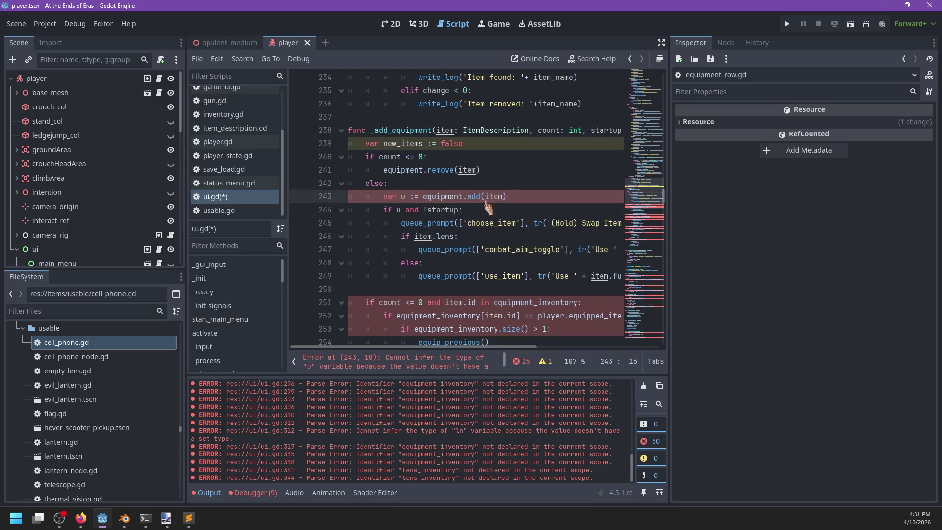
- Look up where equipment is declared in ui.gd
left_click(447, 202, "ctrl")
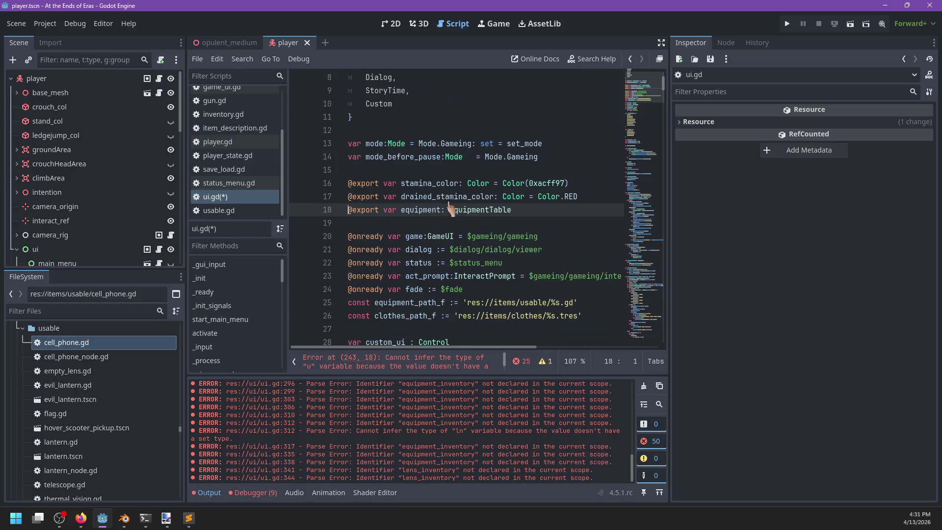
scroll(483, 227, "down", 7)
key("ctrl+f")
key("Escape")
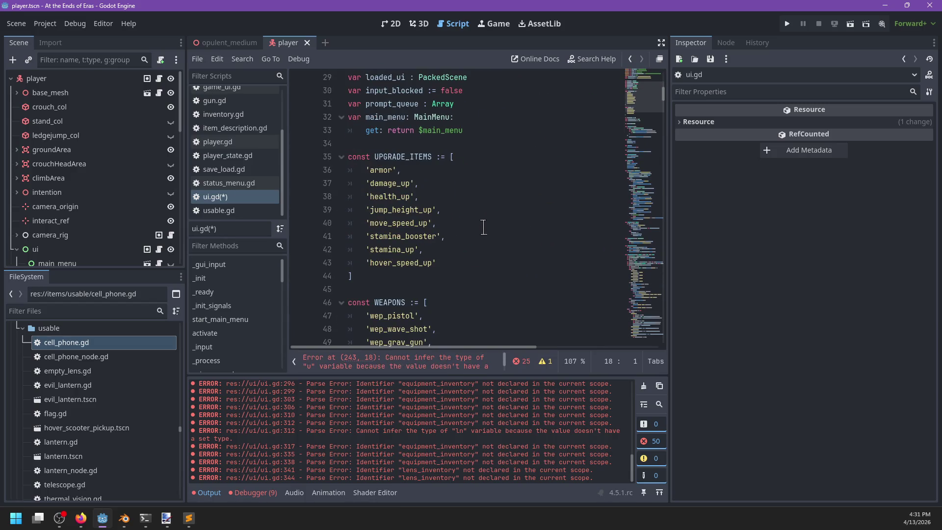
scroll(483, 227, "down", 15)
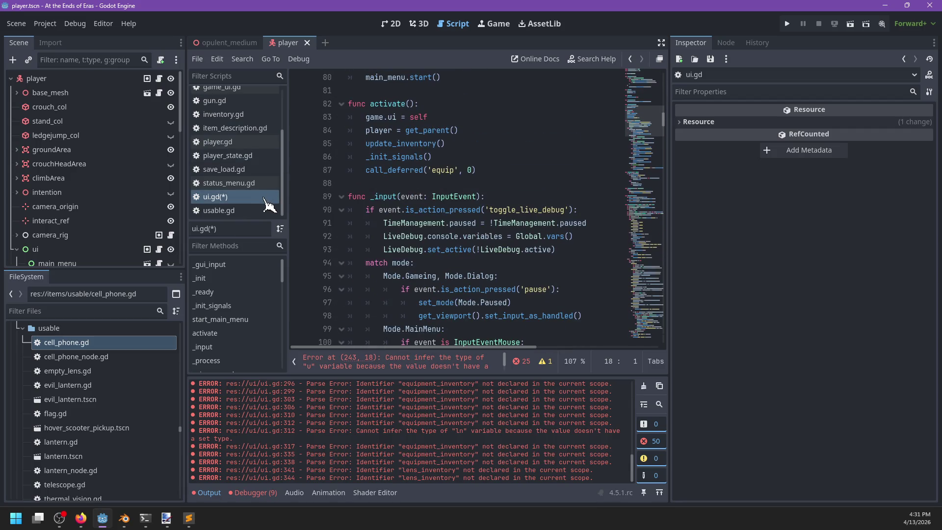
scroll(264, 157, "up", 3)
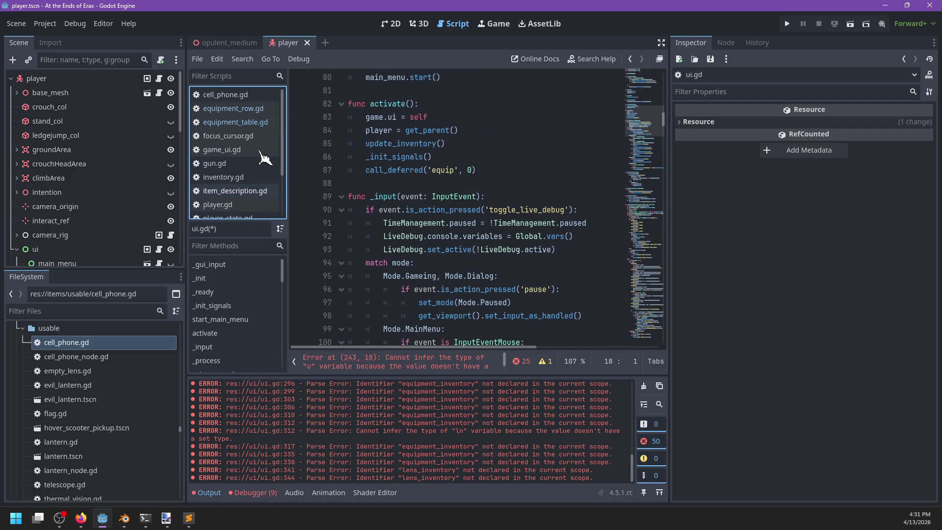
- Append 'func add(item: ItemDescription) -> Usable:' to equipment_table.gd
left_click(243, 122)
left_click(391, 341)
key("Return")
type("func a")
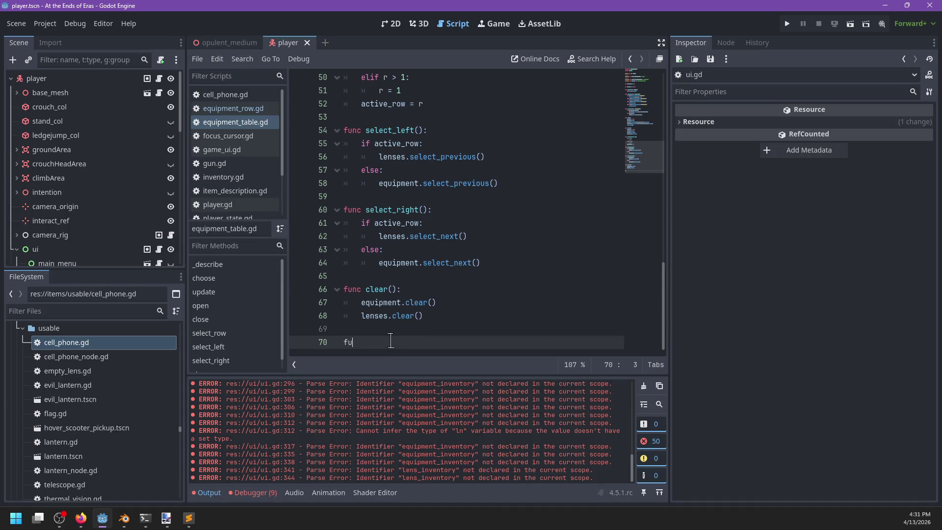
type("(itemn")
type(" ItemDe")
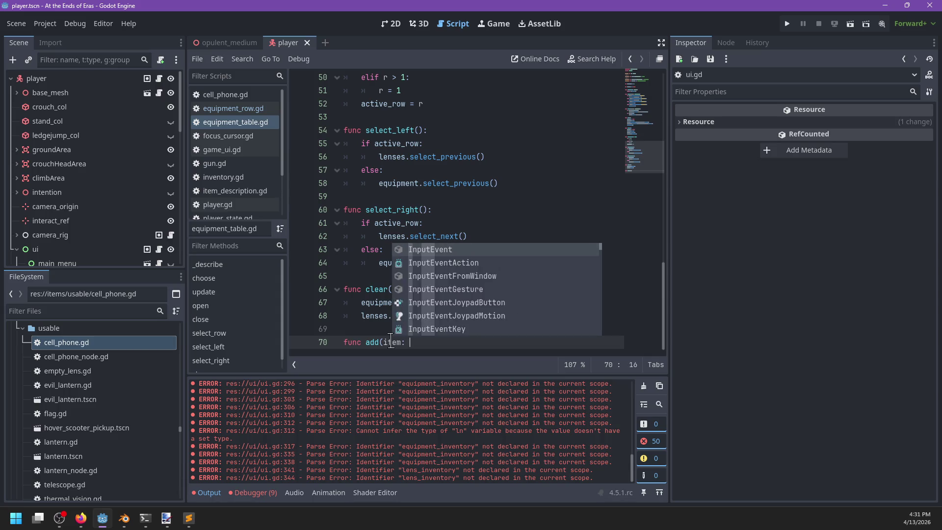
key("Return")
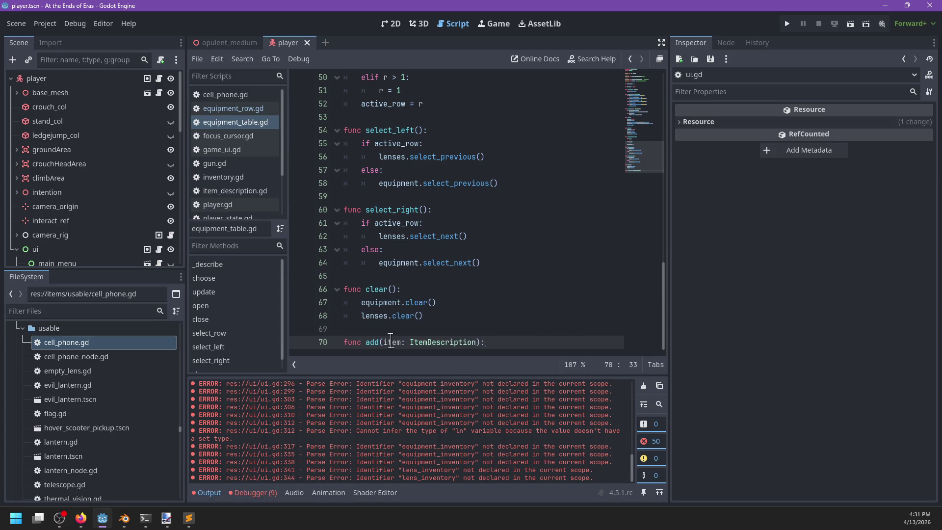
key("Return")
type("pass")
key("Up")
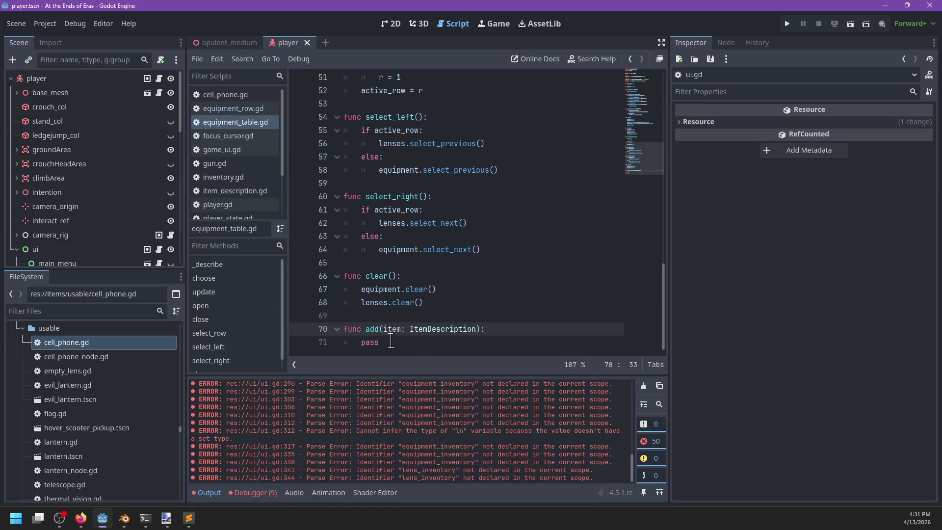
key("Left")
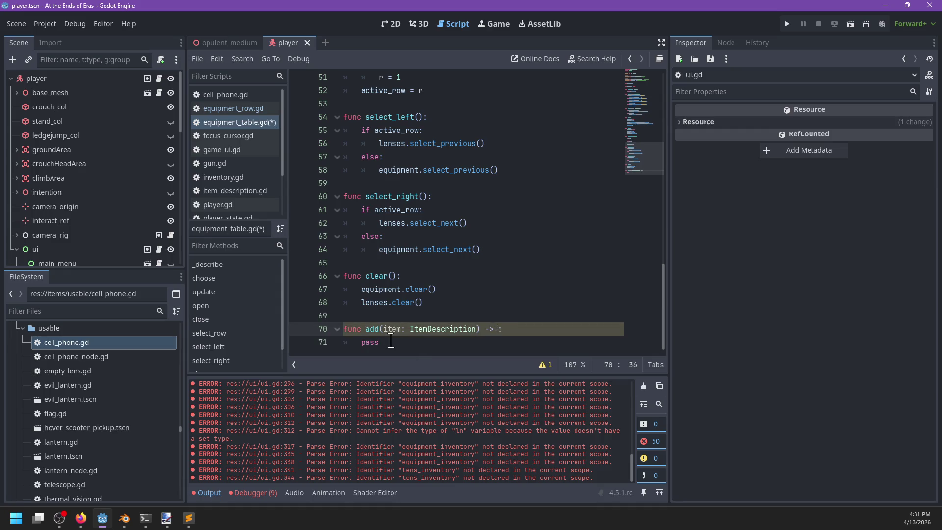
type("urn")
key("BackSpace")
key("BackSpace")
key("BackSpace")
type("Usable")
- Make add() return null and put a comment line above it
key("Down")
key("BackSpace")
key("BackSpace")
key("BackSpace")
type("return n")
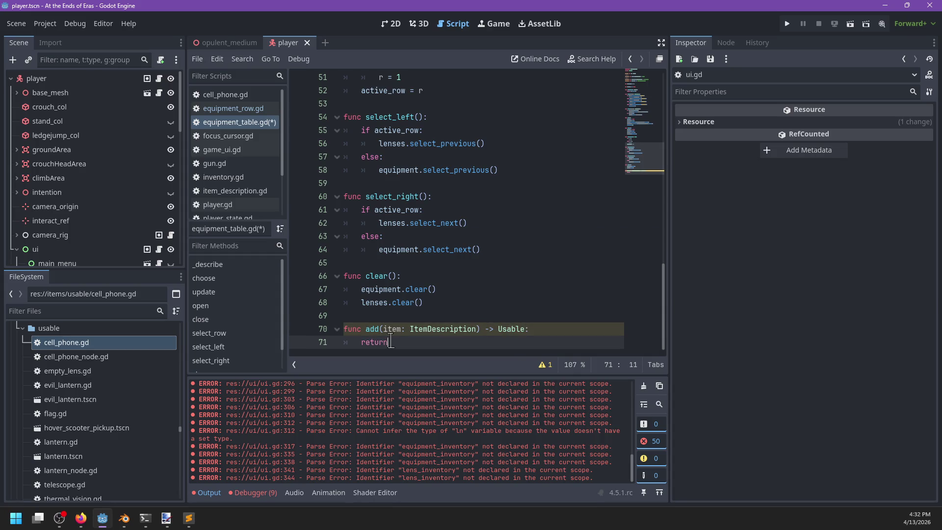
type("ull")
key("Up")
key("ctrl+shift+Return")
type("# Returns")
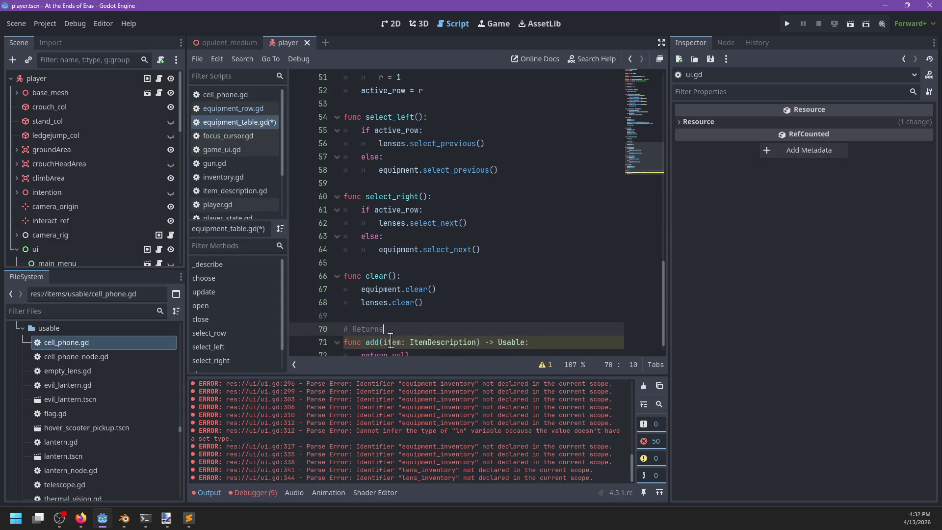
type("hing w")
type("etur")
type("able")
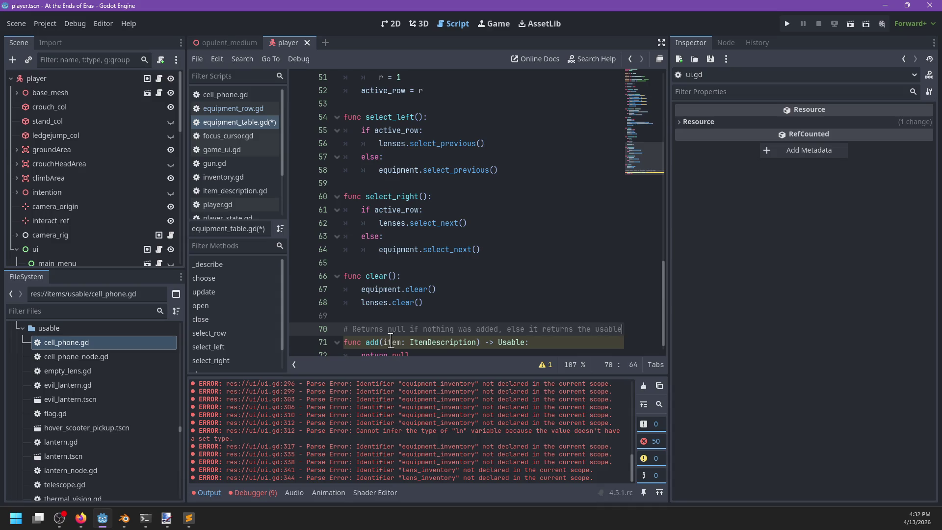
key("Down")
key("Down")
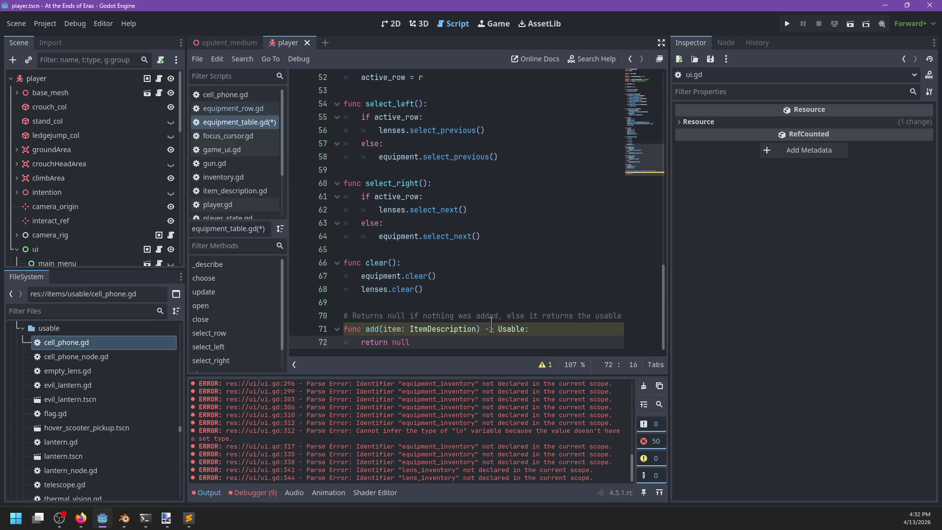
- Add 'func remove(item: ItemDescription) -> bool:' returning false, and save the script
key("Return")
key("BackSpace")
key("Return")
type("func remove(item: ")
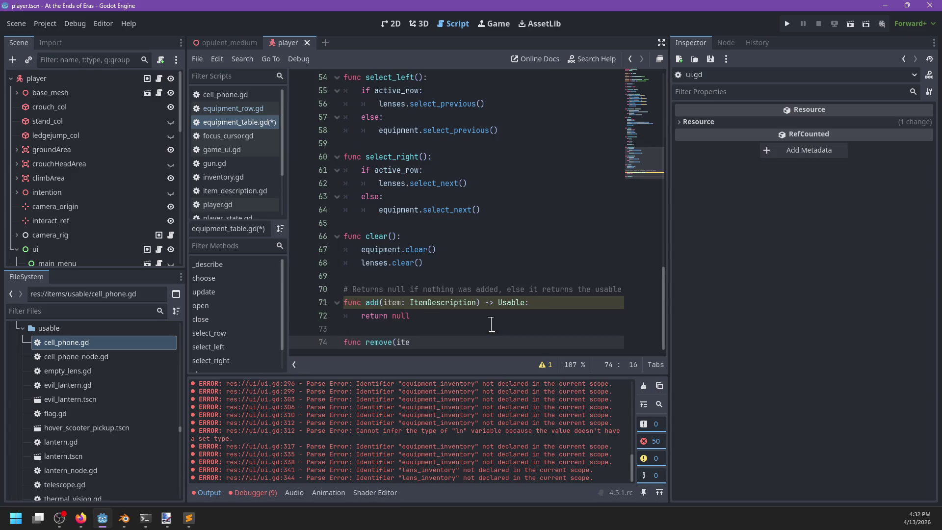
type("ItemDe")
key("Return")
type(") -> bool")
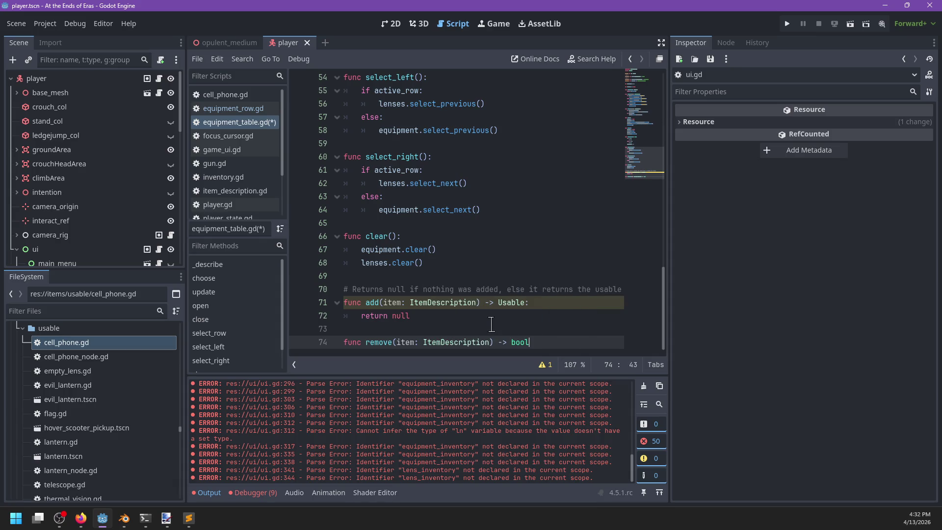
type(":")
key("Return")
key("BackSpace")
key("BackSpace")
key("BackSpace")
type("return false")
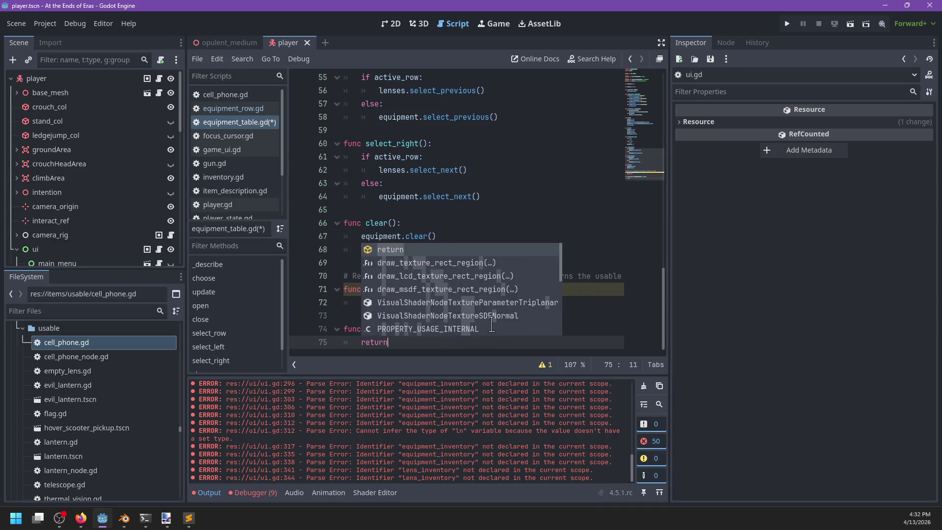
key("ctrl+s")
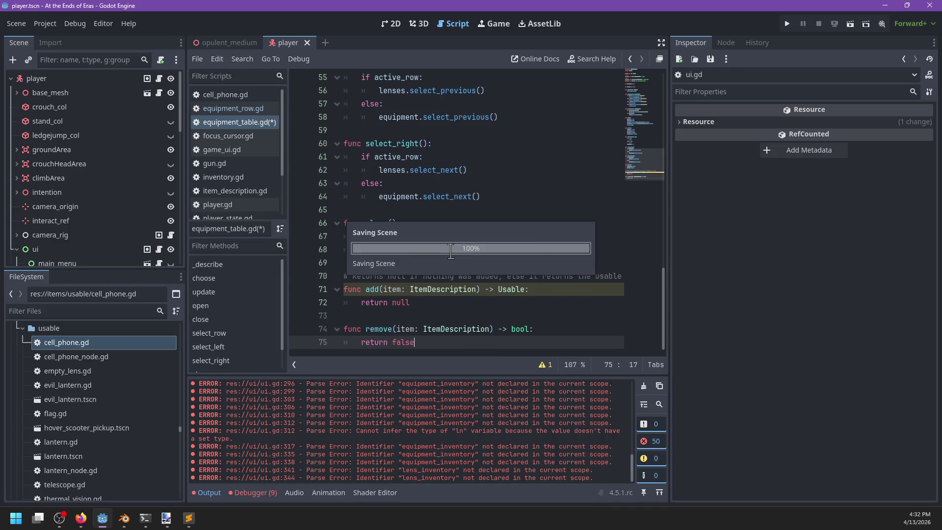
left_click(247, 109)
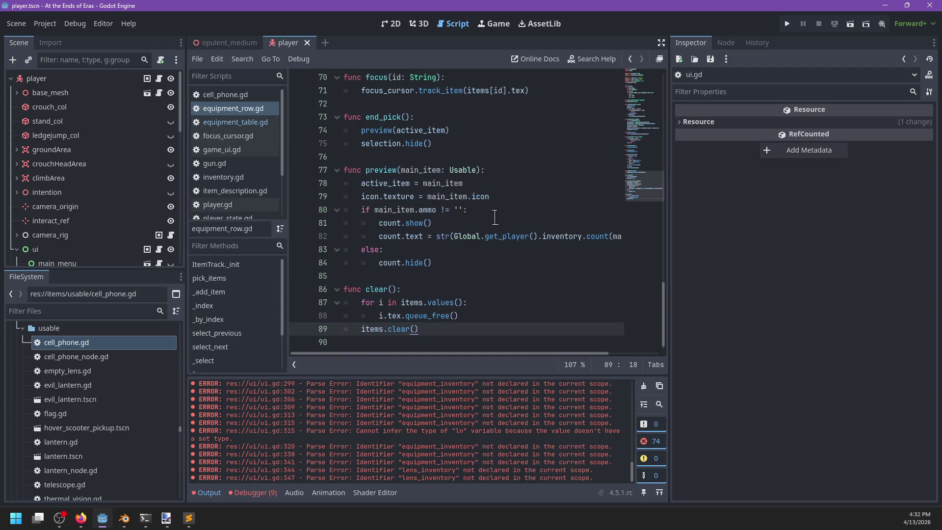
- In ui.gd, delete the stray 'v' on line 245 and change item.lens to u.lens
scroll(262, 178, "down", 3)
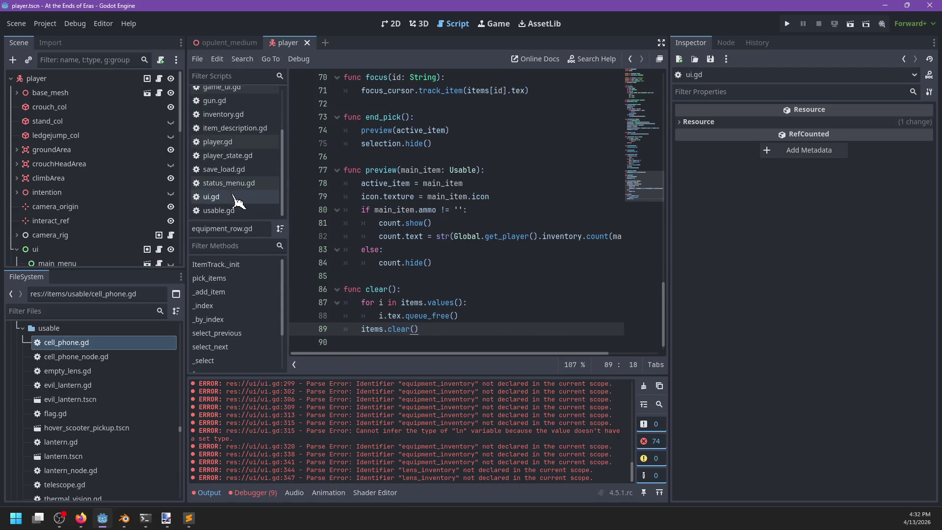
left_click(263, 195)
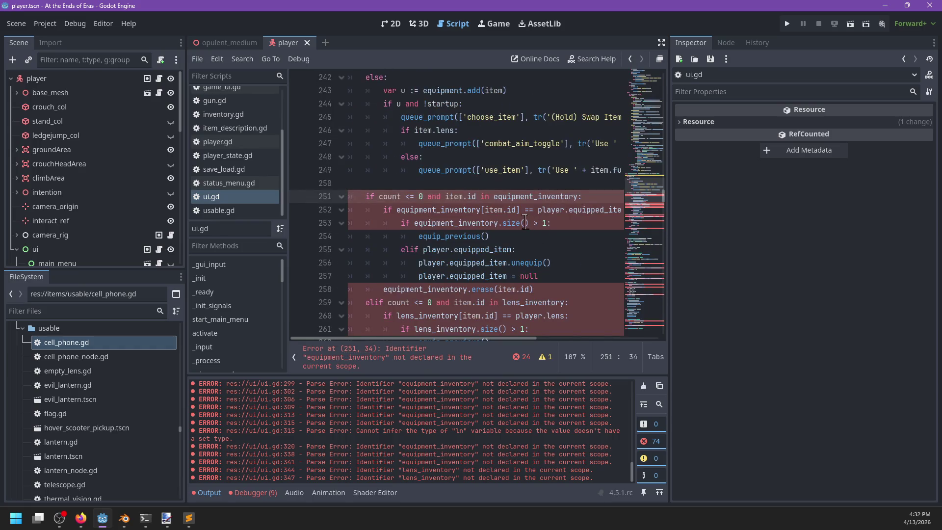
scroll(481, 217, "up", 1)
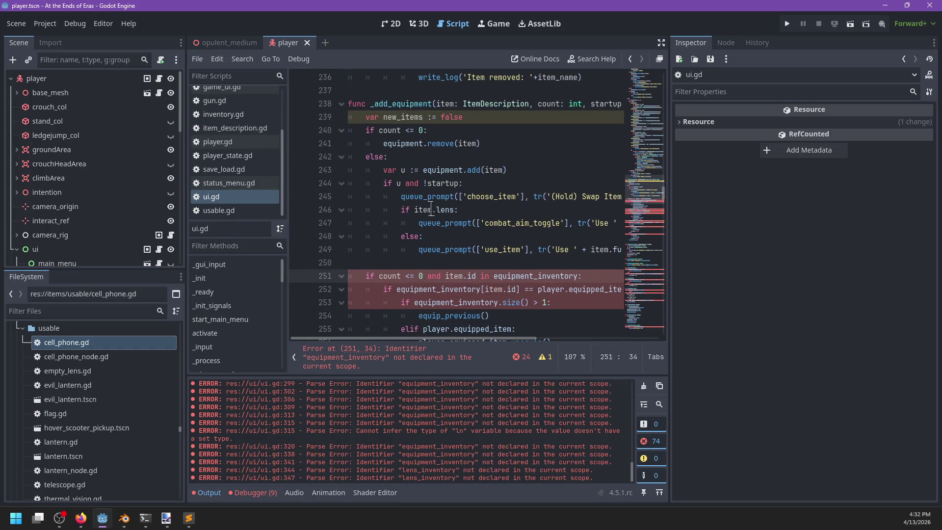
left_click(402, 197)
key("BackSpace")
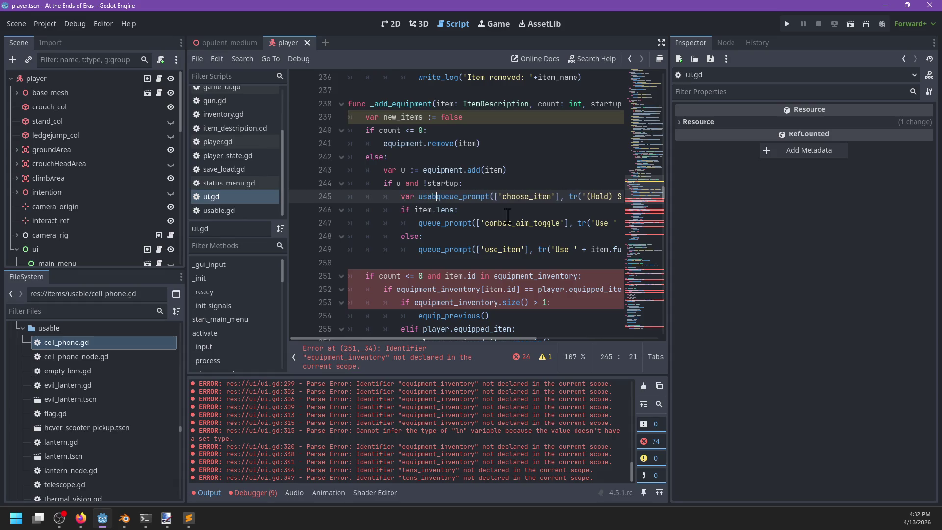
double_click(423, 209)
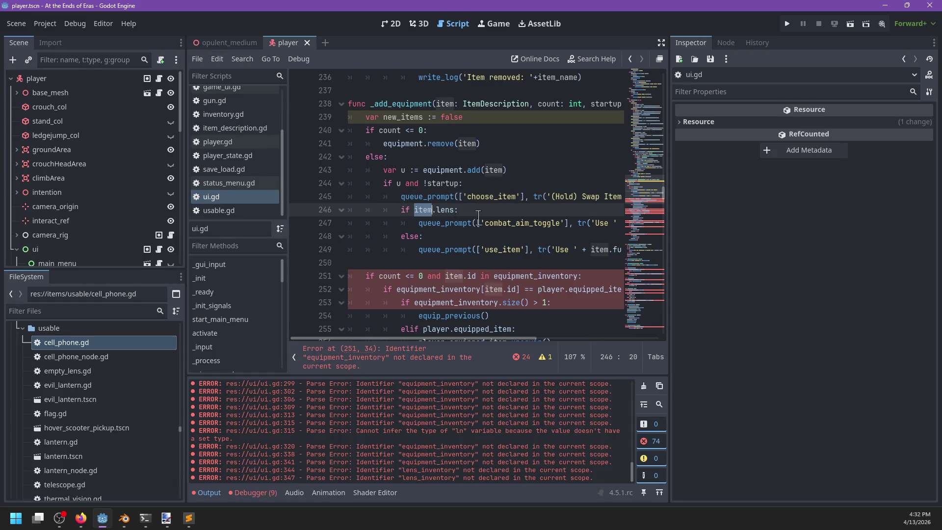
type("u")
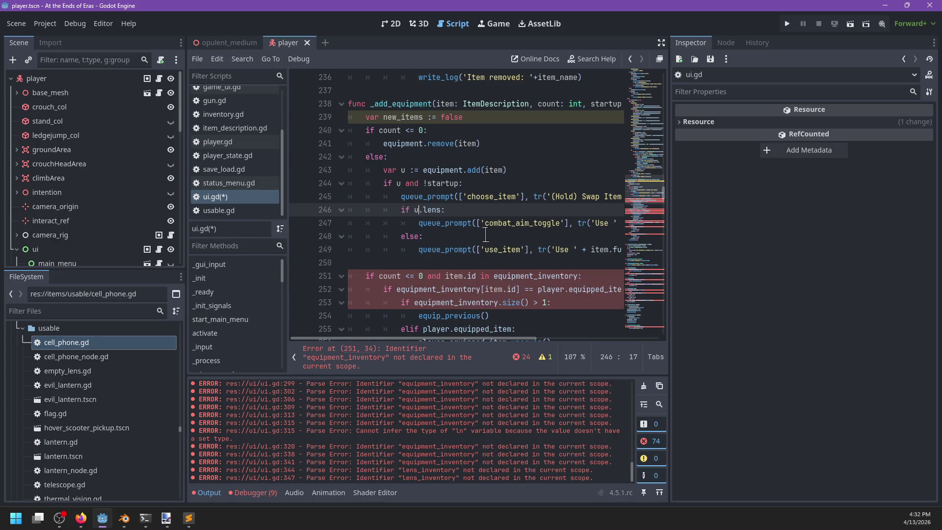
- Select and remove the old inventory block following the prompt calls
scroll(486, 234, "right", 3)
scroll(438, 254, "left", 3)
left_click_drag(397, 183, 466, 184)
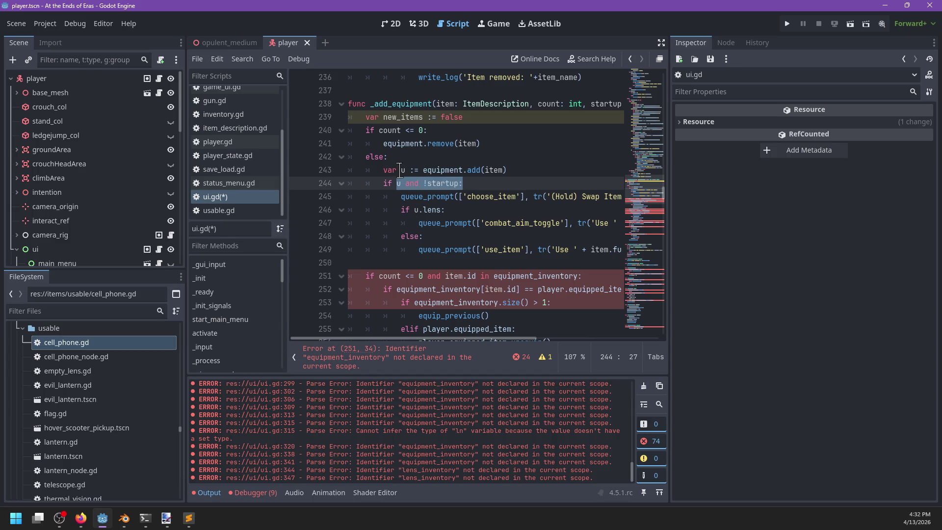
double_click(441, 183)
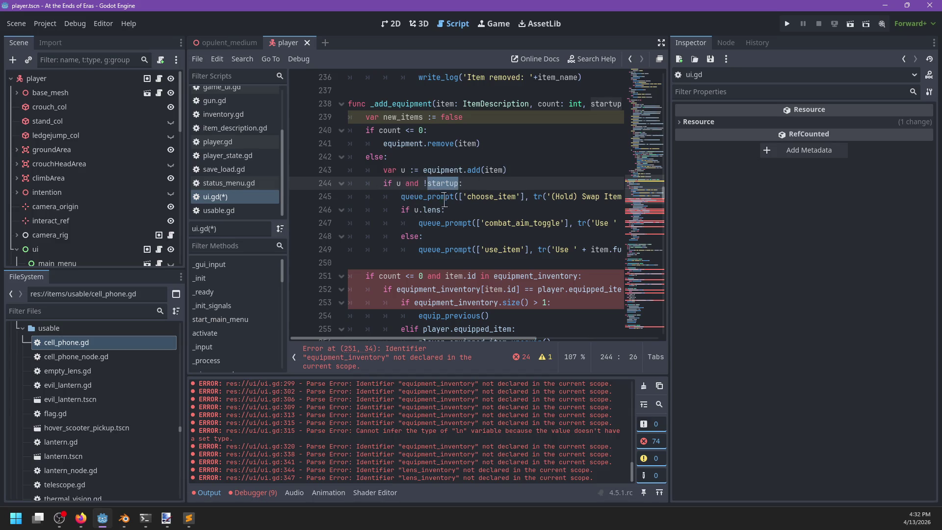
scroll(471, 208, "down", 8)
mouse_move(487, 215)
left_mouse_down()
mouse_move(427, 190)
mouse_move(467, 205)
mouse_move(521, 201)
left_mouse_up()
scroll(466, 205, "down", 3)
scroll(521, 201, "up", 5)
scroll(522, 201, "up", 4)
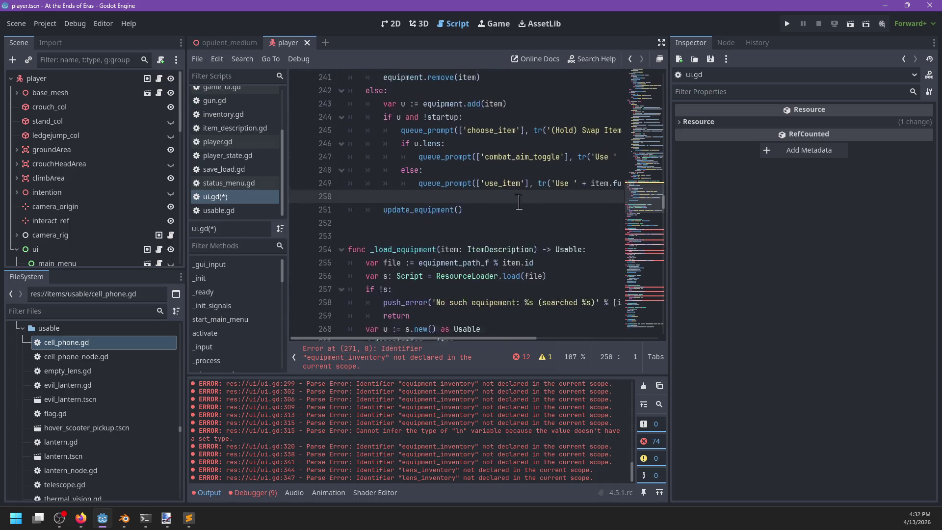
- Cut the inventory block out of _add_equipment, delete 'var new_items := false', and save
key("ctrl+z")
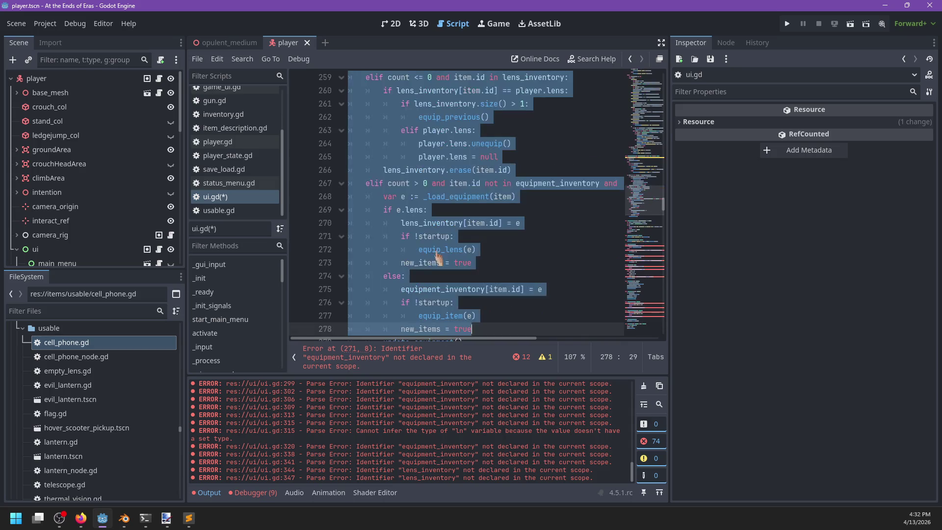
scroll(484, 188, "up", 2)
left_click(484, 187)
mouse_move(483, 188)
left_mouse_down()
mouse_move(417, 73)
mouse_move(344, 74)
mouse_move(327, 236)
left_mouse_up()
key("Delete")
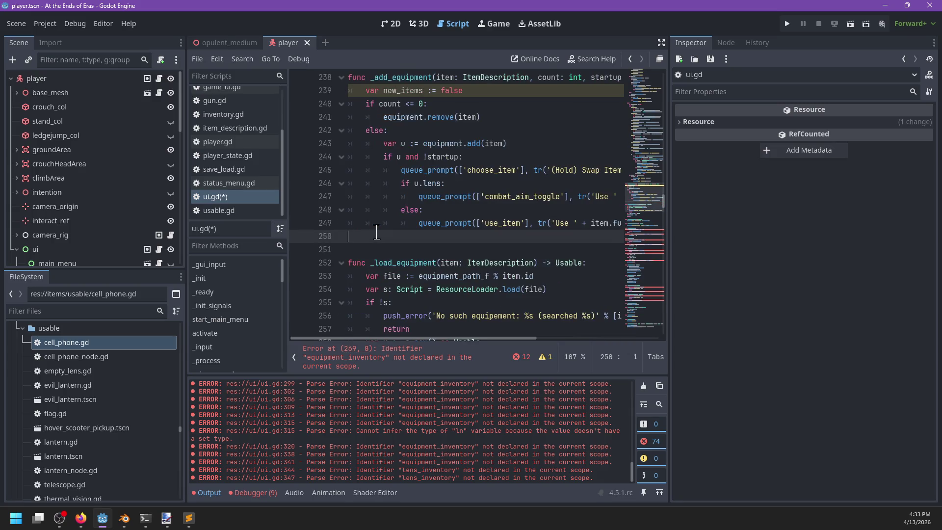
triple_click(405, 90)
key("Delete")
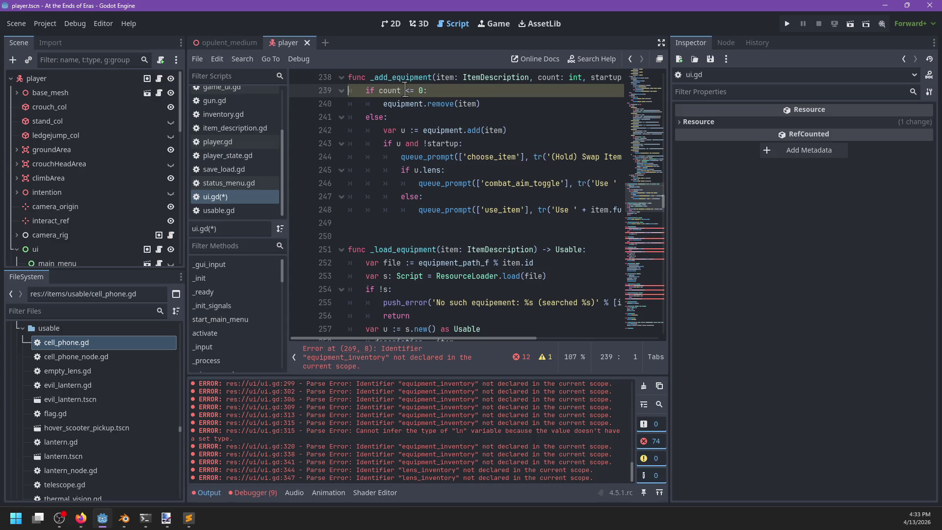
key("ctrl+s")
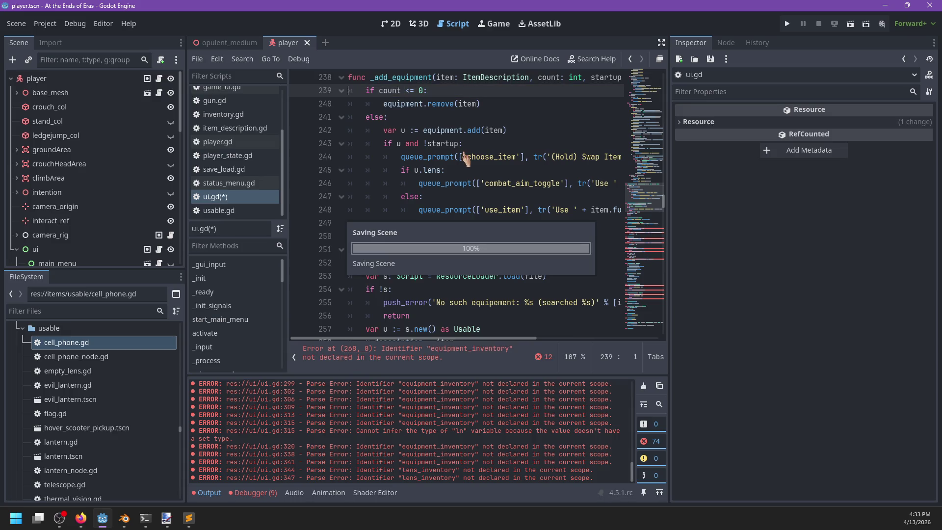
- Remove the leftover blank line after the else branch and save ui.gd again
scroll(464, 140, "up", 1)
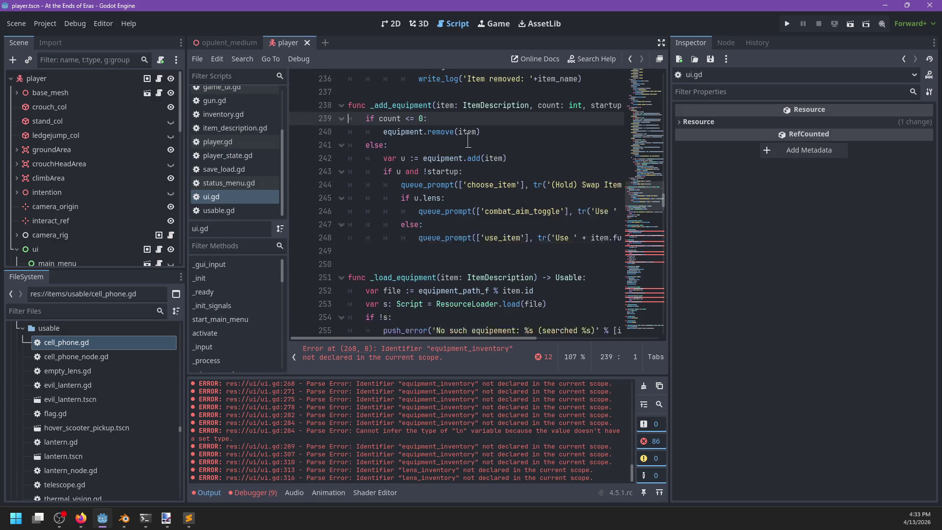
scroll(468, 150, "right", 3)
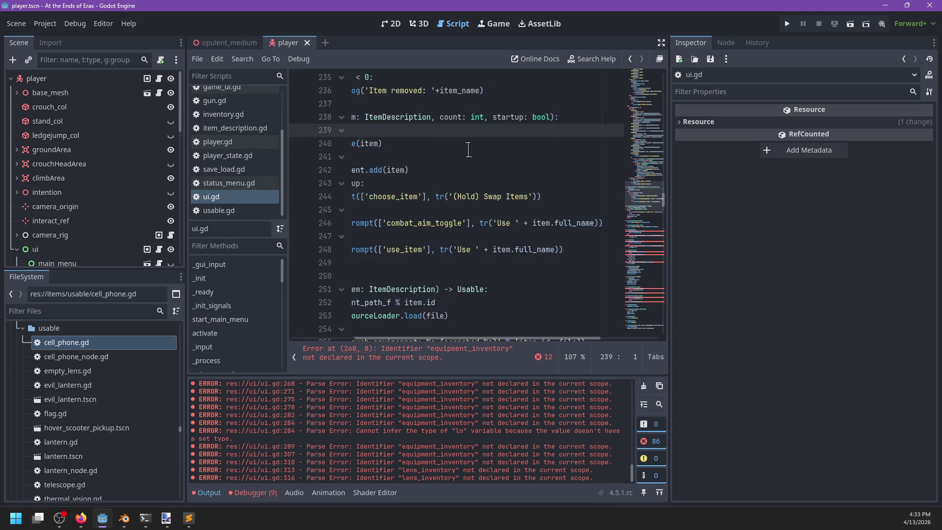
scroll(469, 150, "left", 3)
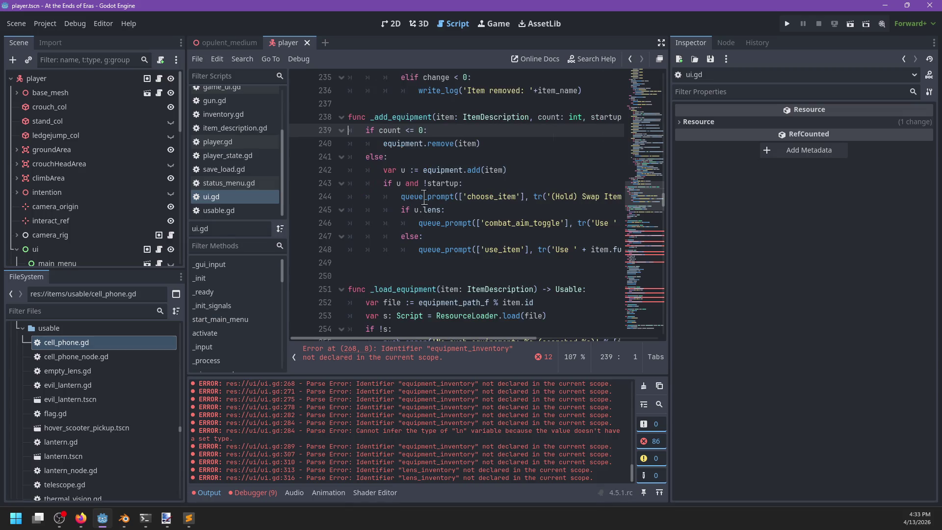
left_click(392, 261)
key("BackSpace")
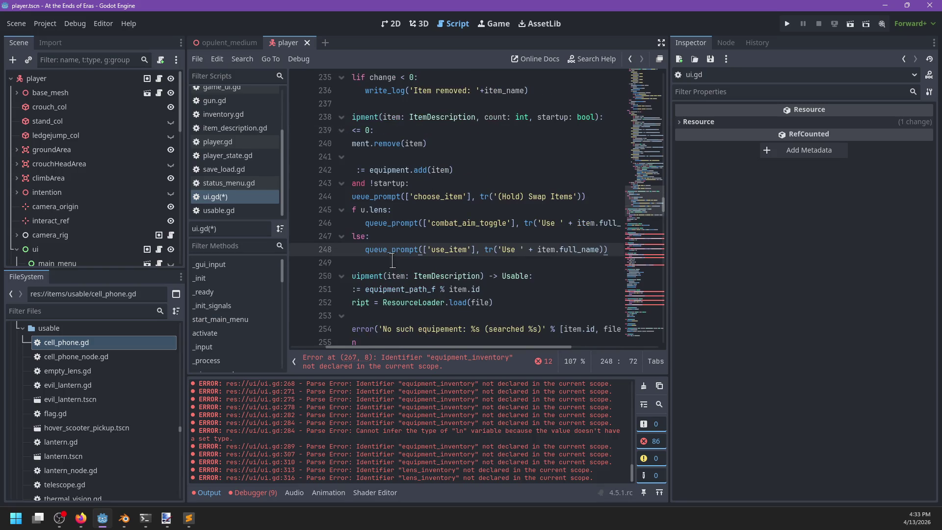
scroll(392, 260, "left", 3)
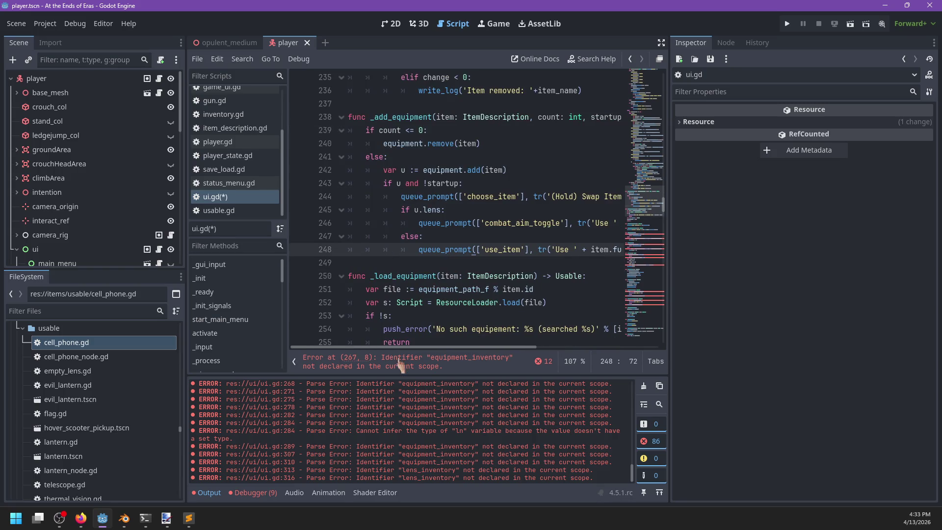
key("ctrl+s")
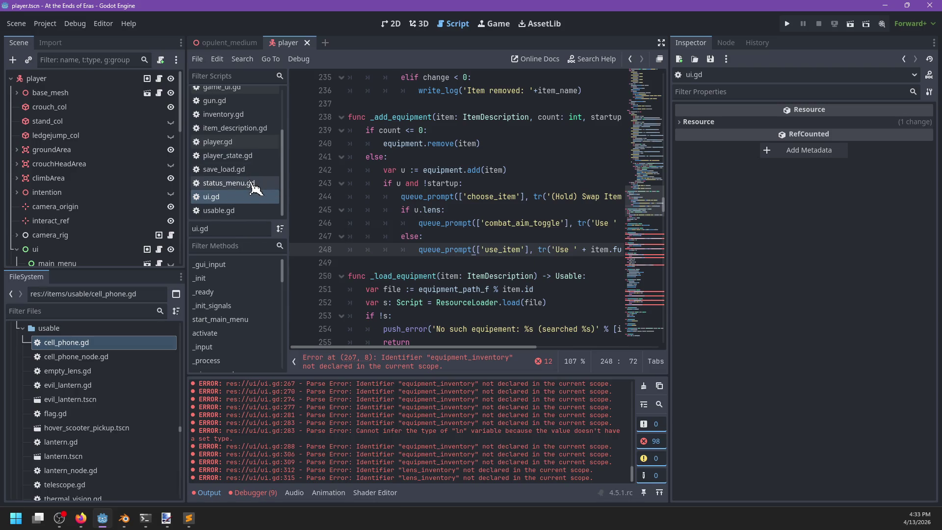
scroll(251, 182, "up", 5)
left_click(250, 123)
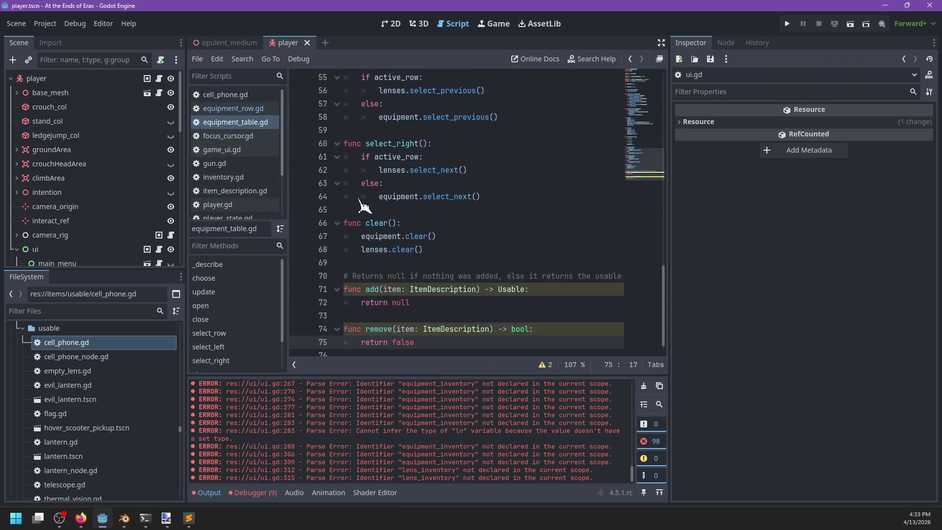
- In add(), write the condition 'if equipment.has_item(item.id) and lenses.has_item(item.id):'
scroll(427, 253, "down", 1)
left_click(544, 276)
key("Return")
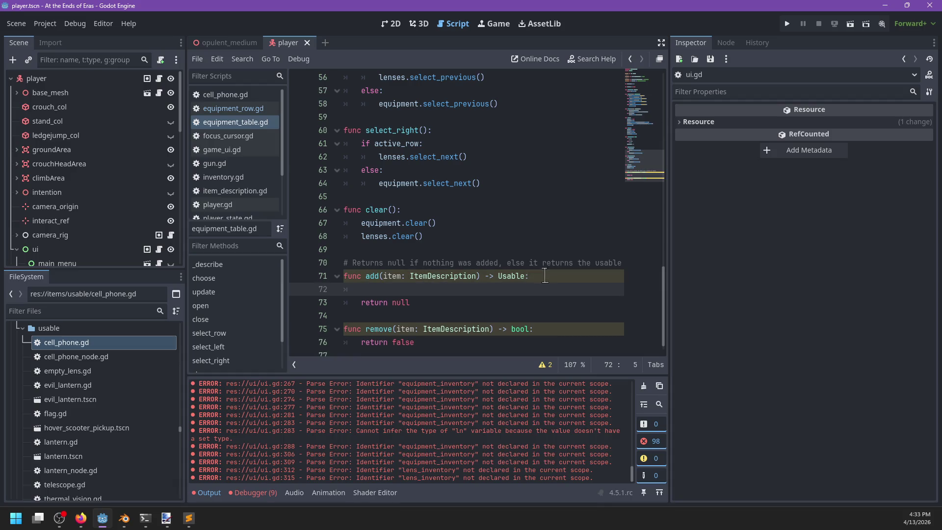
type("if equipment.has_item()")
key("BackSpace")
type("item.id) an")
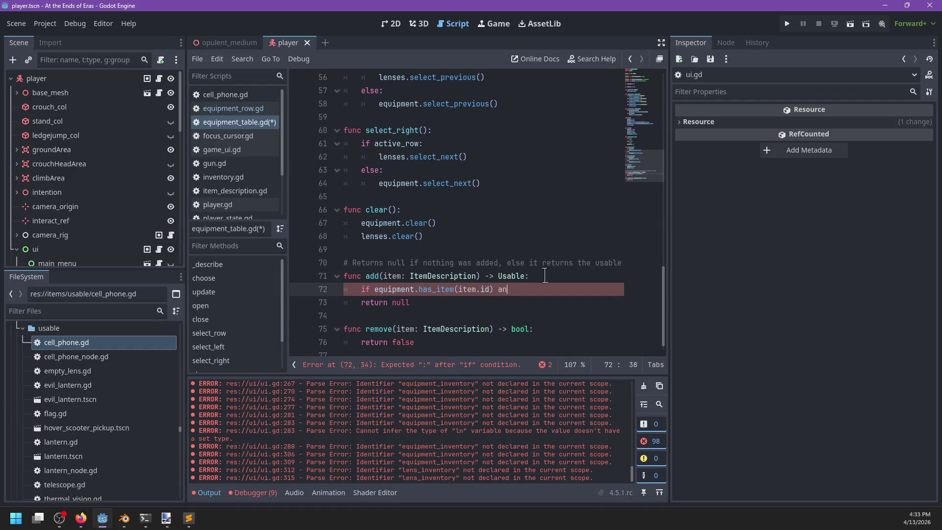
type("lenses.has)")
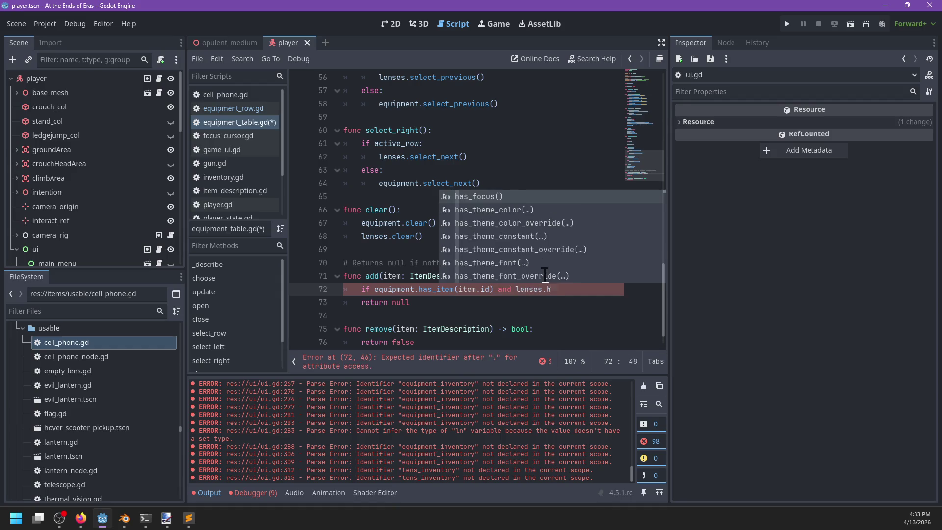
key("BackSpace")
type("_item(item.id")
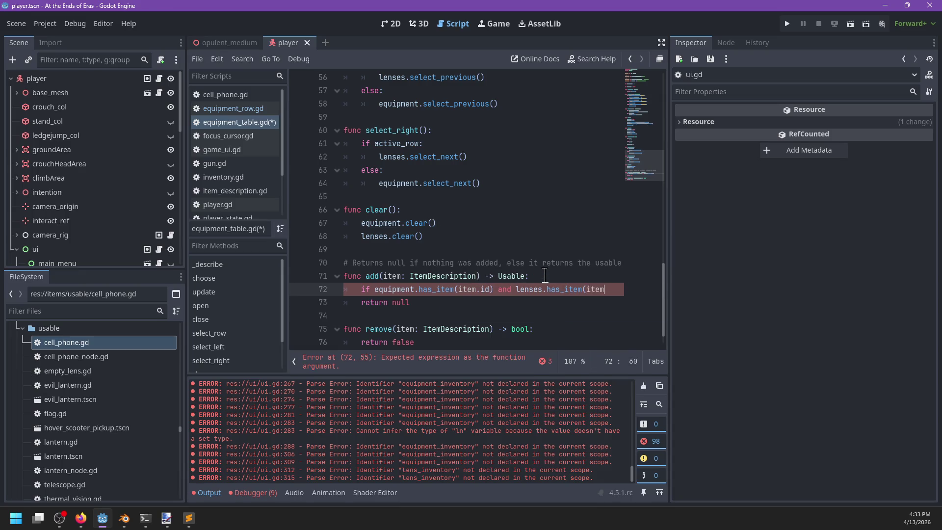
type("):")
key("Return")
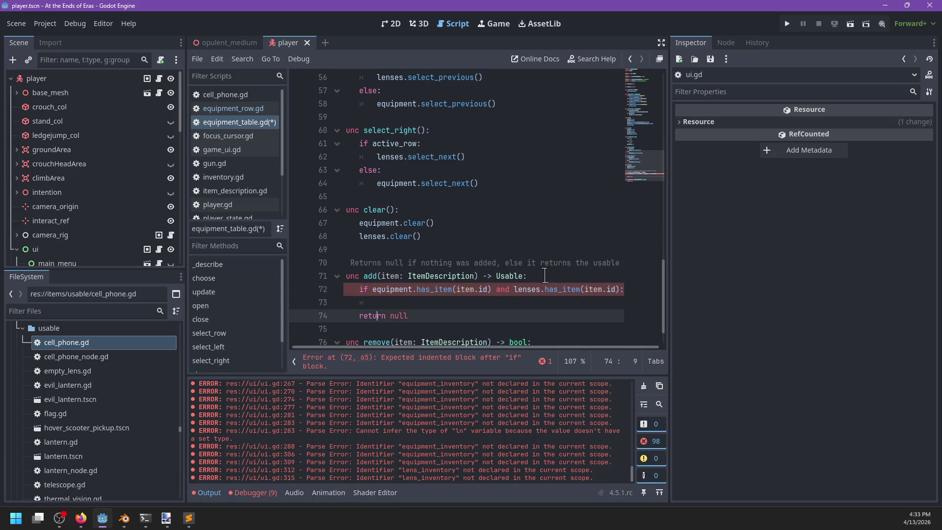
- Move return null into the if block, add else:, and paste the inventory block under it
key("alt+Down")
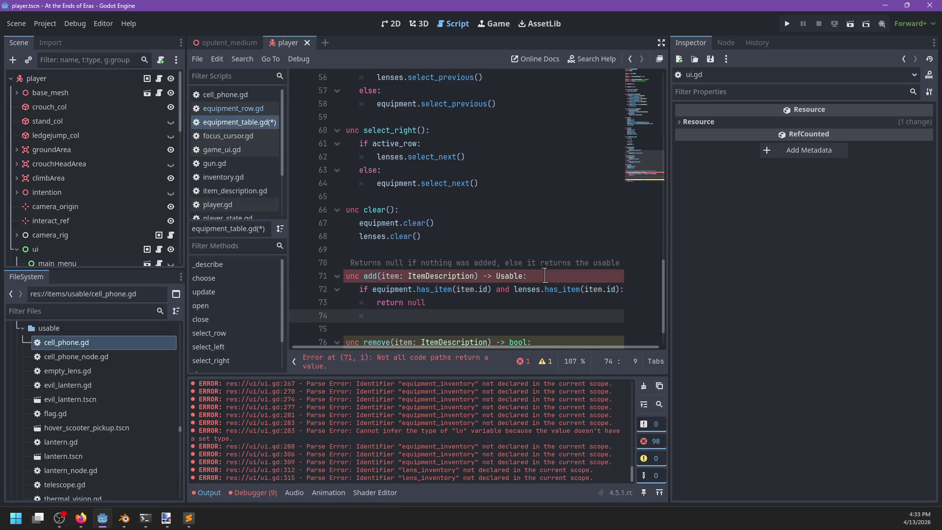
type(":")
key("Return")
key("ctrl+v")
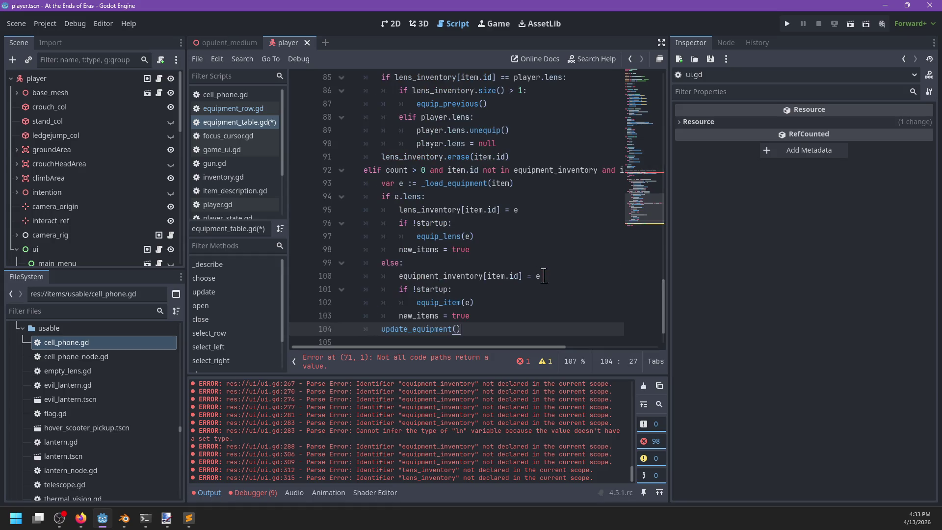
scroll(516, 233, "up", 10)
scroll(508, 234, "down", 2)
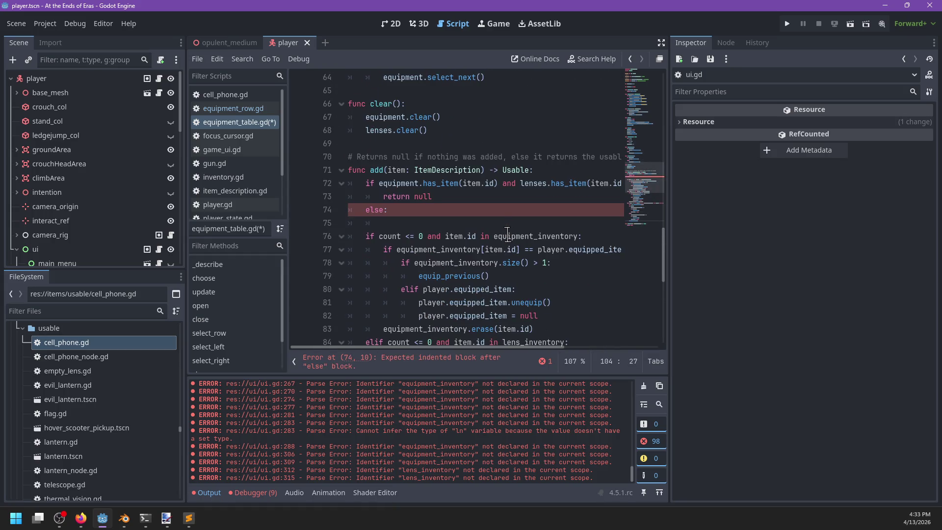
left_click(245, 110)
scroll(228, 177, "down", 3)
left_click(229, 197)
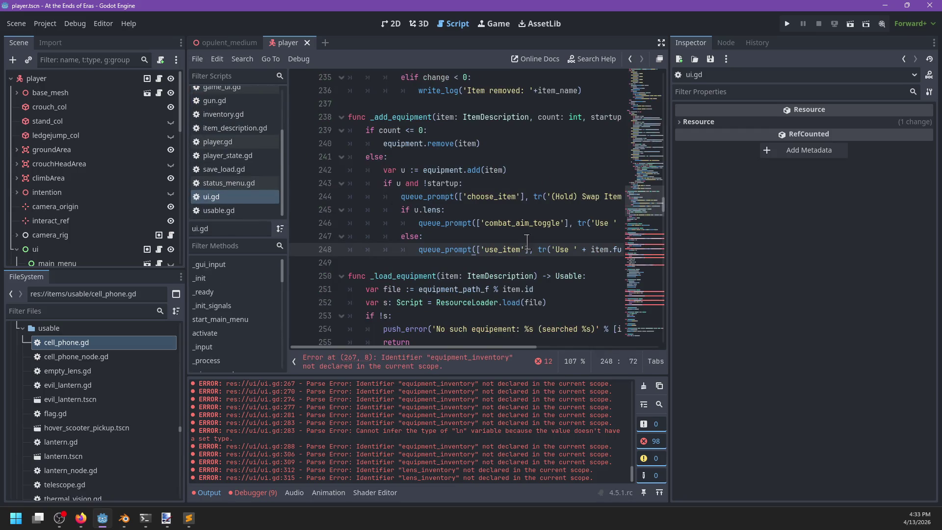
- Cut the equipment_path_f constant from ui.gd, save it, and switch to equipment_table.gd
mouse_move(651, 203)
left_mouse_down()
mouse_move(668, 75)
mouse_move(655, 74)
left_mouse_up()
scroll(655, 74, "down", 4)
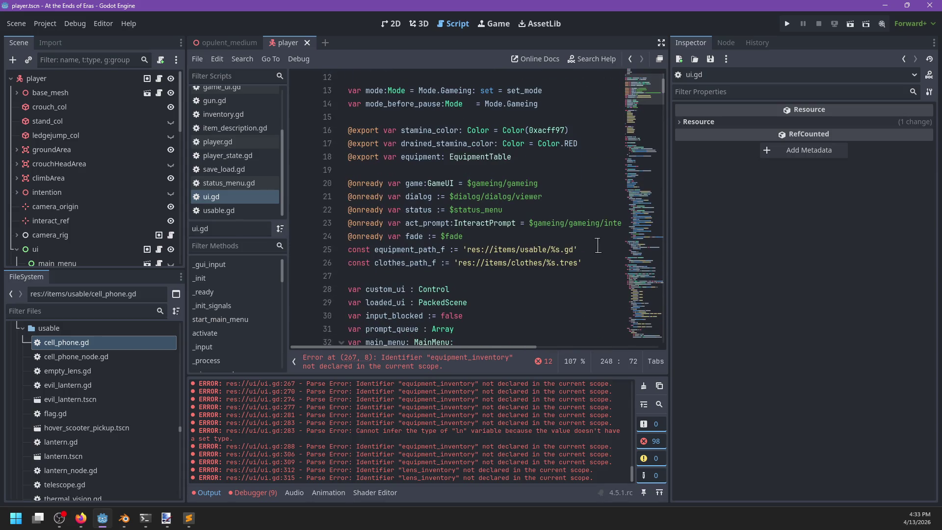
left_click_drag(598, 253, 598, 236)
key("ctrl+x")
key("ctrl+s")
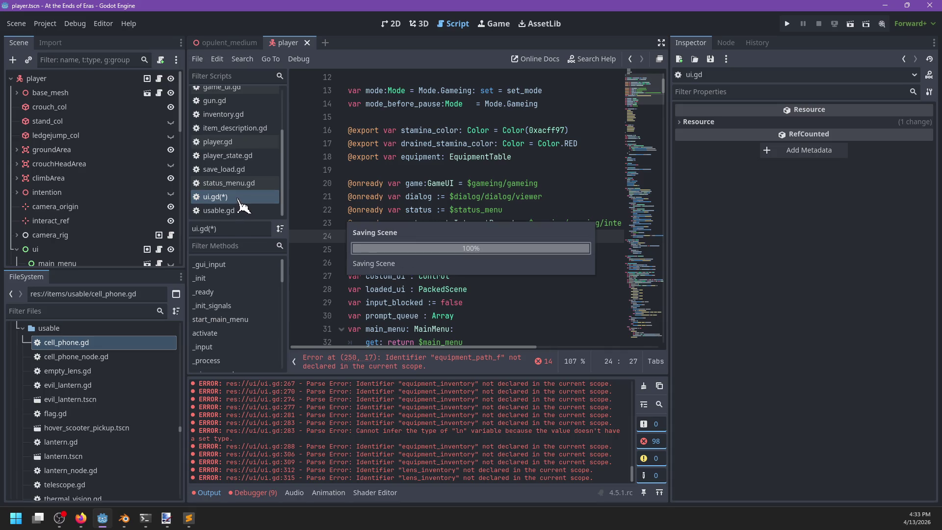
scroll(248, 186, "up", 3)
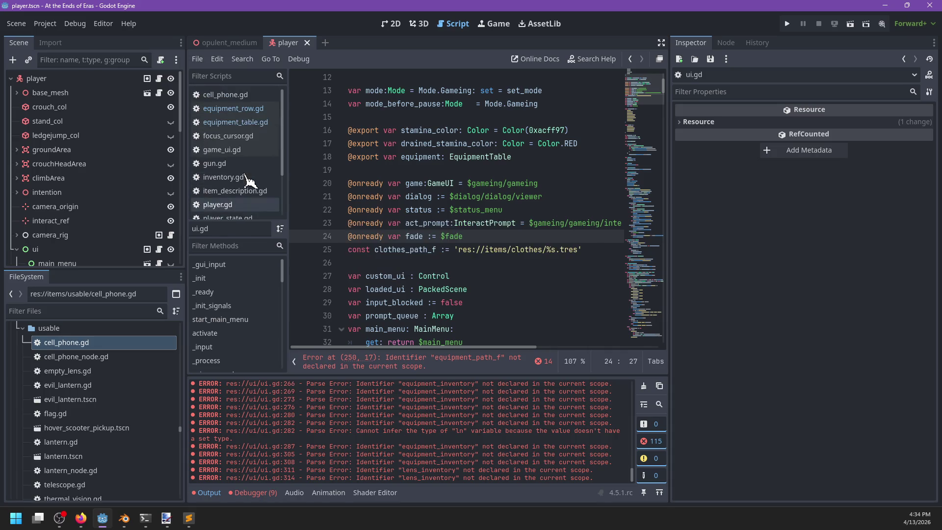
left_click(238, 122)
scroll(440, 214, "up", 20)
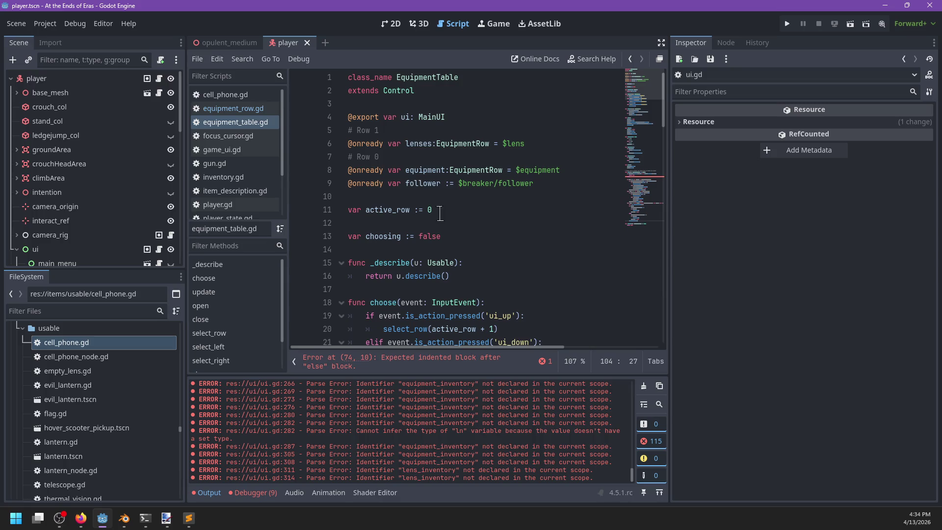
- Paste the equipment_path_f constant at the top of equipment_table.gd, followed by a blank line
left_click(551, 186)
key("ctrl+v")
left_click(556, 182)
key("Return")
- Delete the else line and the leftover empty line in add()
scroll(542, 216, "down", 20)
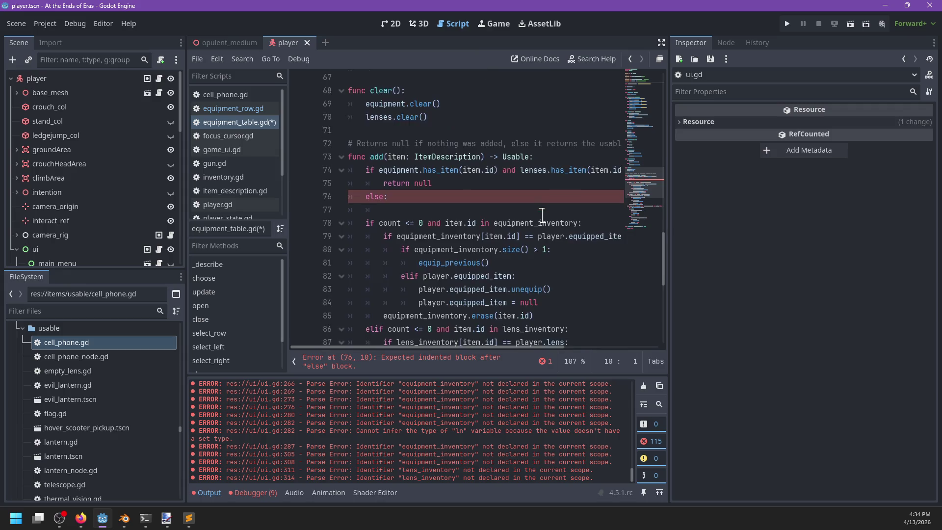
scroll(542, 216, "up", 8)
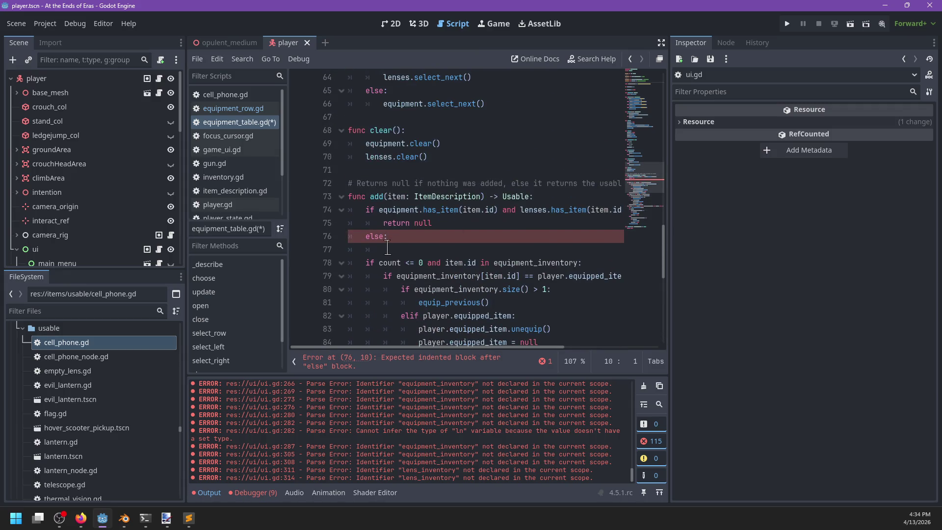
left_click_drag(385, 251, 420, 235)
key("BackSpace")
key("BackSpace")
key("BackSpace")
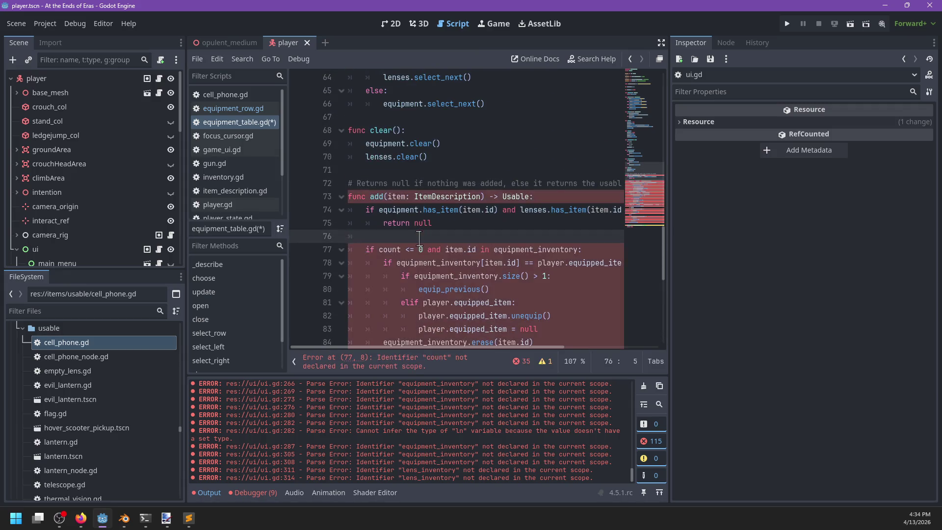
key("BackSpace")
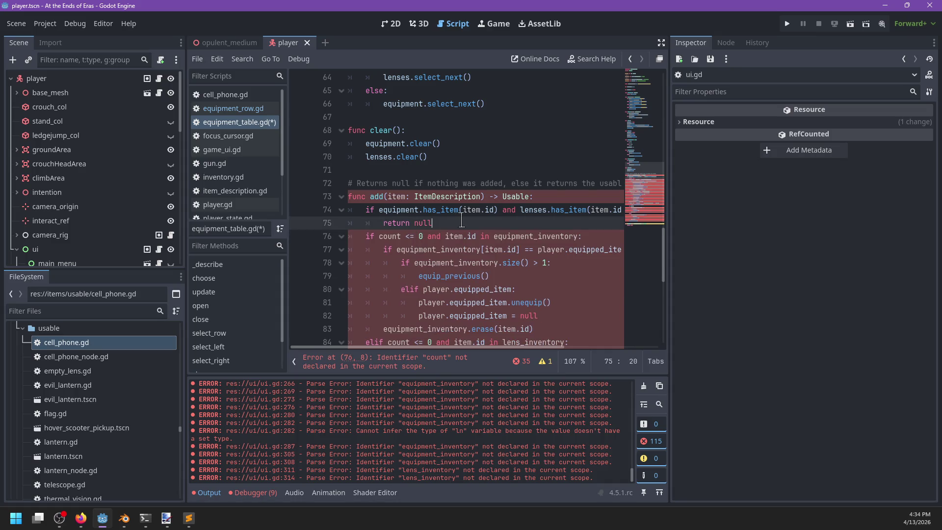
- Cut the old unequip-and-erase branches from add() and change the elif into a plain if
scroll(461, 221, "down", 1)
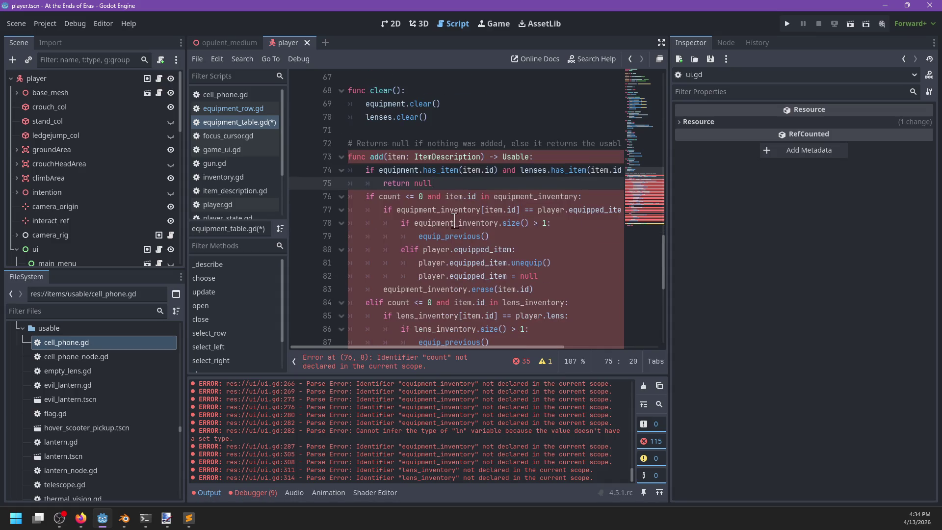
left_click(383, 209)
scroll(539, 221, "down", 4)
left_click(525, 236)
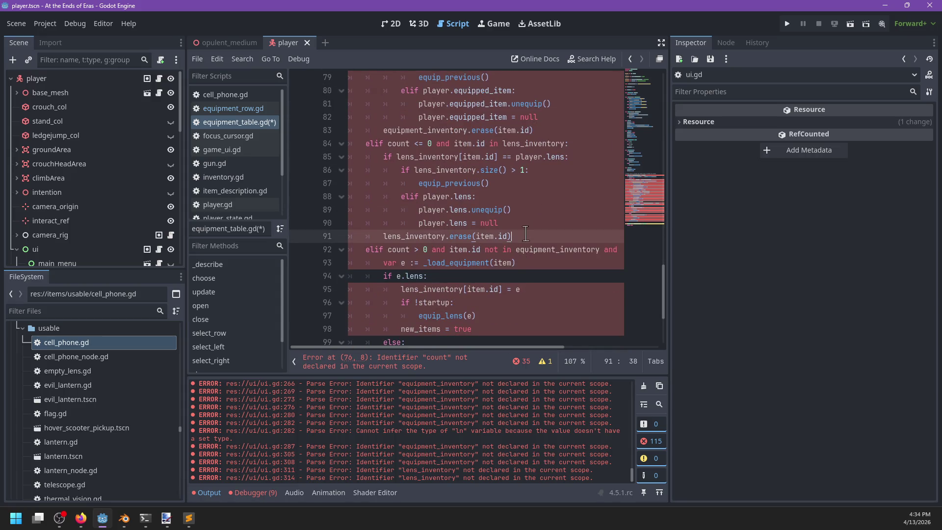
scroll(525, 234, "up", 4)
left_click(525, 234, "shift")
left_click(435, 180, "shift")
key("Delete")
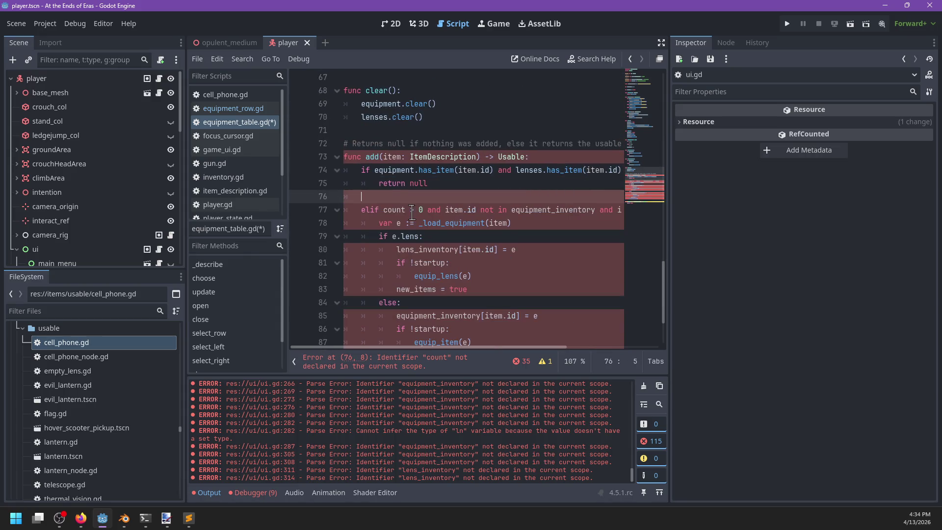
left_click(369, 197)
key("BackSpace")
key("BackSpace")
- Paste the cut inventory-removal branches into remove() on a new line
scroll(426, 216, "down", 2)
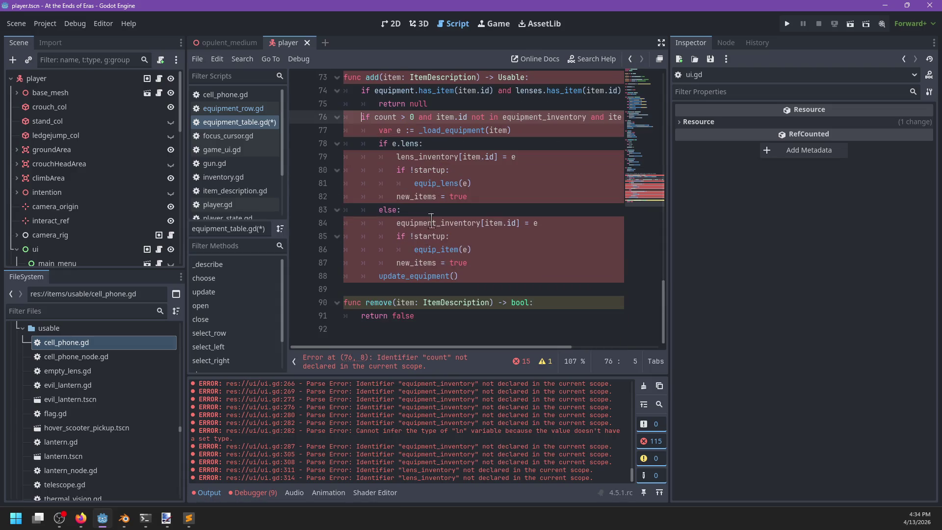
left_click(435, 318)
left_click(551, 302)
key("Return")
key("ctrl+v")
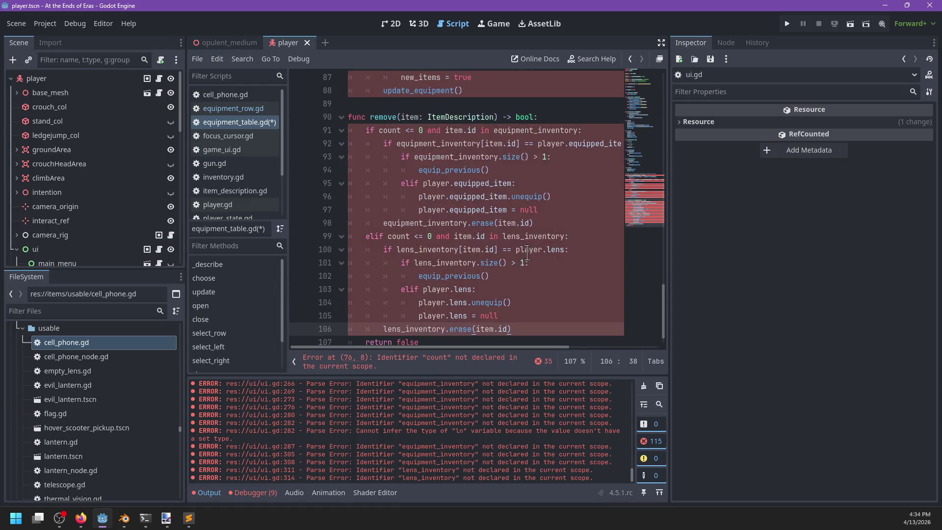
scroll(527, 252, "up", 7)
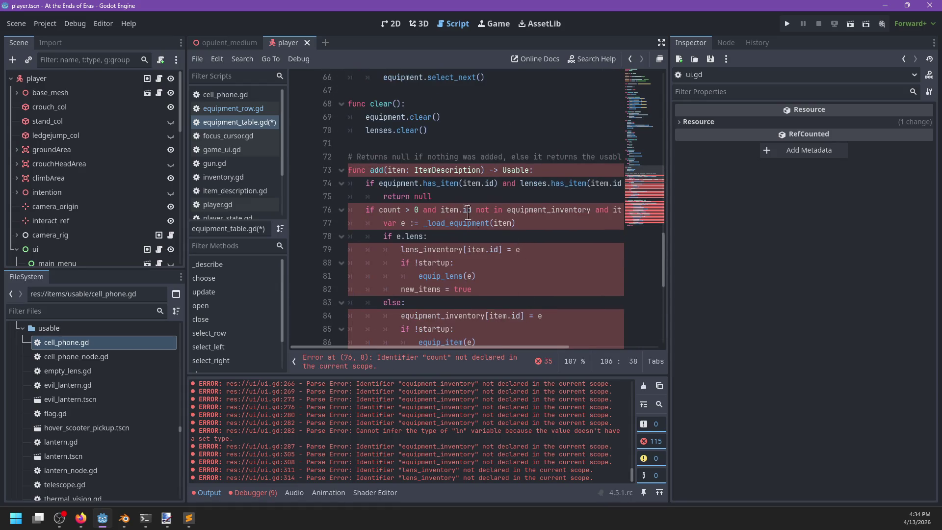
- Check equipment_row.gd, select the _load_equipment call name, and switch to ui.gd
left_click(246, 112)
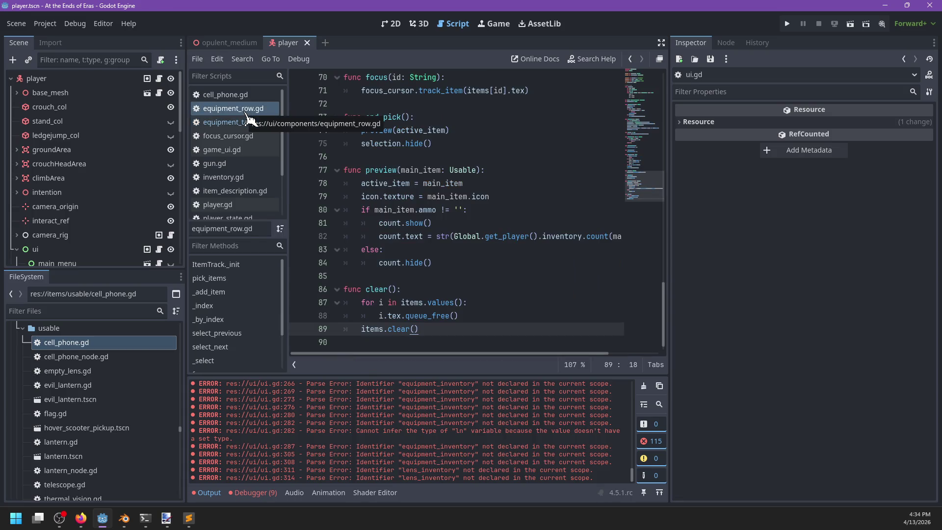
left_click(246, 122)
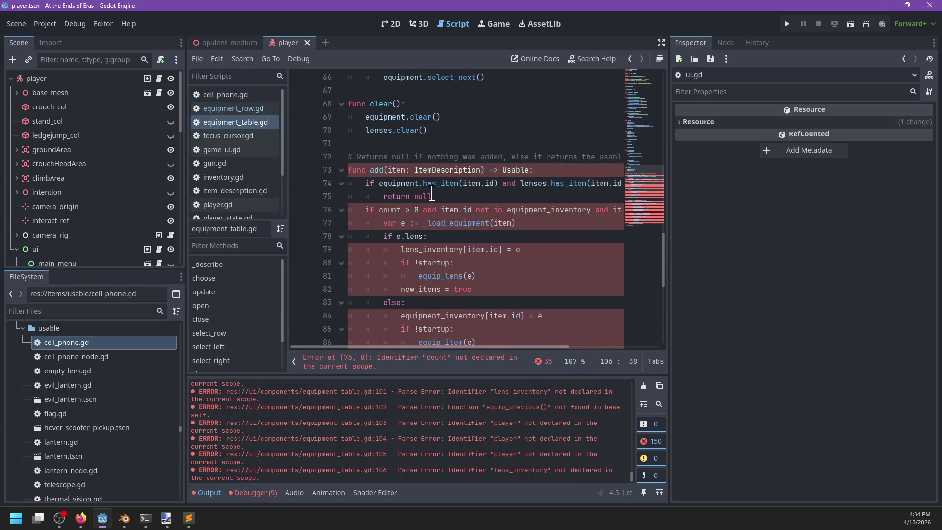
scroll(469, 215, "right", 5)
scroll(469, 214, "left", 5)
double_click(450, 223)
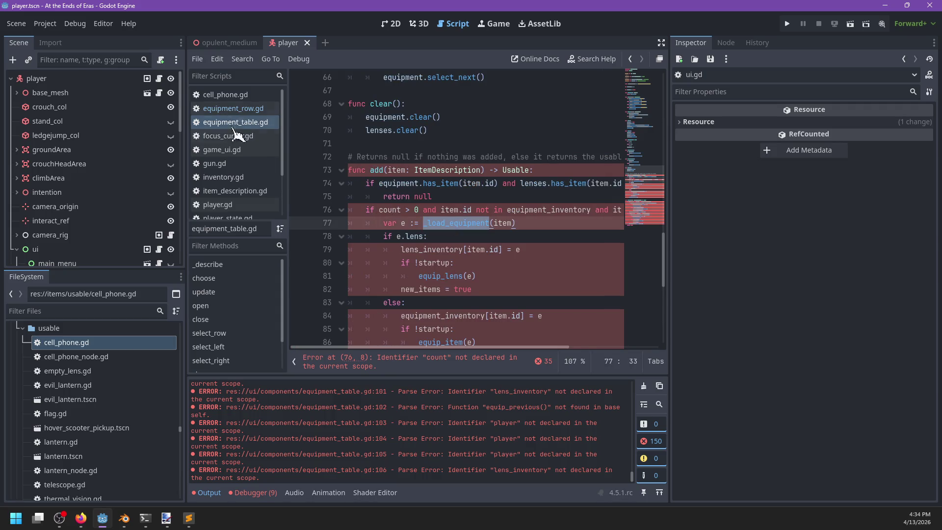
scroll(239, 169, "down", 1)
scroll(239, 168, "down", 3)
left_click(236, 196)
left_click(406, 181)
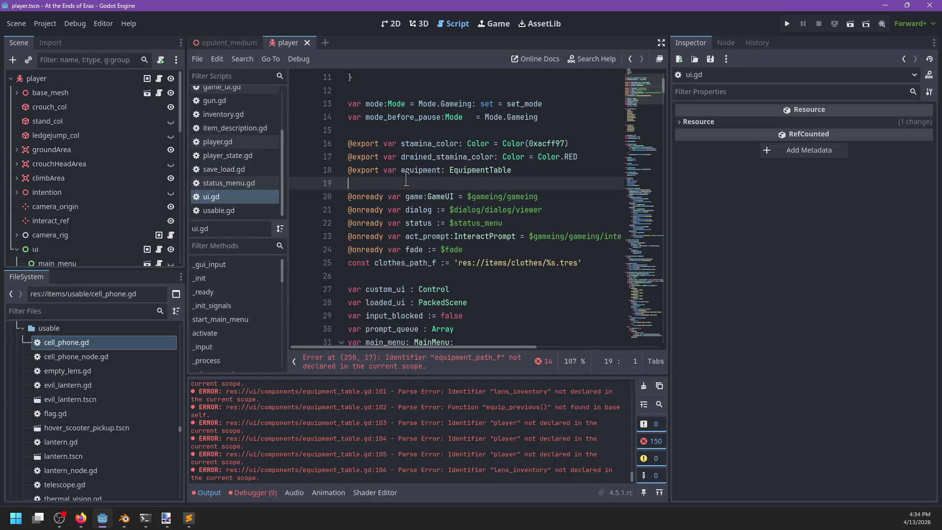
- Find '_load_e' in ui.gd and cut the whole _load_equipment function
key("ctrl+f")
type("_load_e")
key("Escape")
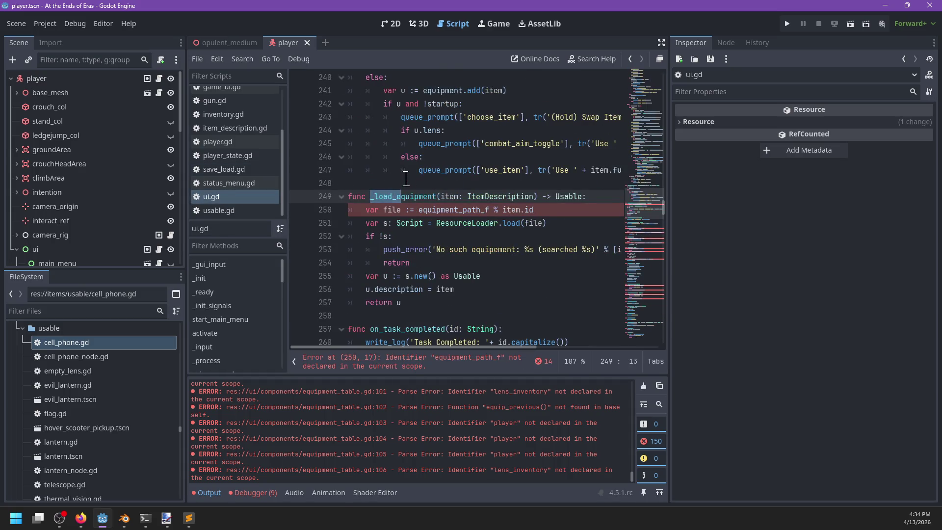
mouse_move(423, 297)
left_mouse_down()
mouse_move(392, 277)
mouse_move(353, 196)
mouse_move(338, 201)
left_mouse_up()
key("BackSpace")
key("BackSpace")
key("BackSpace")
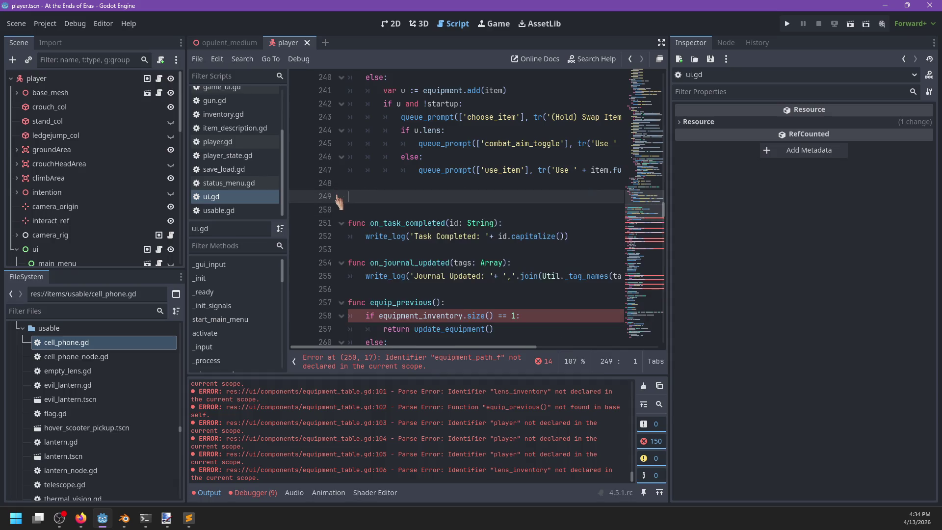
scroll(242, 137, "up", 3)
- Paste _load_equipment into equipment_table.gd after remove()'s return false, separated by a new line
left_click(248, 109)
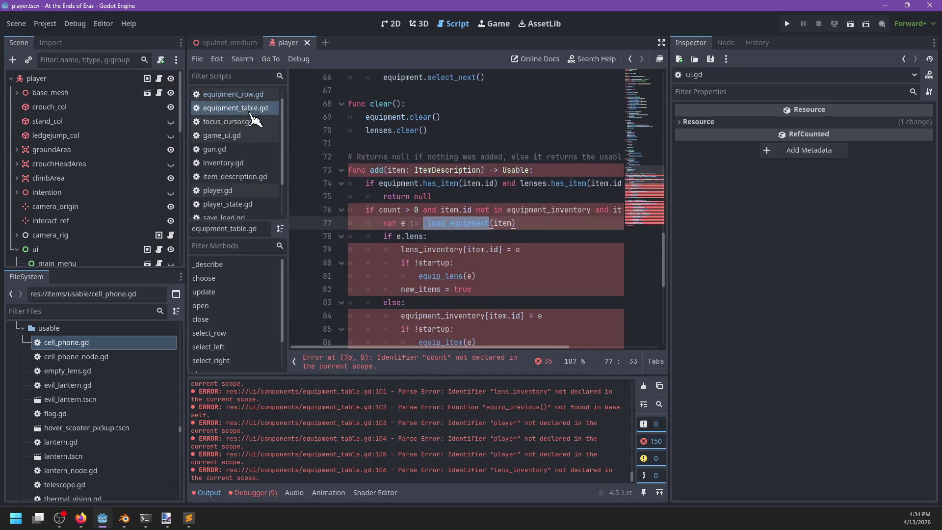
scroll(464, 265, "down", 5)
left_click(416, 329)
key("ctrl+v")
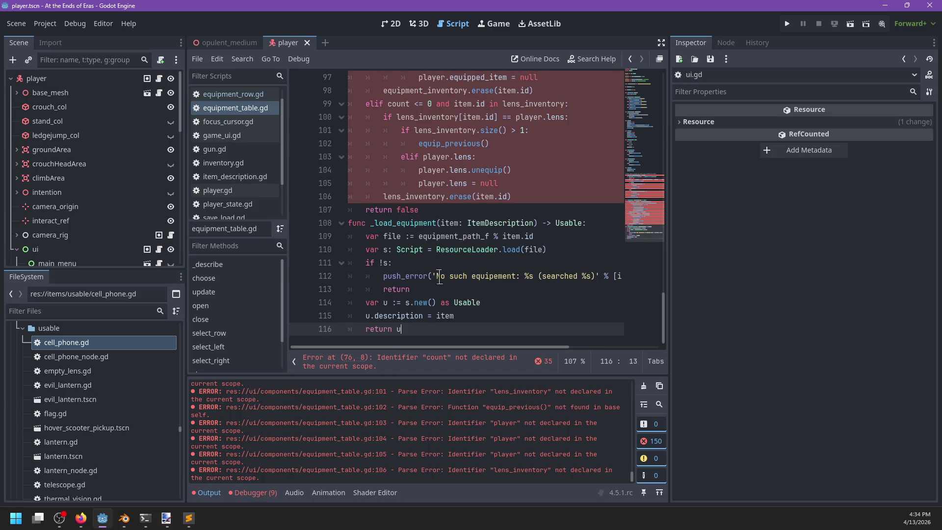
left_click(435, 211)
key("Return")
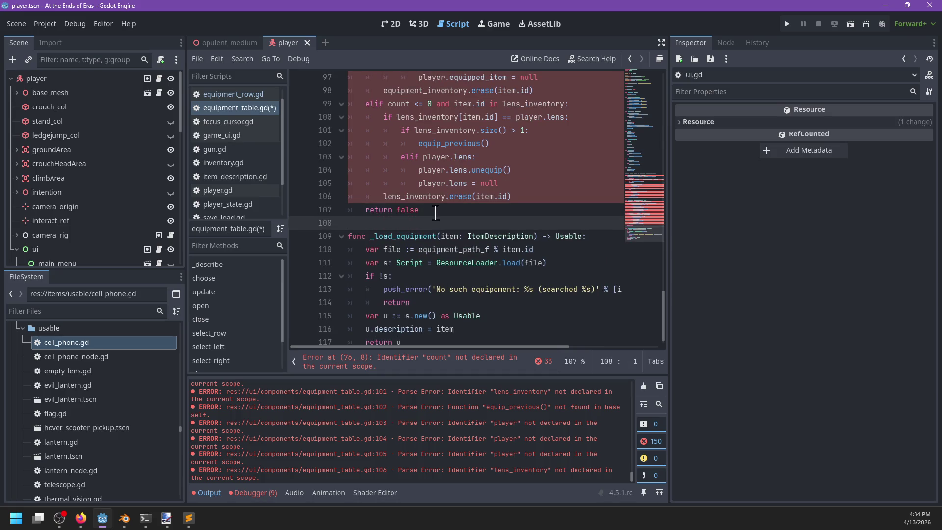
scroll(437, 212, "up", 4)
left_click(560, 143)
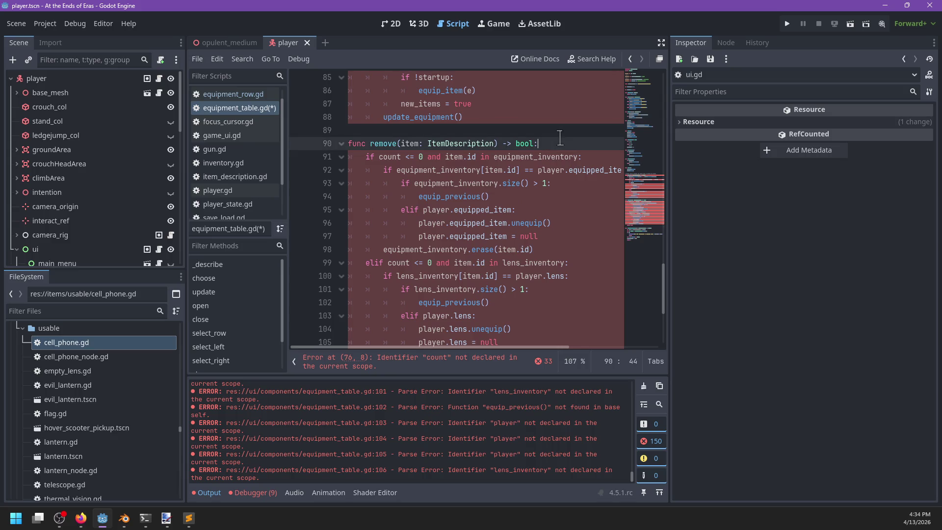
- In add(), add a line after return null that loads u with _load_equipment(item)
key("Return")
type("va")
key("BackSpace")
key("BackSpace")
key("BackSpace")
scroll(549, 129, "up", 5)
left_click(553, 117)
key("Return")
type("va")
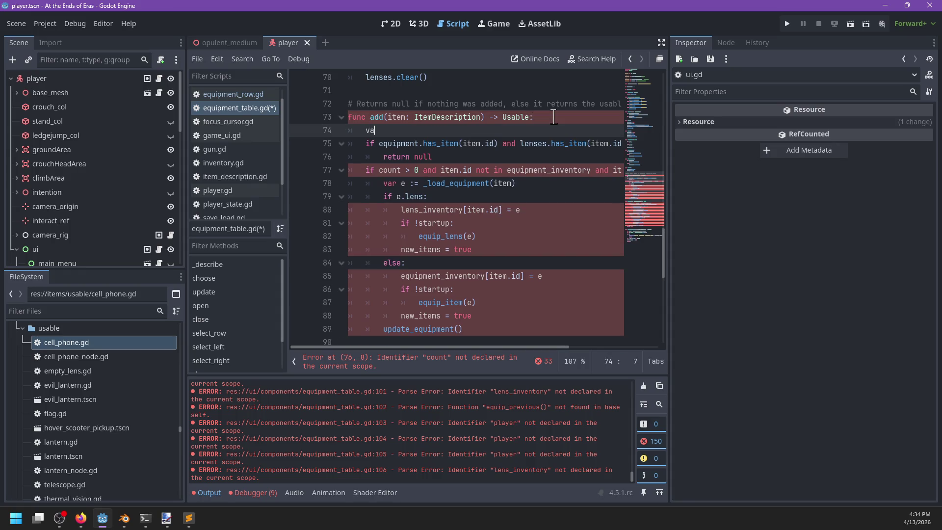
key("BackSpace")
key("BackSpace")
left_click(443, 143)
key("Return")
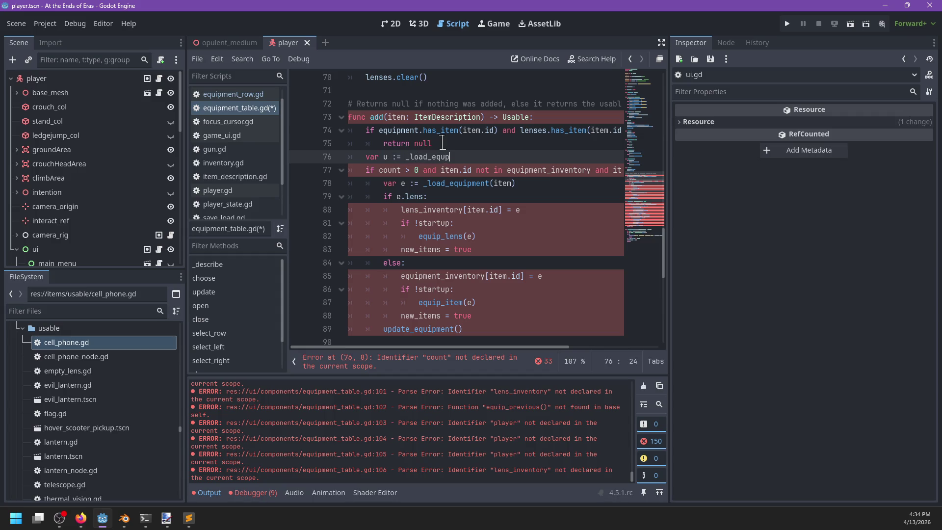
key("BackSpace")
type("ipment")
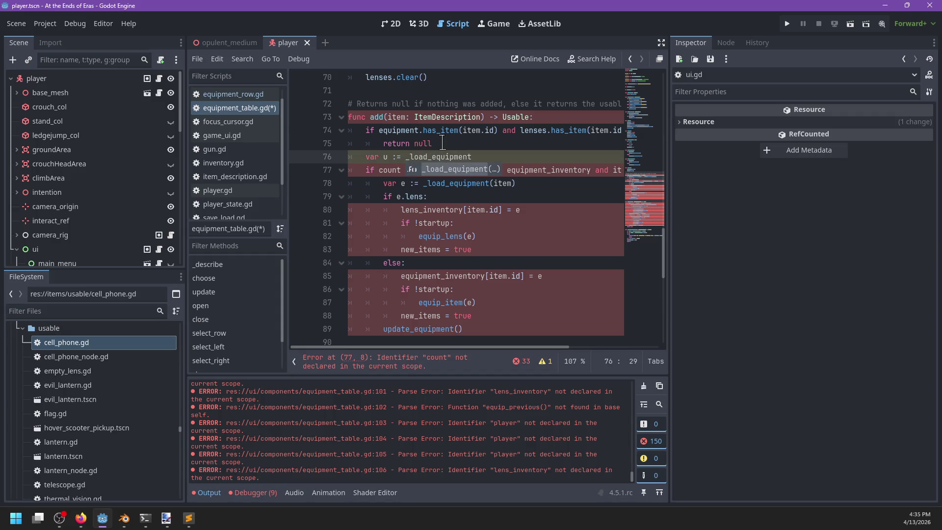
type("(item)")
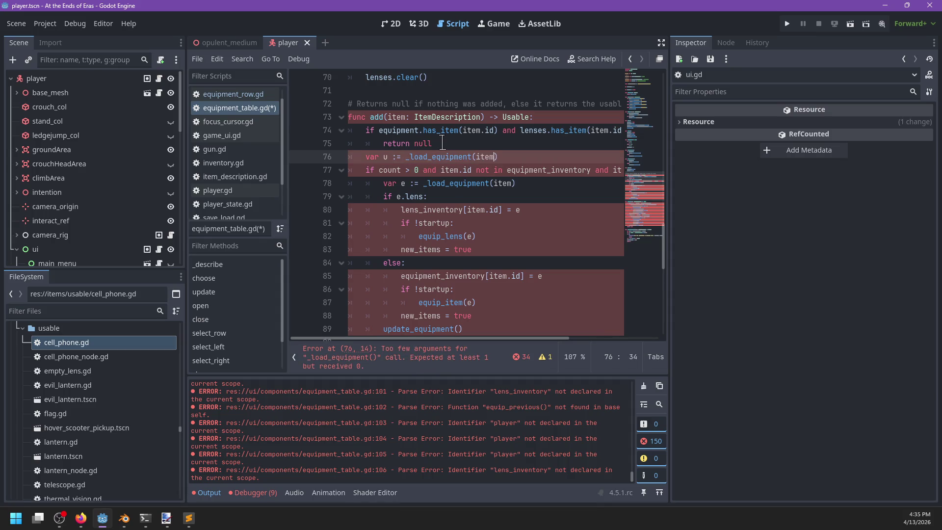
- Begin an if statement below the load call and change 'and' to 'or' in the has_item check
scroll(460, 156, "right", 5)
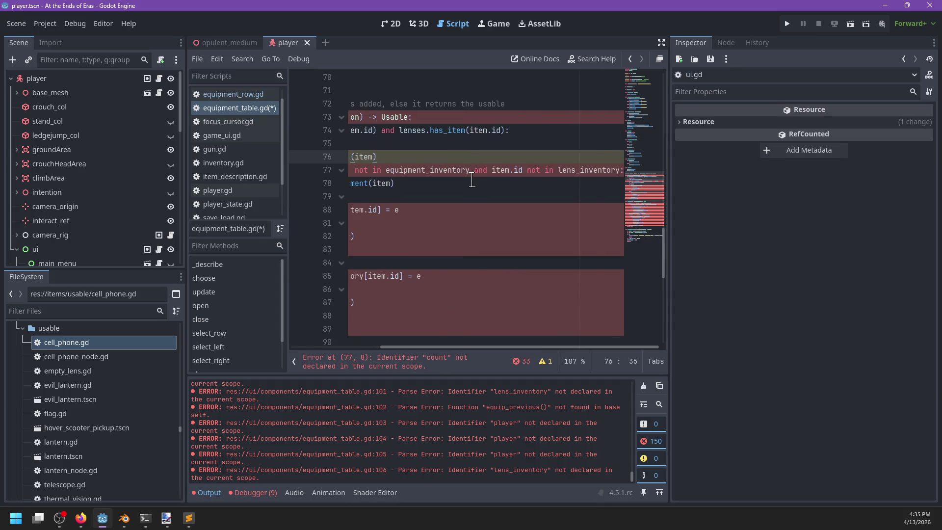
scroll(472, 180, "left", 5)
key("Return")
type("if")
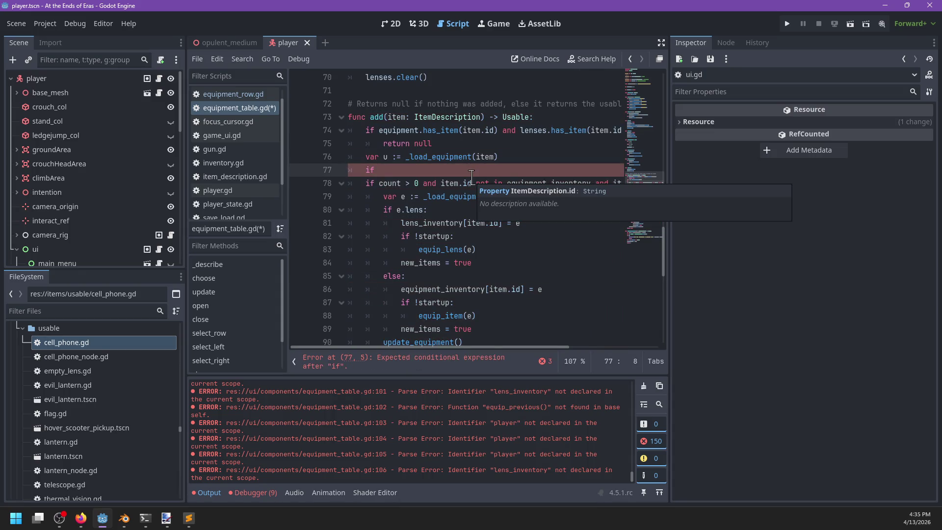
double_click(509, 131)
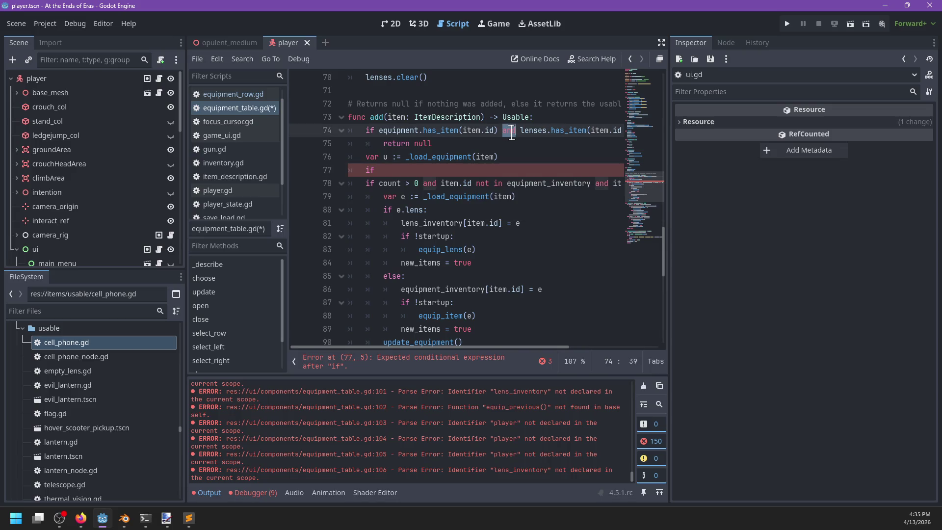
type("or")
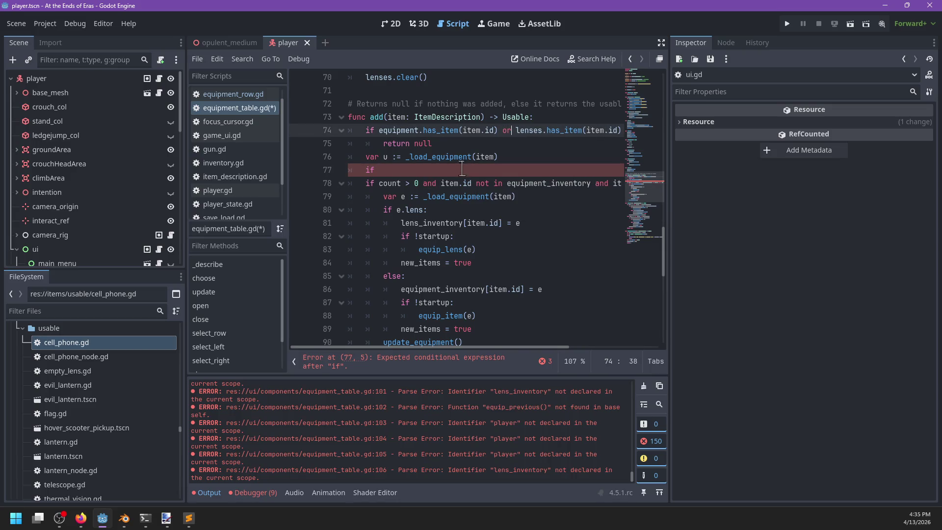
left_click(462, 169)
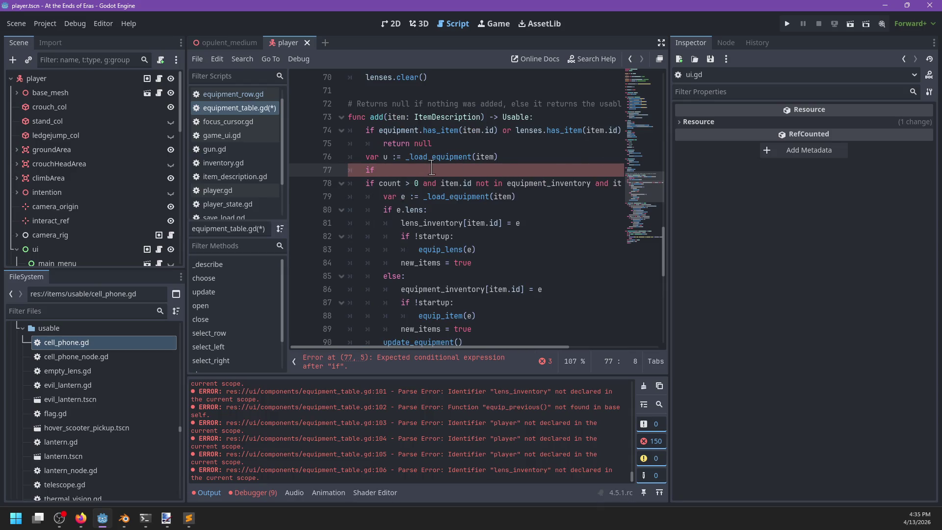
scroll(431, 168, "up", 1)
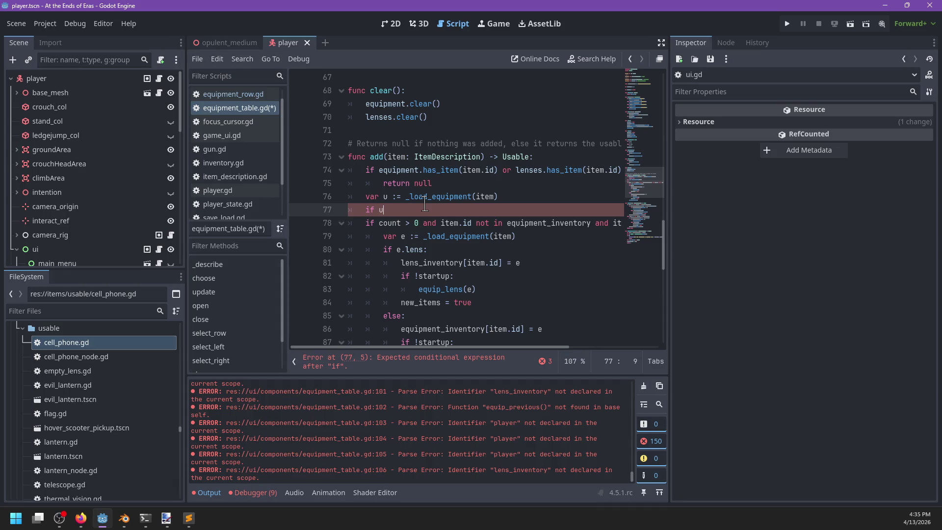
- Under 'if u.lens:' call lenses._add_item(u), with an else branch calling equipment._add_item(u)
key("Return")
type("le")
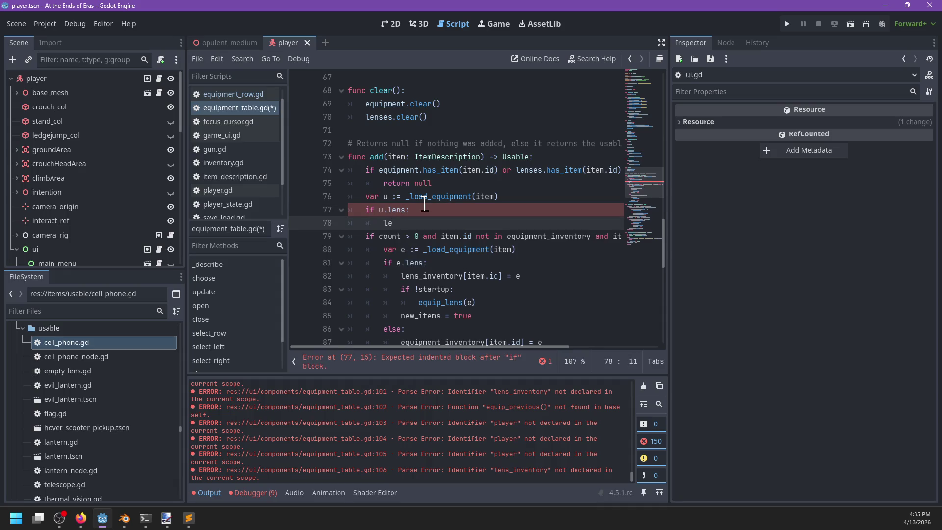
type("_")
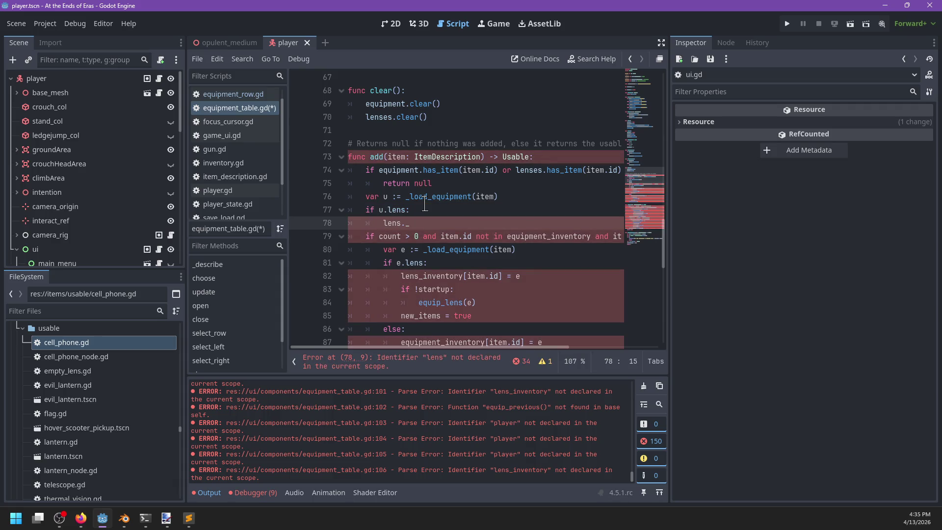
type("._ad")
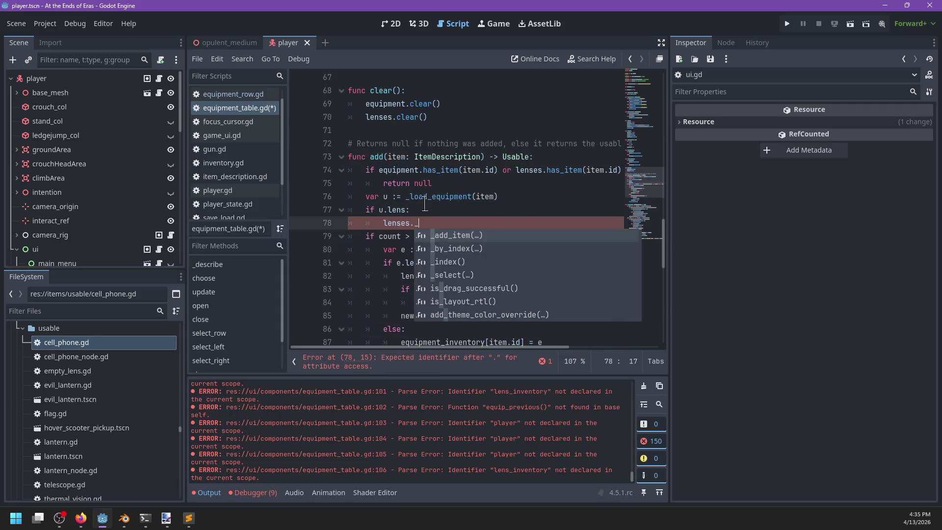
key("Return")
type(")")
key("Return")
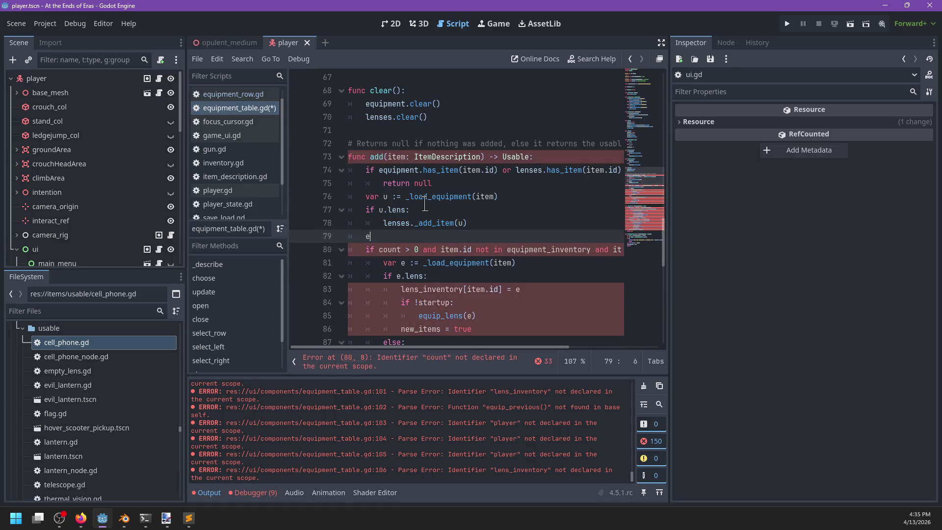
key("Return")
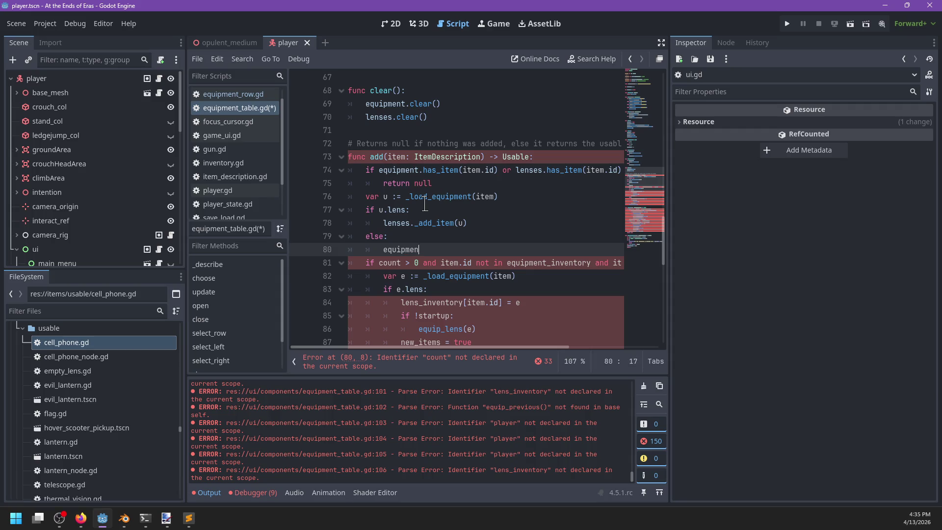
type("add_item('")
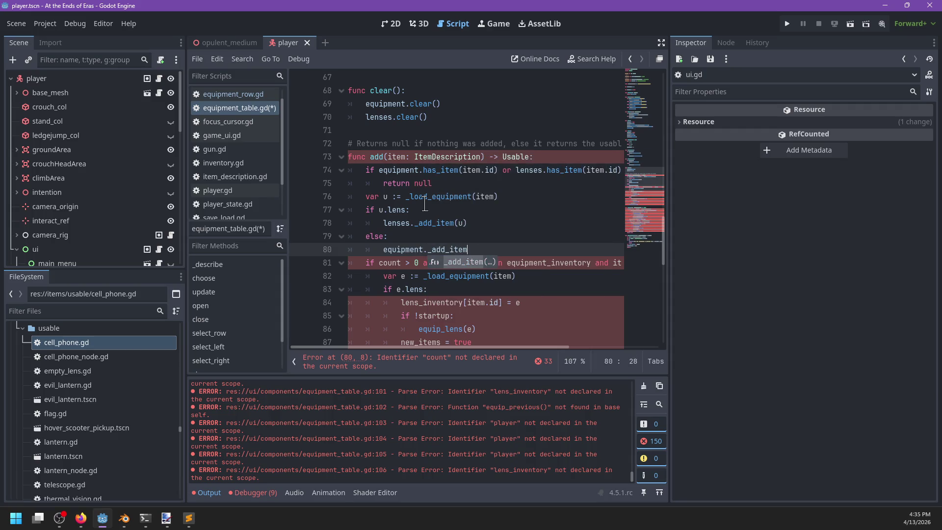
key("BackSpace")
type("u)")
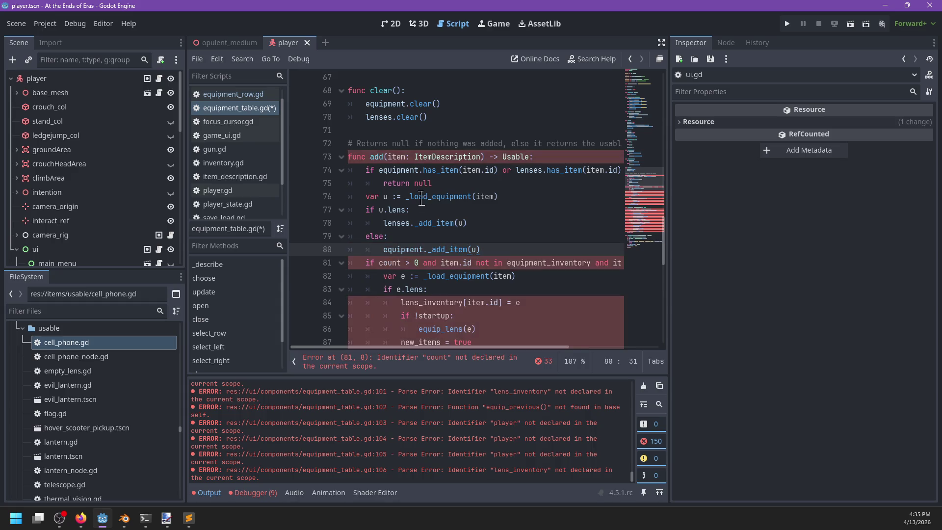
scroll(433, 187, "down", 2)
scroll(433, 186, "down", 1)
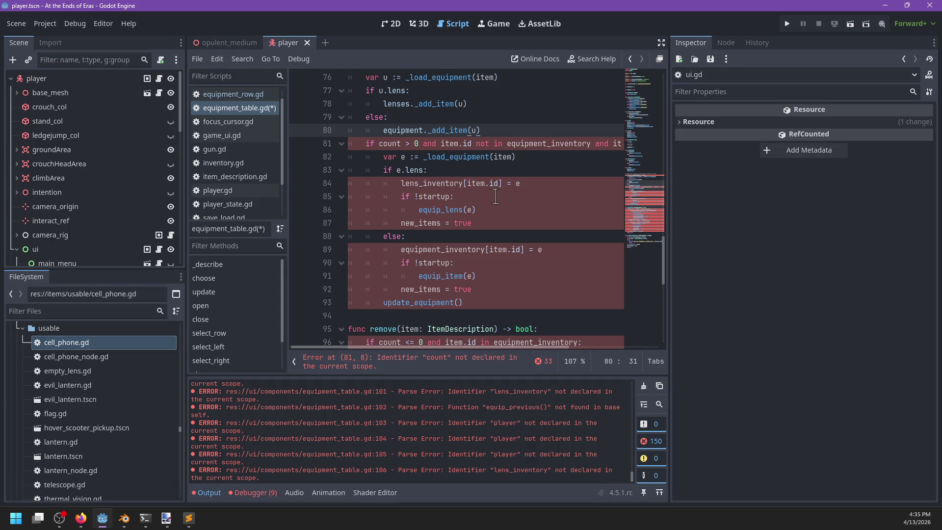
left_click(247, 95)
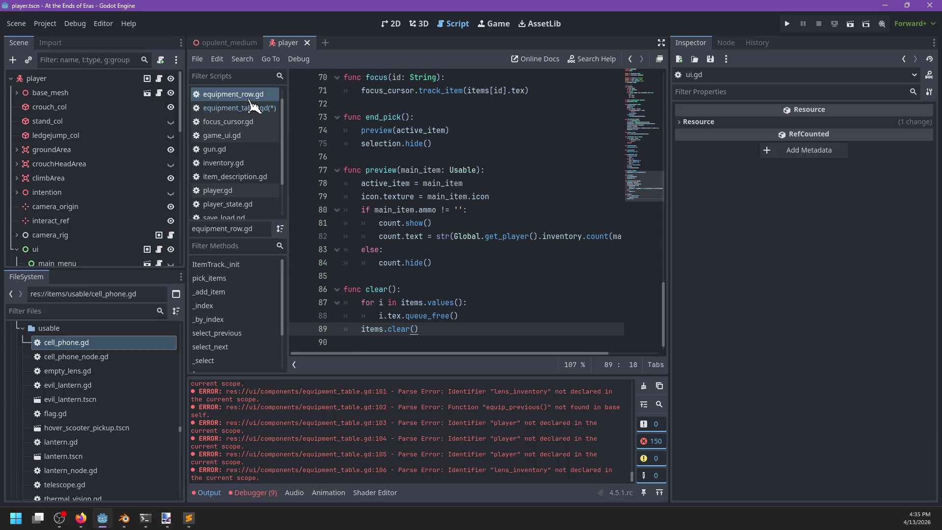
- Review the ui.gd code around the u.lens check and queue_prompt definition, then save all scripts
left_click(269, 109)
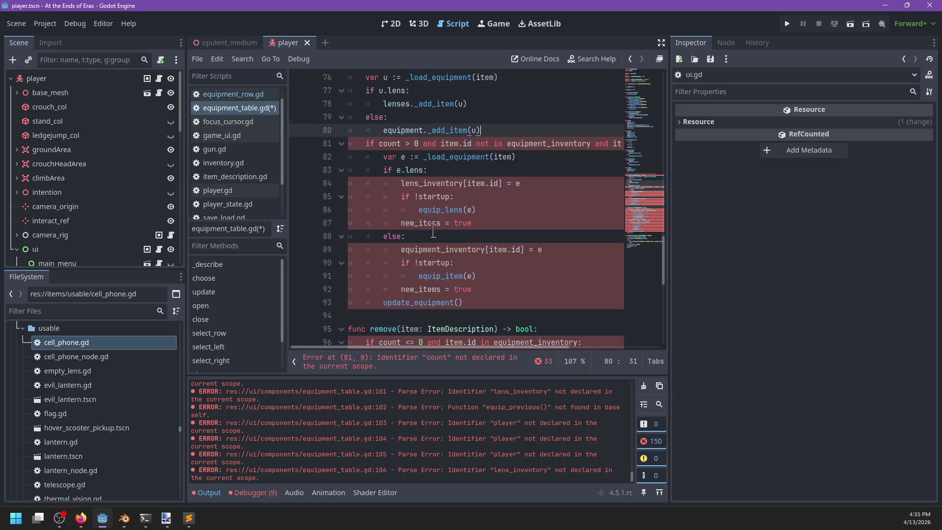
scroll(263, 199, "down", 2)
left_click(229, 198)
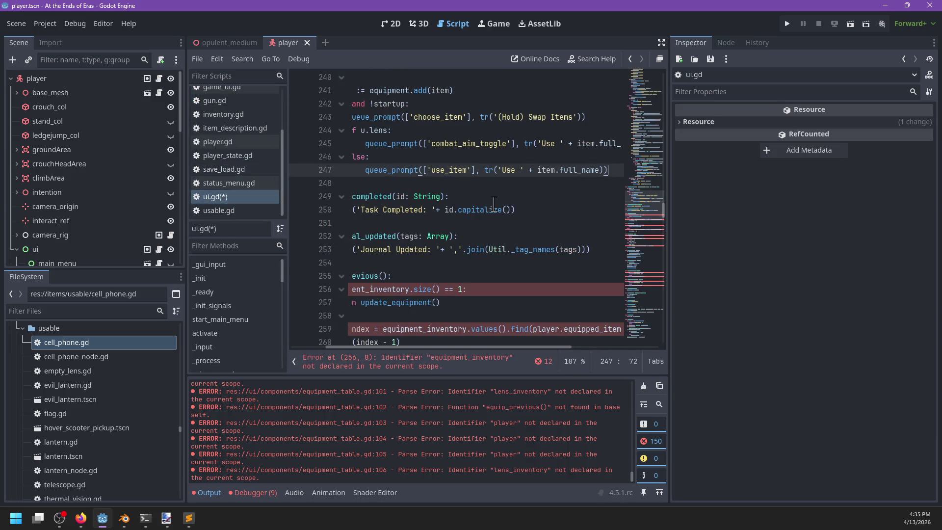
left_click(482, 262)
scroll(481, 256, "up", 3)
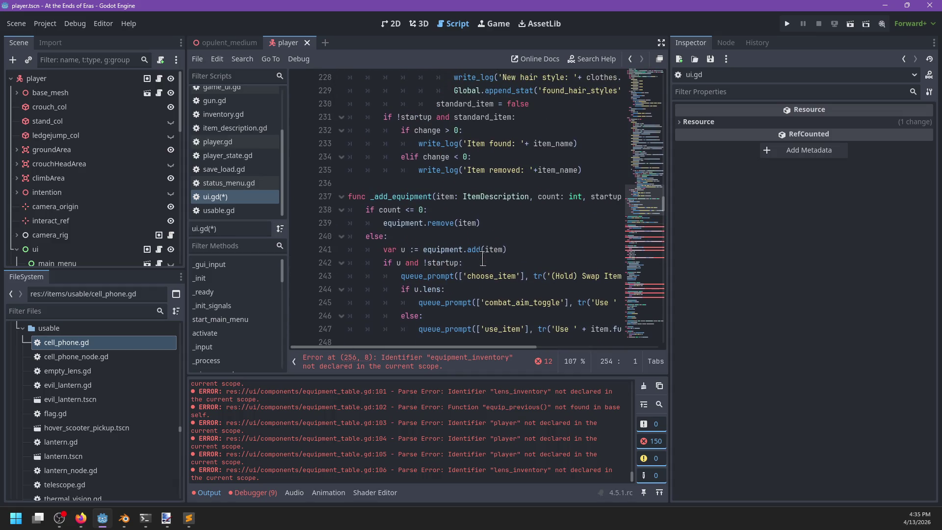
left_click(470, 249)
scroll(442, 249, "down", 3)
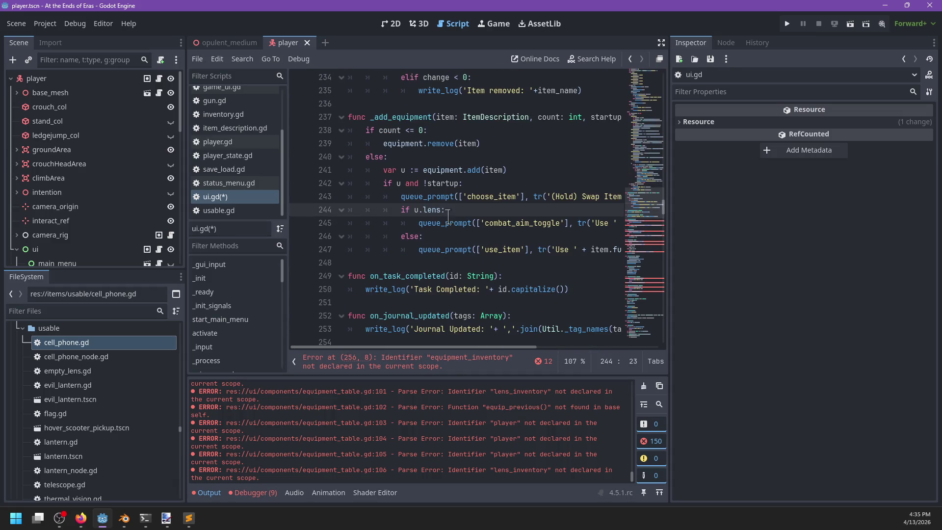
left_click(450, 197, "ctrl")
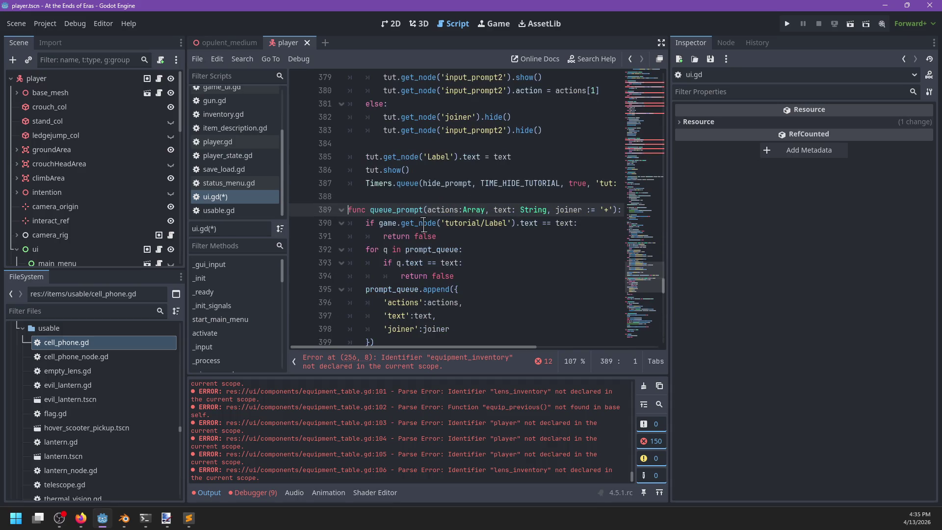
scroll(252, 147, "up", 1)
scroll(252, 147, "down", 1)
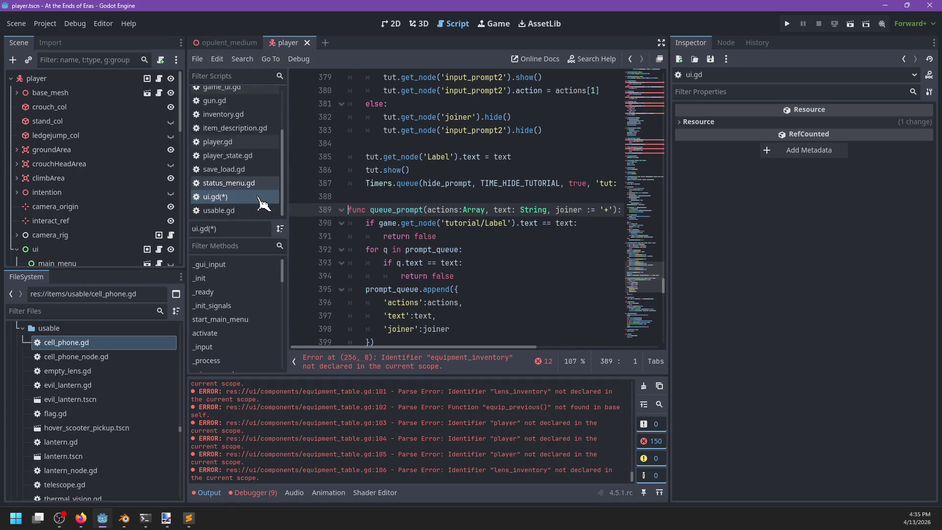
left_click(440, 196)
key("ctrl+s")
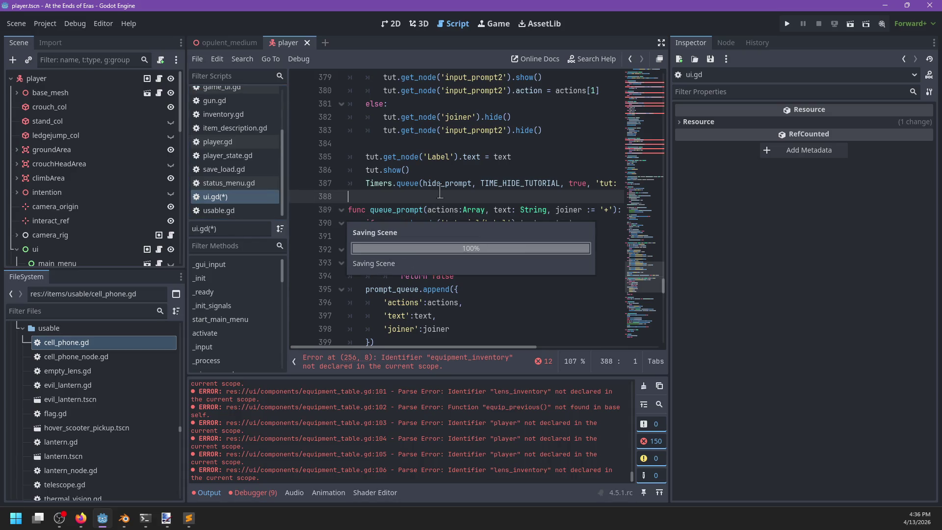
- Under 'if u and !startup:' in ui.gd, insert equipment.equip(item.id) and save
key("ctrl+f")
type("equipment.add")
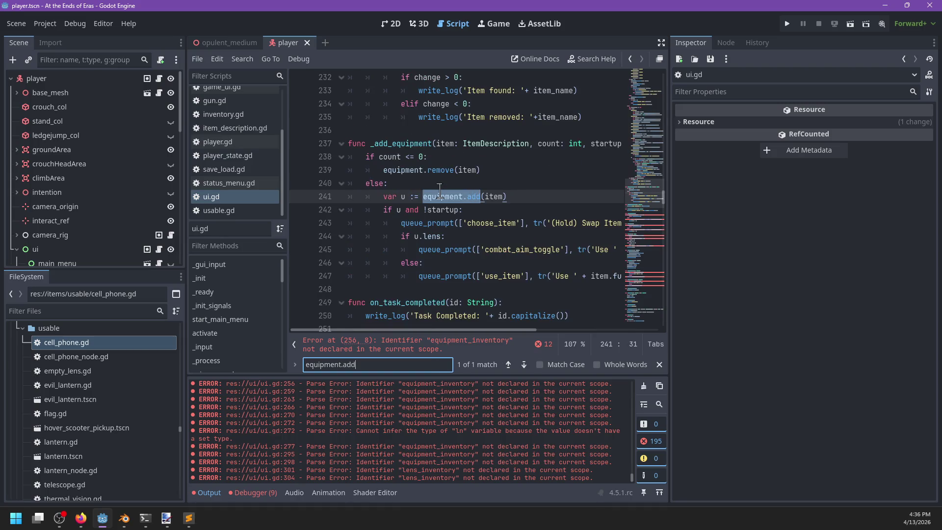
key("Escape")
left_click(487, 211)
key("Return")
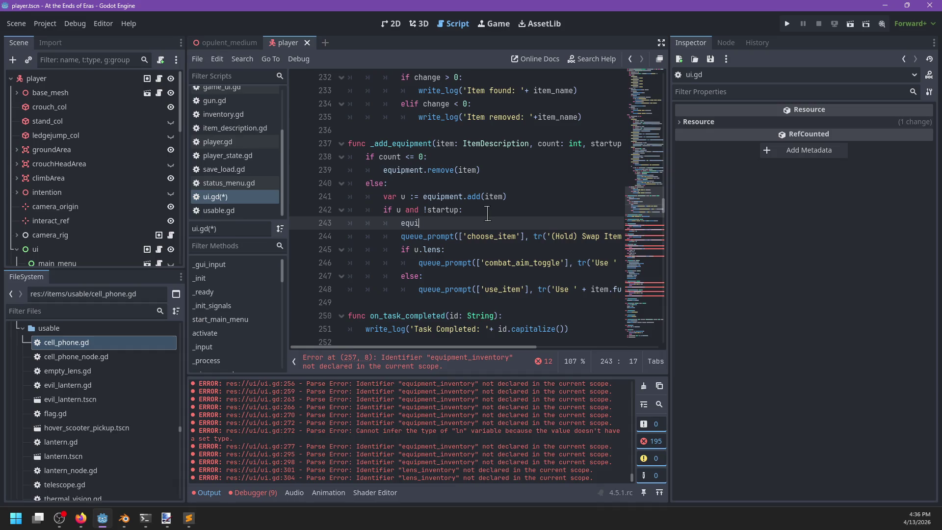
key("BackSpace")
key("BackSpace")
key("BackSpace")
type("p(item")
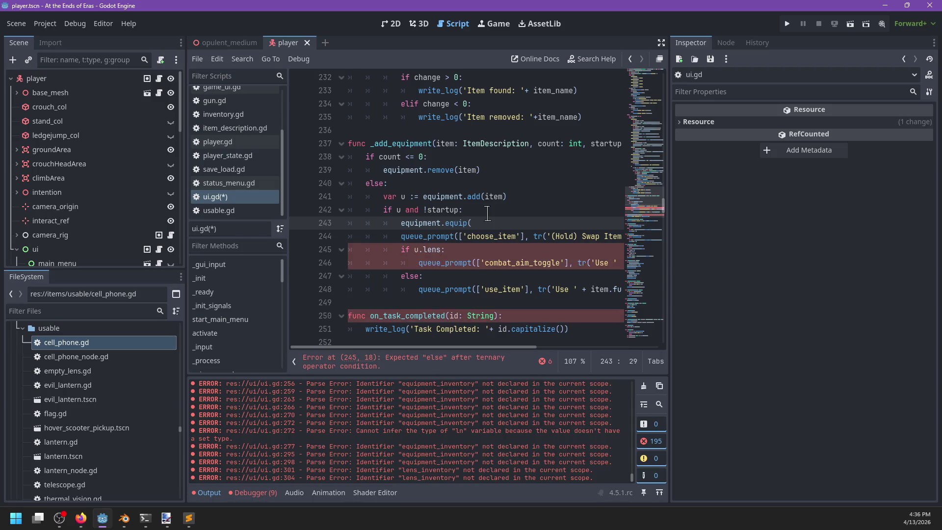
type(".id")
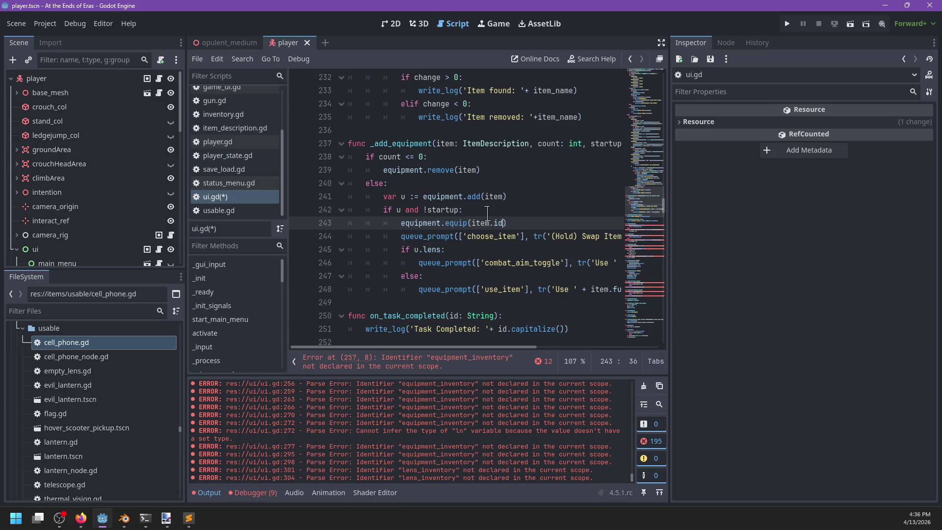
key("ctrl+s")
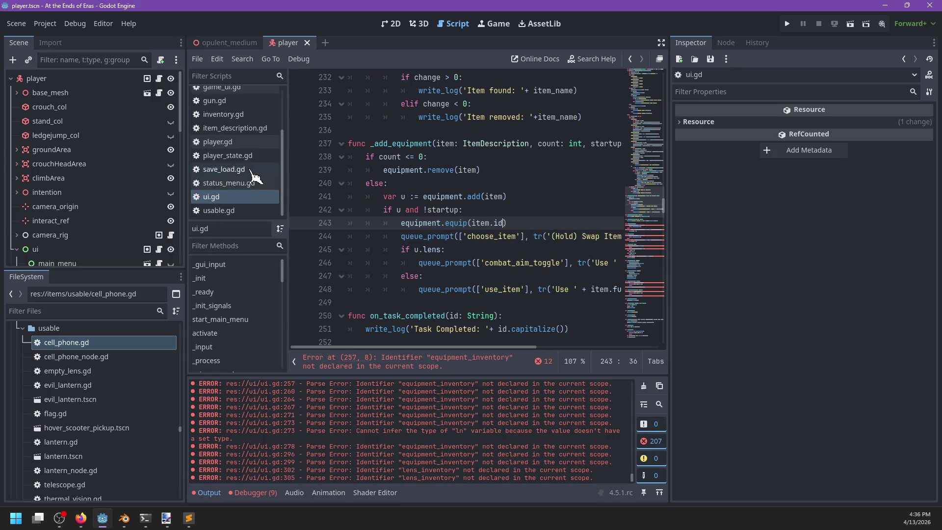
- Add 'func equip(id: String):' above _load_equipment in equipment_table.gd
left_click(249, 123)
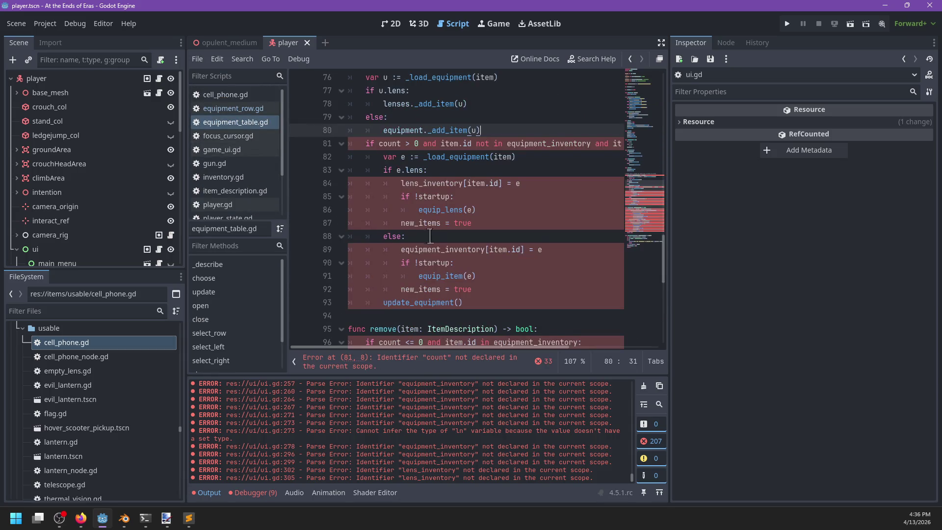
scroll(437, 242, "down", 4)
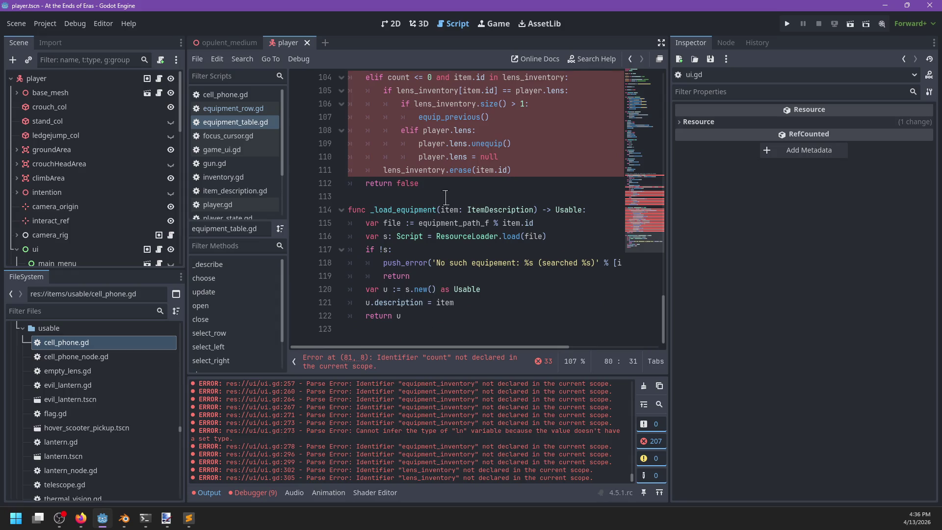
left_click(446, 193)
key("Return")
key("Return")
key("Up")
type("func equip(id: S")
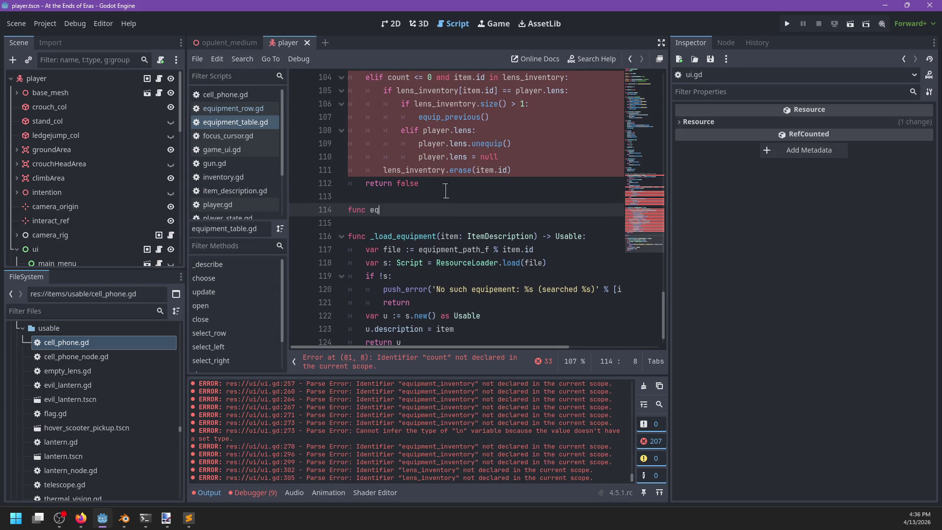
type("tring):")
key("Return")
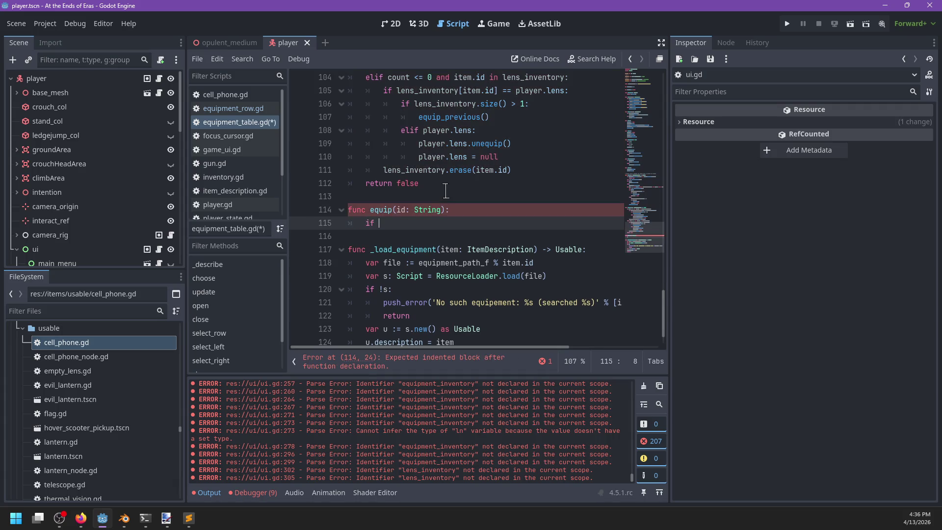
- Begin the equip body with an 'if equipment.has_item(' check
scroll(466, 199, "up", 3)
type("equipme")
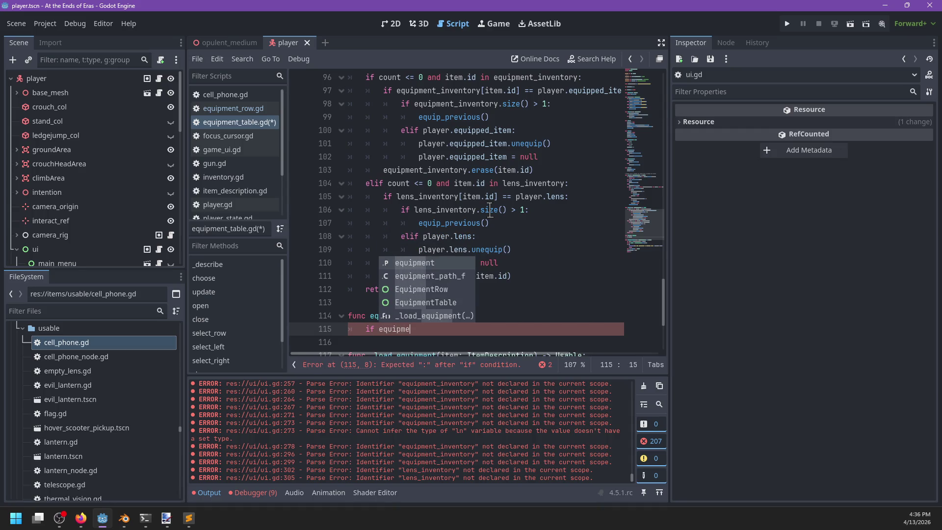
key("ctrl+BackSpace")
type("equipmen")
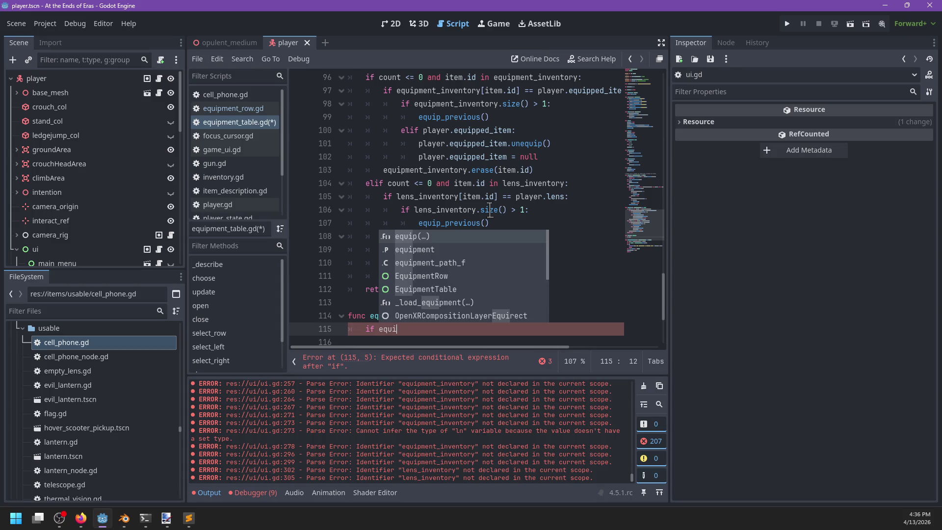
type("t.has_item(")
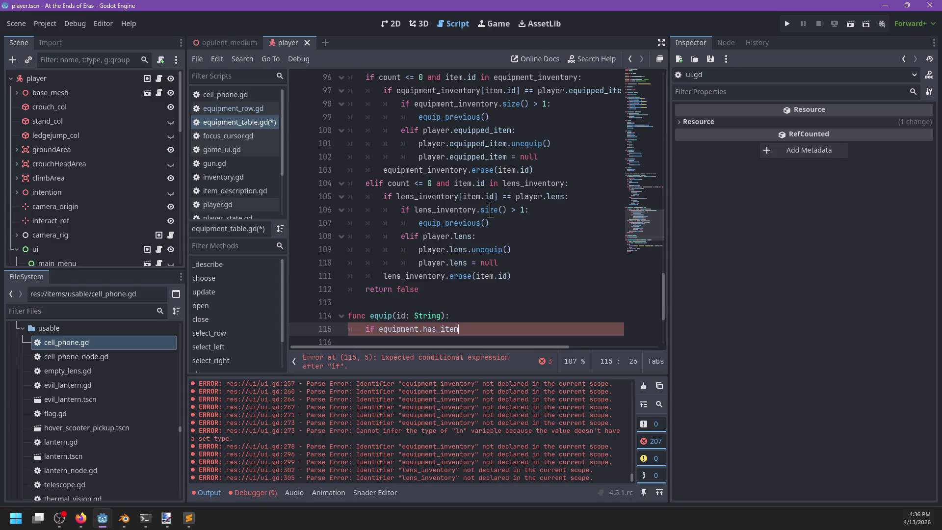
scroll(489, 210, "up", 3)
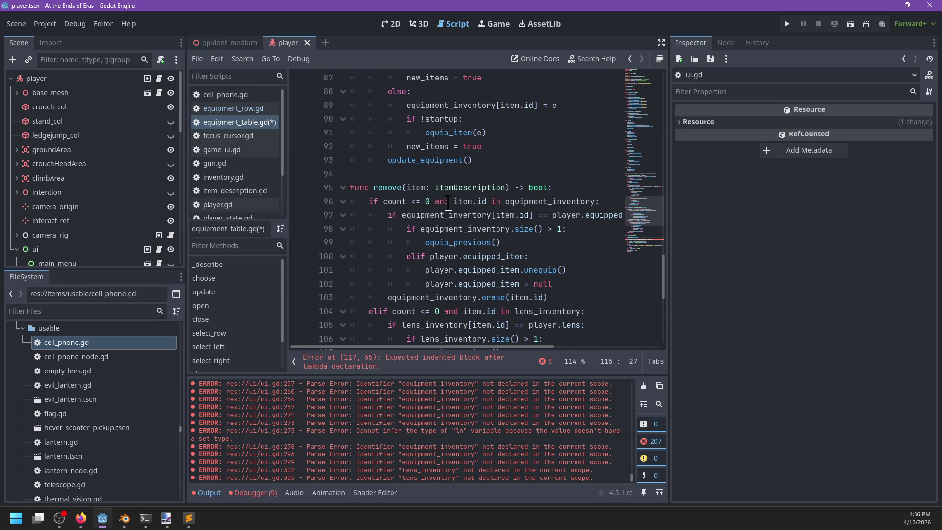
scroll(441, 208, "up", 4)
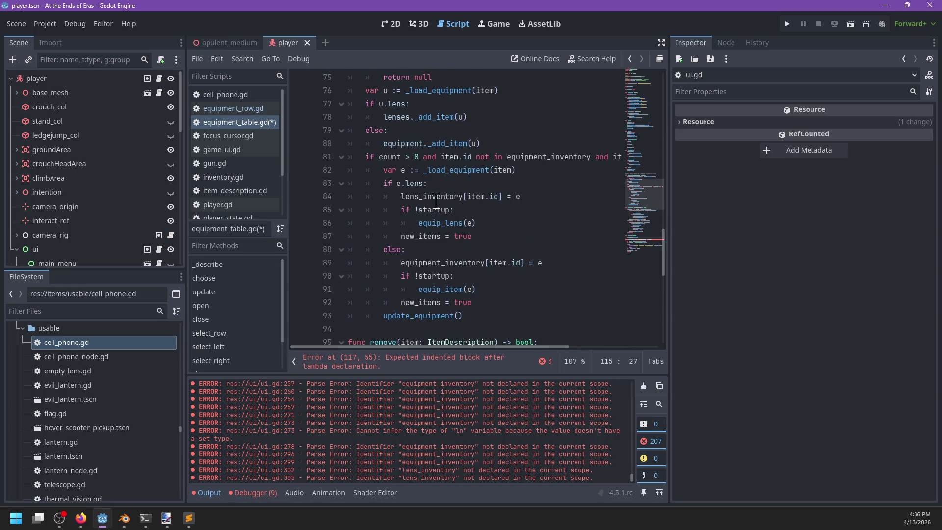
key("alt+Left")
key("alt+Left")
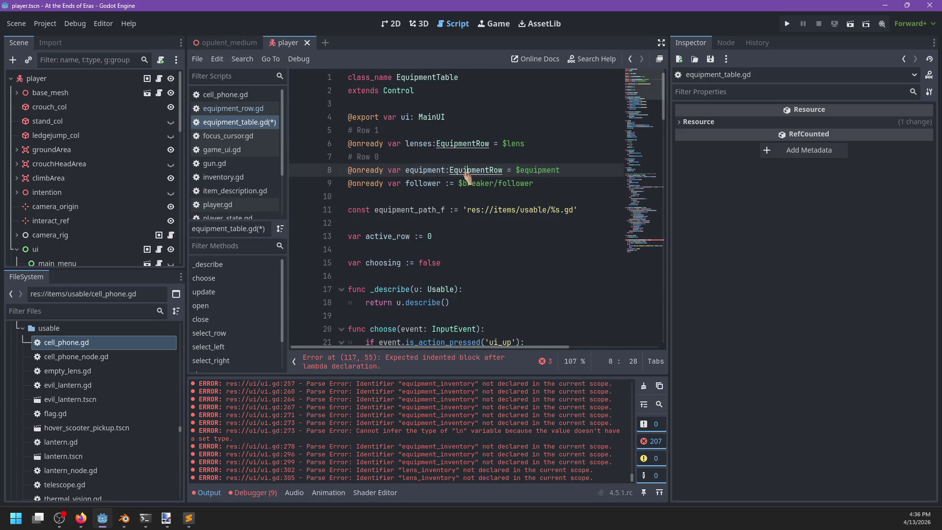
left_click(446, 275)
- Add 'func has_item(id: String):' before clear() in equipment_row.gd and start its return line
key("Return")
key("Up")
key("Return")
type("func has_item(id: ")
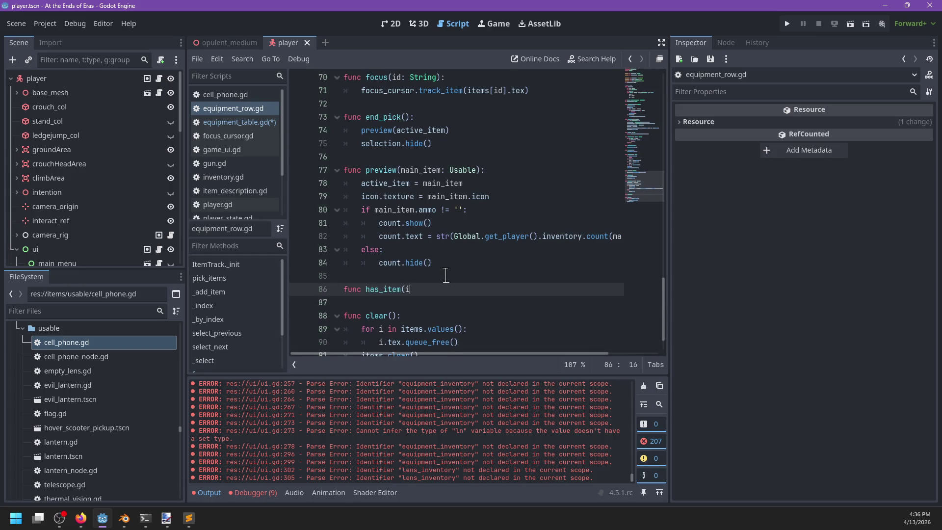
type("String):")
key("Return")
type("retur")
- Give has_item a '-> bool' return type, finish 'return id in items', and save
key("Up")
key("ctrl+Right")
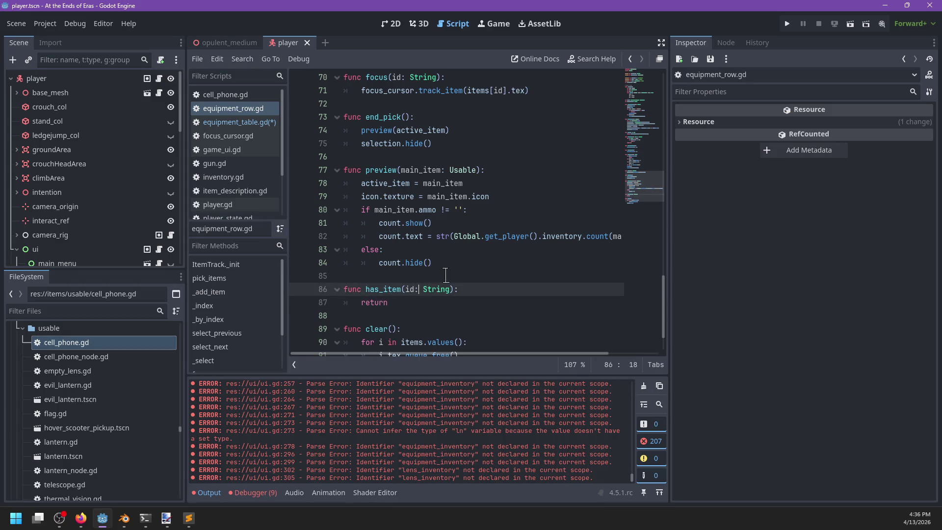
key("End")
type("bool")
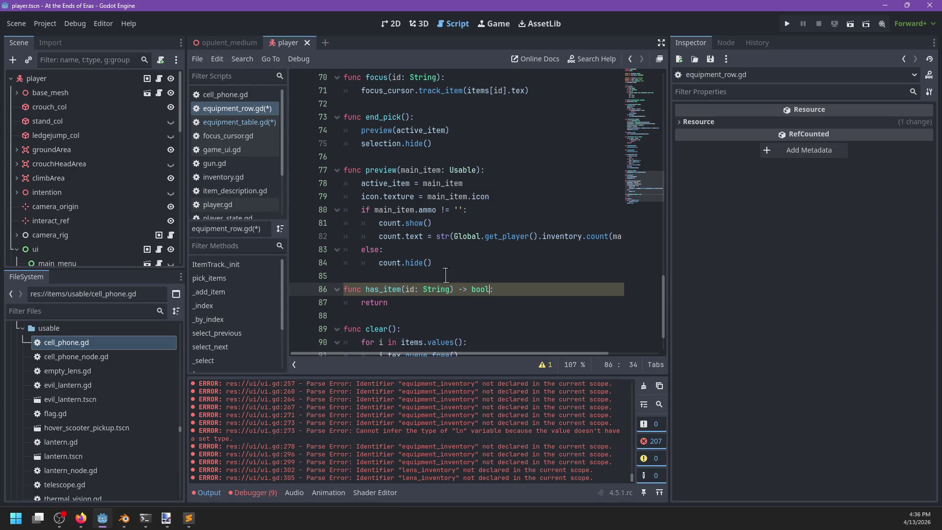
key("Escape")
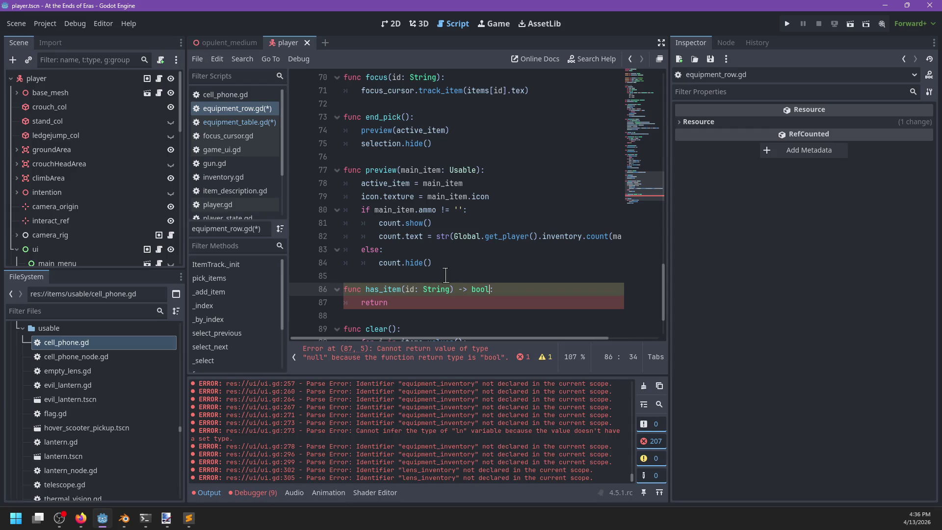
left_click(415, 301)
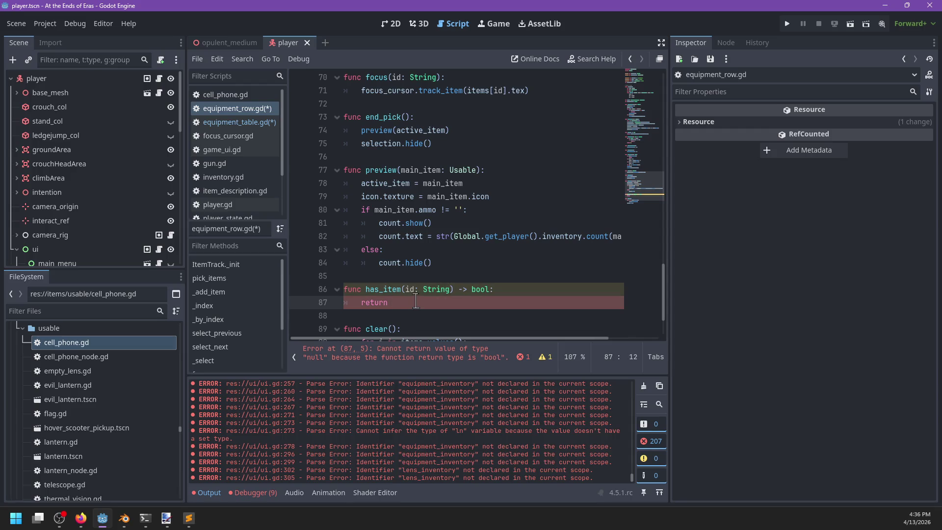
type("d in items")
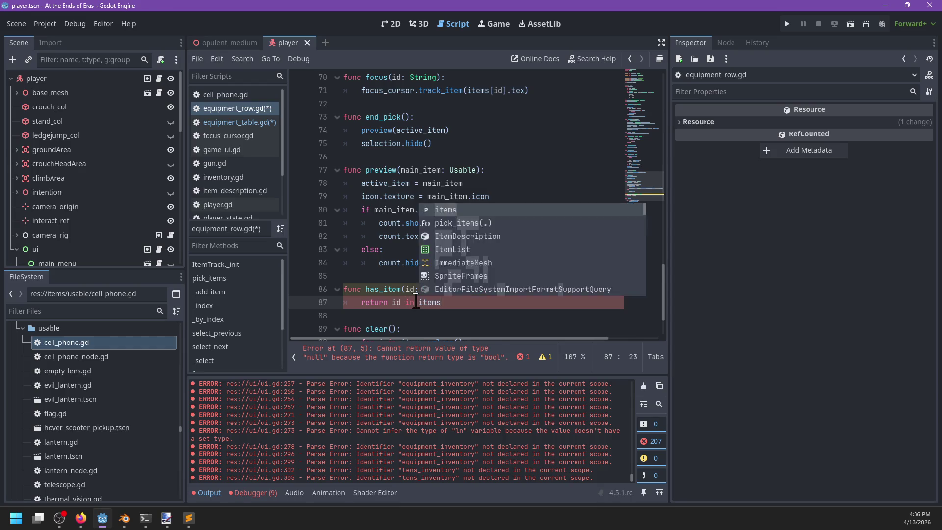
key("Escape")
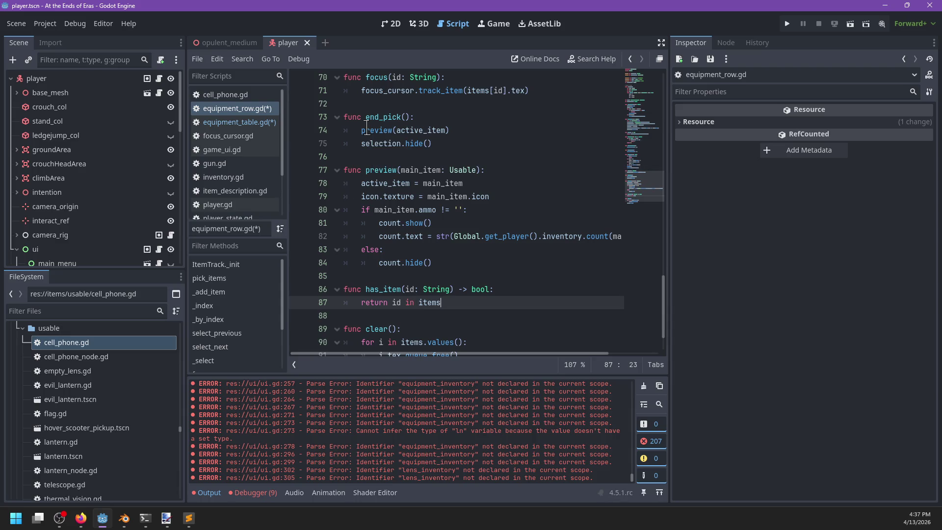
mouse_move(366, 129)
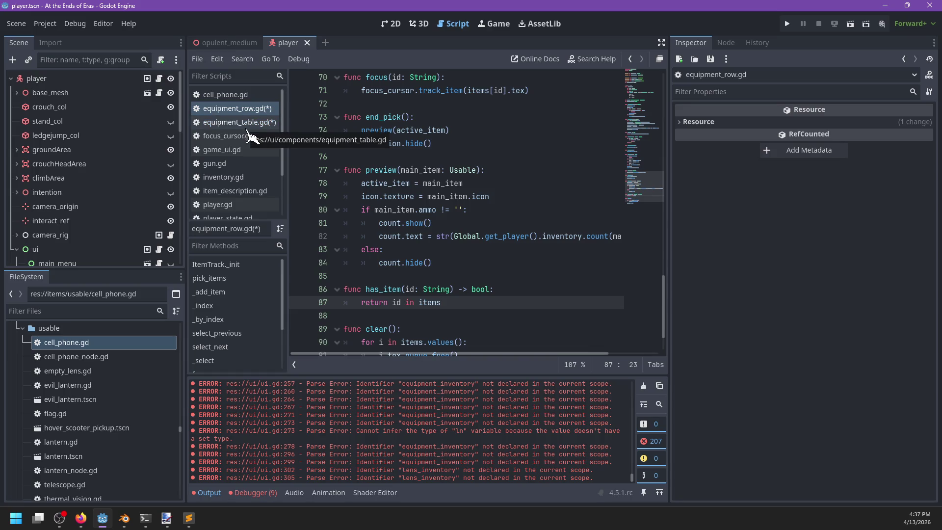
key("ctrl+s")
left_click(261, 123)
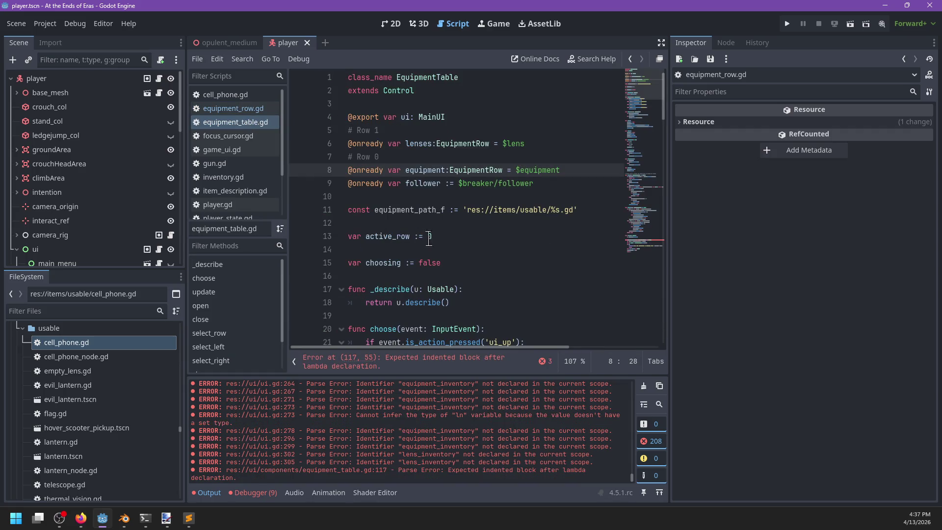
- Complete the if equipment.has_item(id): branch so it calls equipment.equip(id)
scroll(311, 178, "down", 15)
scroll(458, 212, "down", 12)
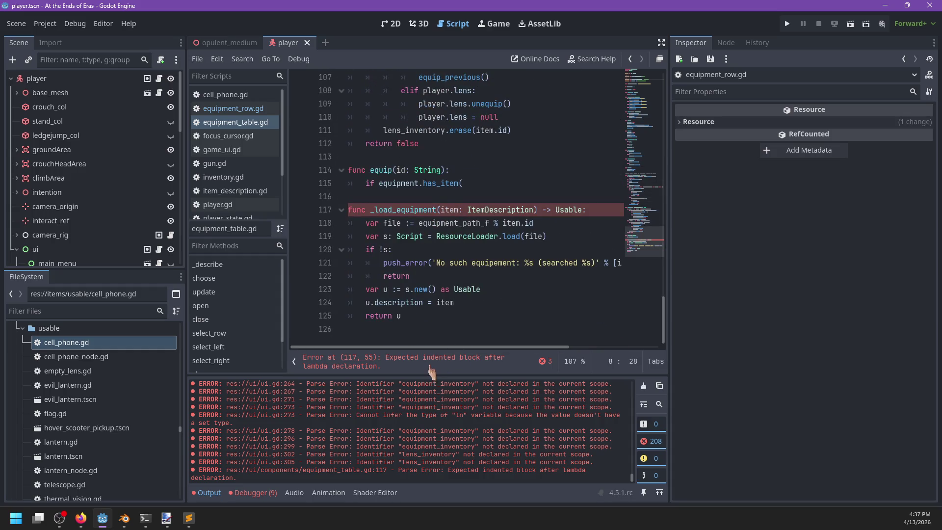
left_click(493, 190)
type("d):")
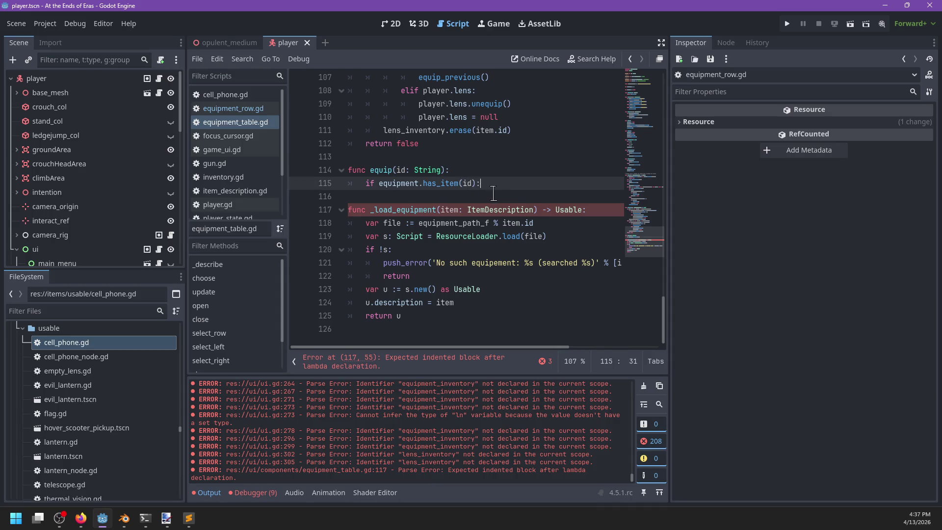
key("Return")
type("equipment")
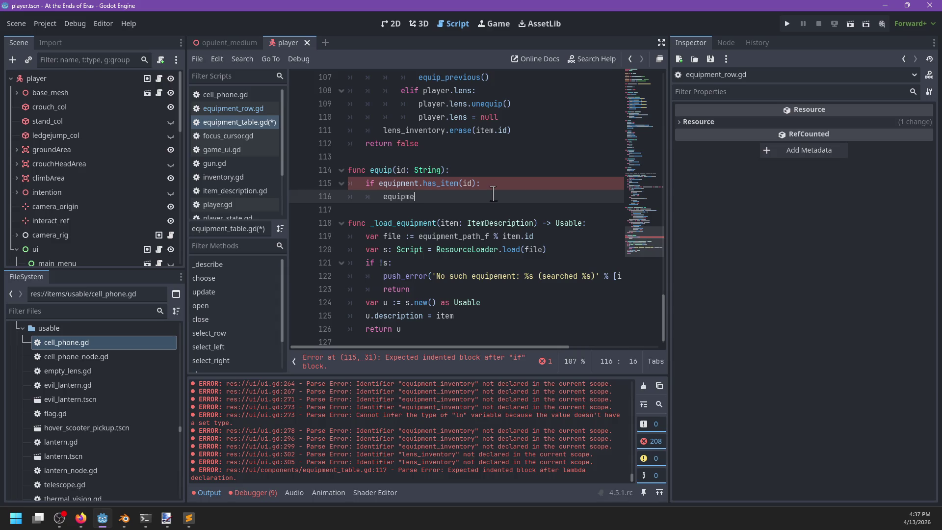
key("Home")
key("End")
type(".equi[p")
key("BackSpace")
key("BackSpace")
type("p(")
- Add an elif lenses.has_item(id): branch that calls lenses.equip(id)
key("Return")
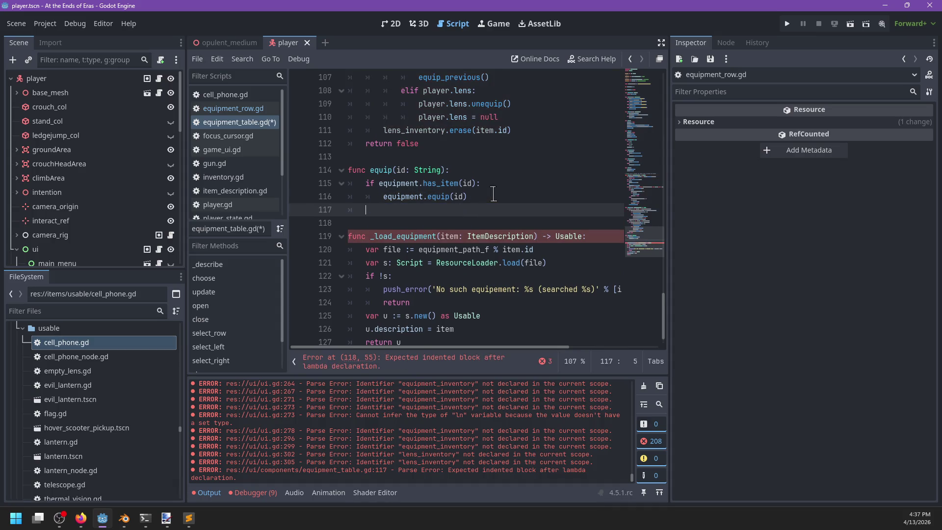
type("elif els")
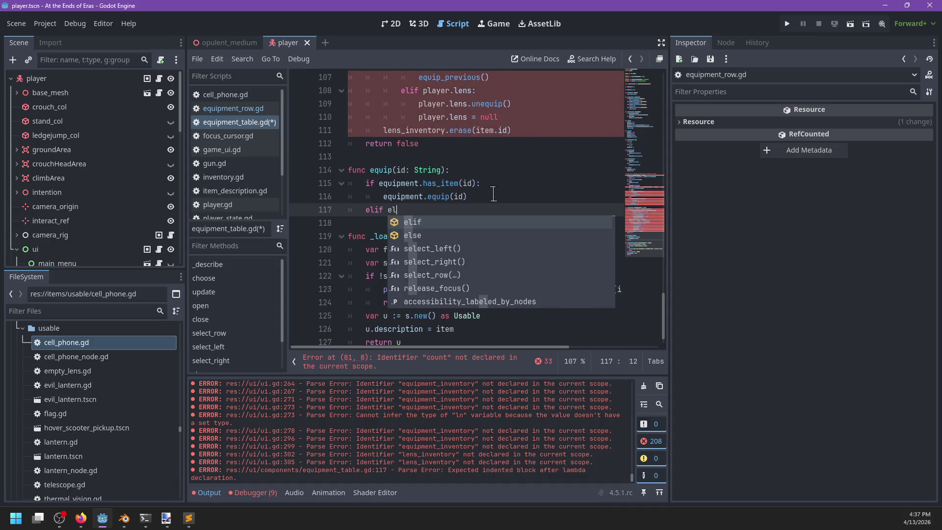
key("BackSpace")
key("BackSpace")
key("BackSpace")
type("lenses.has_)")
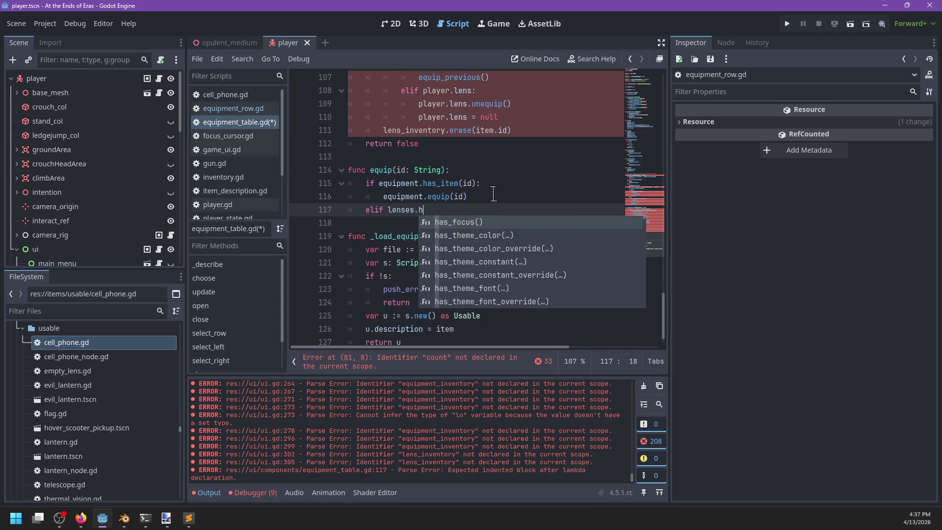
key("BackSpace")
type("item(id")
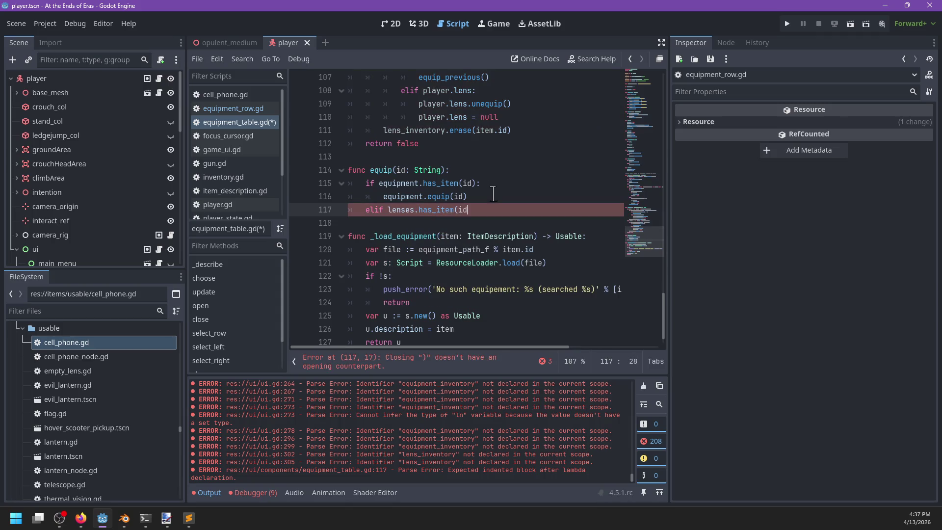
type("):")
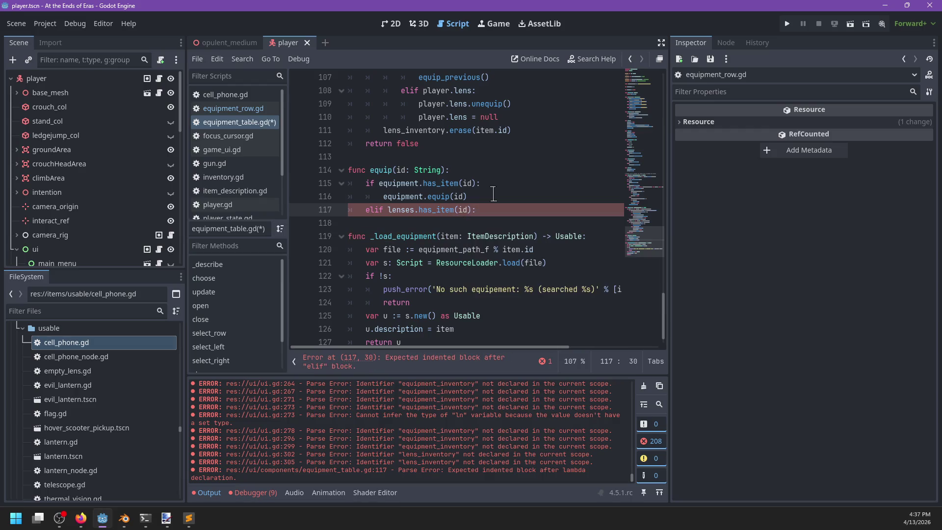
key("Return")
type("lenses.equi")
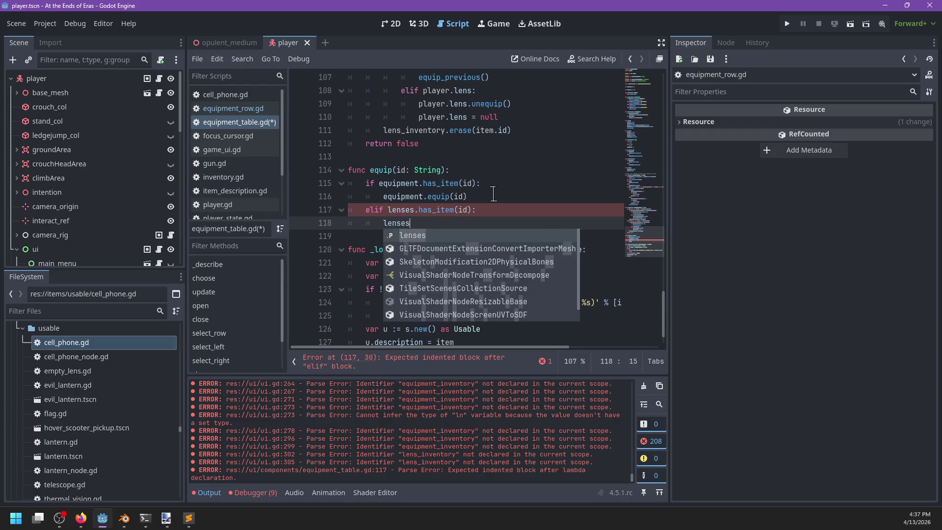
type("p(id)")
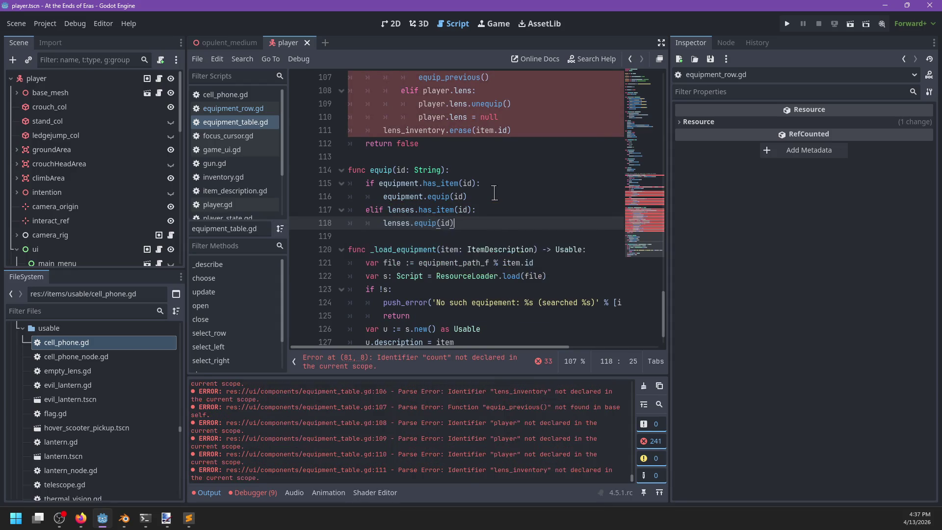
left_click(440, 184, "ctrl")
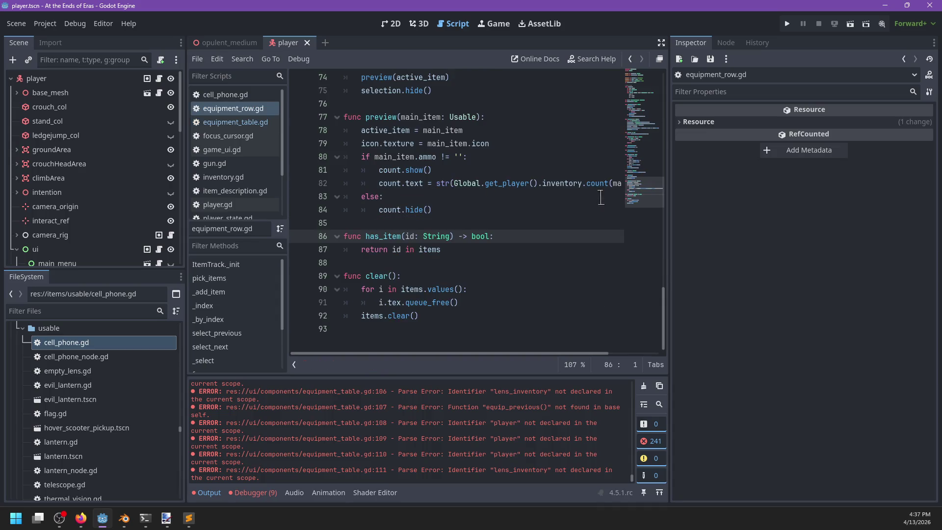
- Add func equip(id: String): below line 84 with body preview(items[id].item)
scroll(510, 228, "up", 1)
left_click(493, 246)
key("Return")
key("Return")
type("func equi")
type("p()")
type("id: I)")
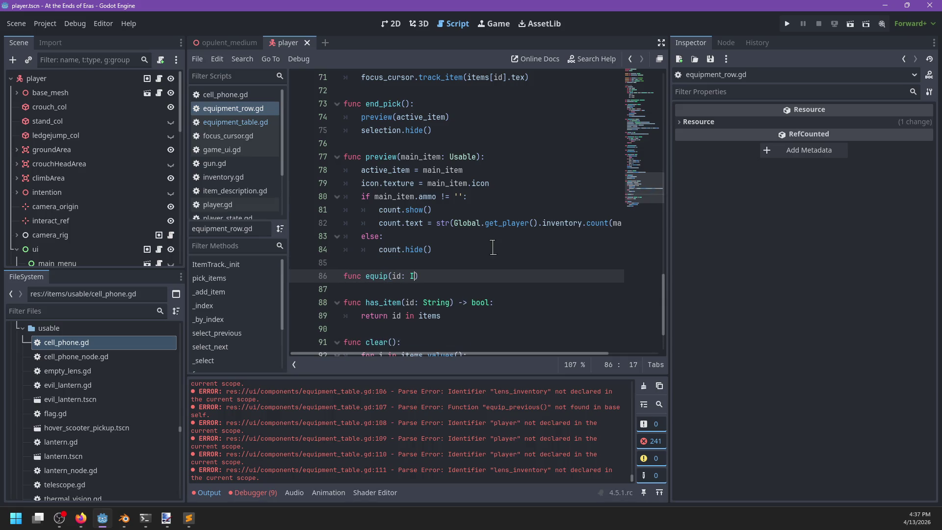
key("BackSpace")
type("String):")
key("Return")
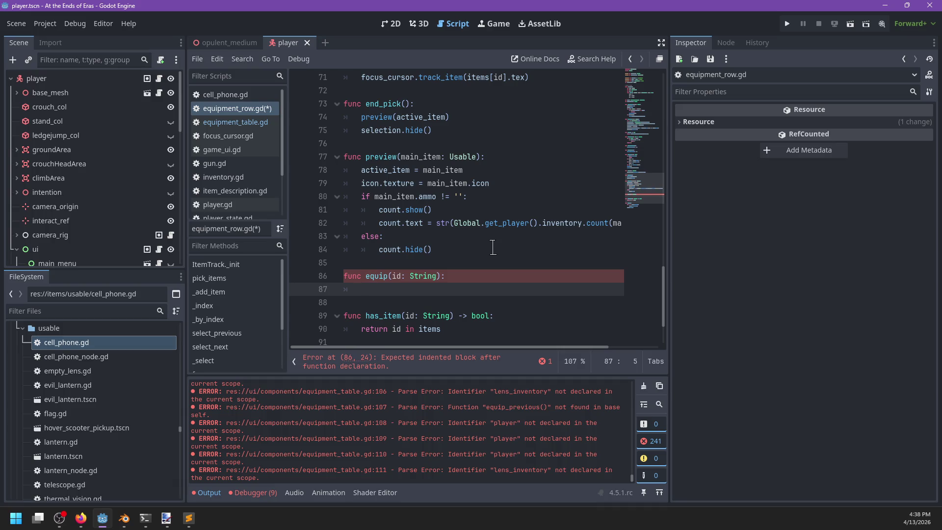
type("preview(it")
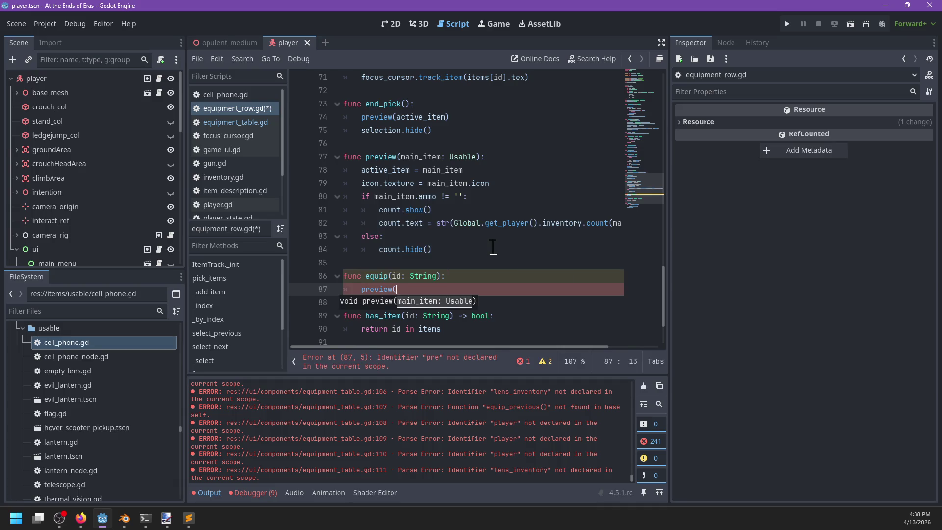
type("ems[id].")
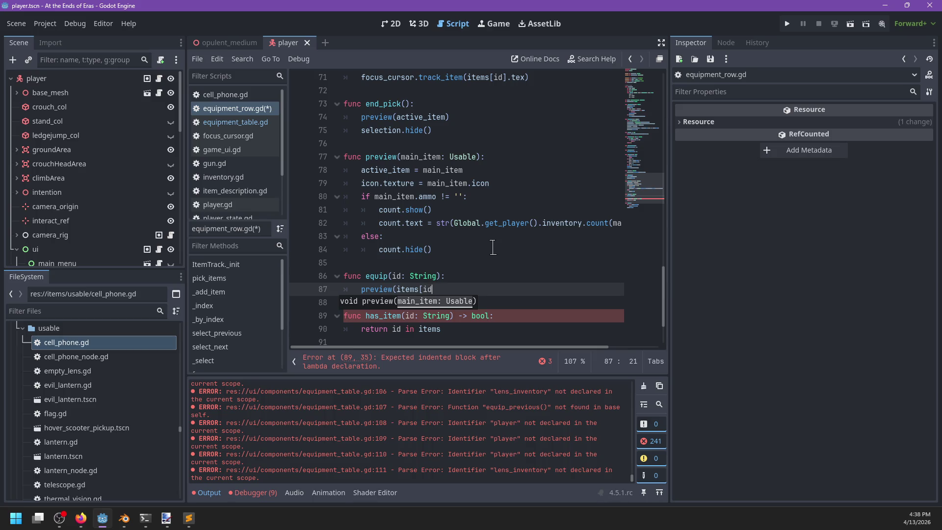
type("item)")
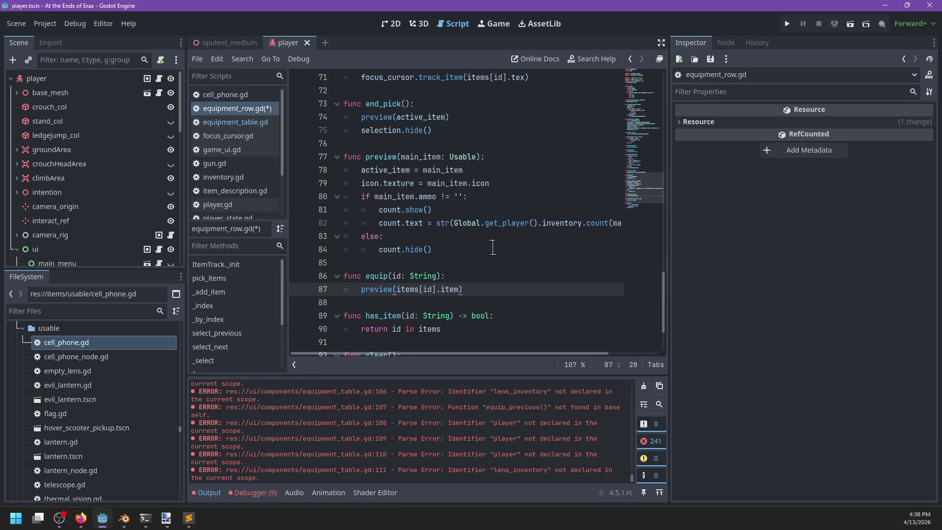
- Save the edited scripts and return to equipment_table.gd
scroll(482, 227, "up", 5)
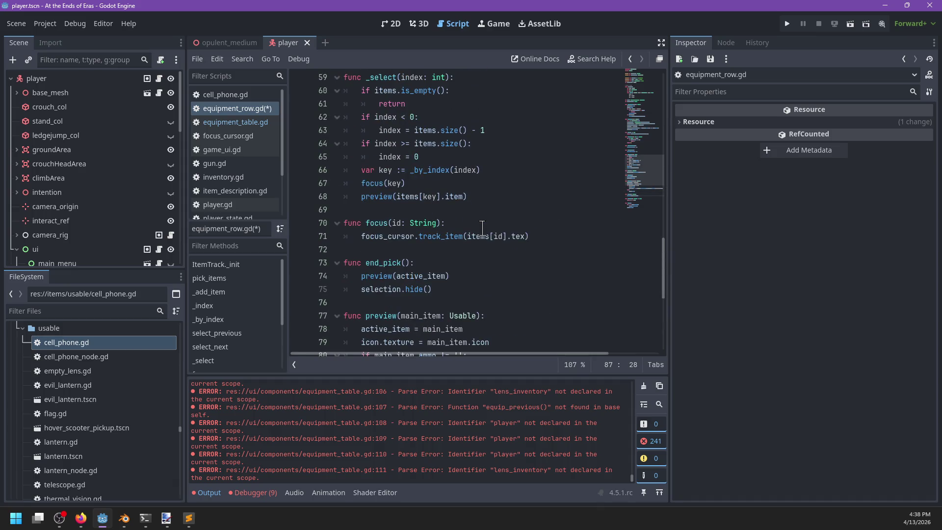
scroll(483, 227, "up", 2)
scroll(482, 228, "down", 5)
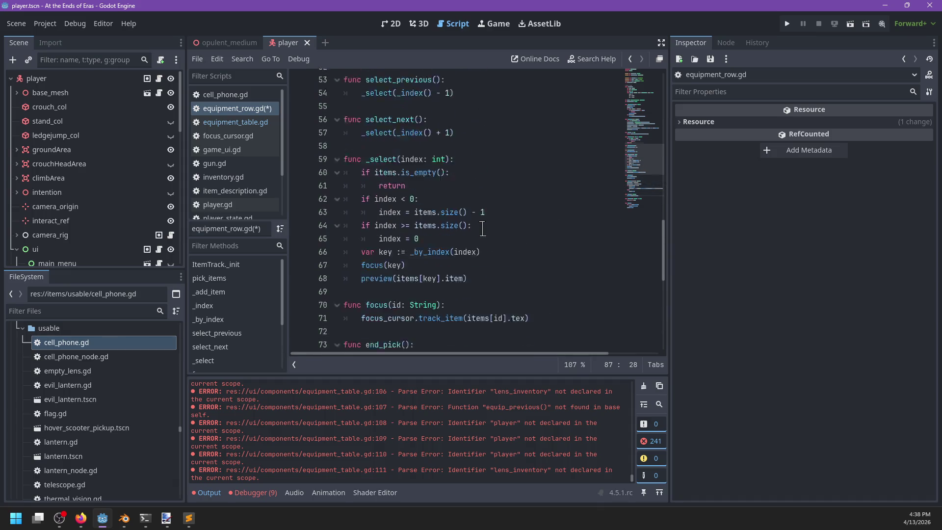
key("ctrl+s")
scroll(512, 230, "up", 20)
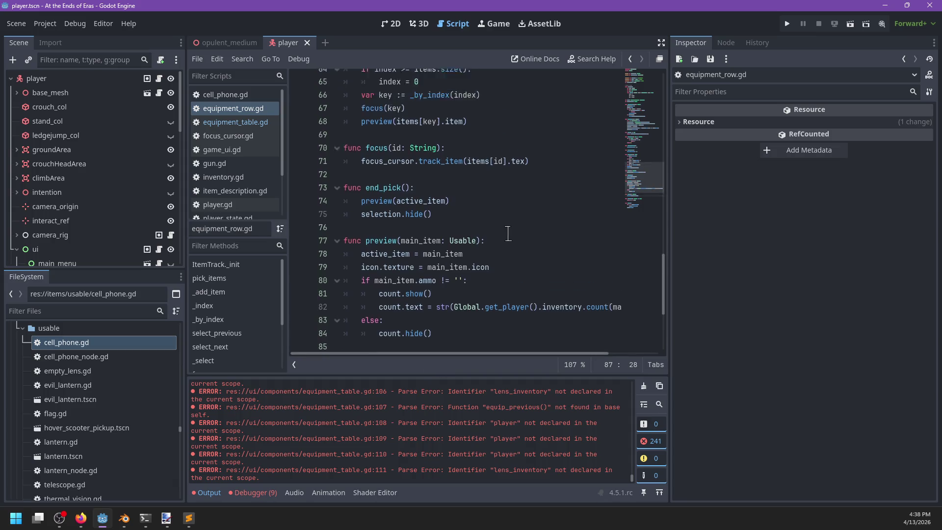
scroll(448, 211, "down", 20)
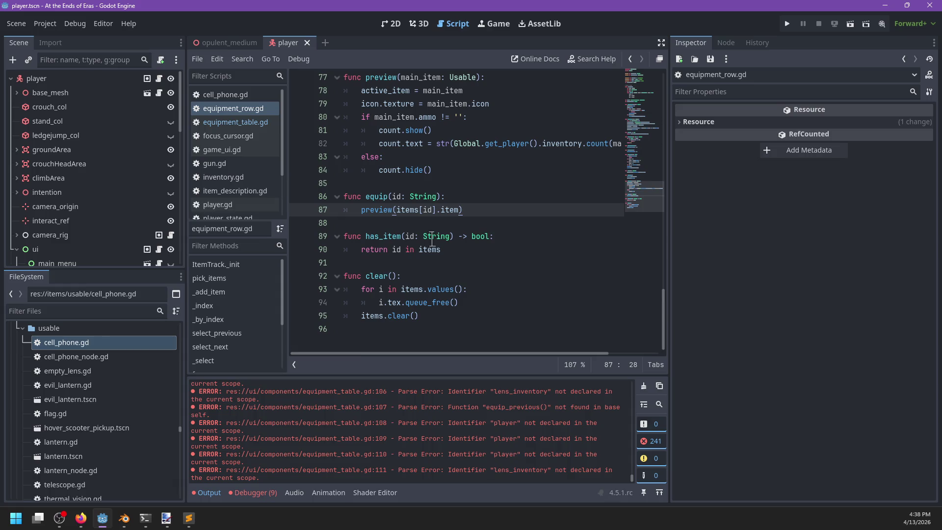
left_click(251, 125)
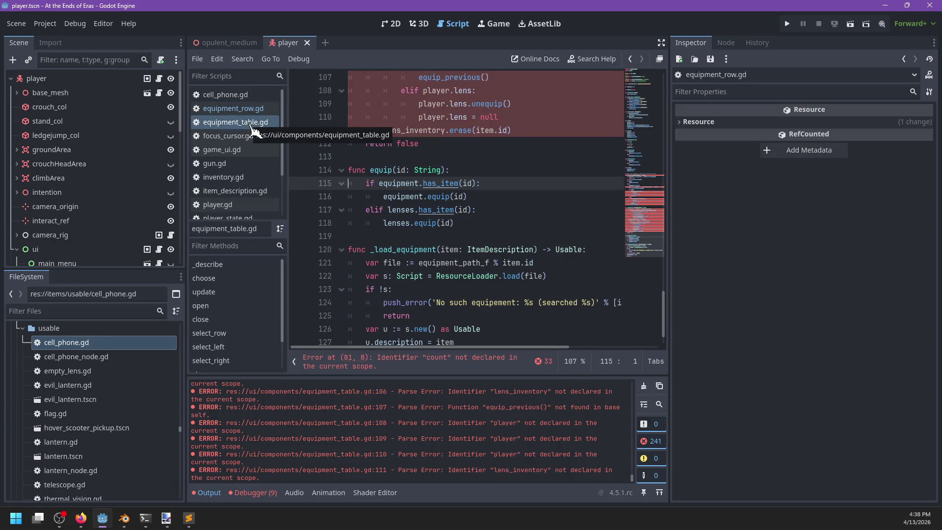
scroll(505, 179, "up", 2)
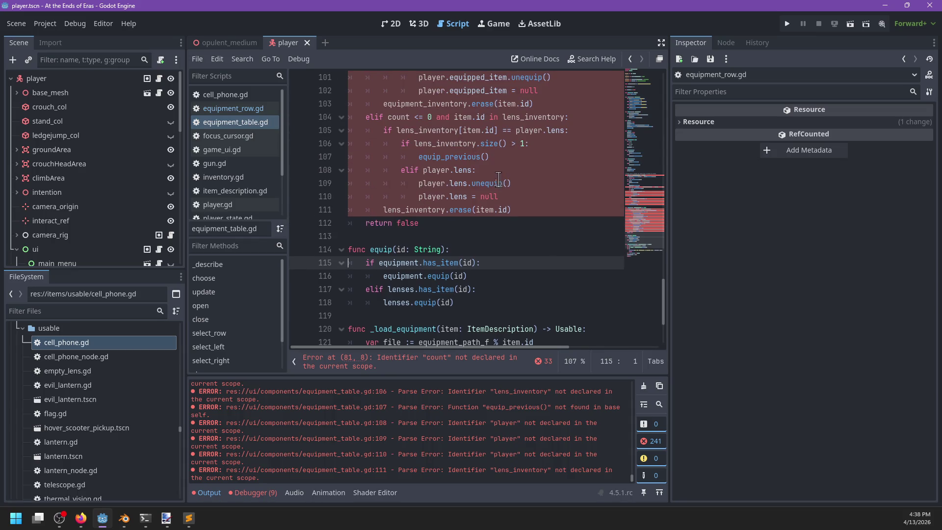
scroll(498, 182, "up", 2)
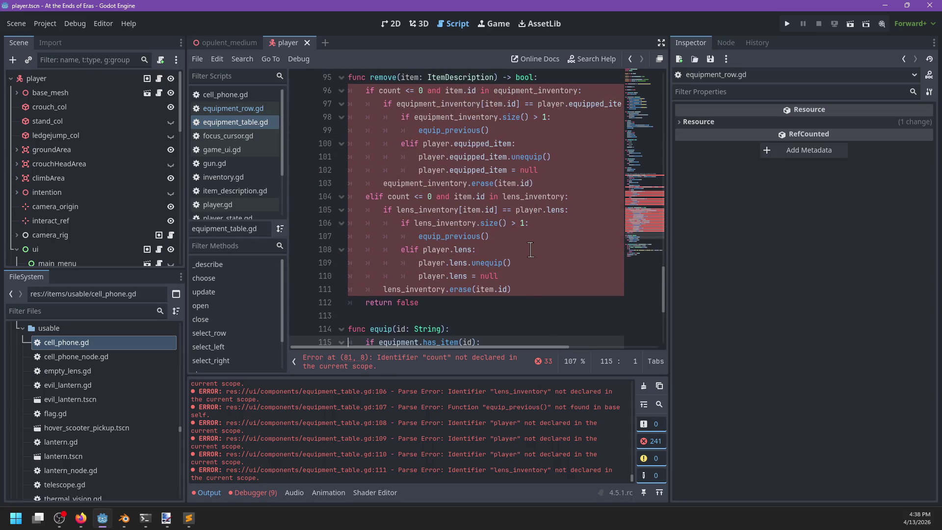
scroll(538, 250, "up", 1)
scroll(539, 250, "down", 1)
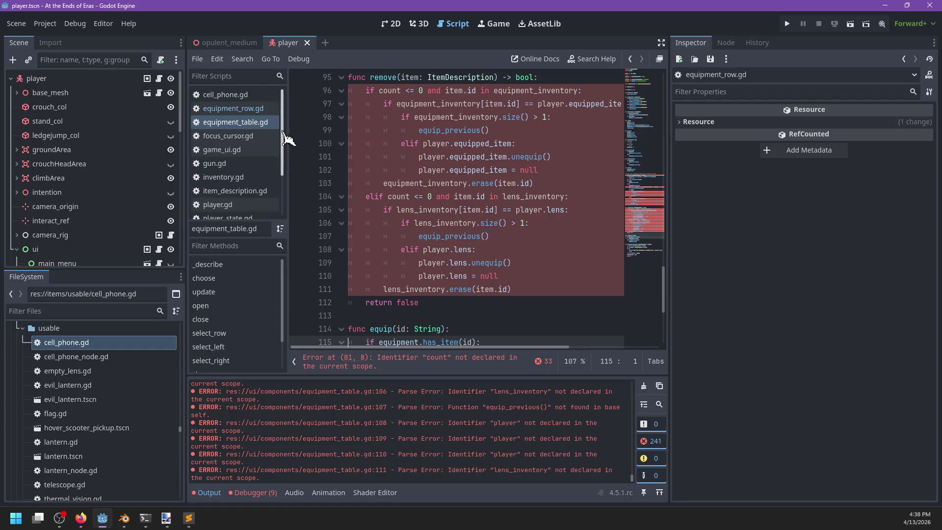
- Open equipment_row.gd, highlight uses of active_item, and find the preview call in equip()
left_click(233, 108)
scroll(533, 240, "up", 20)
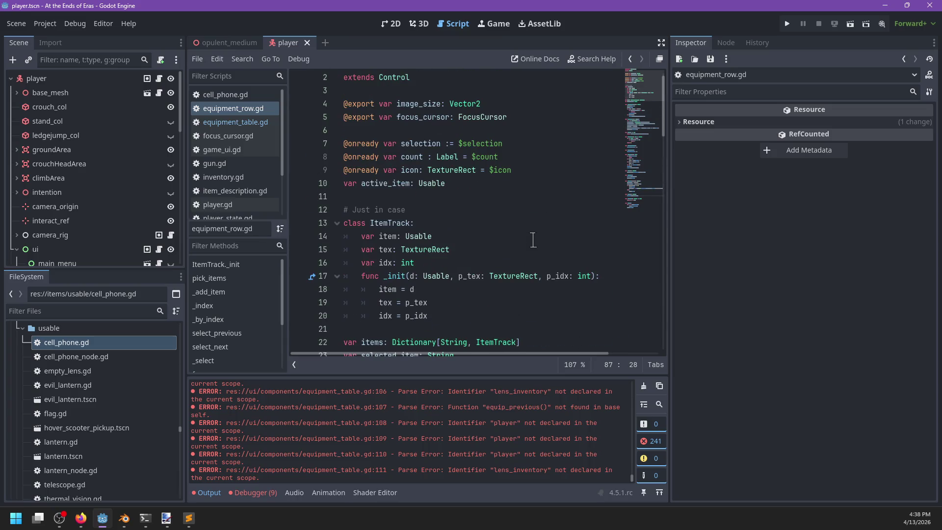
double_click(381, 183)
scroll(503, 242, "down", 8)
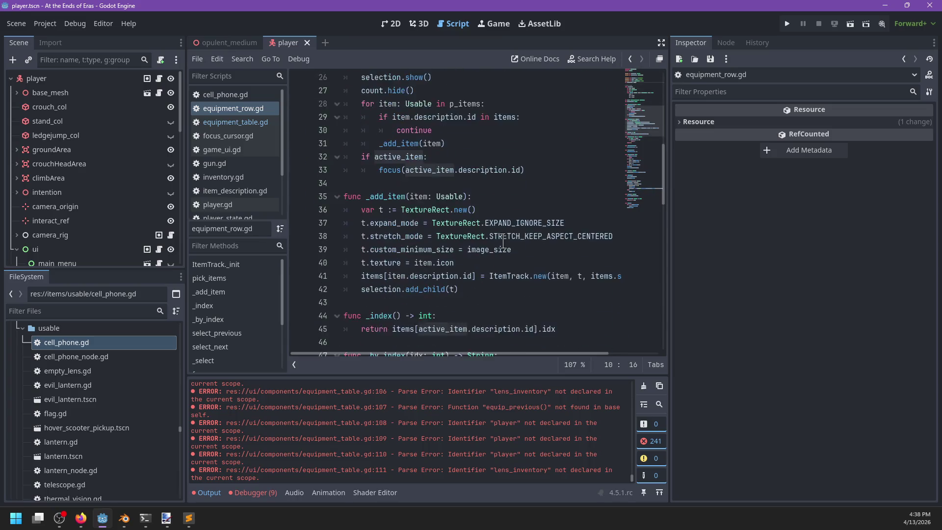
scroll(502, 242, "down", 13)
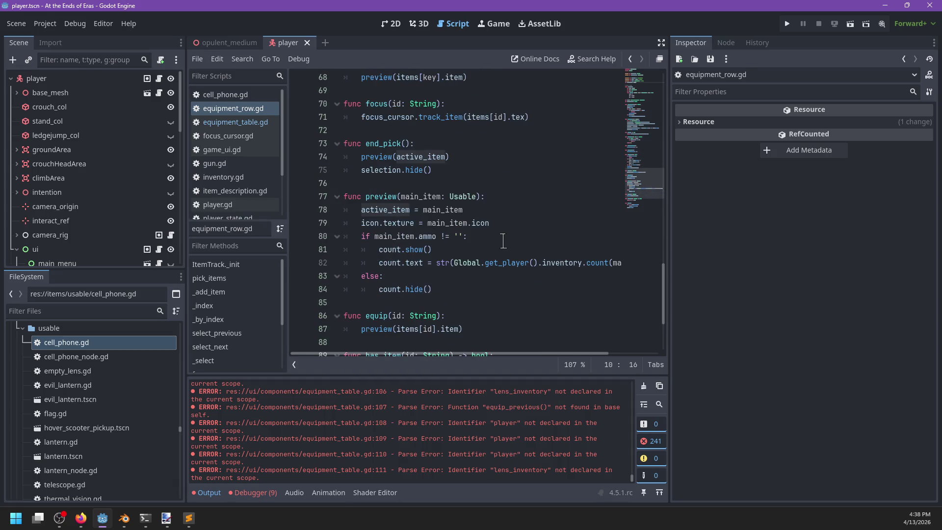
scroll(503, 240, "down", 1)
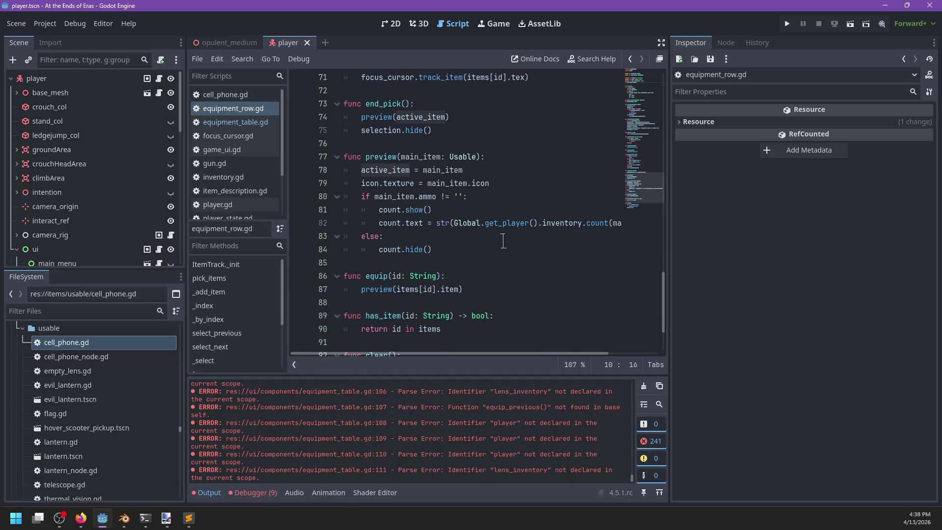
left_click(381, 148)
left_click(388, 171)
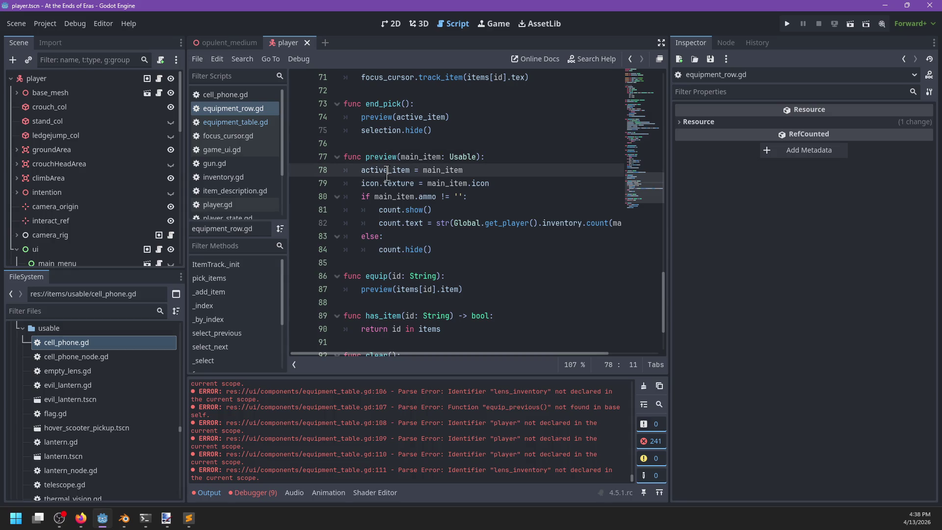
left_click(486, 288)
- Store the previous item with var old_item := active_item above the preview call
key("Return")
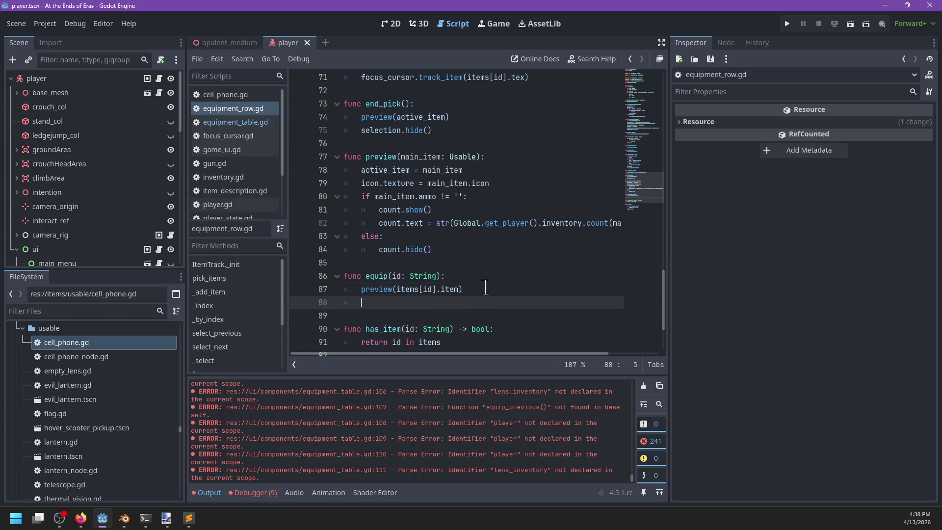
type("if active_item")
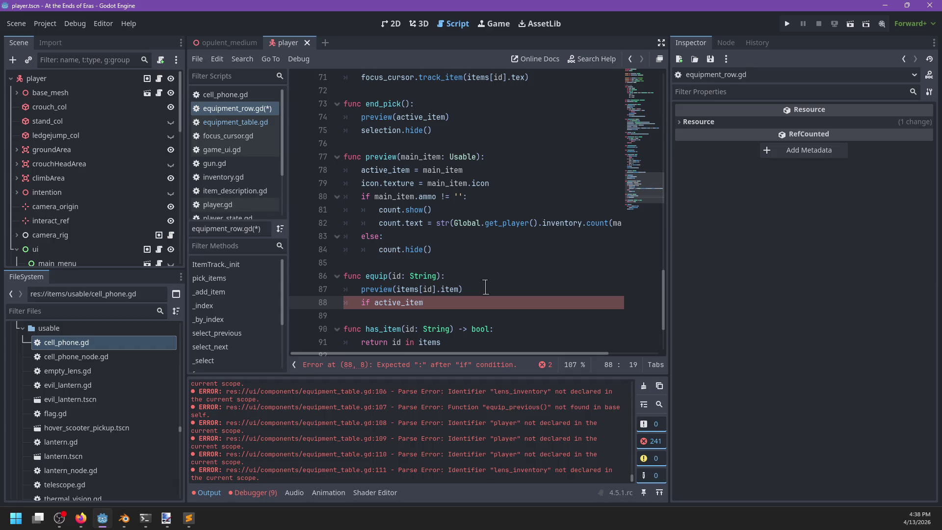
key("Down")
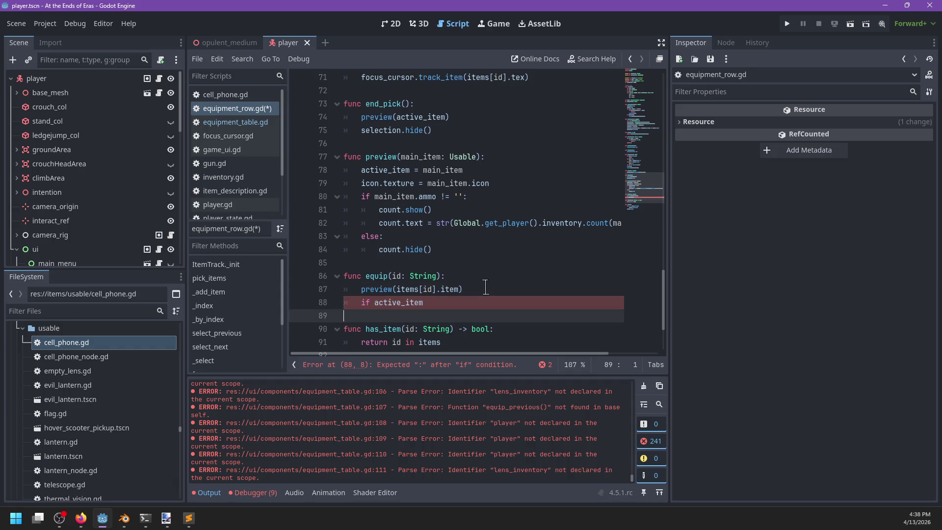
key("Up")
key("End")
key("shift+Home")
key("BackSpace")
key("BackSpace")
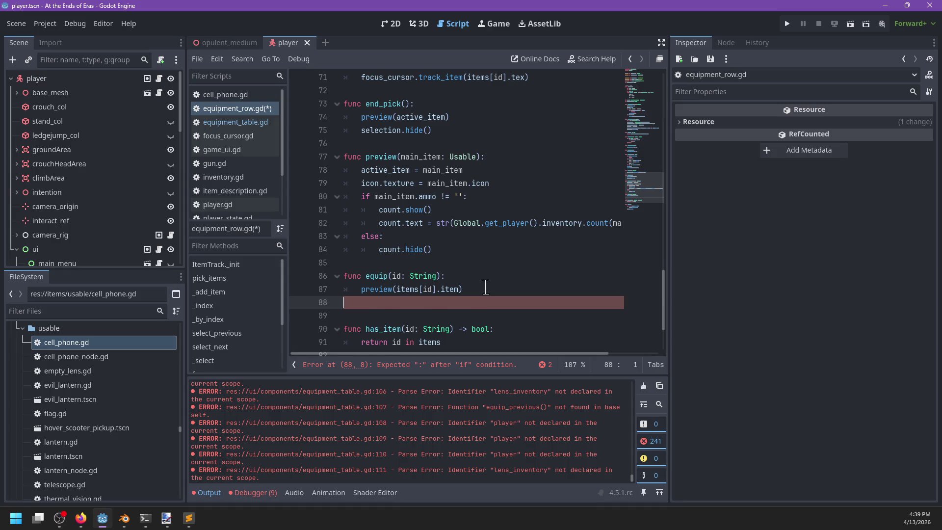
key("BackSpace")
key("ctrl+shift+Return")
type("var old_item := ")
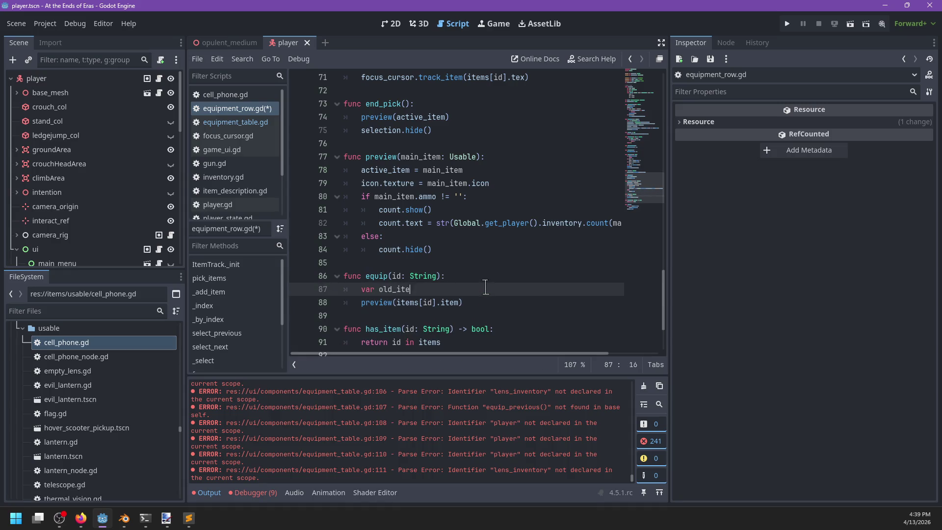
type("active_item")
- After preview, add an old_item != active_item check that calls old_item.unequip() when old_item exists
key("Down")
key("Return")
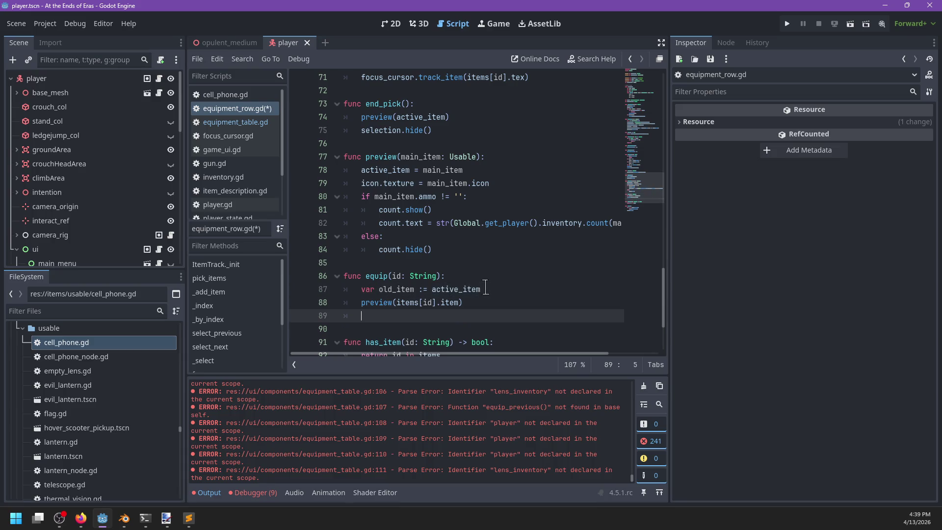
type("ld_item != a")
type("ctive_i")
type("tem:")
key("Return")
type("if old_")
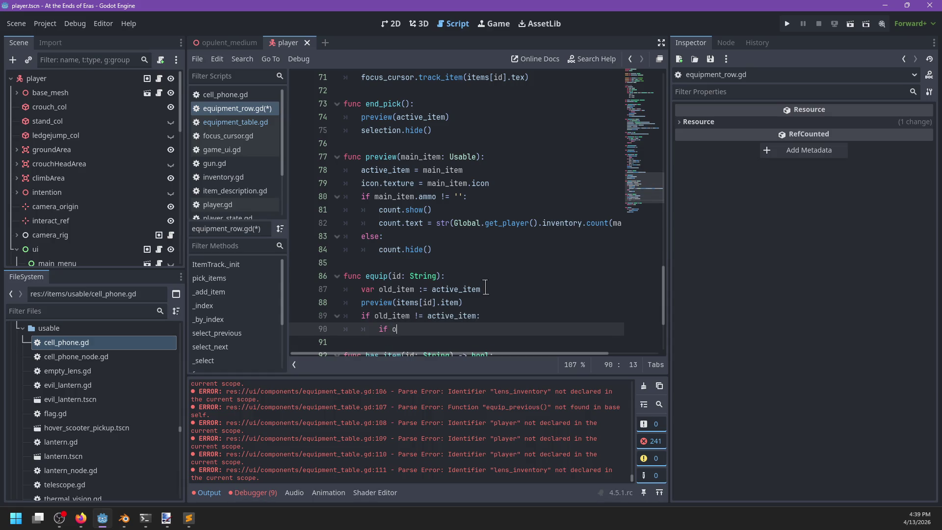
type("item:")
key("Return")
type("item.un")
key("Return")
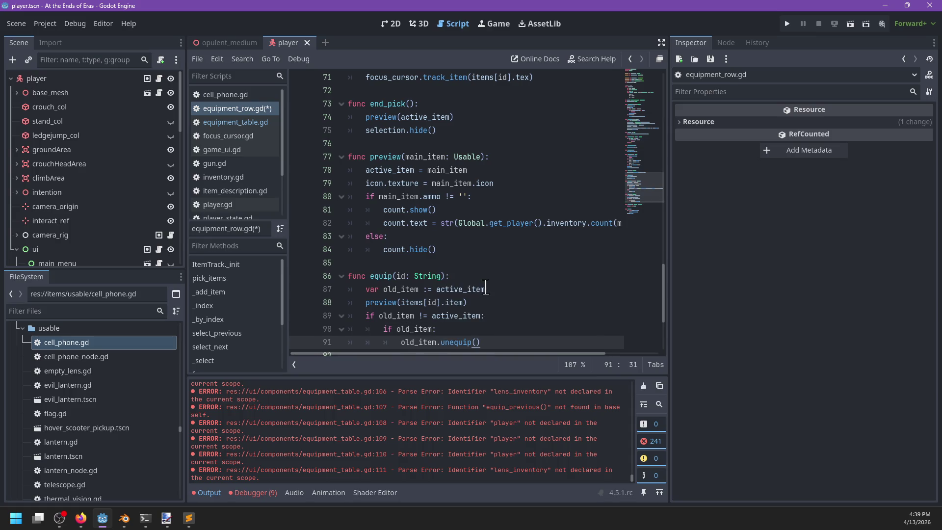
key("Return")
- Call active_item.equip() when an active item exists, and save the script
type("if active_i9te")
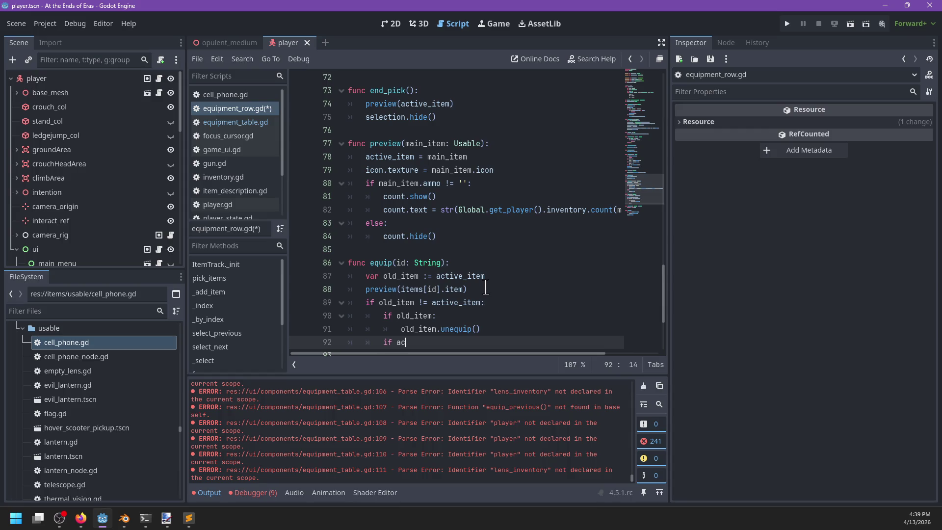
type("tem:")
key("Return")
type("active_item.")
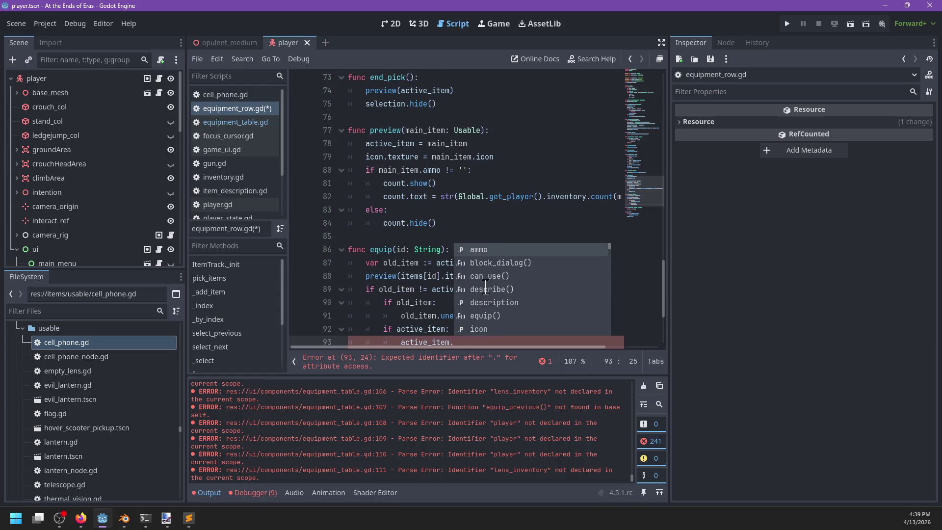
type("equip(")
key("Return")
scroll(488, 271, "down", 2)
scroll(488, 271, "down", 2)
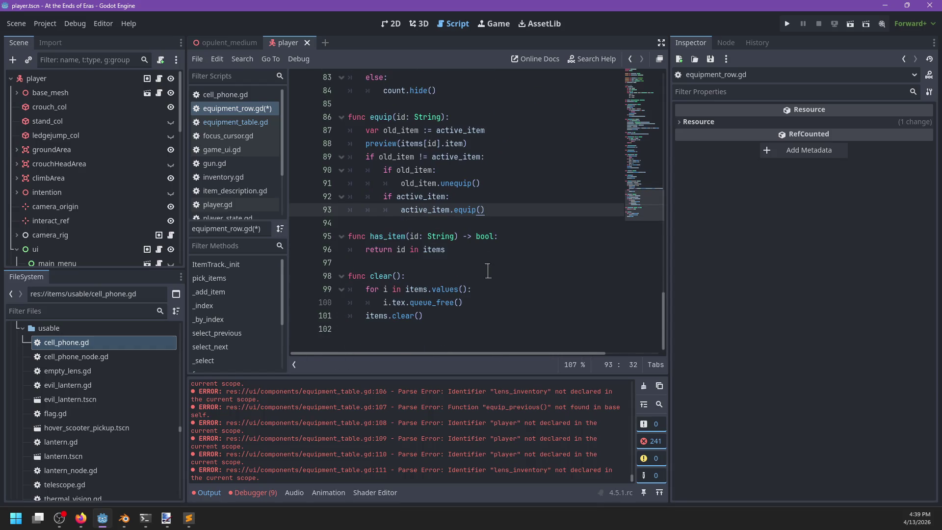
scroll(488, 271, "up", 7)
scroll(503, 267, "down", 6)
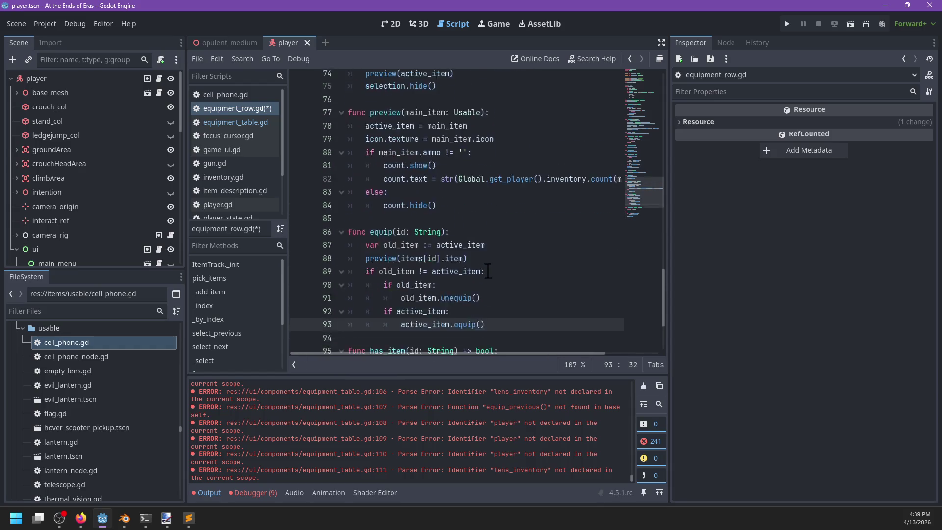
key("ctrl+s")
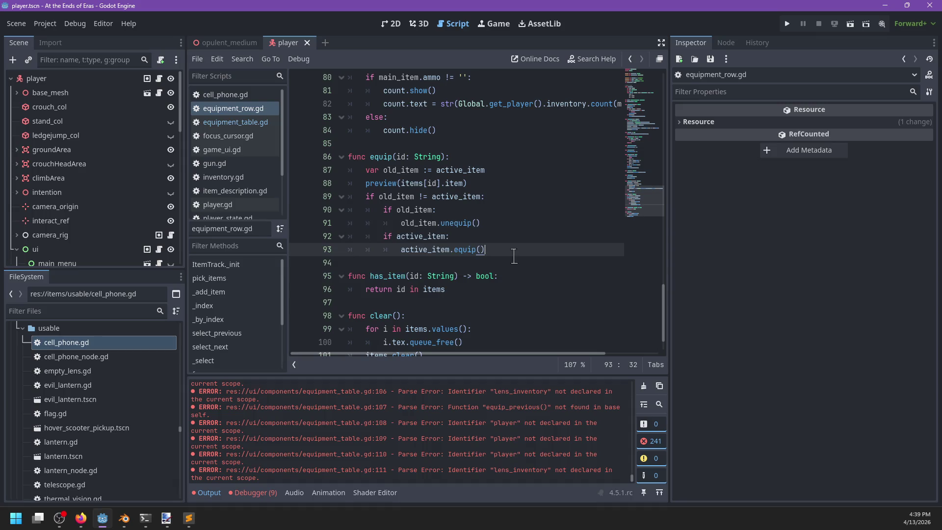
scroll(513, 256, "up", 10)
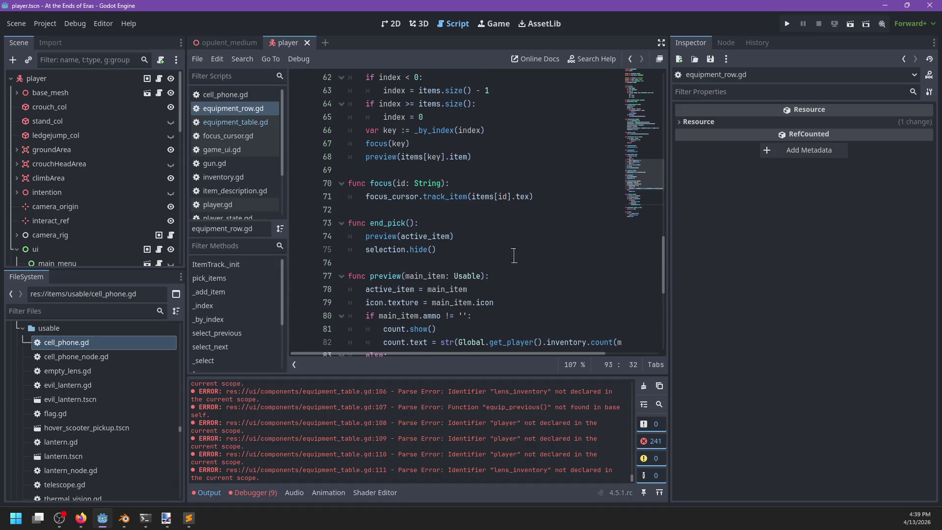
scroll(513, 255, "down", 11)
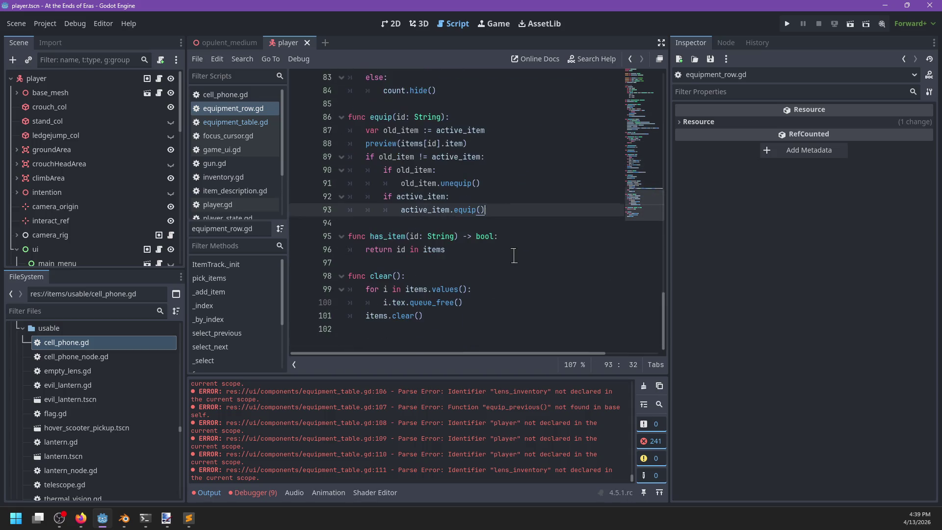
left_click(231, 122)
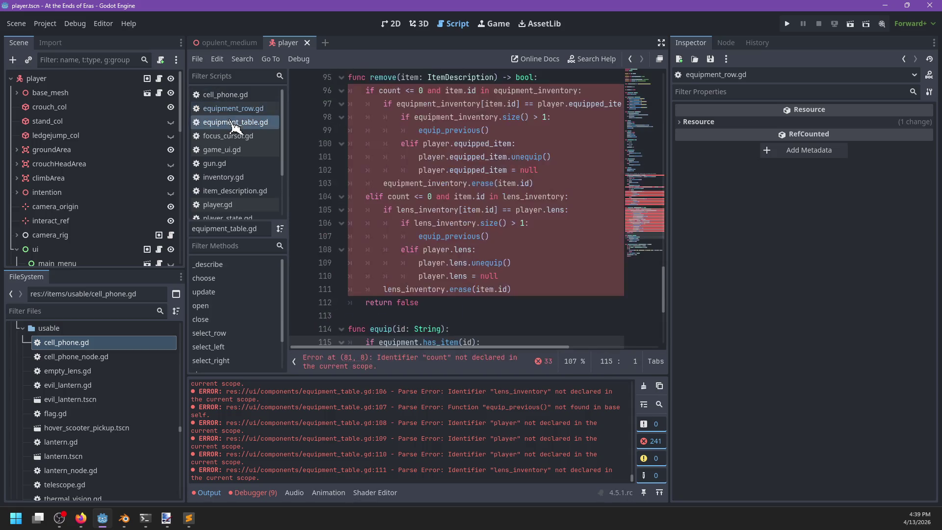
- Delete the old count-based inventory block, lines 81–93, from add() and save
scroll(501, 213, "up", 1)
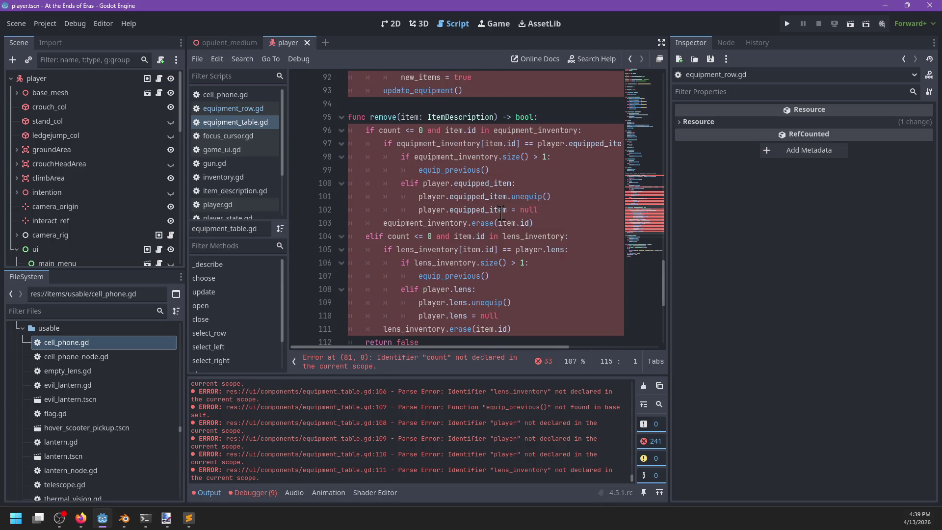
scroll(501, 213, "up", 7)
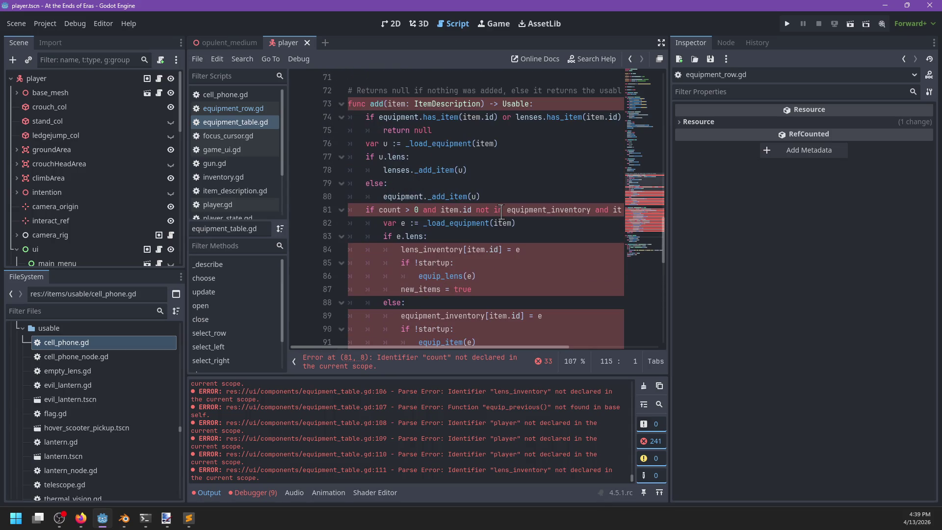
scroll(501, 214, "up", 3)
scroll(501, 212, "down", 2)
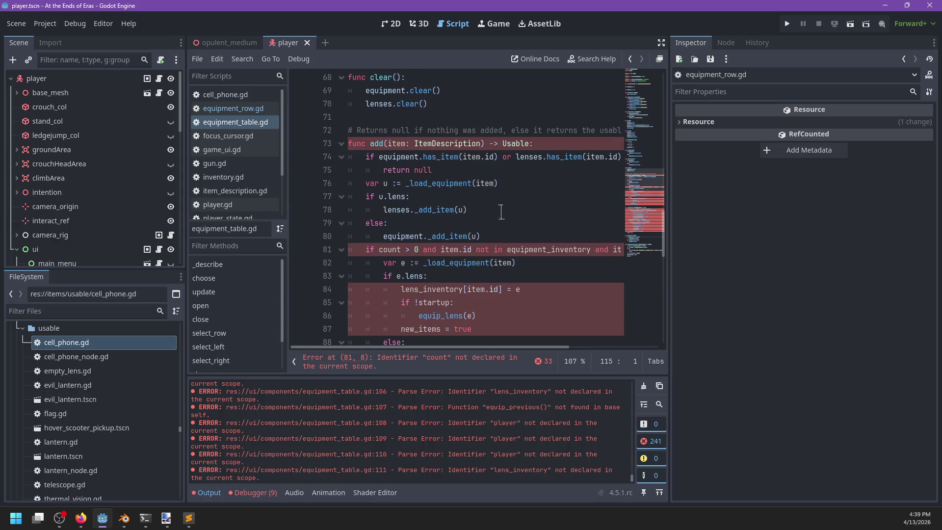
double_click(417, 236)
scroll(469, 271, "down", 2)
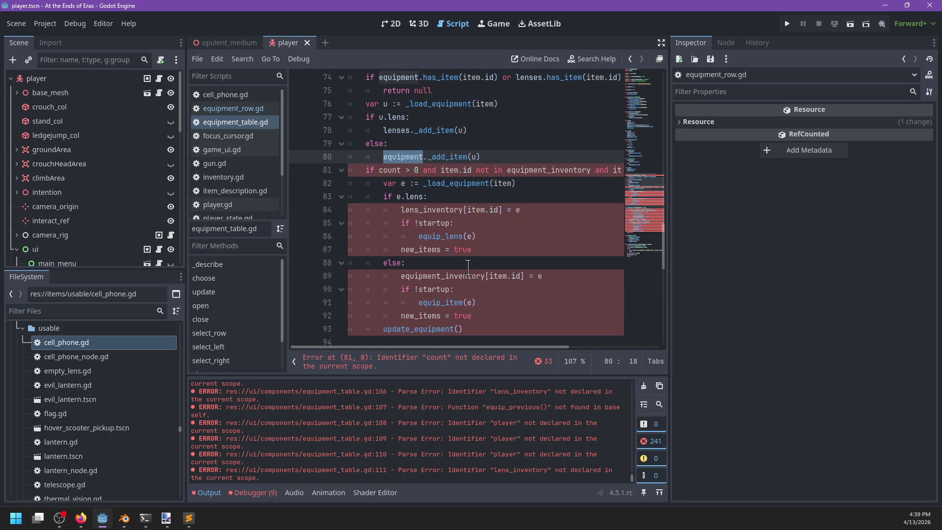
scroll(463, 247, "down", 1)
mouse_move(475, 290)
left_mouse_down()
mouse_move(343, 228)
mouse_move(326, 133)
left_mouse_up()
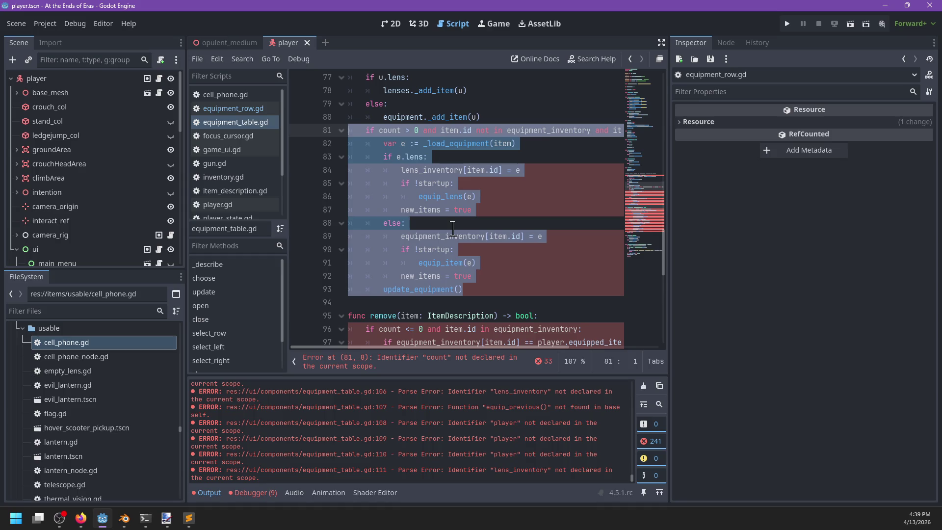
key("BackSpace")
key("BackSpace")
scroll(471, 224, "up", 2)
key("ctrl+s")
- Add a return statement at the end of add() and save equipment_table.gd
scroll(524, 187, "right", 2)
scroll(524, 187, "left", 2)
key("Return")
type("return")
key("ctrl+s")
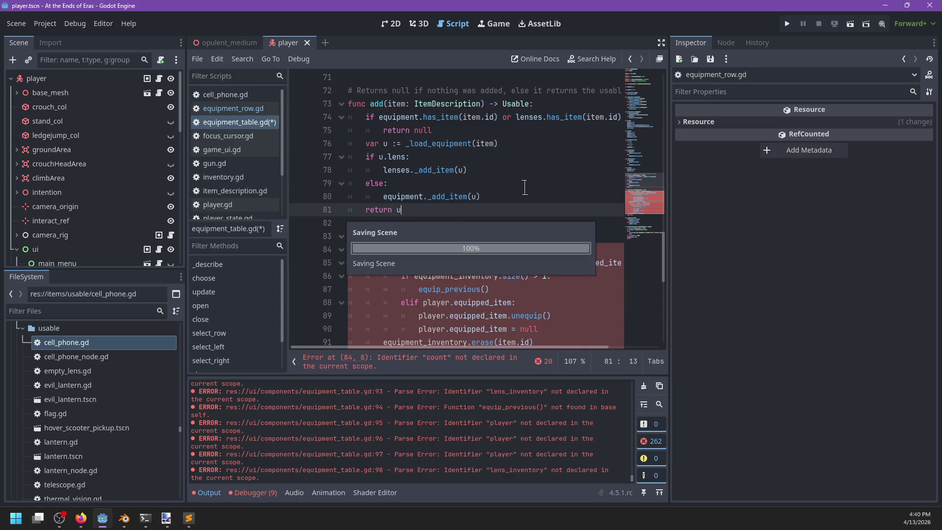
scroll(496, 201, "down", 1)
scroll(496, 201, "up", 1)
scroll(496, 201, "right", 2)
scroll(495, 201, "left", 2)
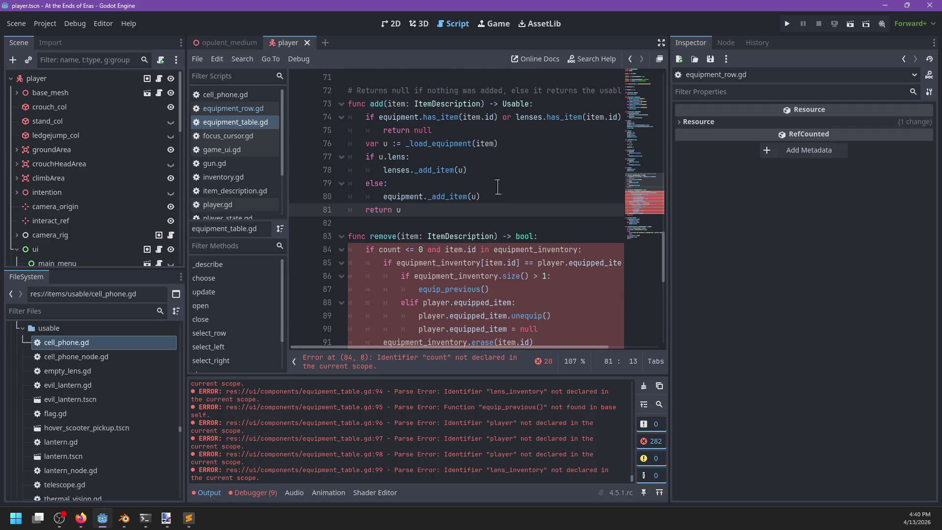
scroll(515, 152, "down", 5)
scroll(515, 156, "down", 4)
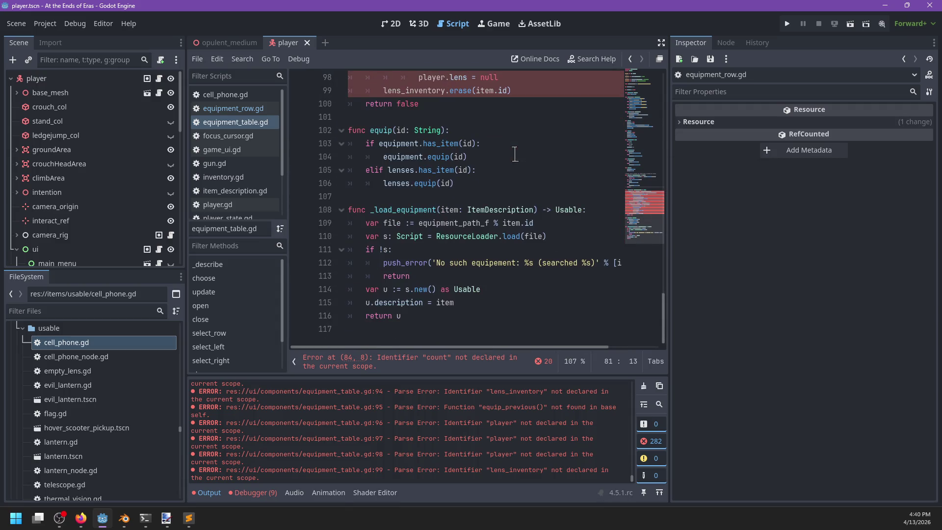
left_click(432, 276)
- Make _load_equipment return null and add an 'if !u: return' guard in add(), then save
type("null")
scroll(433, 276, "up", 9)
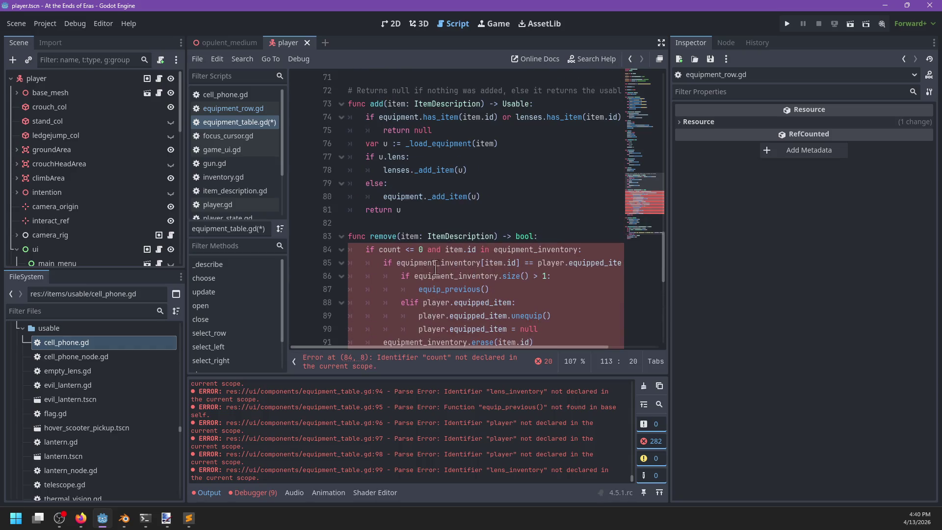
left_click(520, 143)
key("Return")
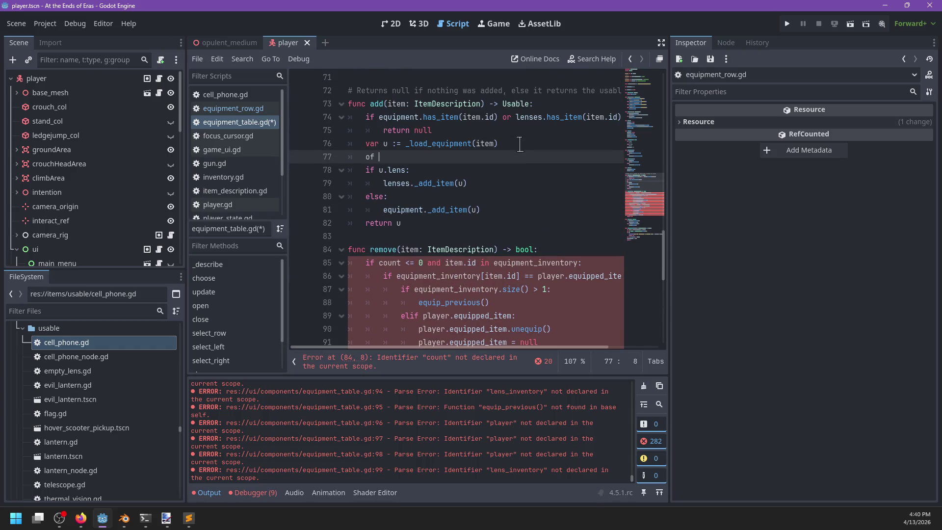
key("BackSpace")
key("BackSpace")
key("BackSpace")
type("u:")
key("Return")
type("return u")
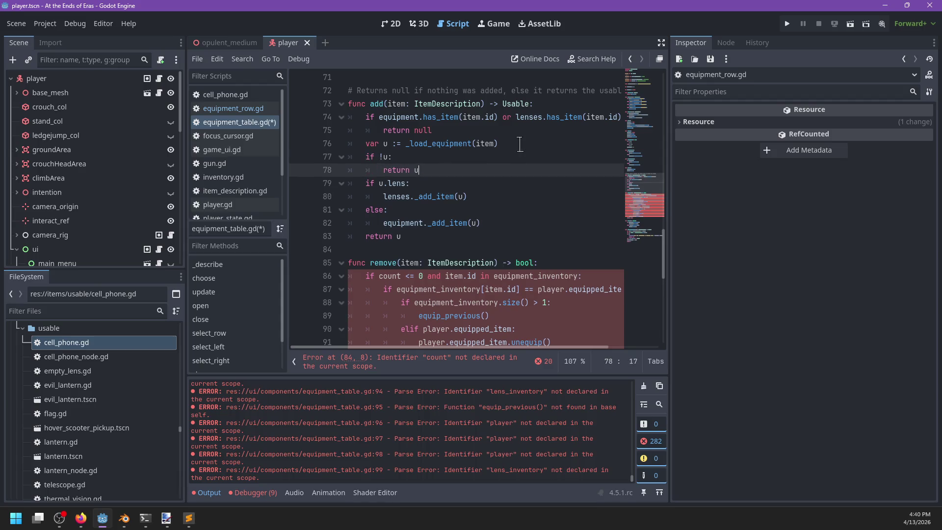
key("ctrl+s")
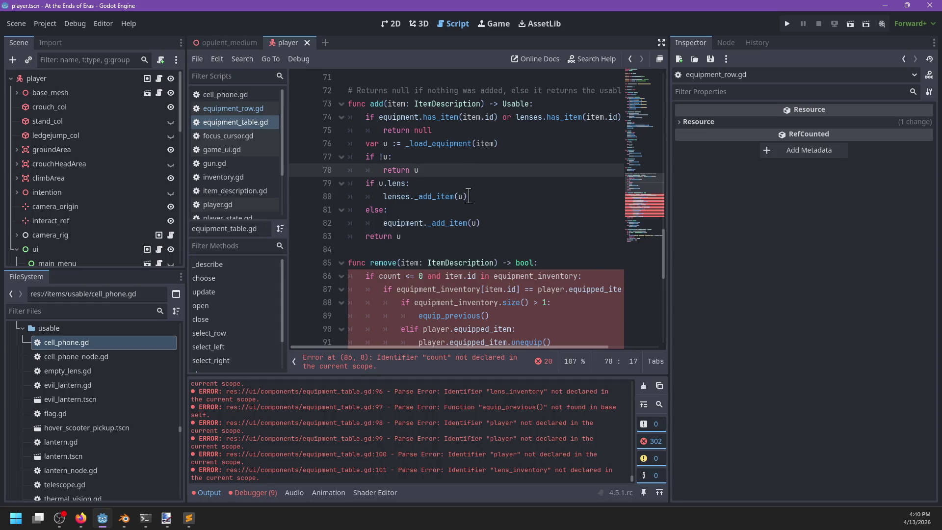
- At the top of remove(), return equipment.remove(item.id) when equipment.has_item(item.id)
scroll(468, 196, "down", 4)
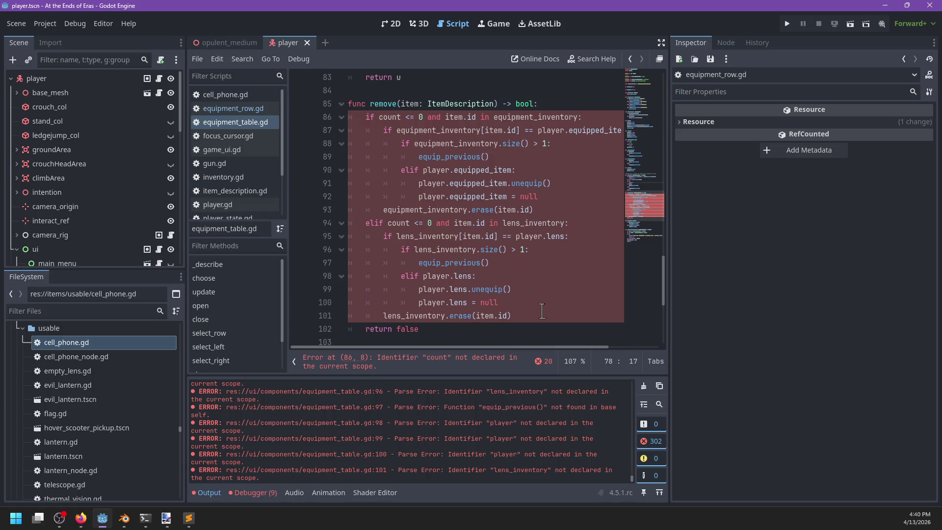
scroll(491, 245, "up", 2)
left_click(561, 186)
scroll(586, 227, "up", 2)
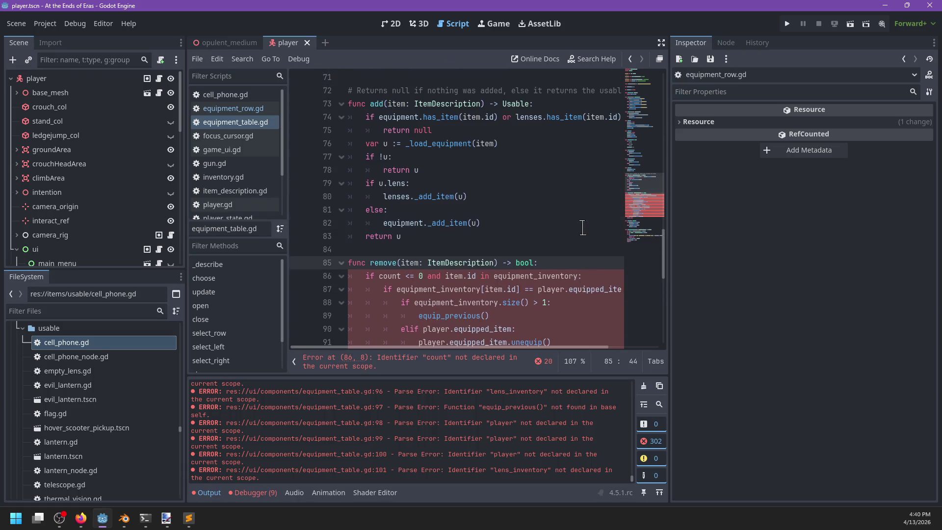
key("Return")
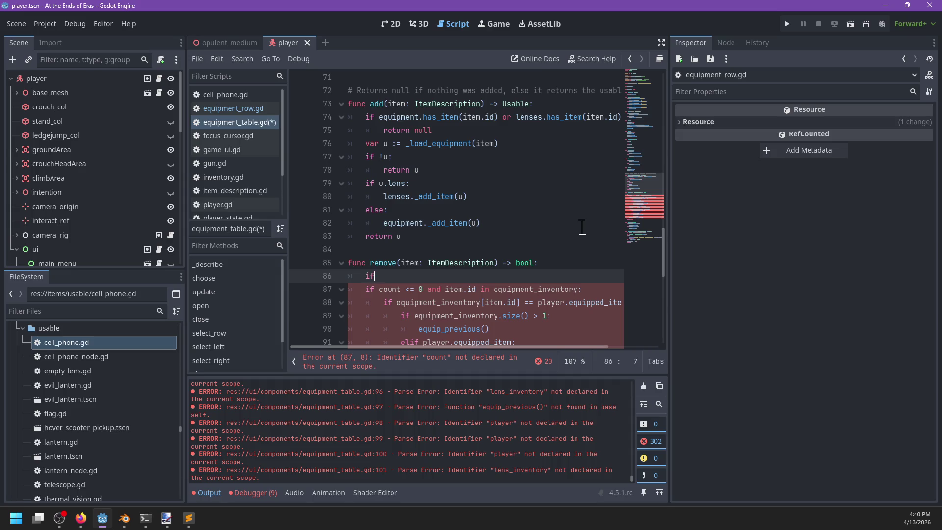
type("quipment.has_i")
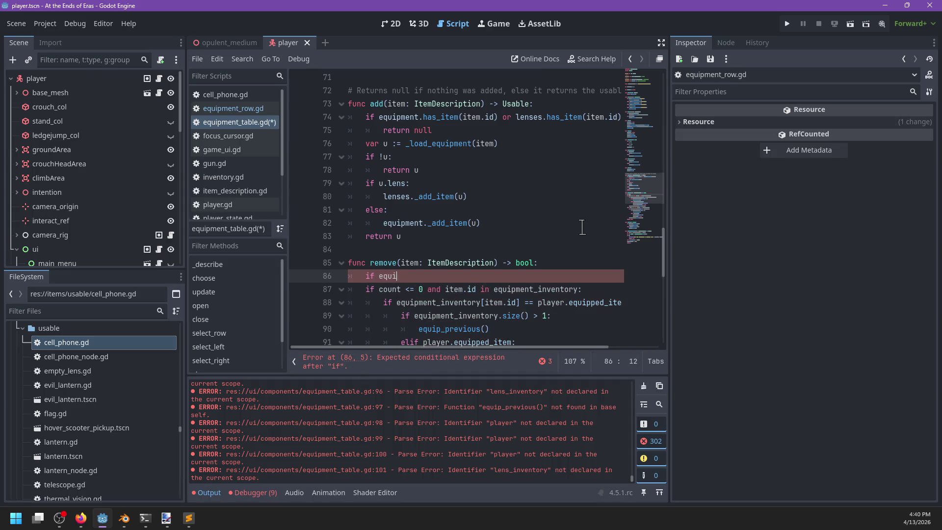
type("t.has_im")
key("Return")
type("item.")
type("id):")
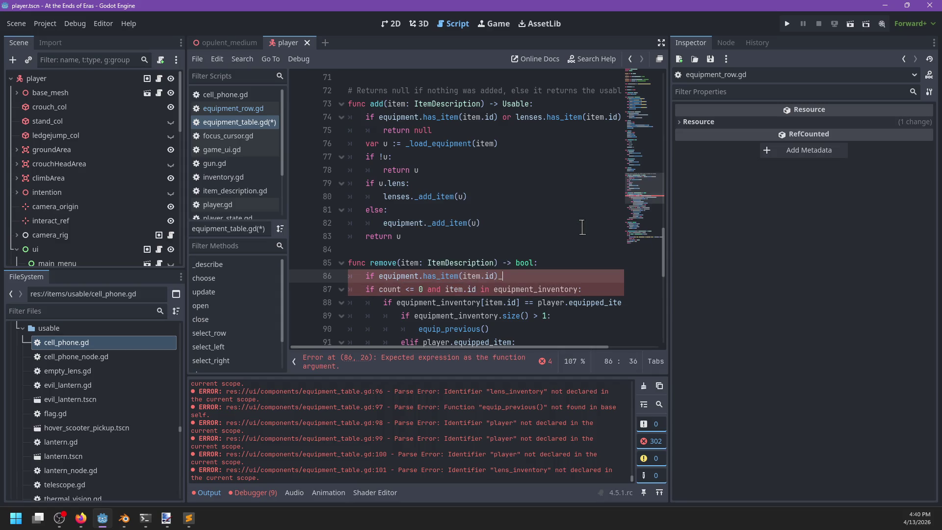
key("Return")
type("return equipment.remove(")
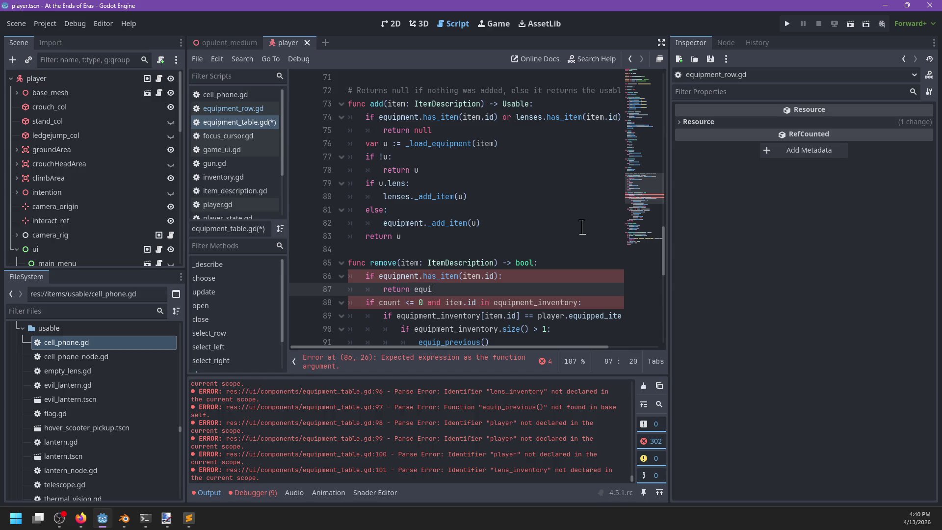
type("item")
type(".id)")
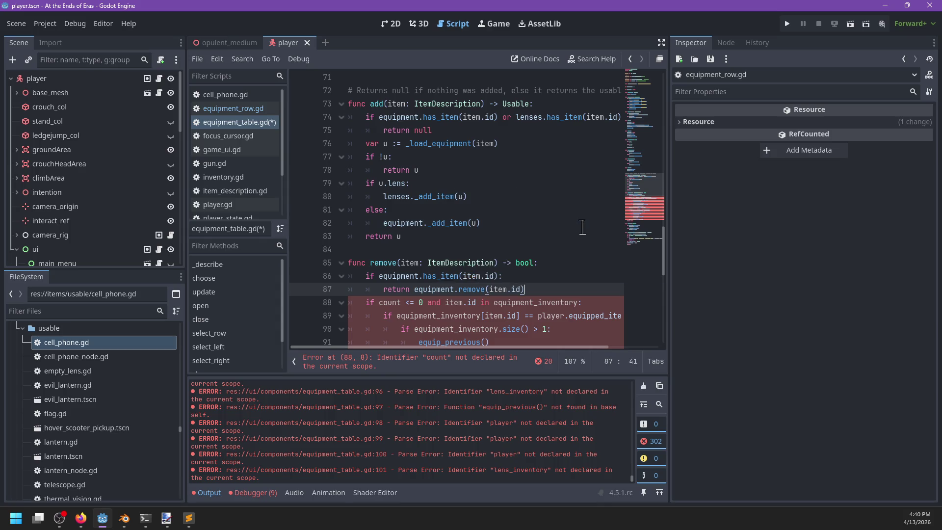
key("Return")
- Add a lenses.has_item(item.id) branch that returns lenses.remove(item.id)
type("les")
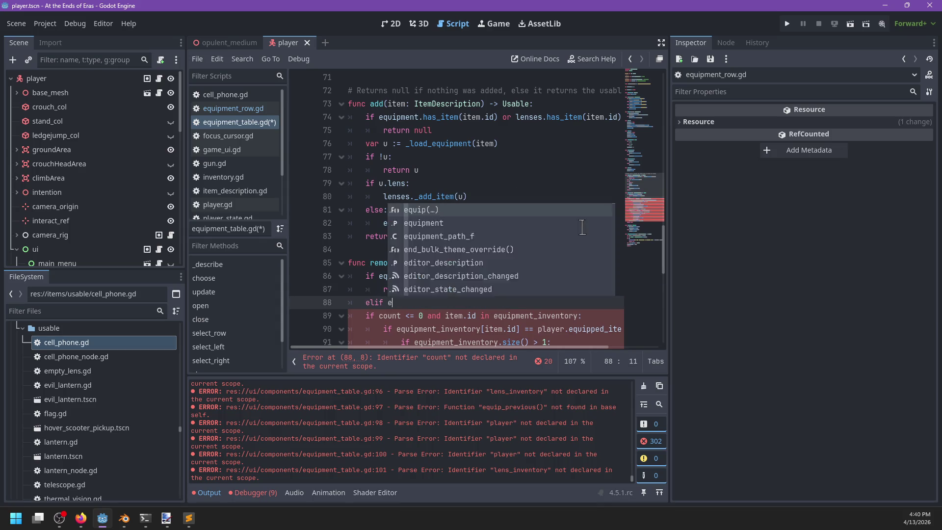
key("Return")
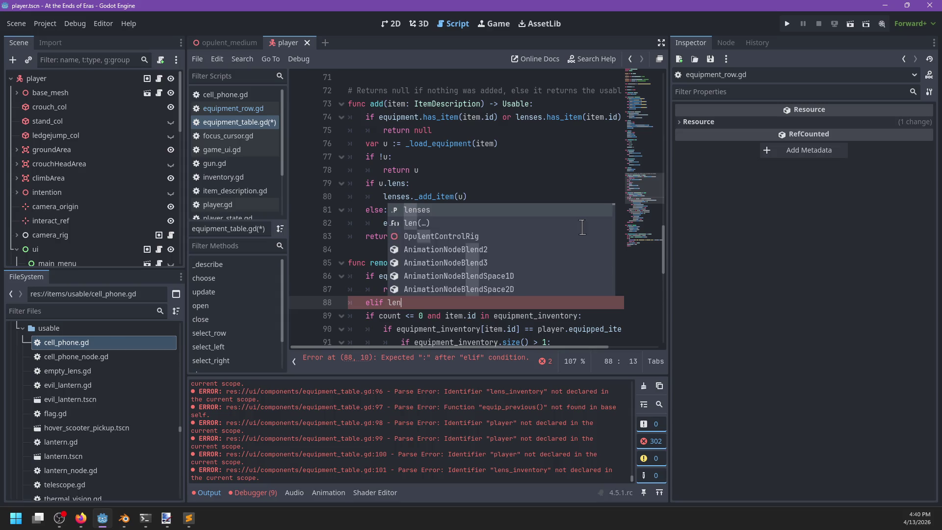
type(".has_i")
key("Return")
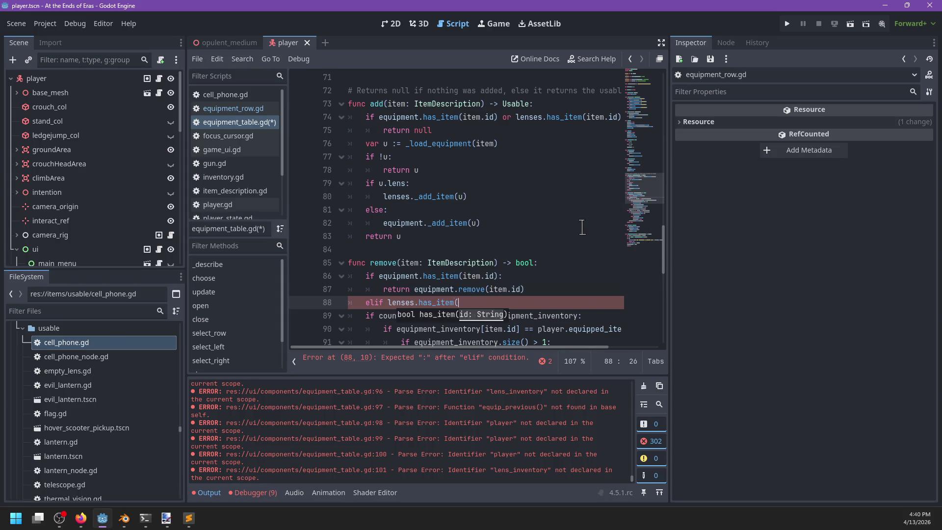
type("item.id):")
key("Return")
type("return equipment.")
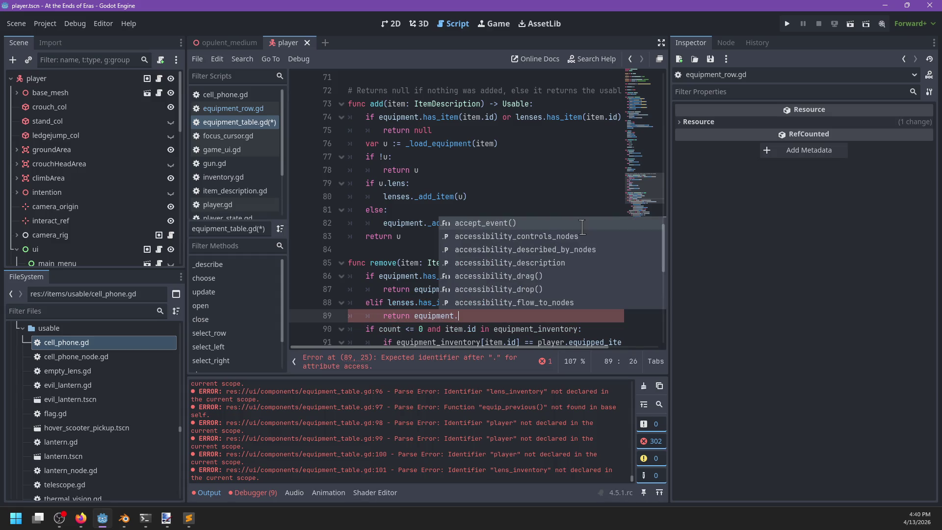
key("BackSpace")
key("ctrl+BackSpace")
type("lenses.remove(item)")
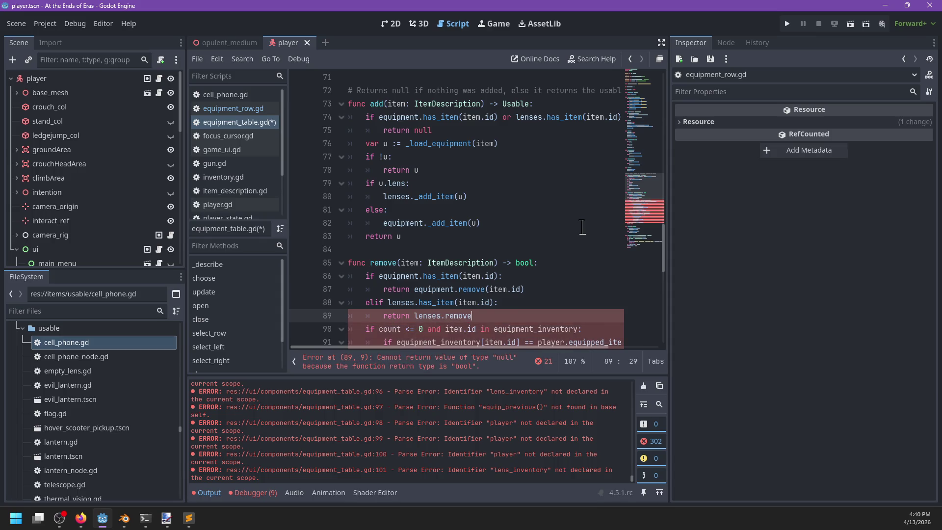
key("Left")
type(".id")
- Add an else: fallback branch in remove() that returns false
key("End")
key("Return")
type("else:")
key("Return")
type("return null")
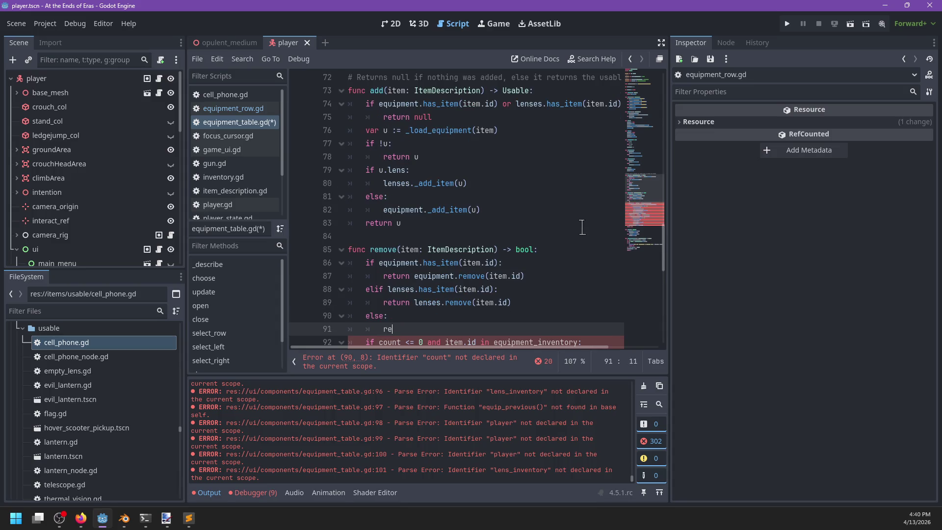
key("BackSpace")
key("BackSpace")
key("BackSpace")
type("false")
- Delete the old removal logic below the new branches and save equipment_table.gd
scroll(530, 229, "down", 3)
scroll(530, 229, "down", 6)
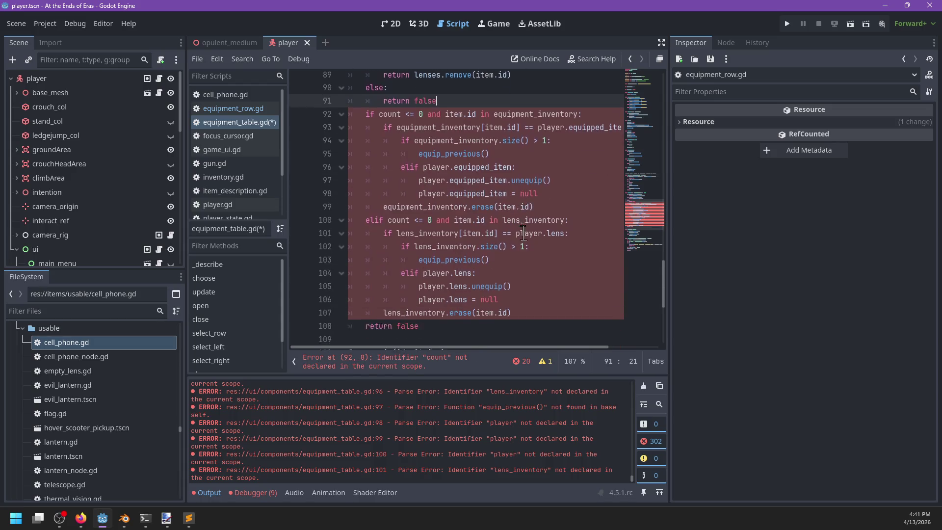
scroll(472, 229, "up", 1)
left_click_drag(473, 231, 489, 245)
key("ctrl+c")
scroll(485, 245, "up", 6)
key("Delete")
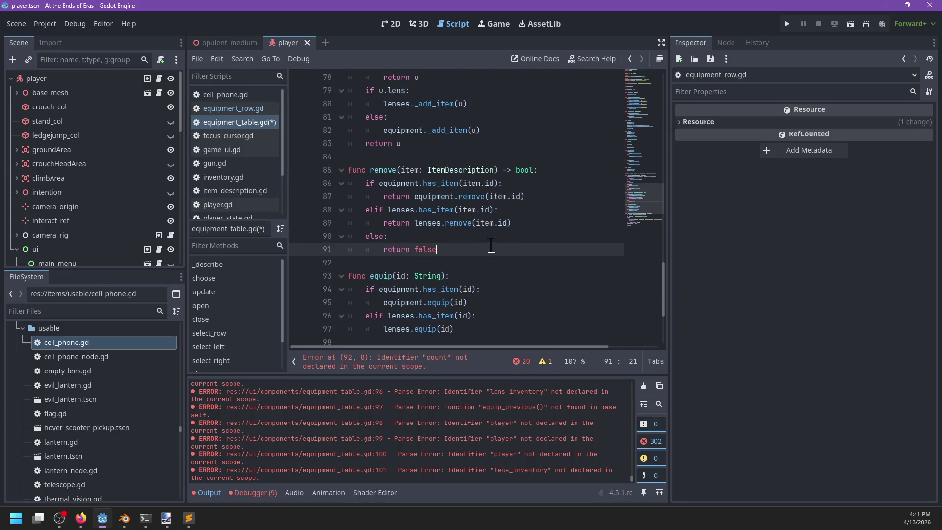
scroll(501, 240, "down", 1)
key("ctrl+s")
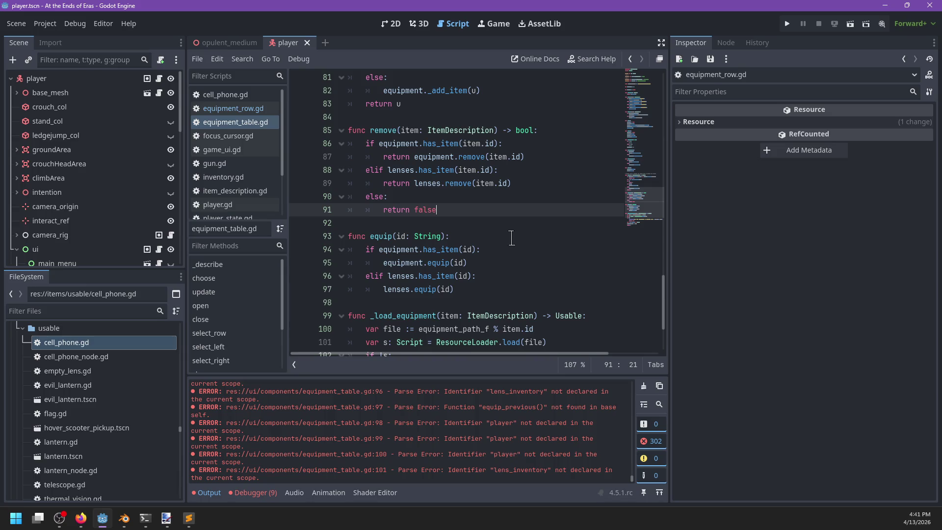
scroll(511, 238, "down", 3)
scroll(505, 233, "up", 4)
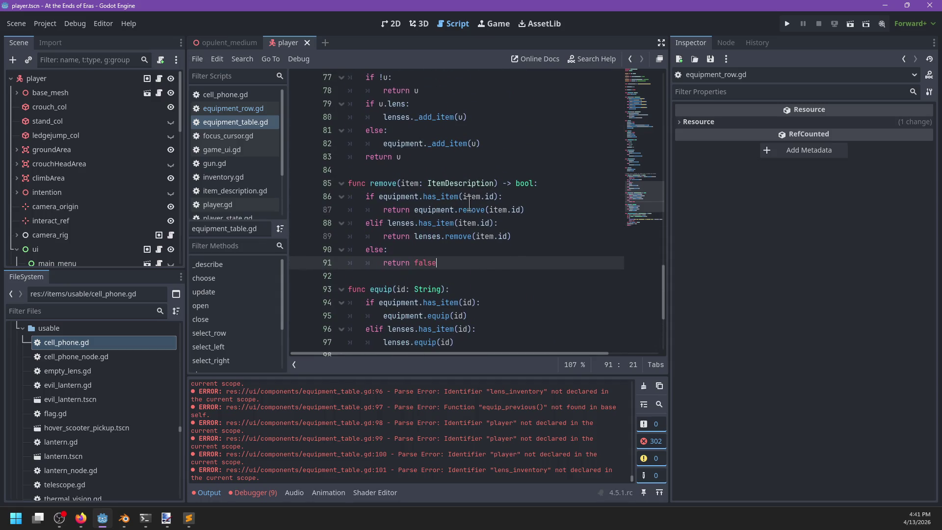
left_click(441, 197, "ctrl")
- Below equip(), add func remove(id: String) -> bool: and paste the old removal code as its body
left_click(504, 212)
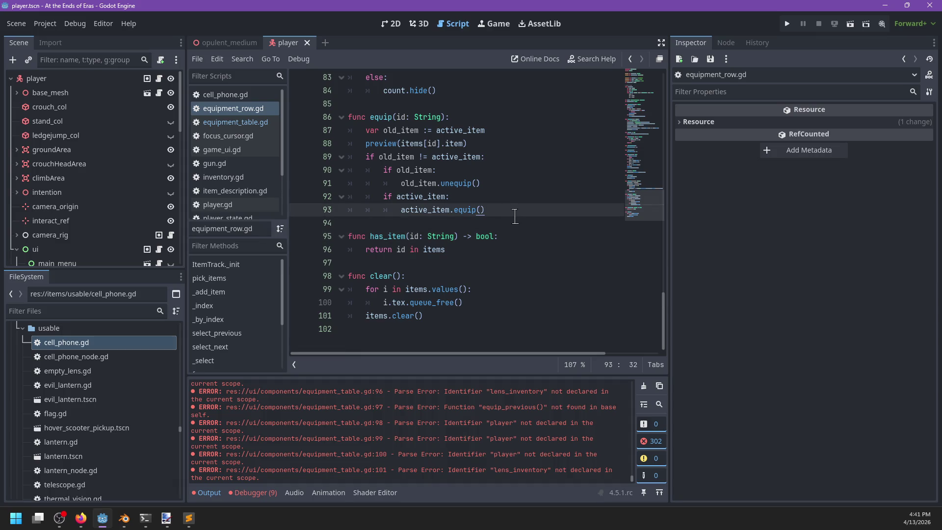
scroll(515, 216, "up", 3)
scroll(478, 197, "up", 7)
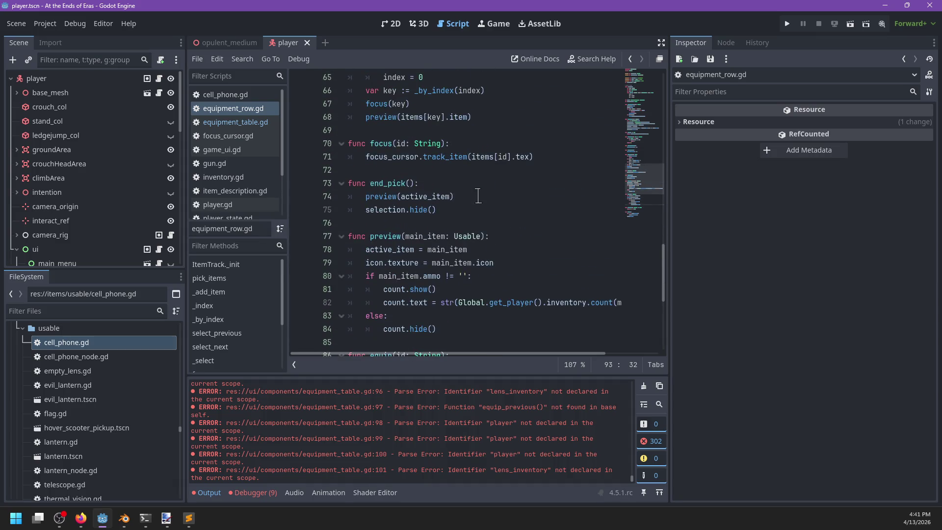
scroll(479, 201, "up", 12)
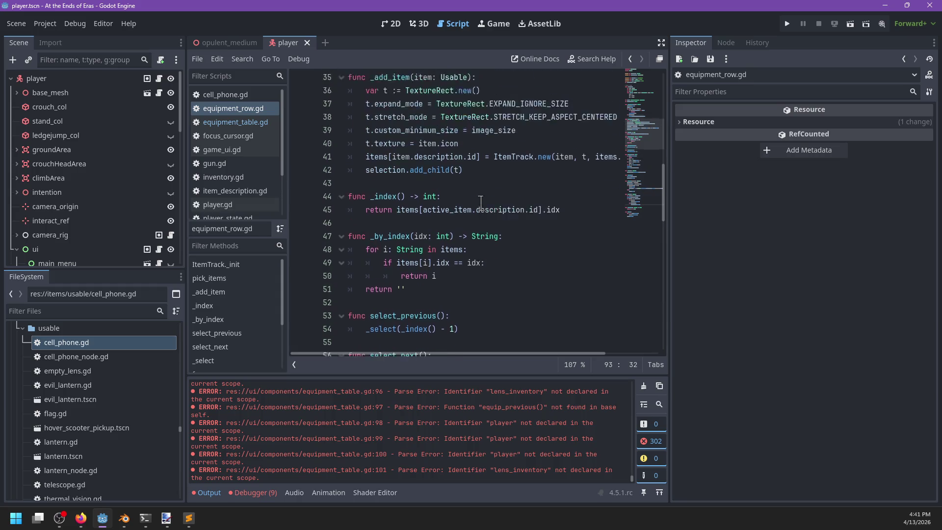
scroll(481, 204, "down", 20)
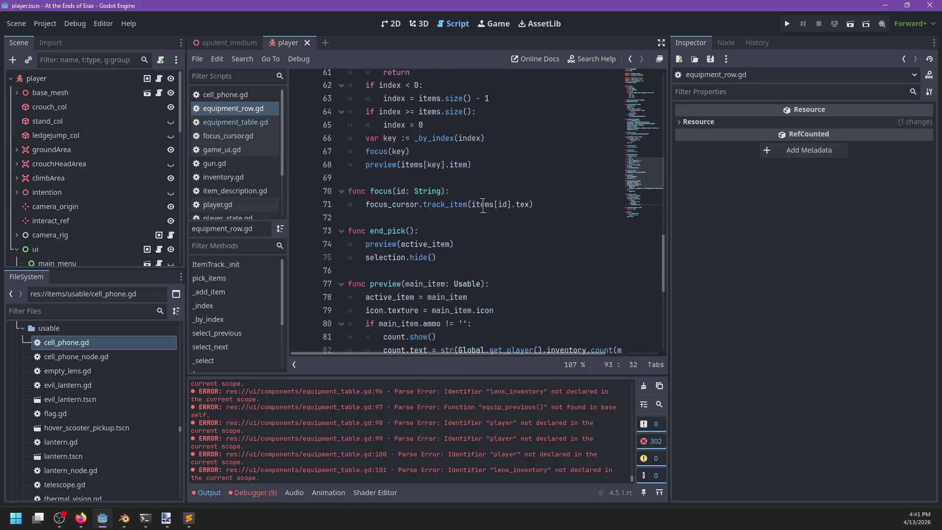
key("Return")
key("Return")
key("Return")
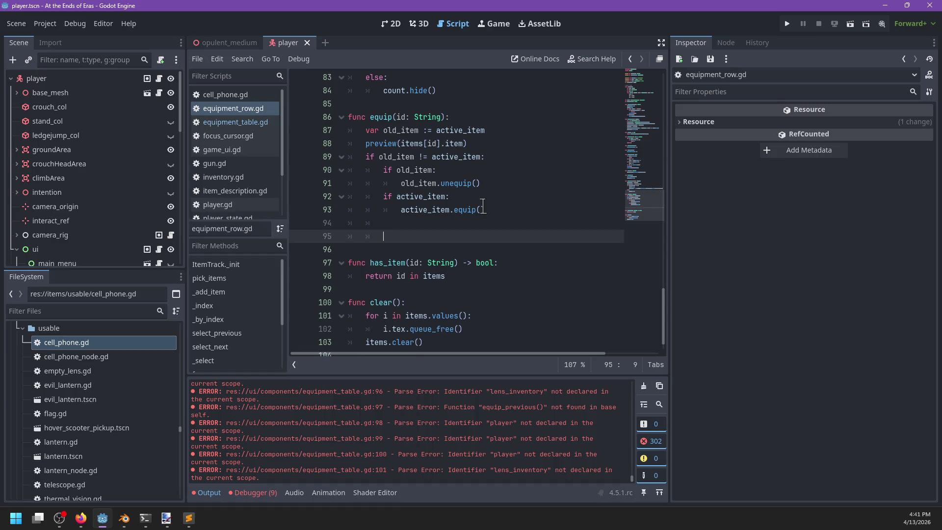
key("BackSpace")
key("BackSpace")
key("BackSpace")
key("BackSpace")
key("BackSpace")
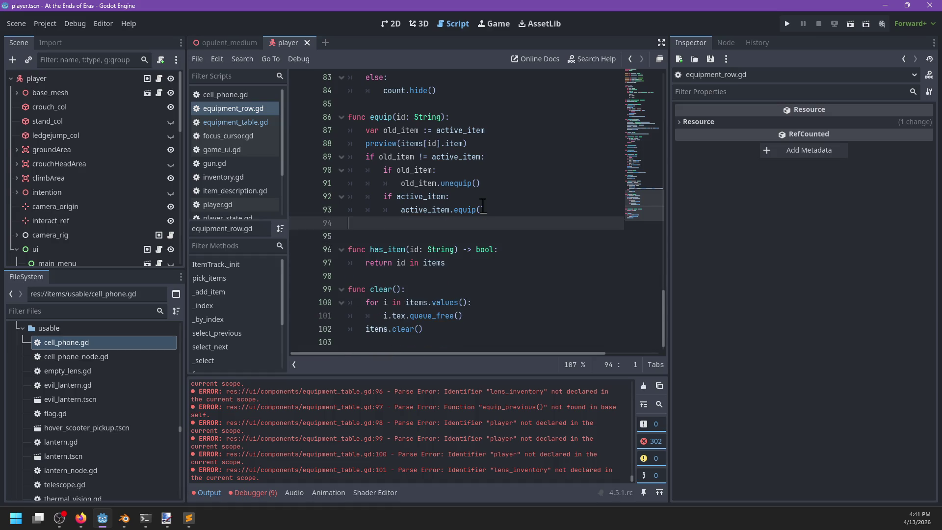
key("Return")
type("func remove(id: ")
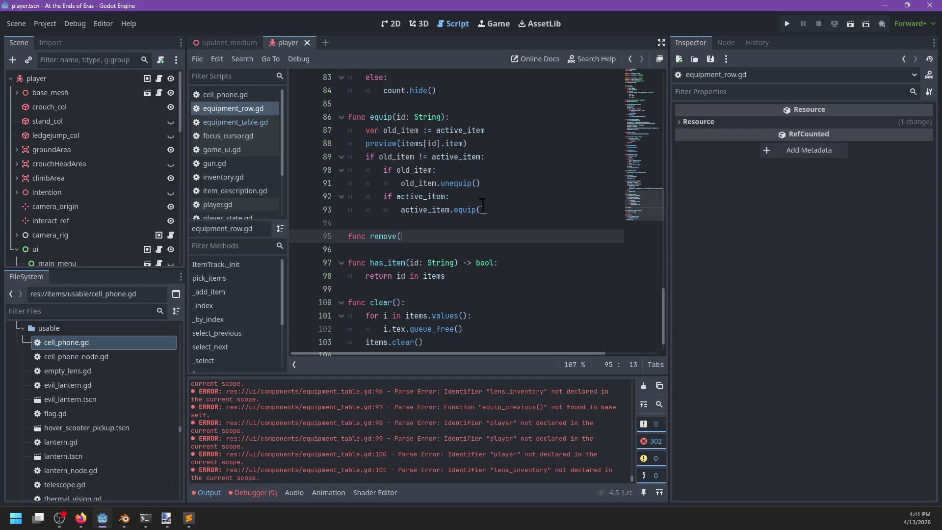
type("String) -> i")
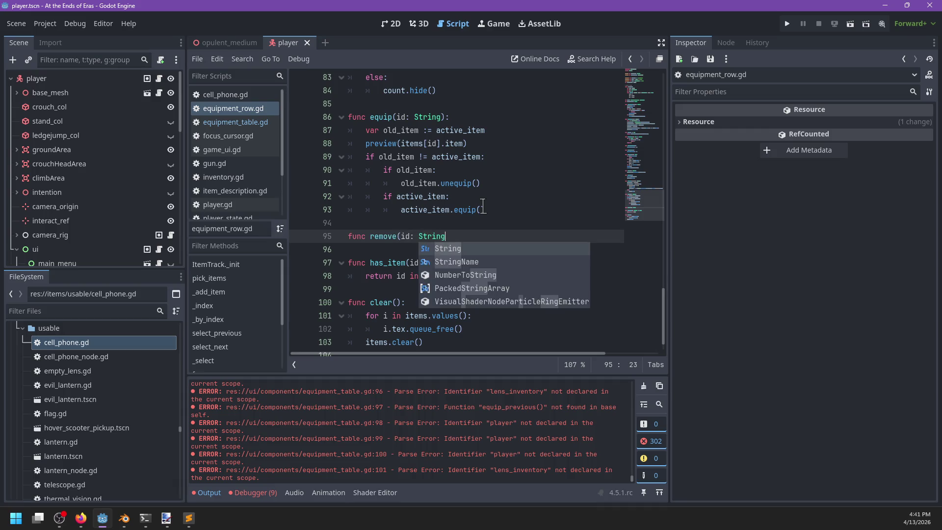
type("n")
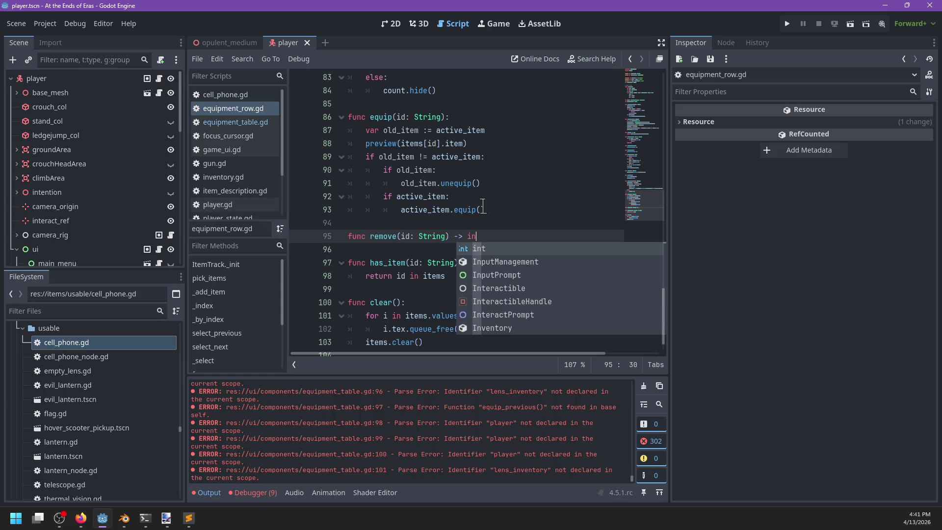
key("BackSpace")
key("BackSpace")
type("bool")
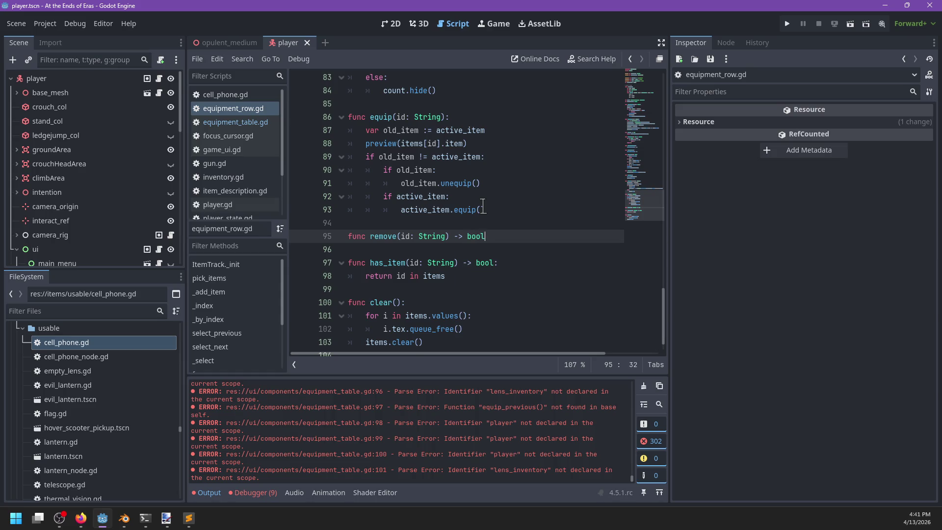
type(":")
key("Return")
key("ctrl+v")
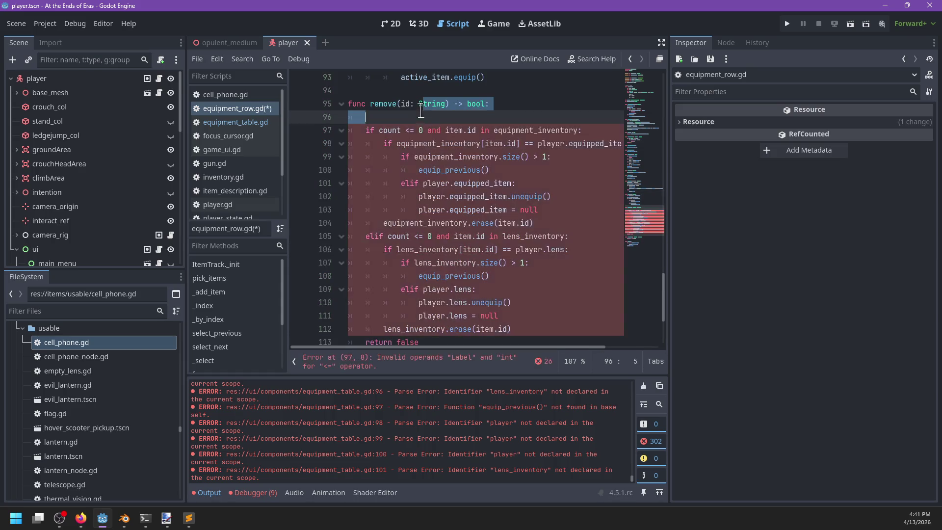
- Start remove() with an id guard that returns false for unknown ids, then var u := items[id]
left_click(421, 114)
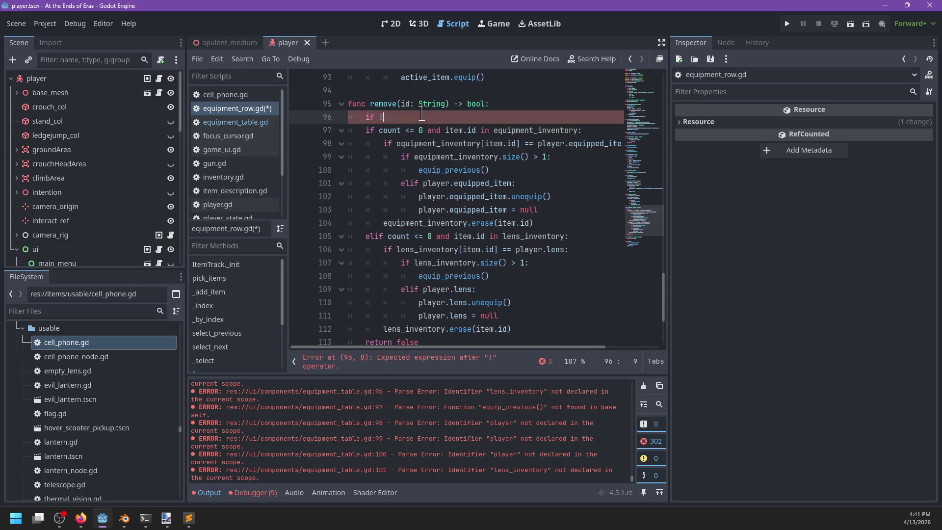
type("d not in items:")
key("Return")
type("return false")
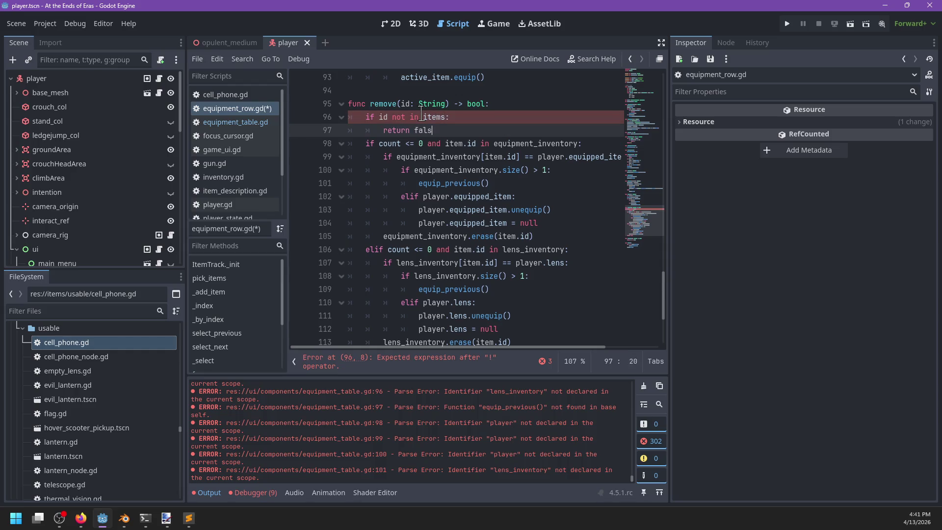
key("Return")
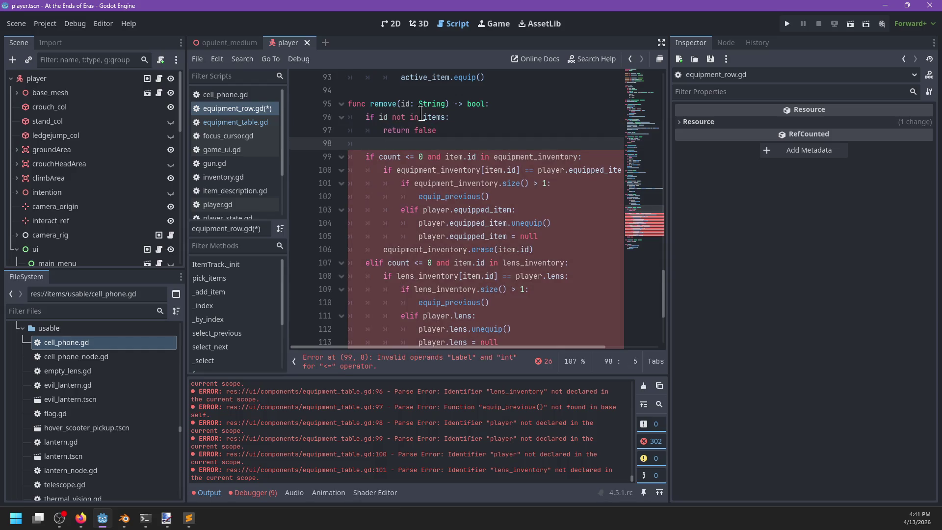
type("r u := ")
type("items[id")
key("Return")
- Add an 'if active_item == u.item:' check whose body calls active_item.unequip()
type("if active_item == ")
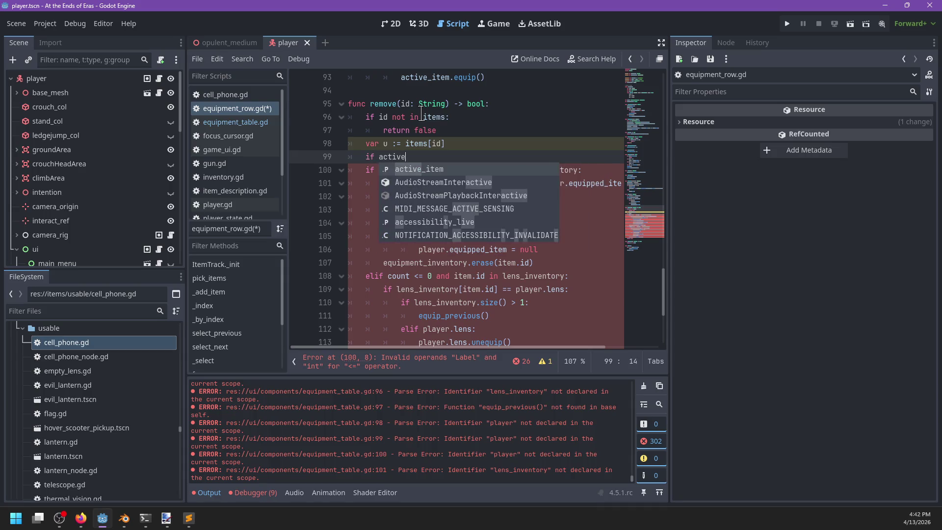
type("u.")
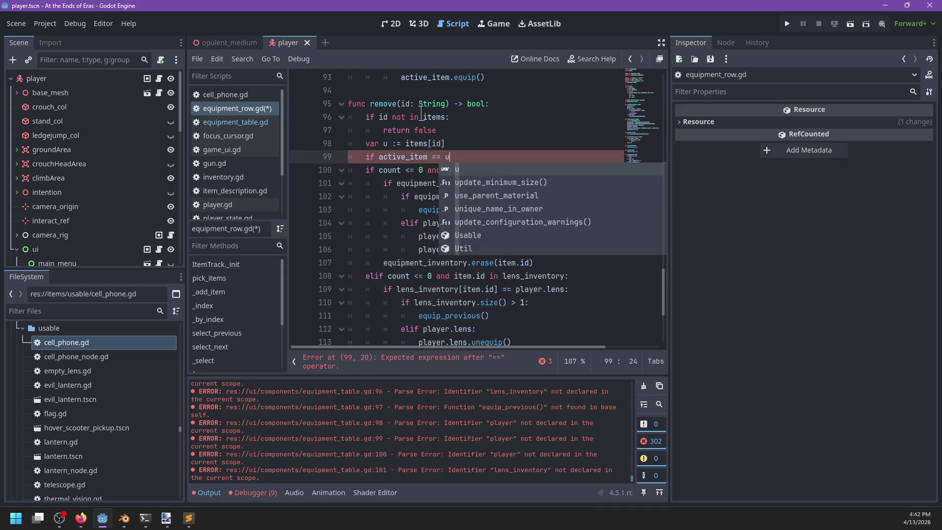
type("item:")
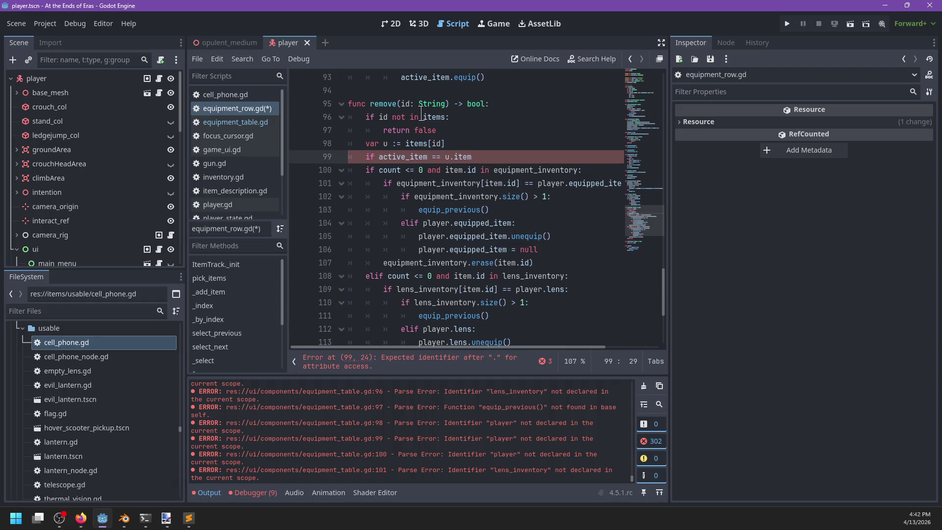
key("Return")
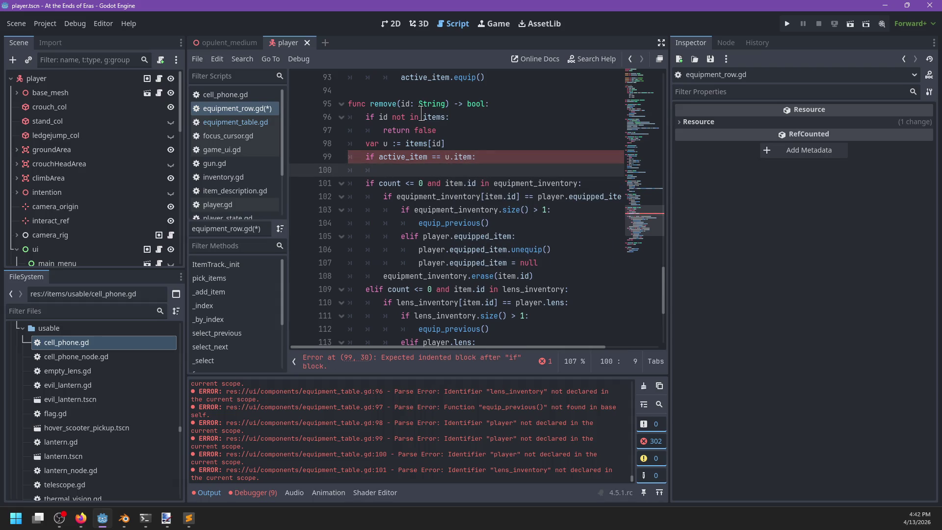
type("acti")
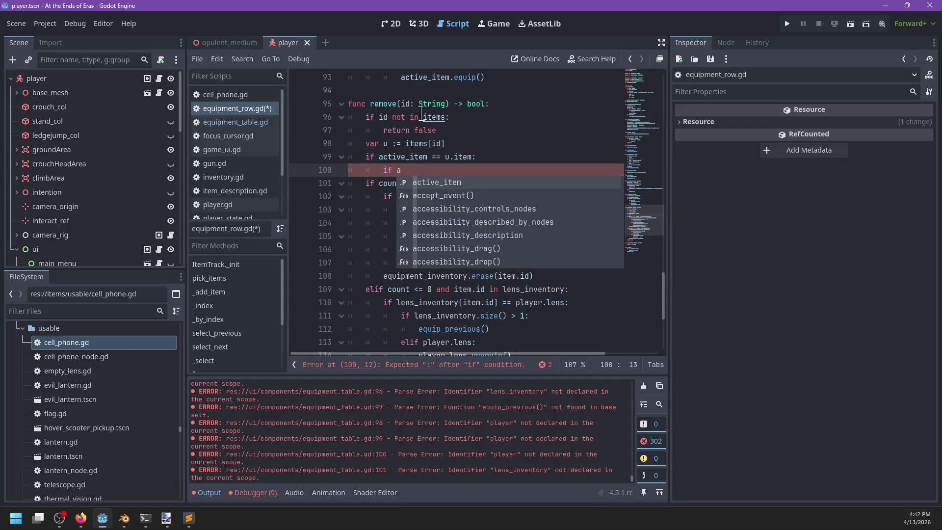
key("Return")
type(".une")
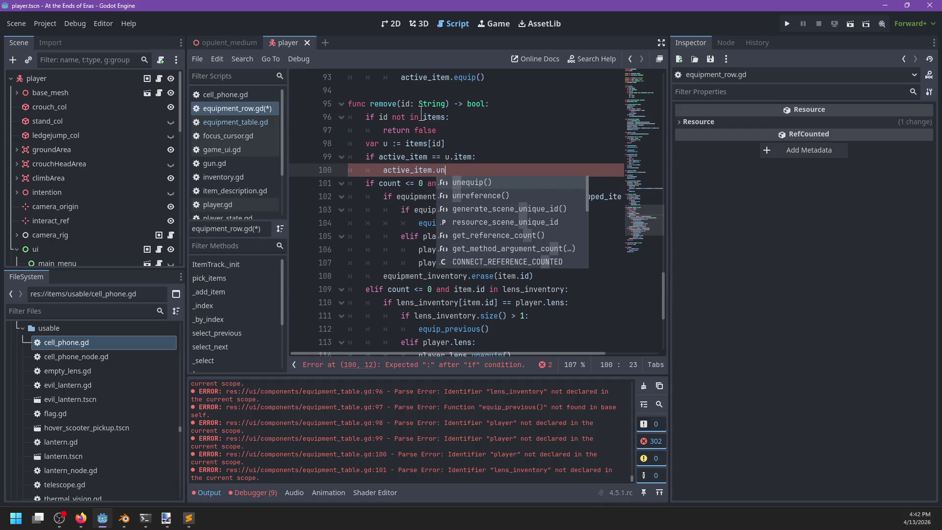
key("Return")
key("Return")
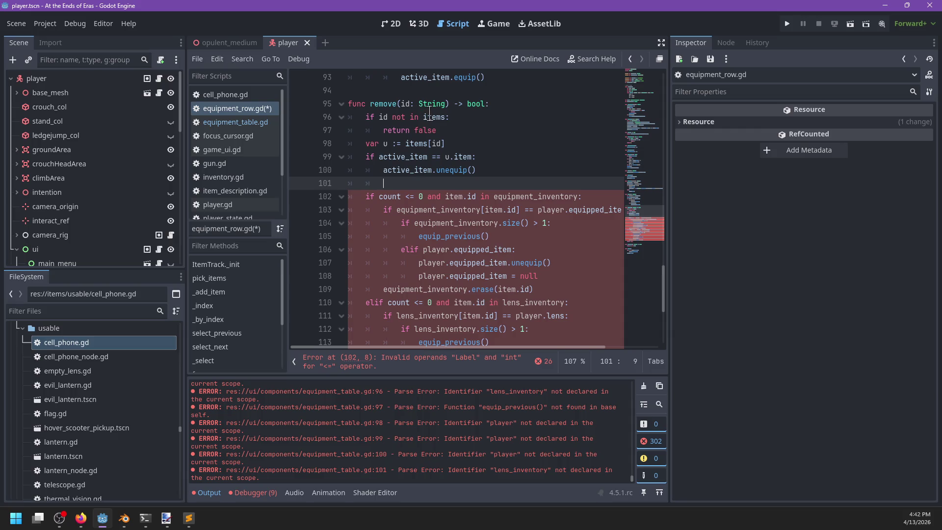
scroll(434, 203, "down", 1)
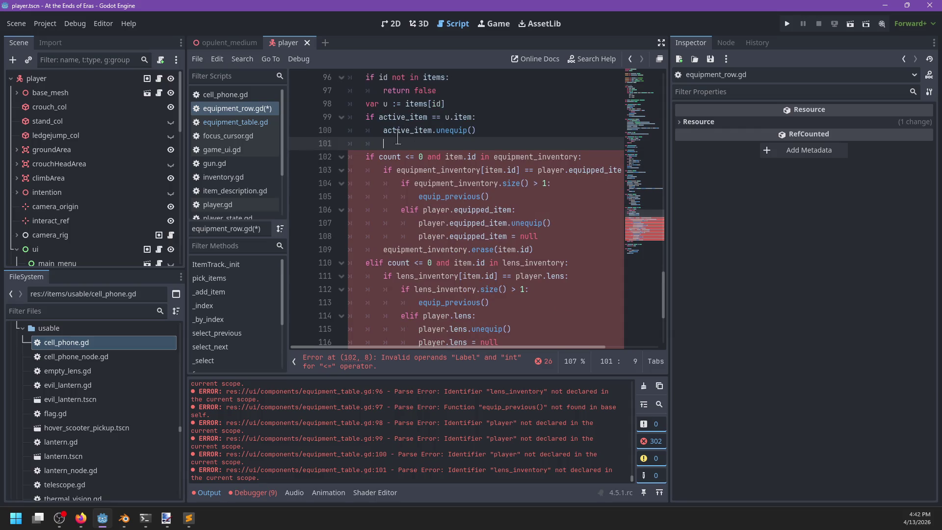
key("shift+Up")
scroll(499, 170, "up", 2)
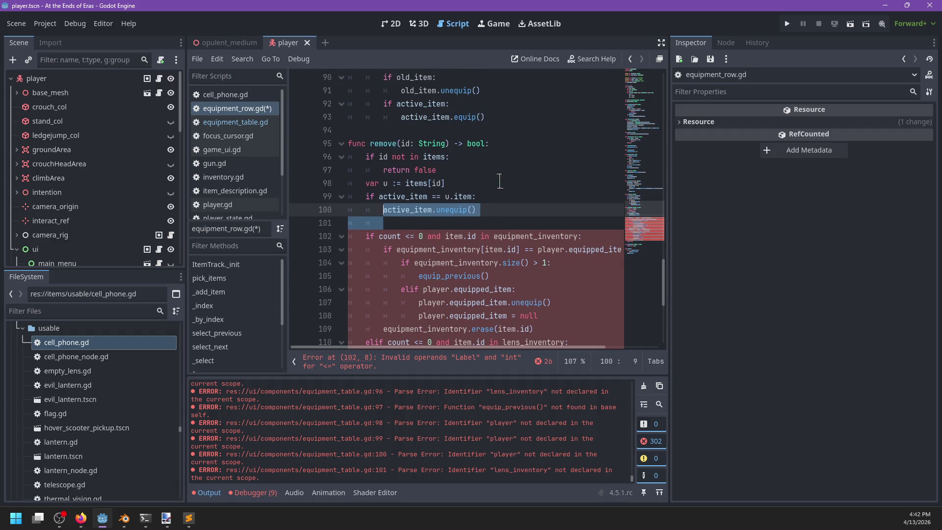
key("BackSpace")
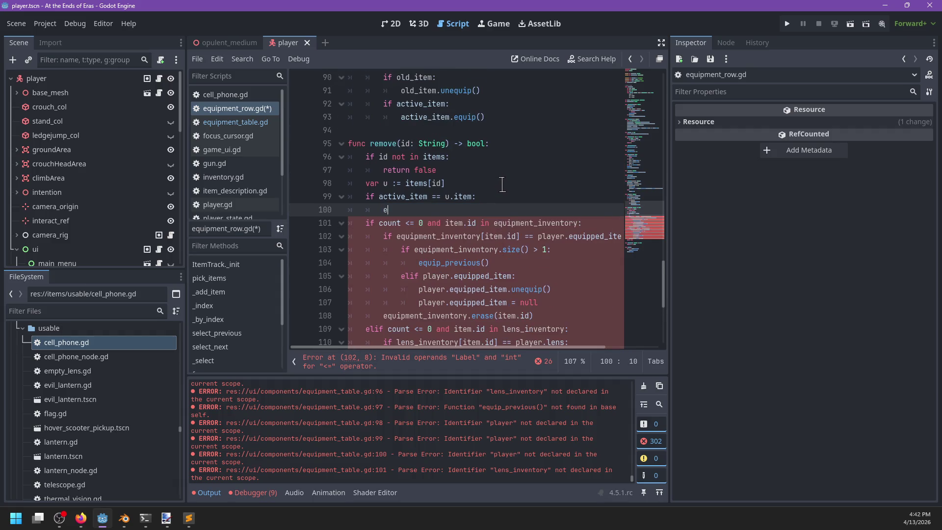
type("e")
key("BackSpace")
type("e")
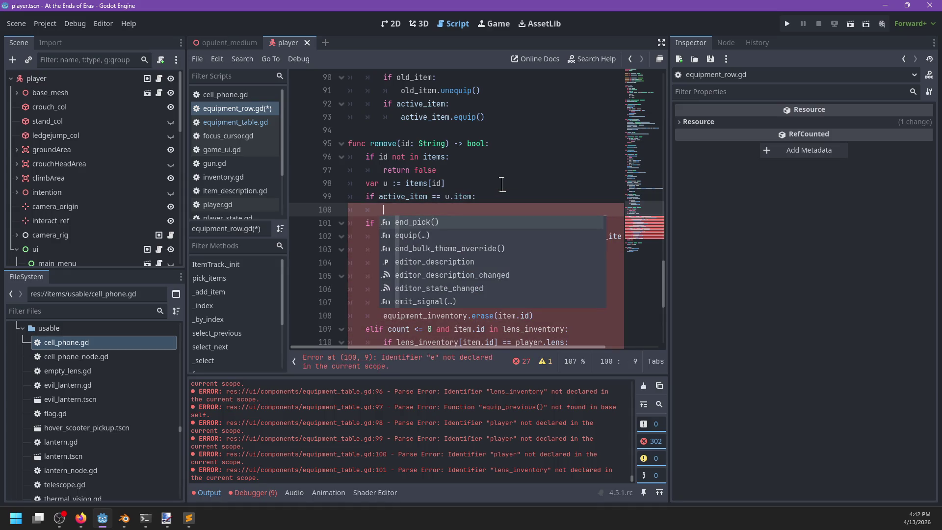
key("ctrl+z")
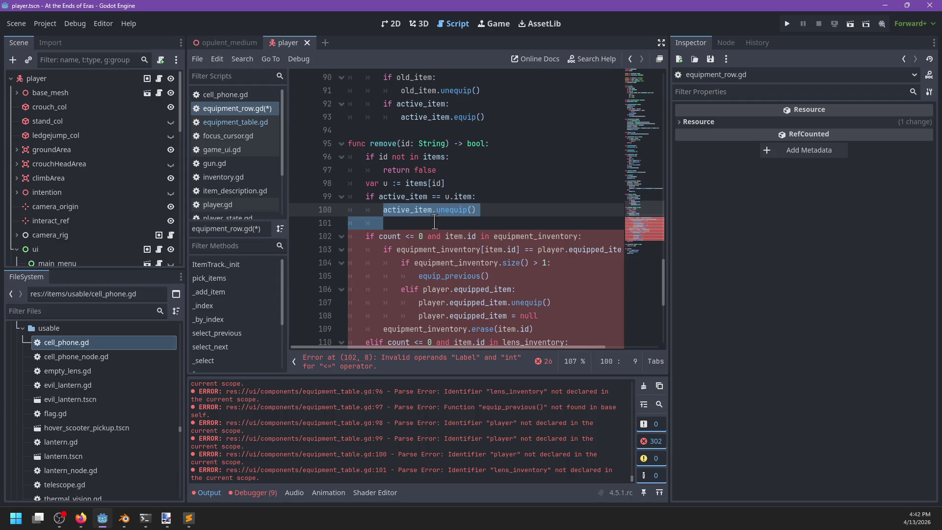
scroll(434, 221, "down", 2)
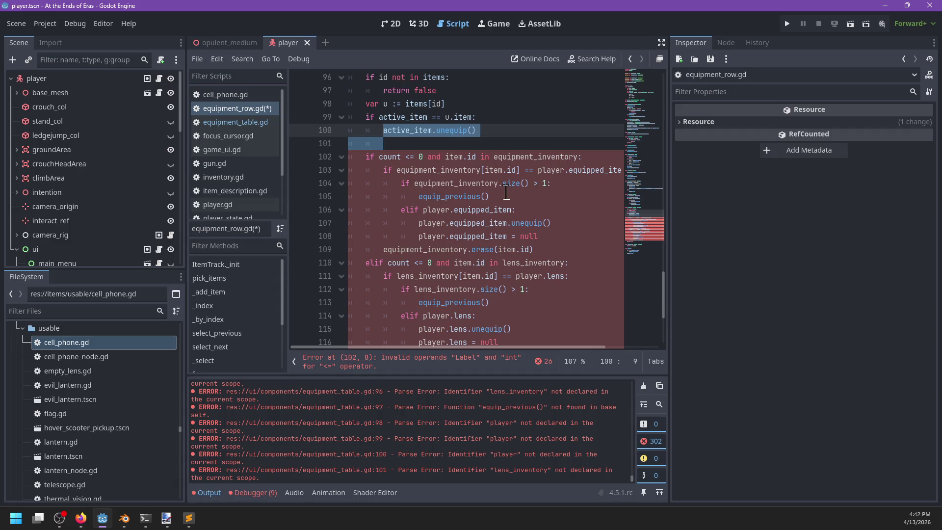
- Inside the active item block, add an items.size() check that calls select_previous()
left_click(428, 142)
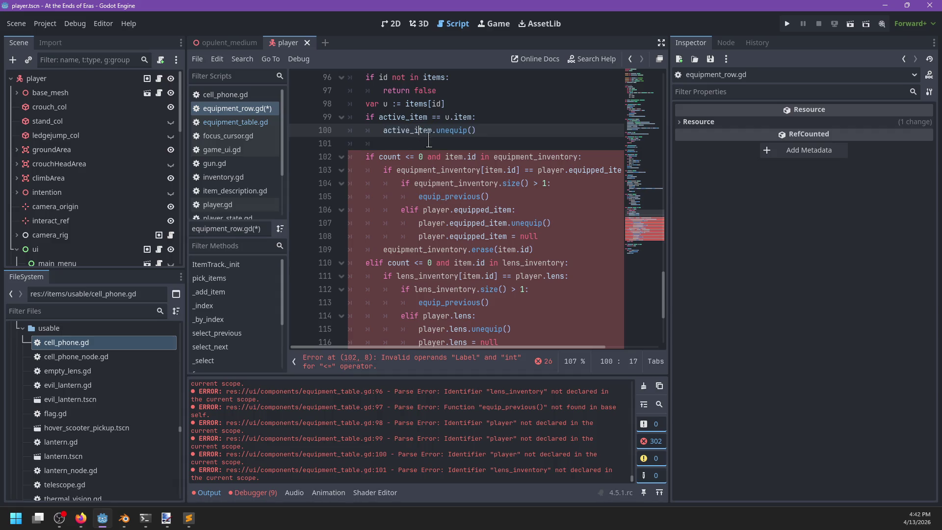
key("BackSpace")
key("BackSpace")
key("BackSpace")
key("Up")
key("Return")
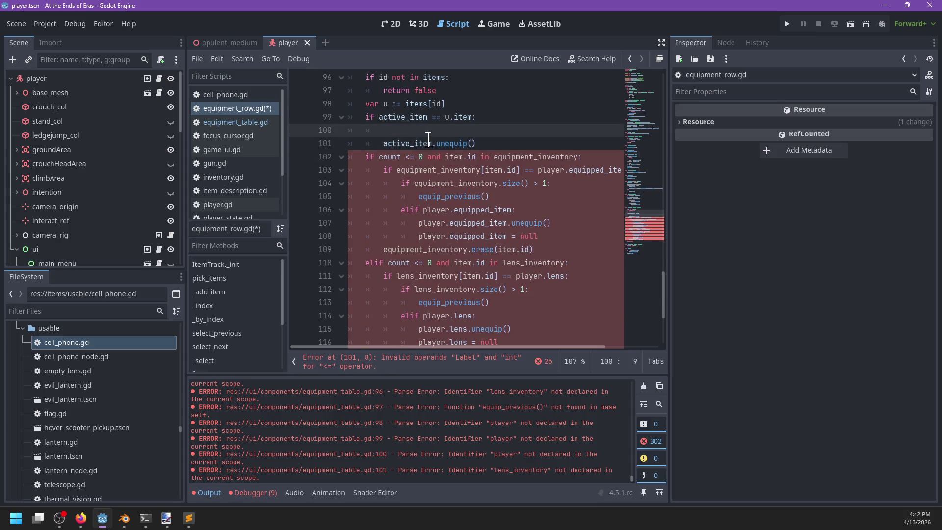
type("if items.size() > 1:")
key("Return")
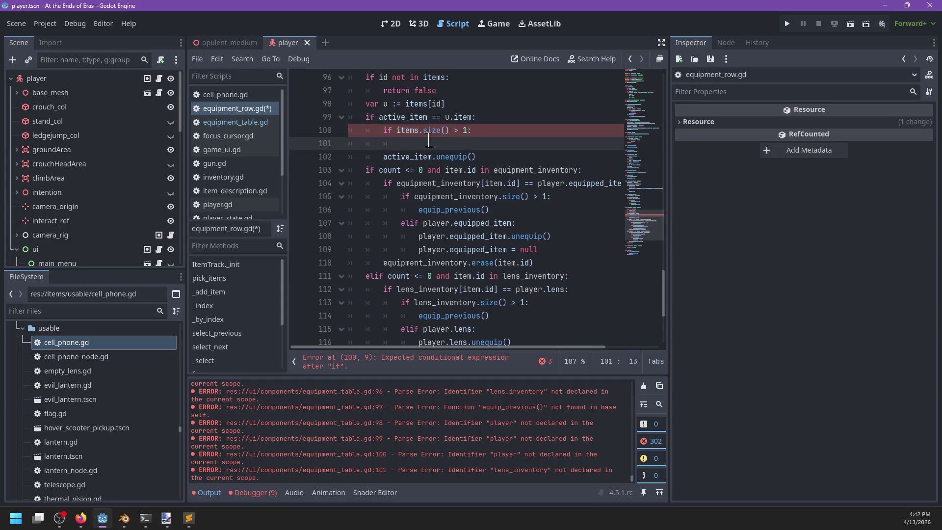
type("equip_")
key("ctrl+BackSpace")
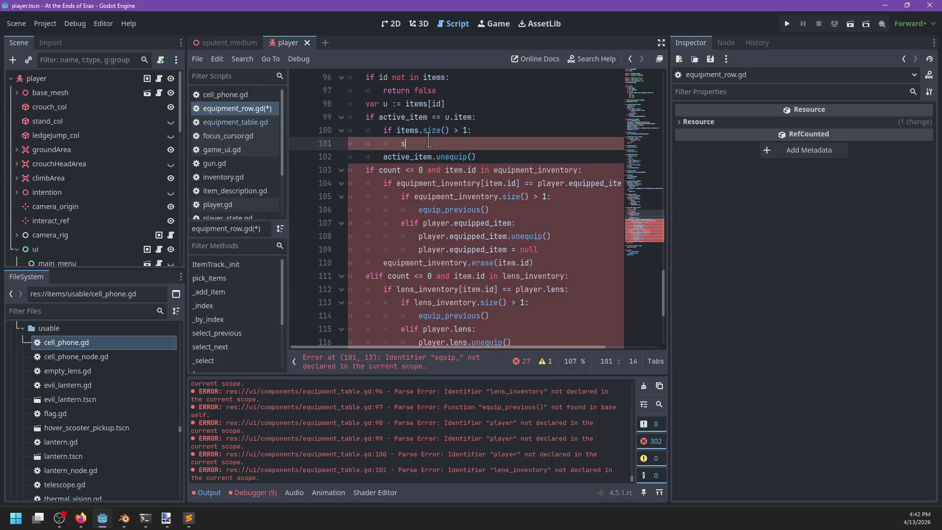
type("ele")
key("Down")
key("Down")
key("Down")
key("Return")
- In _select(), replace the preview call on line 68 with _equip
scroll(428, 141, "down", 4)
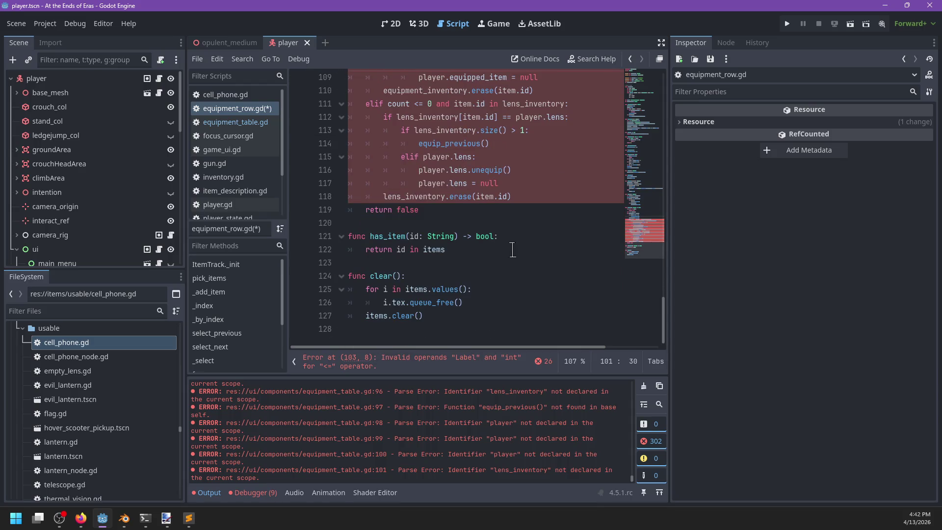
scroll(513, 251, "up", 14)
scroll(512, 251, "down", 2)
scroll(513, 251, "up", 3)
scroll(512, 251, "up", 3)
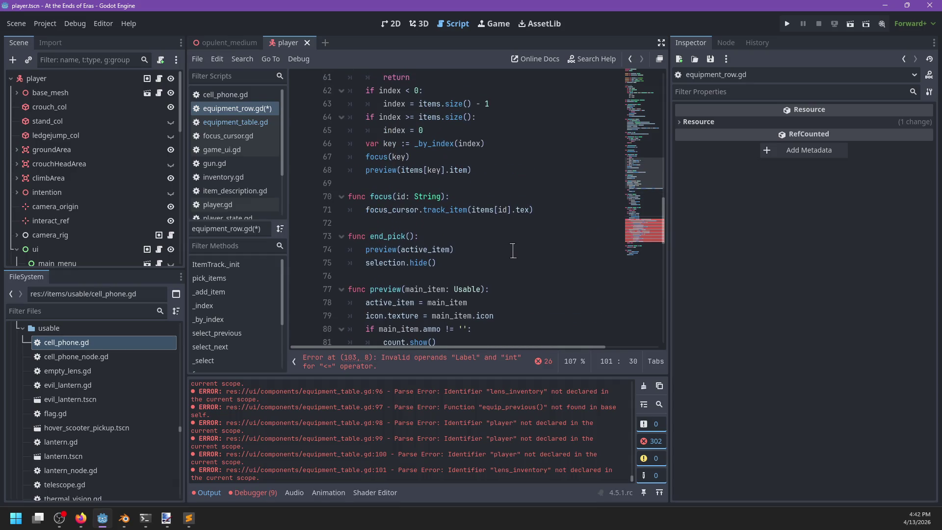
scroll(513, 251, "up", 4)
double_click(385, 183)
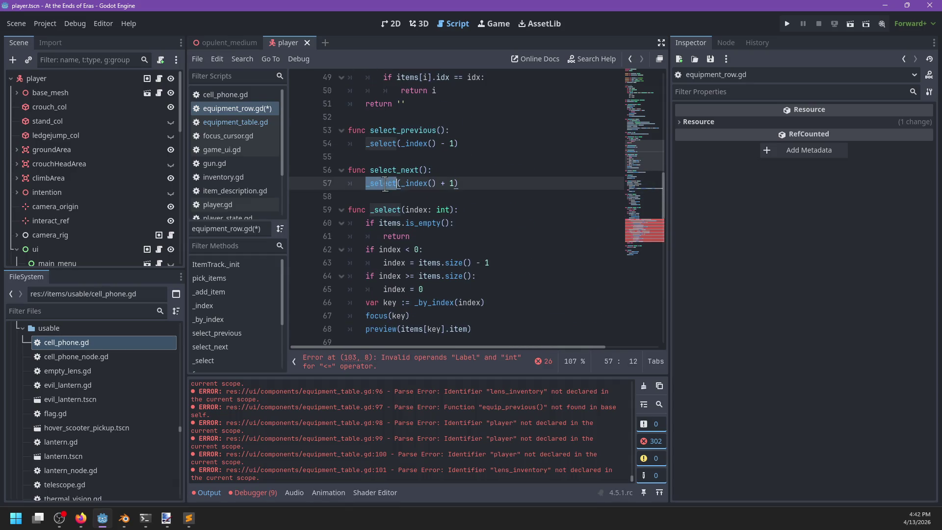
scroll(444, 215, "down", 1)
double_click(379, 288)
type("equo")
key("BackSpace")
type("ip")
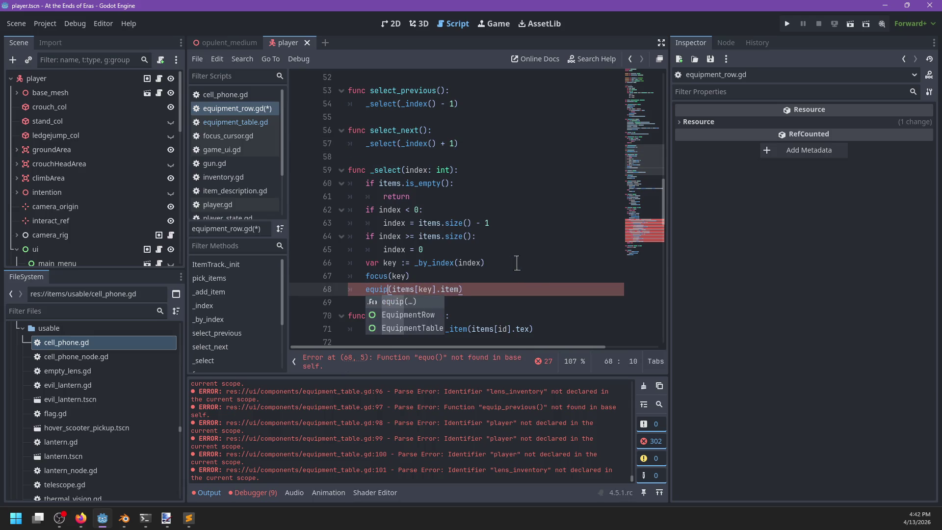
key("Escape")
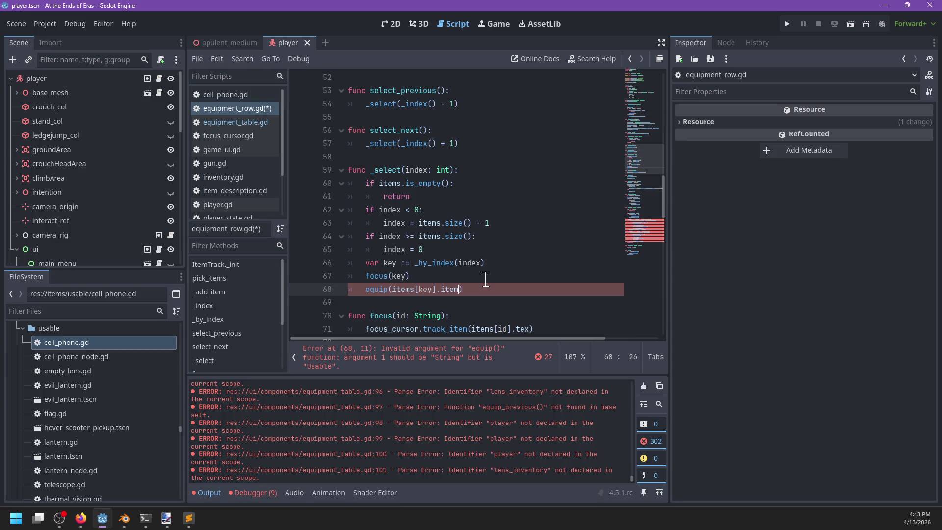
left_click(366, 289)
type("_")
- Move to the old_item line in equip() around line 87
scroll(478, 267, "down", 10)
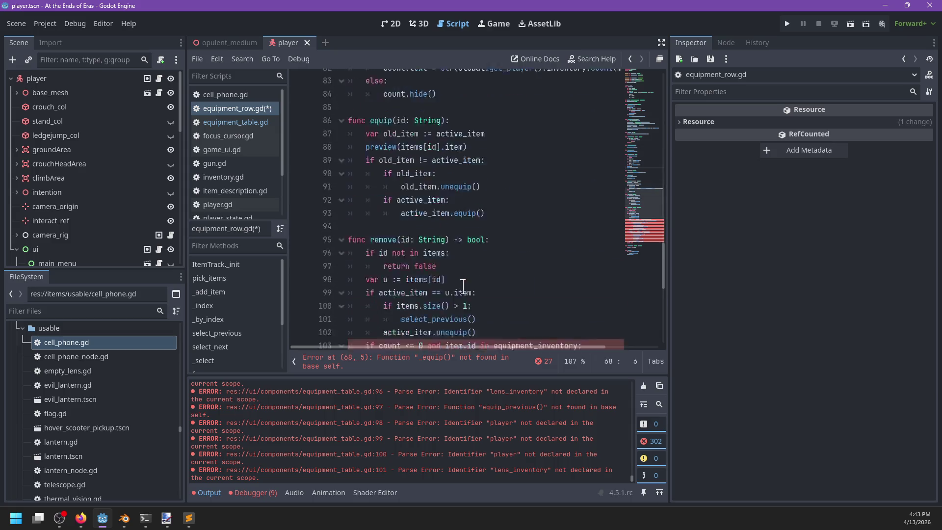
scroll(463, 286, "down", 8)
scroll(462, 288, "up", 8)
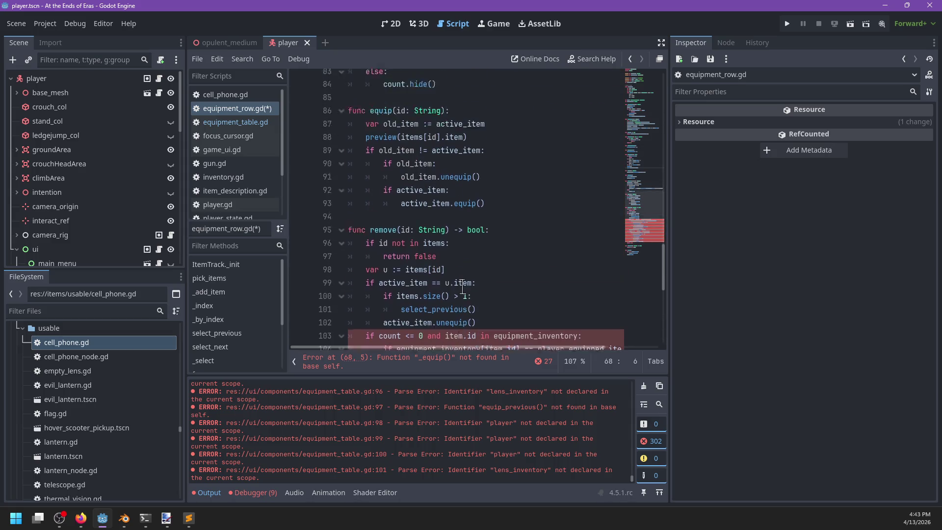
scroll(462, 288, "up", 2)
left_click(495, 183)
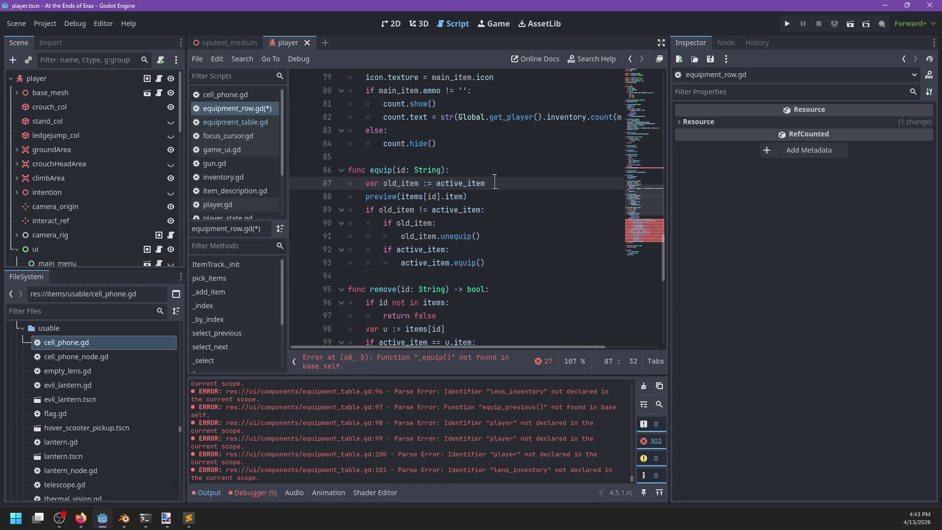
key("Down")
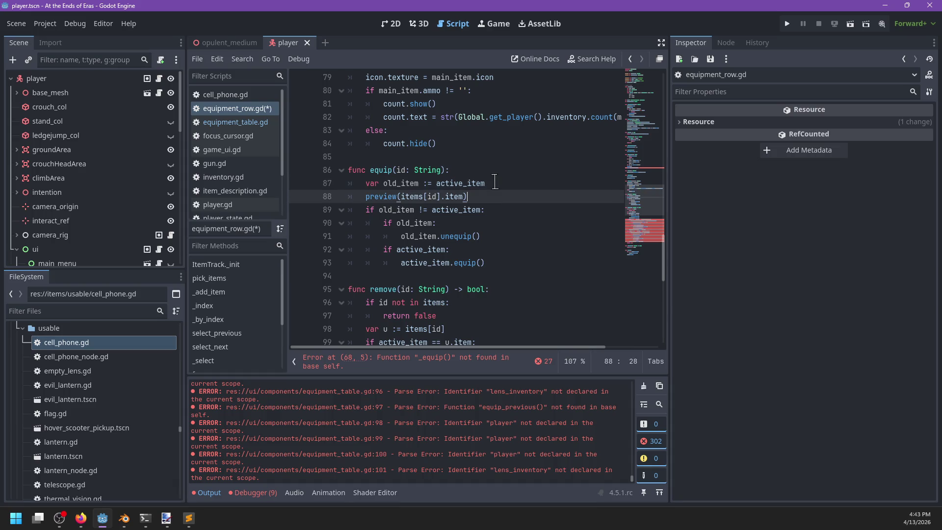
- Insert an _equip call with the item from items at the top of equip(id)
key("Up")
key("ctrl+shift+Return")
type("equ")
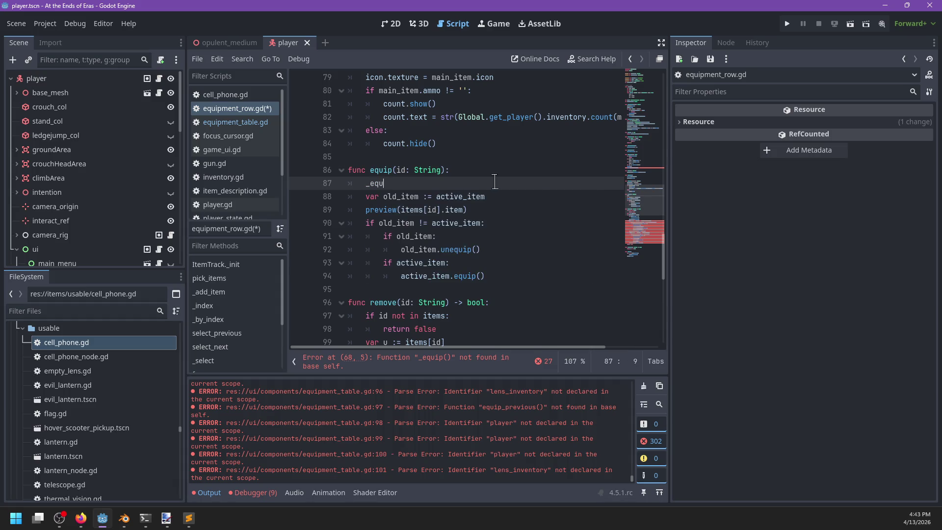
type("(items[id].item")
type(")")
key("Return")
key("BackSpace")
key("Return")
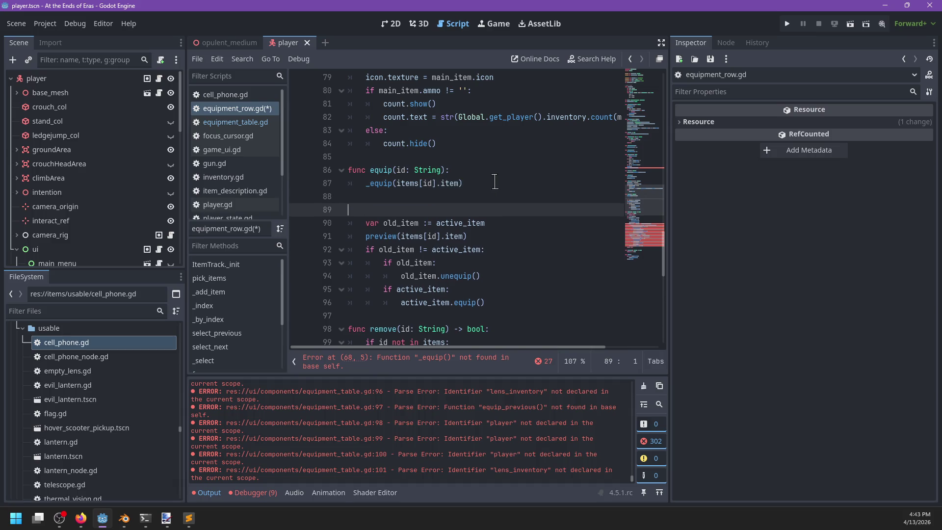
- Change _equip's parameter to new_item: Usable
type("quip")
key("BackSpace")
key("BackSpace")
key("BackSpace")
type("new_item: ")
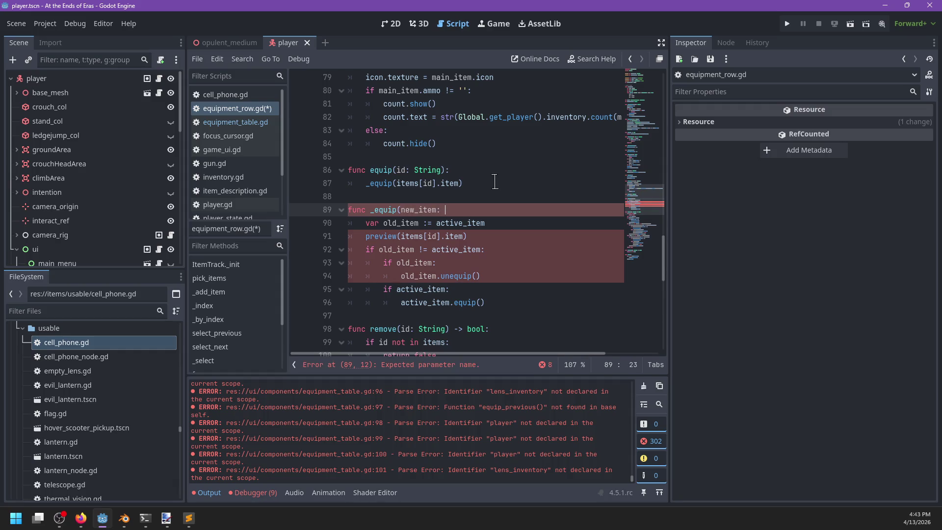
type("String")
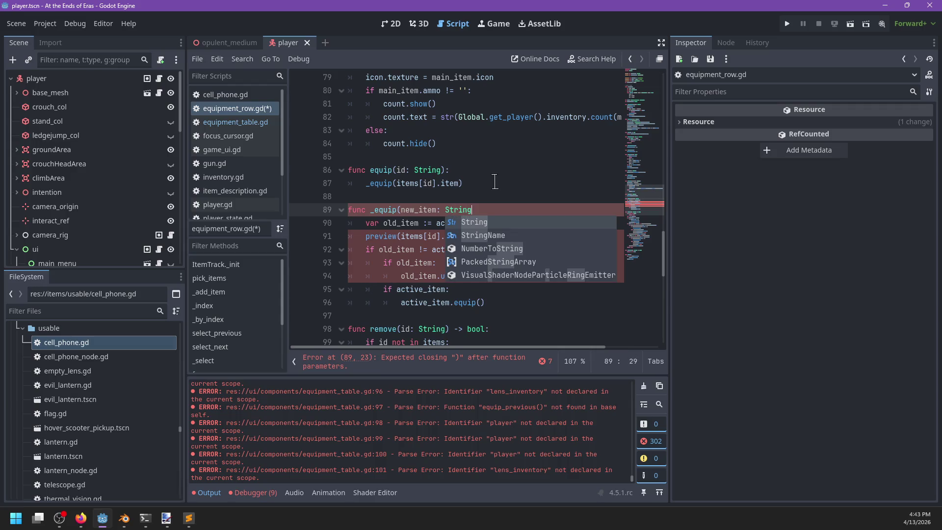
key("BackSpace")
key("BackSpace")
key("BackSpace")
type("Usable)")
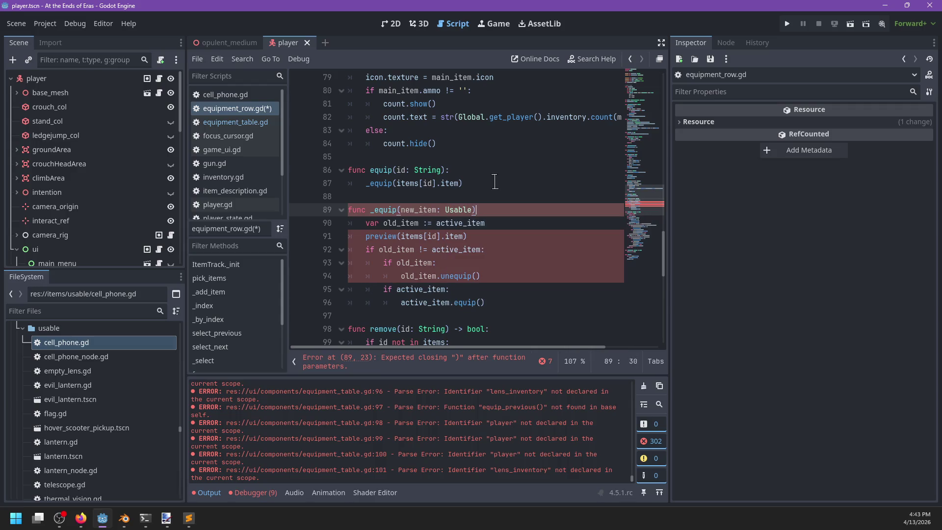
- Preview new_item instead of items[id].item and end _equip with active_item = new_item
key("Down")
key("Down")
key("Left")
key("ctrl+shift+Left")
key("ctrl+shift+Left")
key("ctrl+shift+Left")
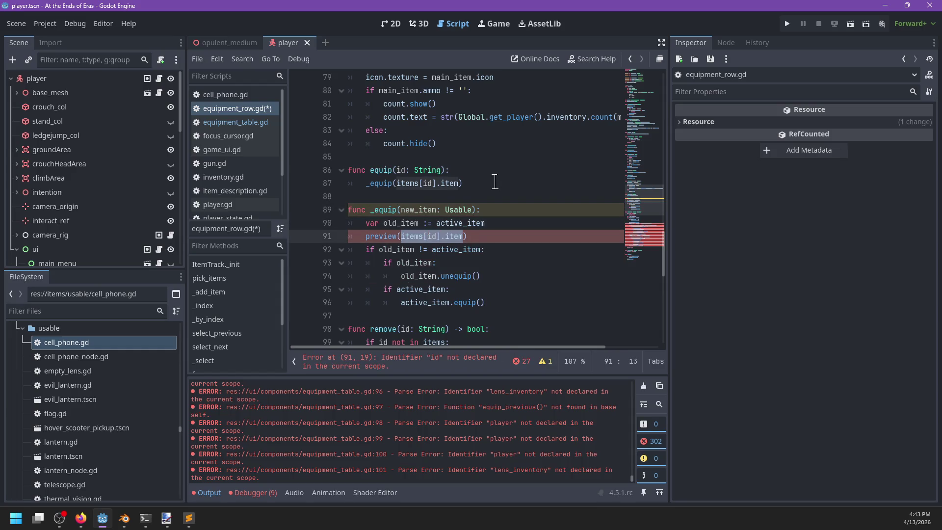
type("new_item")
key("Down")
key("Down")
key("Down")
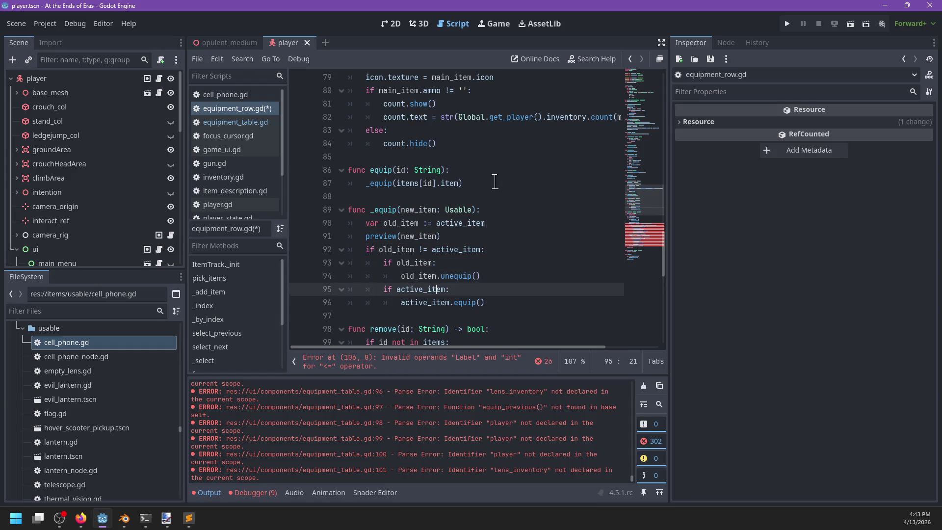
key("End")
key("Return")
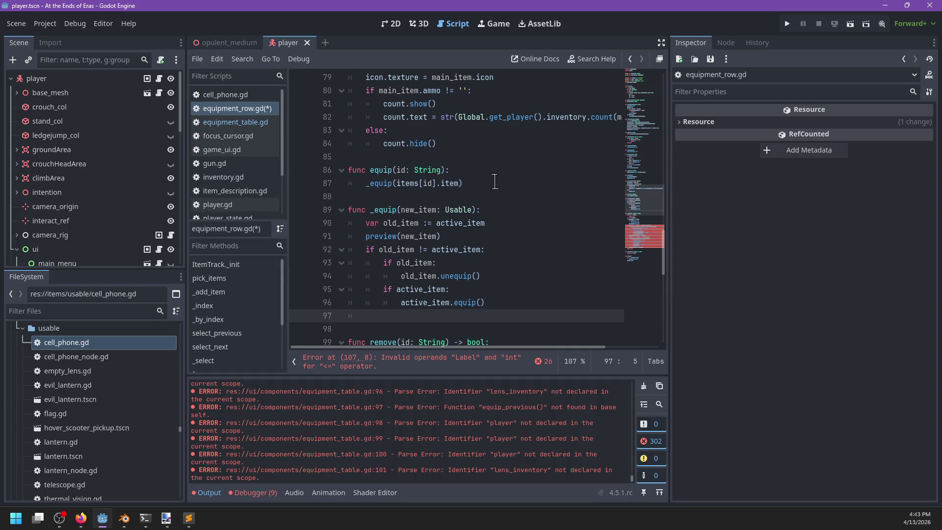
type("tiveA_")
type("_item = new_item")
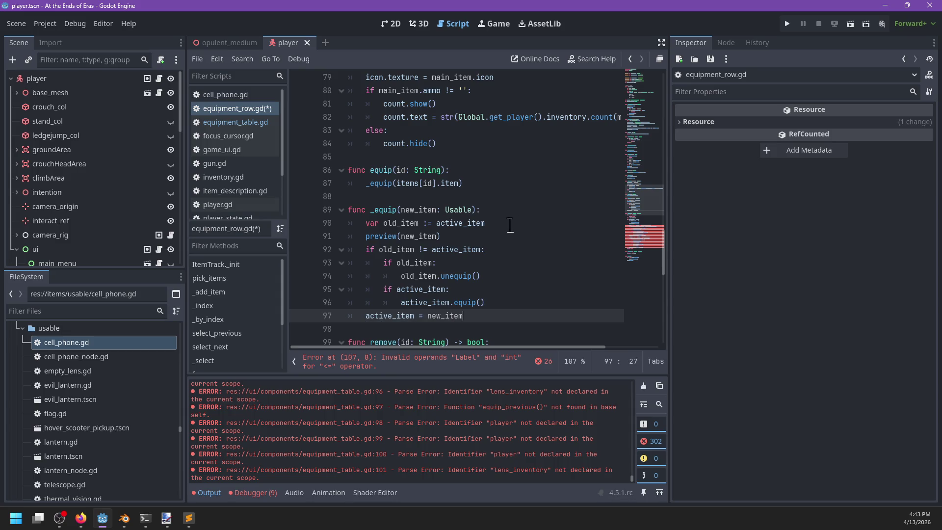
- Add an else: branch after select_previous() and indent active_item.unequip() under it
scroll(512, 225, "down", 2)
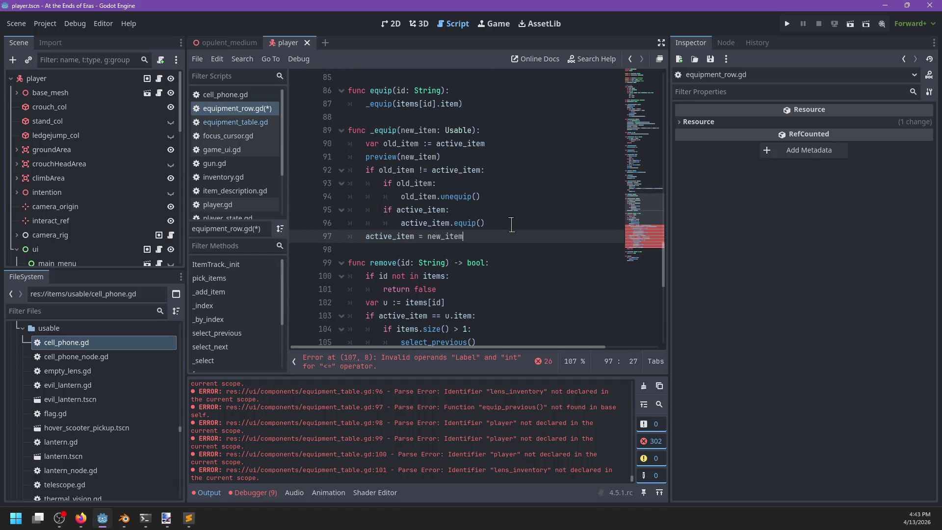
scroll(511, 225, "down", 4)
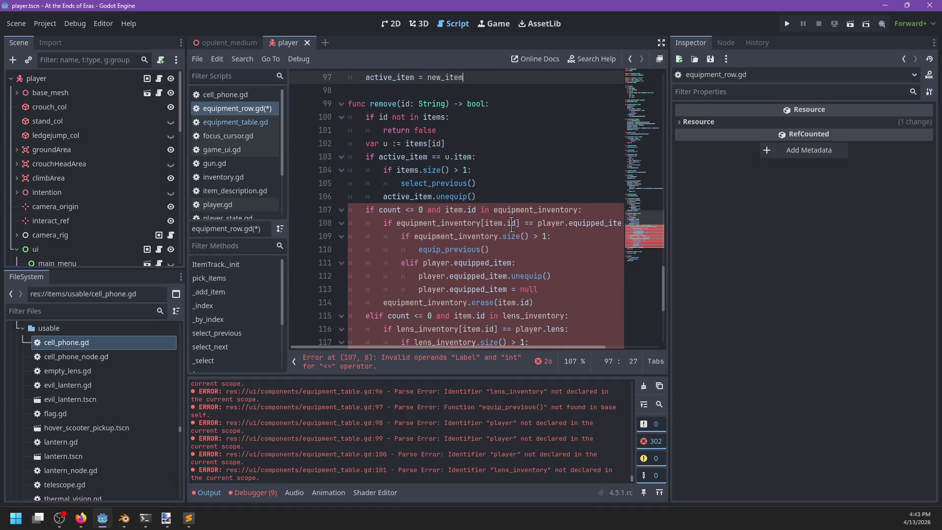
scroll(511, 224, "up", 12)
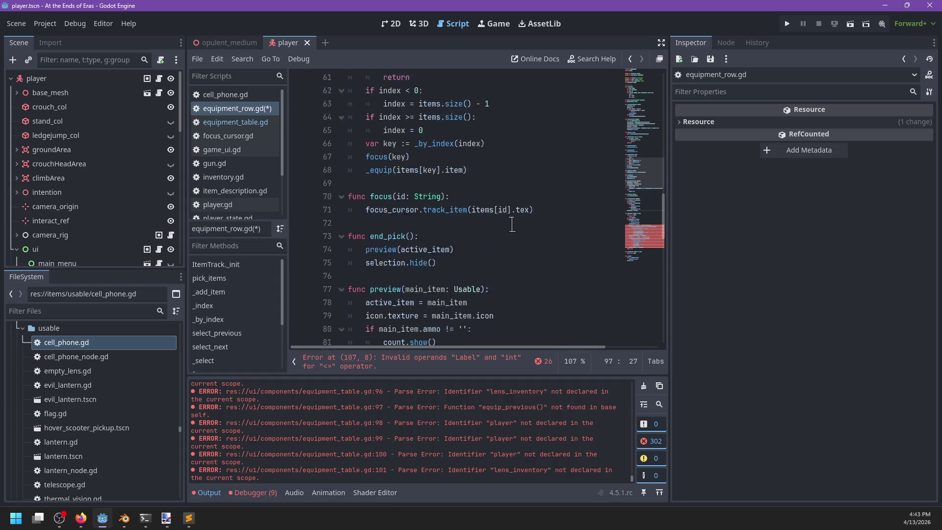
scroll(511, 225, "up", 1)
scroll(511, 224, "up", 3)
scroll(518, 222, "down", 1)
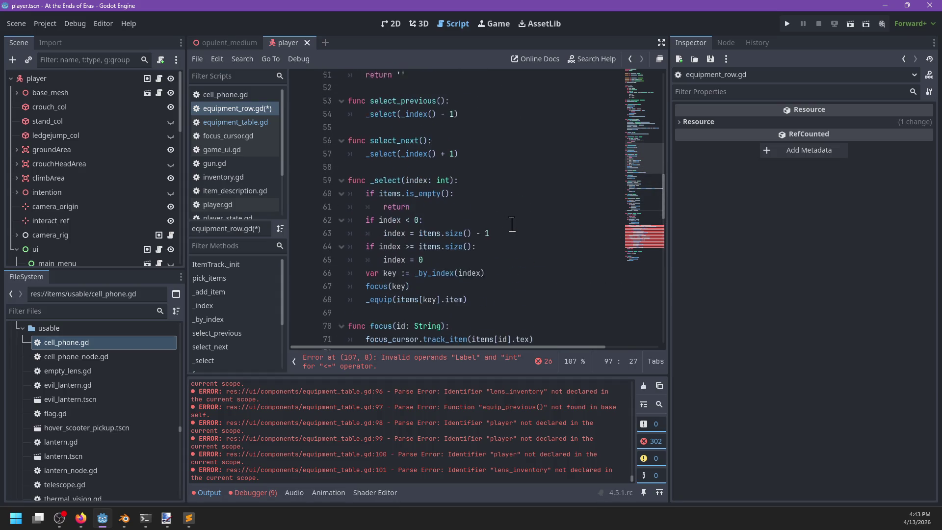
scroll(492, 260, "down", 14)
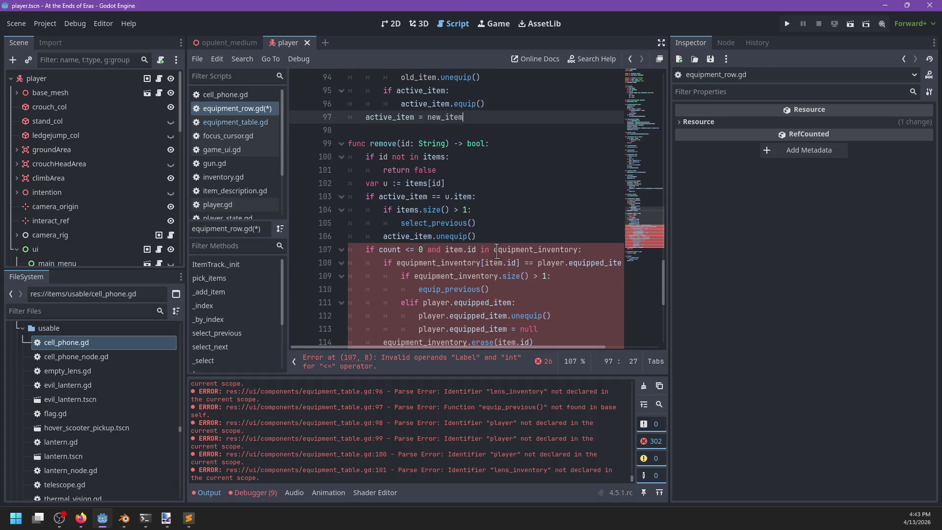
scroll(498, 233, "down", 1)
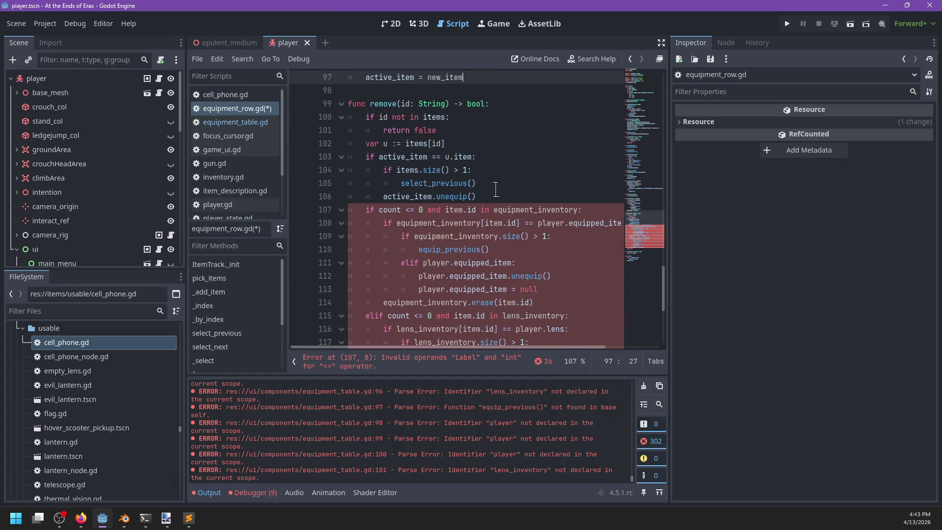
left_click(496, 196)
double_click(402, 169)
left_click(492, 181)
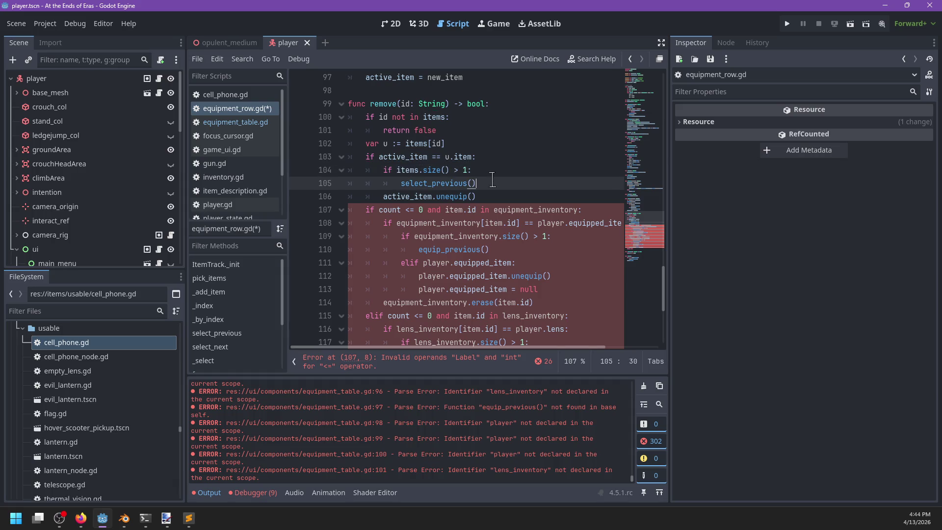
key("Return")
key("BackSpace")
type("els")
key("Down")
key("Home")
key("Tab")
key("End")
- Replace the old inventory block with return items.erase(id) and save equipment_row.gd
scroll(549, 195, "down", 1)
scroll(550, 192, "down", 1)
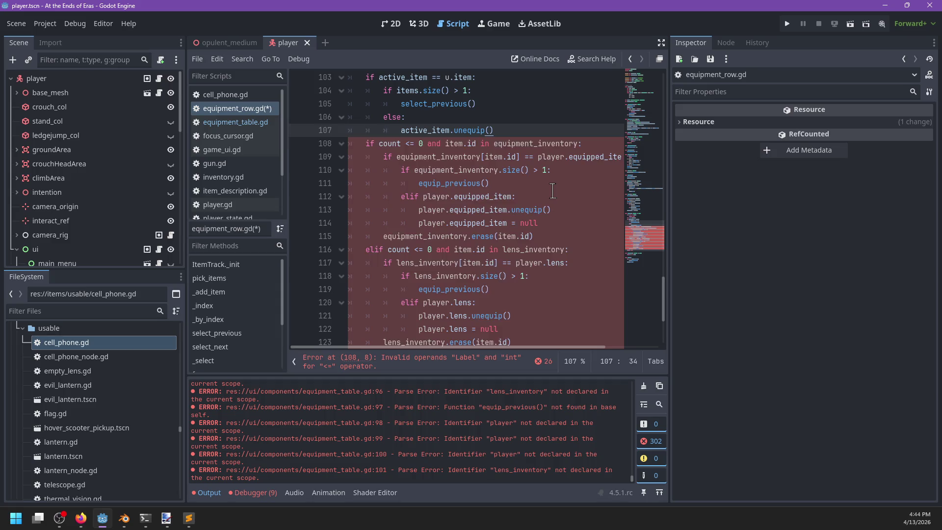
key("Return")
type("hide()")
key("ctrl+z")
key("ctrl+z")
scroll(510, 197, "down", 1)
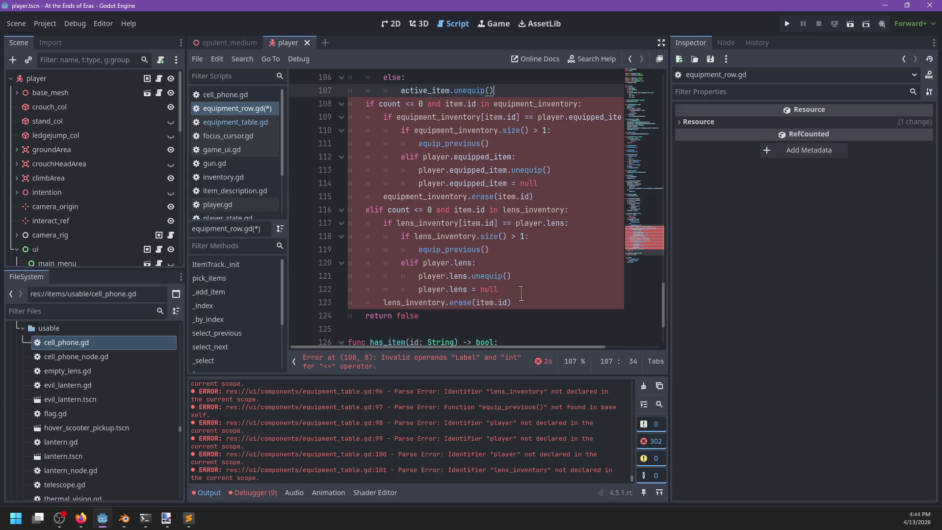
left_click(527, 302)
mouse_move(526, 302)
left_mouse_down()
mouse_move(508, 265)
mouse_move(365, 142)
left_mouse_up()
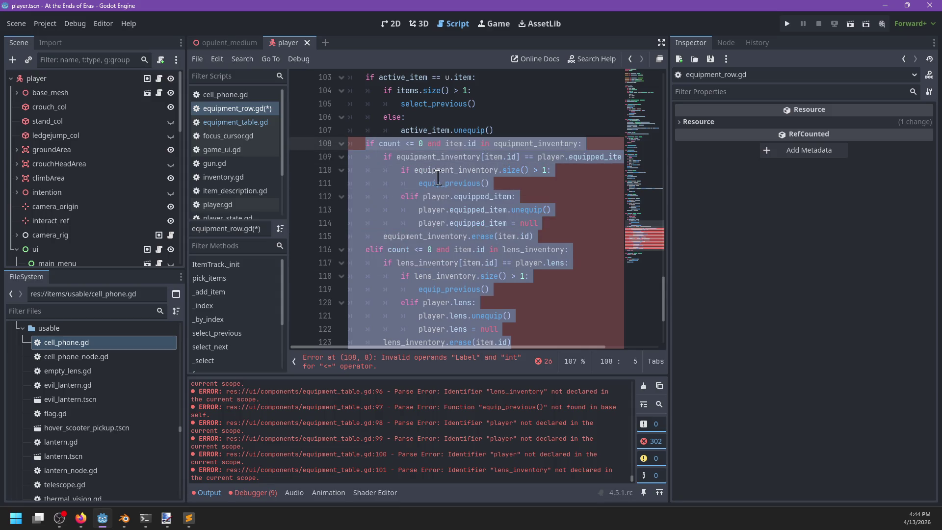
key("BackSpace")
type("return ")
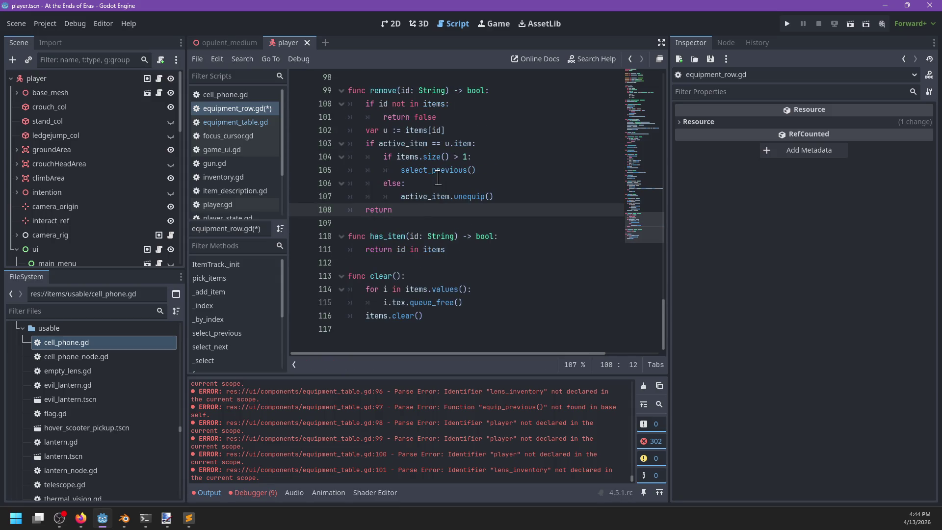
type("items.erase(i")
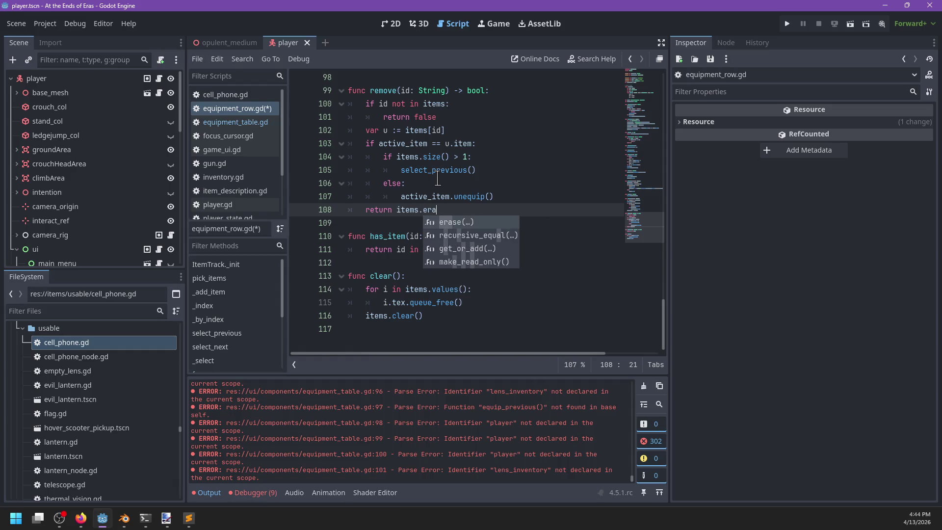
type(")")
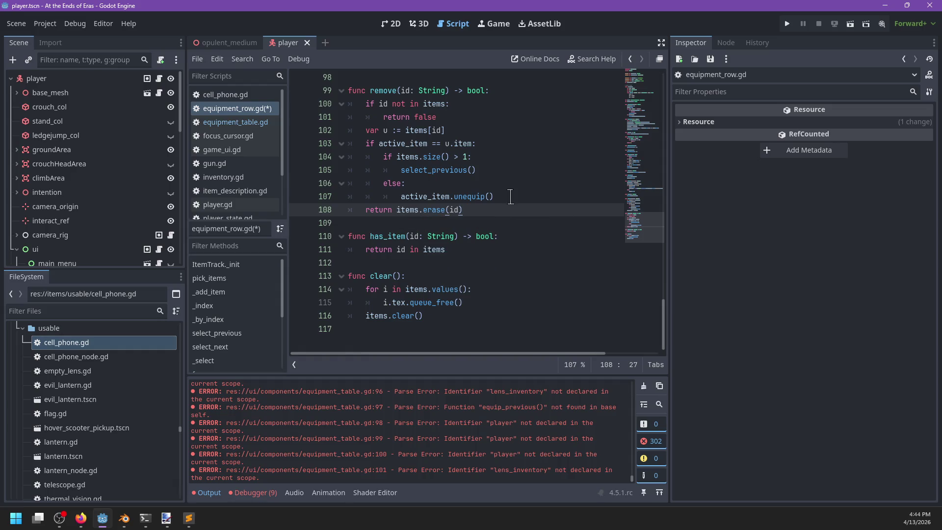
scroll(510, 196, "up", 1)
key("ctrl+s")
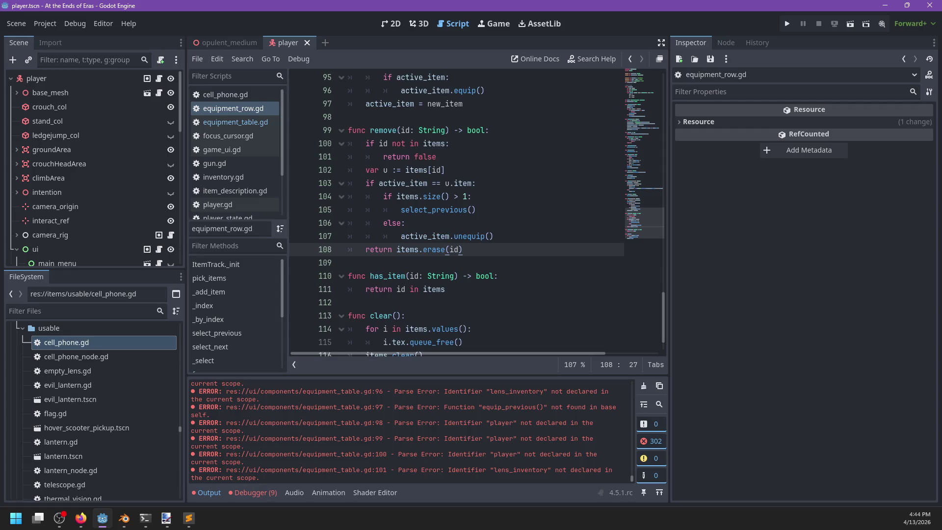
- Look through equipment_table.gd, cell_phone.gd and ui.gd in the script list
left_click(235, 122)
scroll(540, 245, "down", 1)
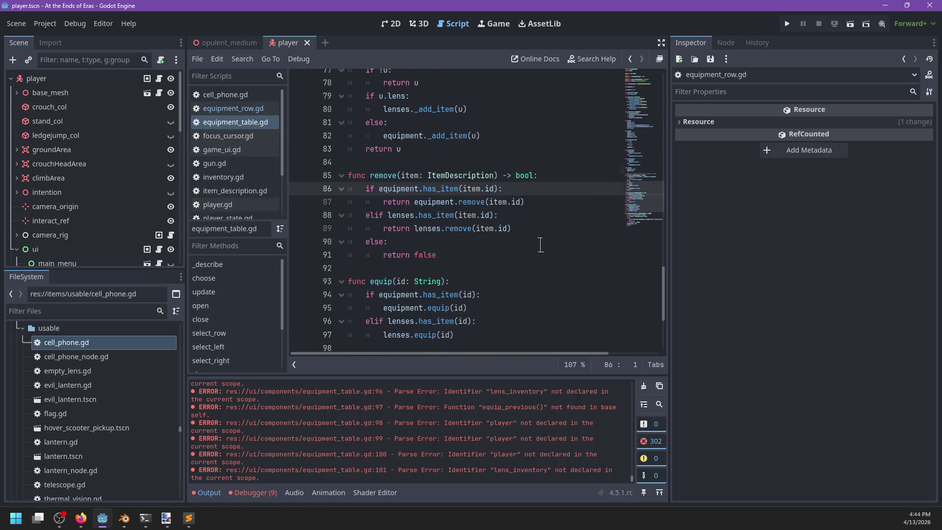
scroll(540, 245, "down", 1)
left_click(244, 96)
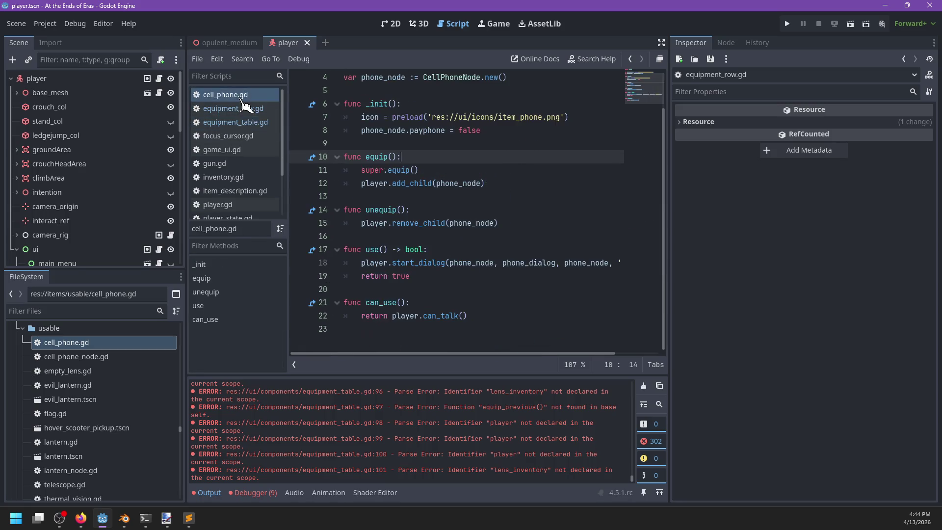
left_click(245, 109)
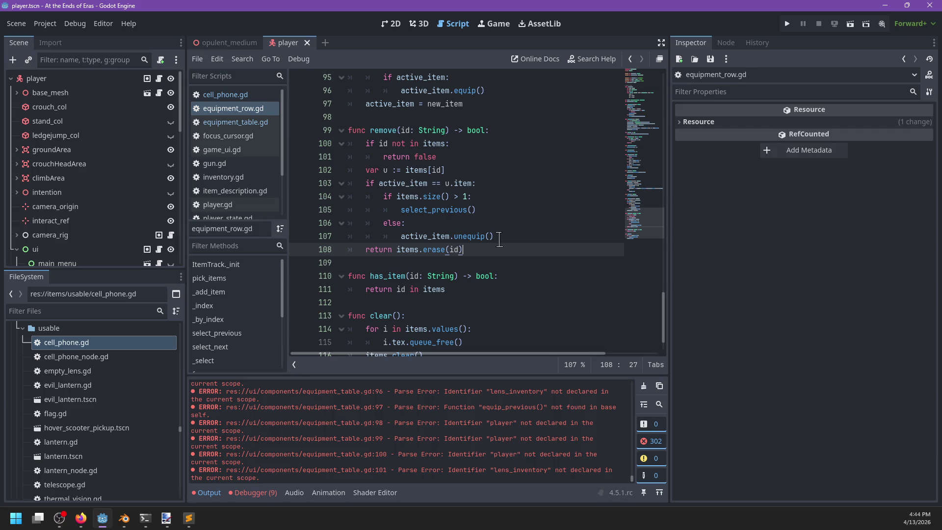
left_click(265, 123)
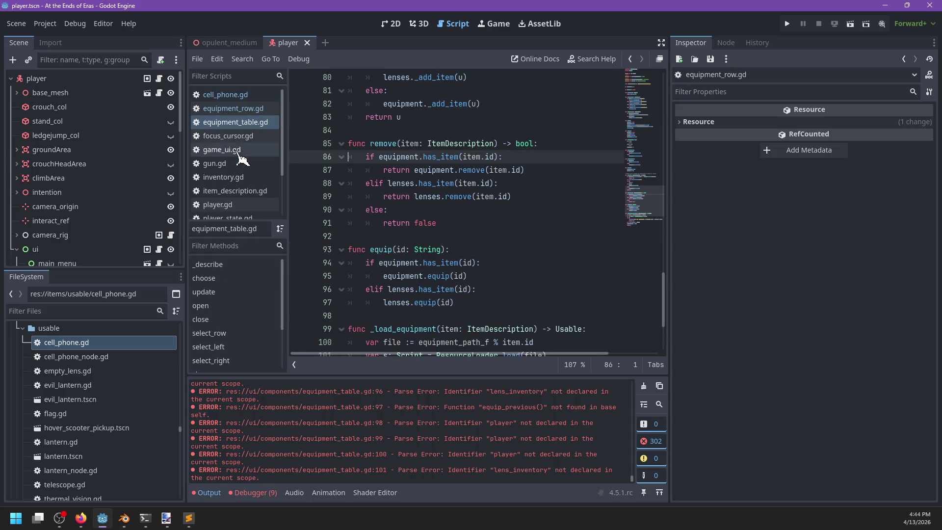
scroll(236, 216, "down", 1)
scroll(235, 215, "down", 3)
left_click(236, 196)
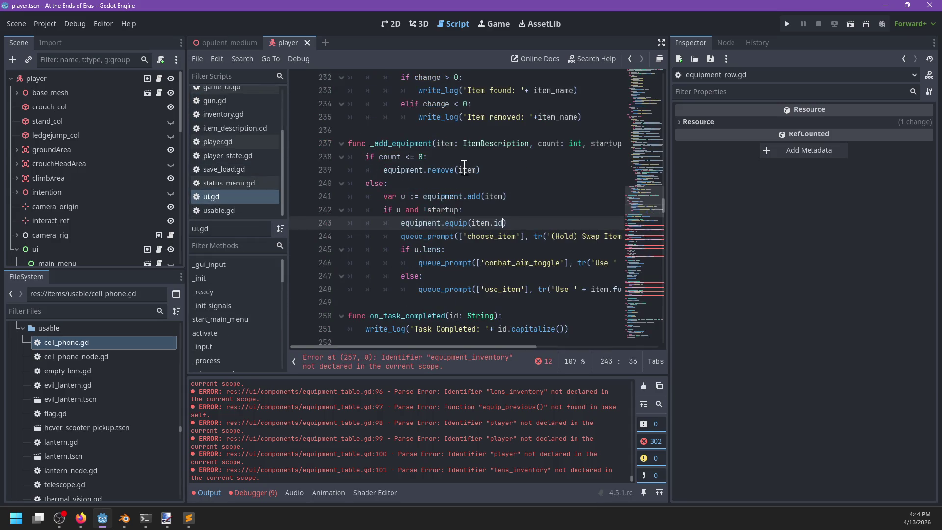
scroll(525, 182, "down", 1)
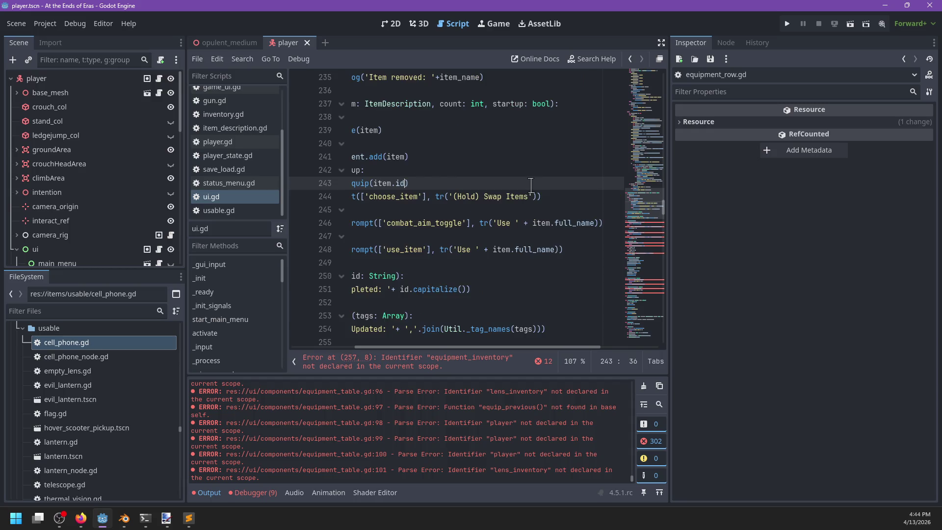
- Run the game with F5 and inspect the equipment_inventory parser error in ui.gd
key("F5")
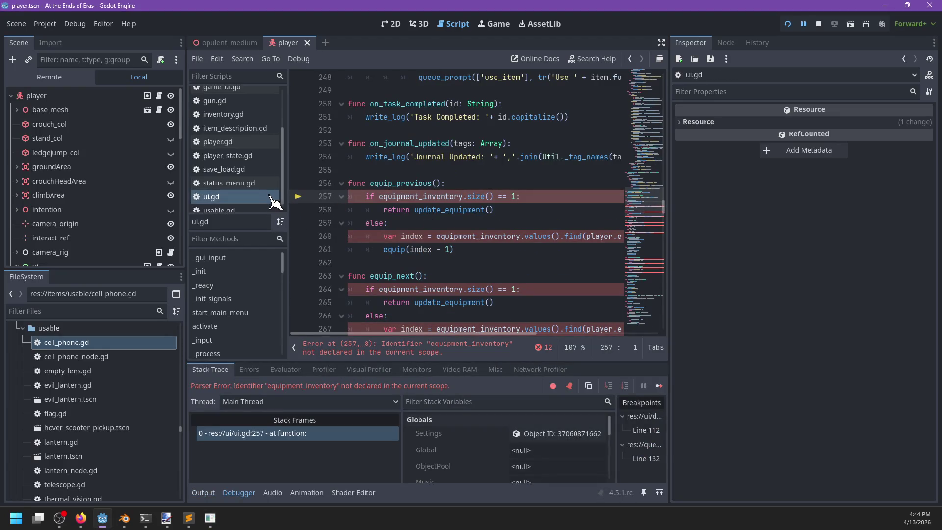
left_click(273, 200)
scroll(446, 215, "down", 7)
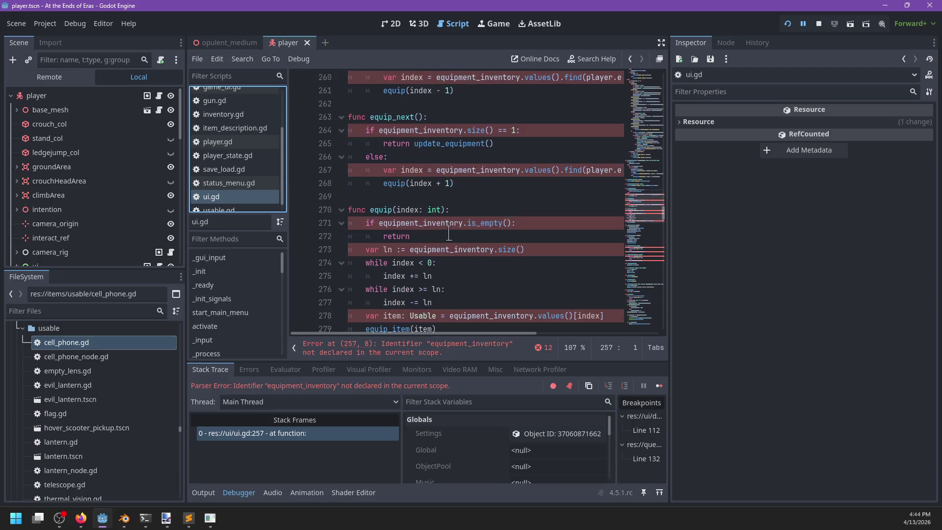
left_click(446, 214)
scroll(446, 214, "up", 7)
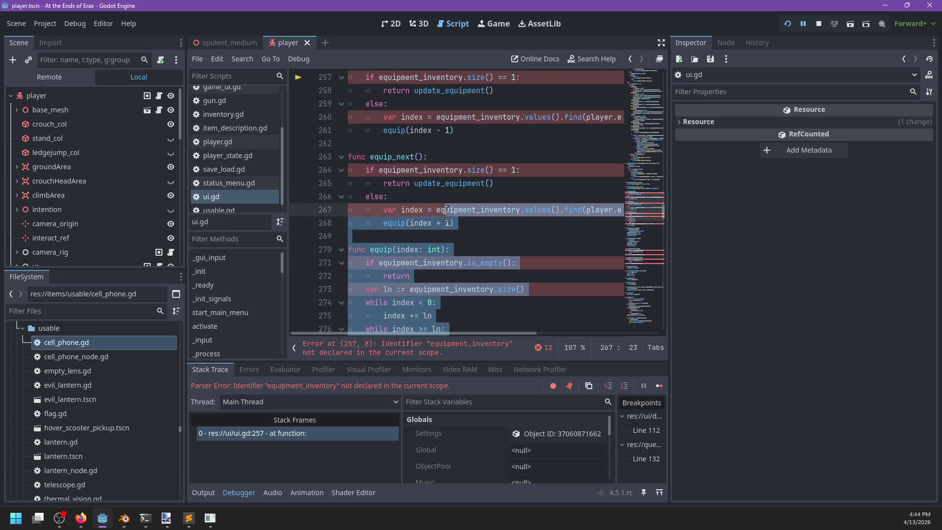
scroll(447, 214, "down", 13)
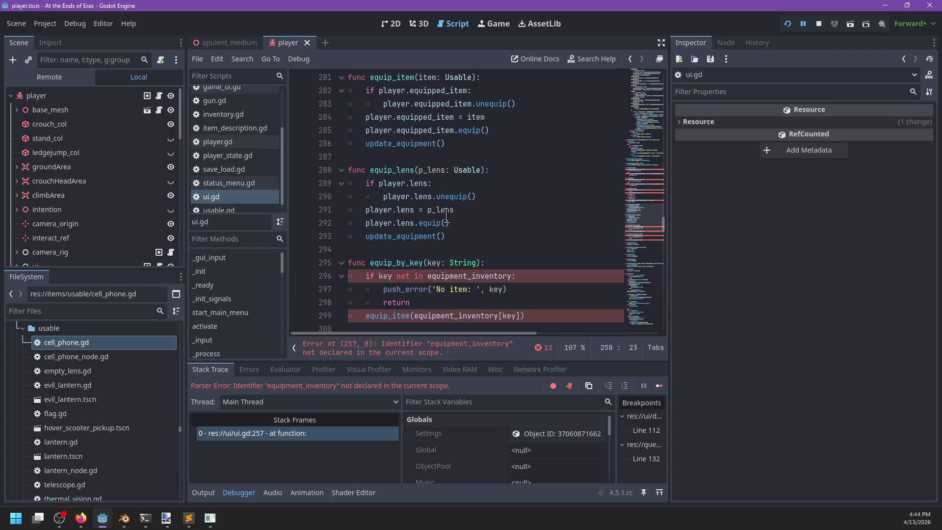
- Delete the obsolete equip_previous and equip_next code from ui.gd and save it
mouse_move(421, 239)
left_mouse_down()
mouse_move(423, 250)
mouse_move(426, 212)
left_mouse_up()
key("Delete")
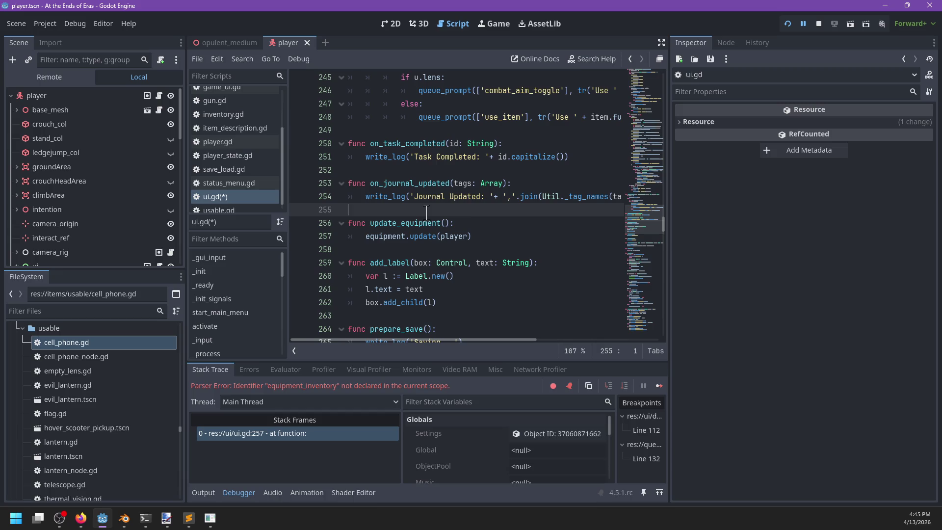
key("ctrl+s")
- Bring up player.gd at its _prepare_save code
scroll(260, 161, "up", 2)
scroll(257, 157, "down", 3)
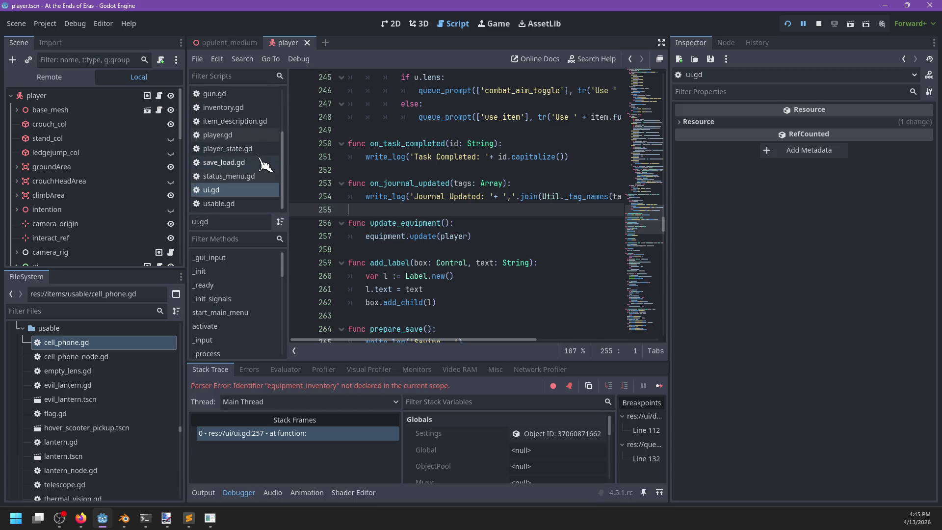
left_click(240, 138)
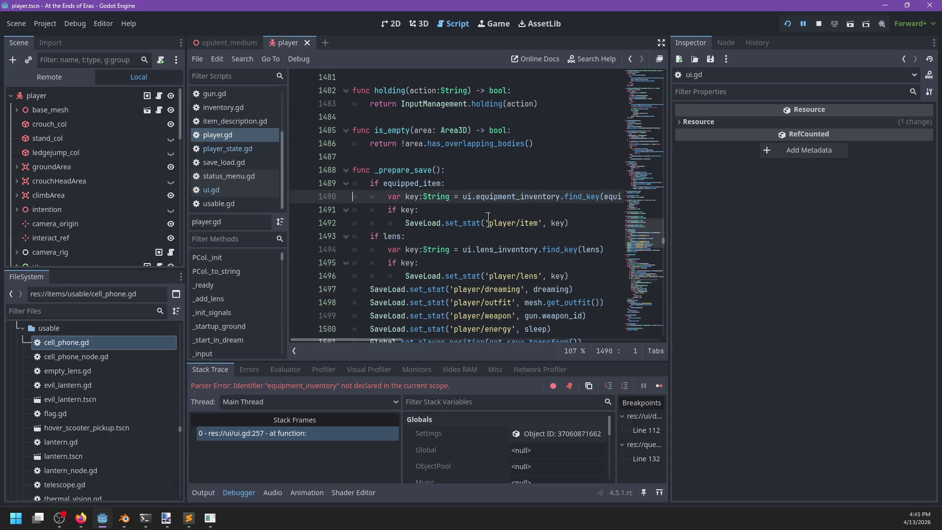
- In player.gd _ready, replace the lens and empty-lens equip calls with equip_by_key
scroll(489, 220, "down", 4)
key("ctrl+f")
type("ui.equip")
key("Escape")
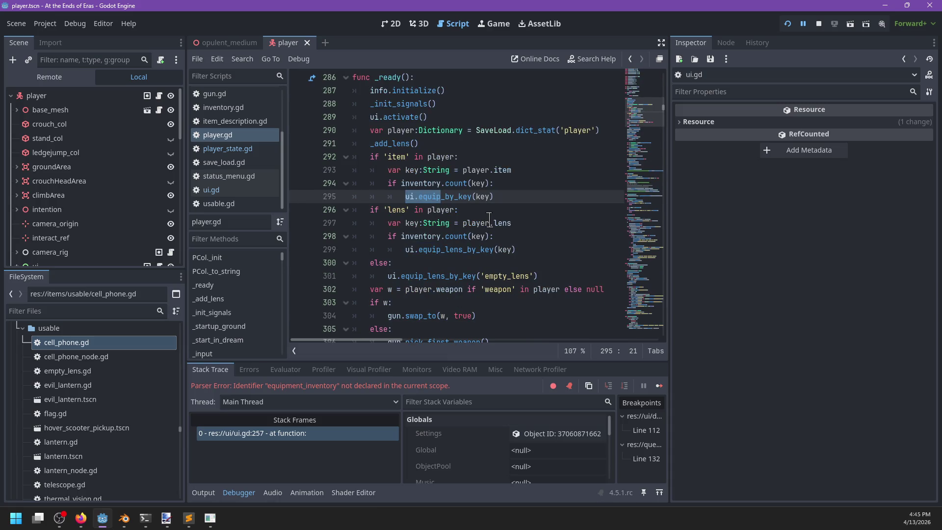
double_click(454, 197)
key("ctrl+c")
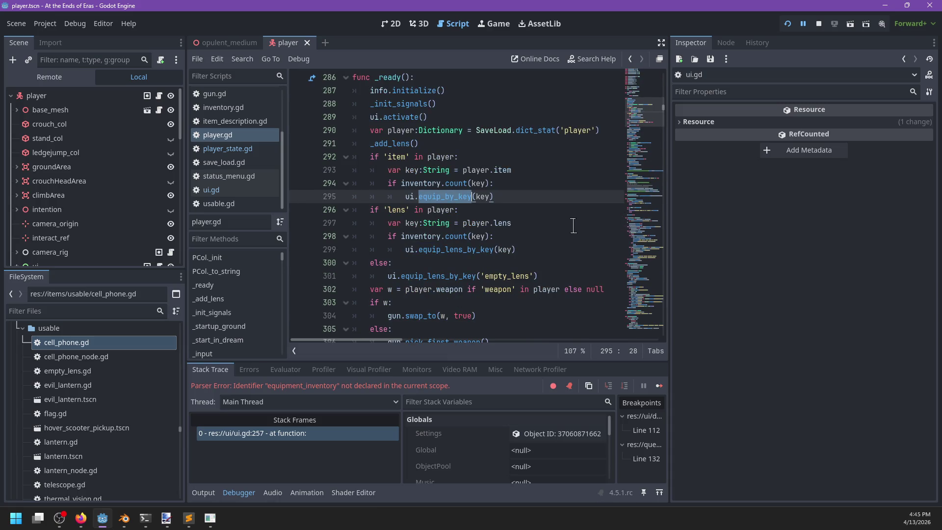
double_click(483, 249)
key("ctrl+v")
double_click(459, 276)
key("ctrl+v")
- Check player.gd for any remaining ui.equip uses and save it
scroll(537, 270, "down", 4)
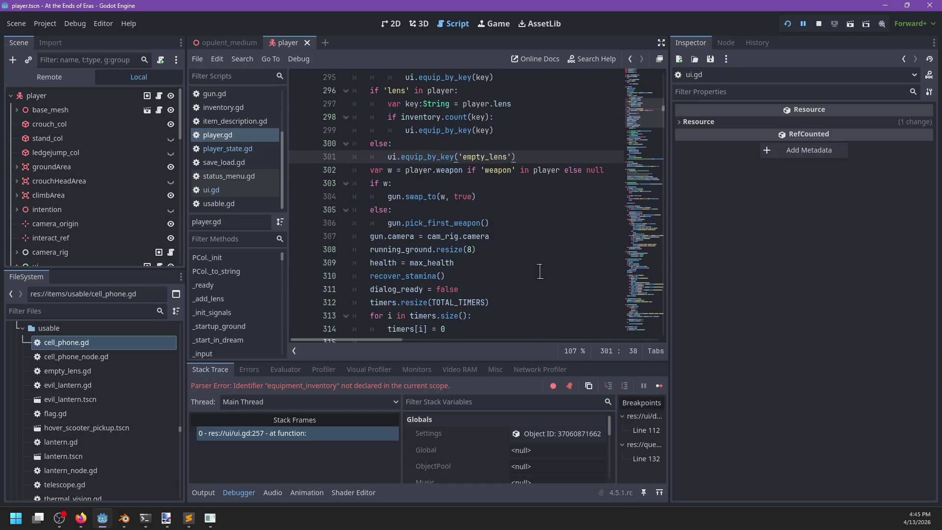
key("ctrl+f")
key("Return")
key("Return")
key("Return")
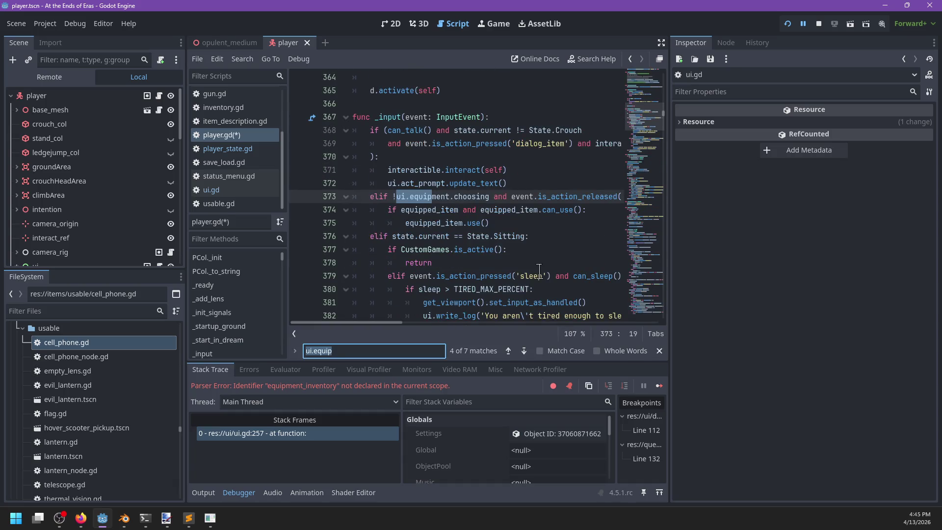
key("Escape")
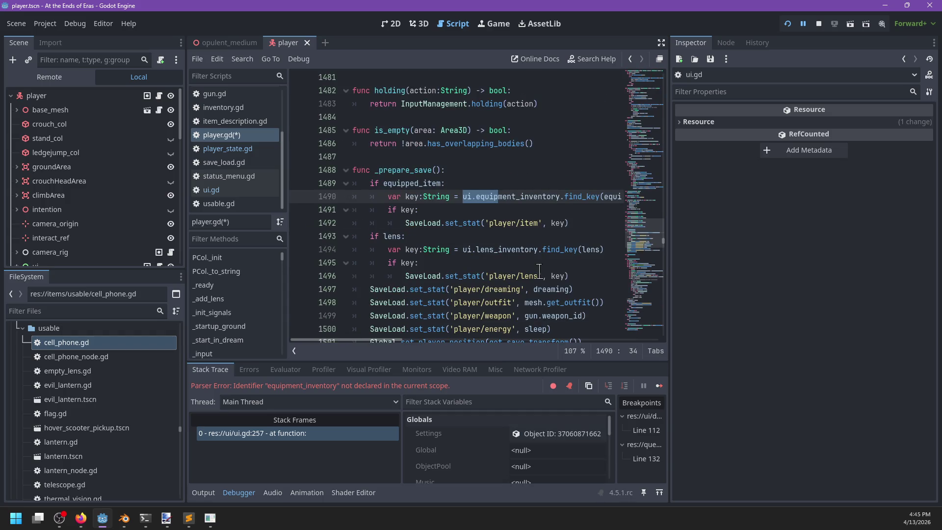
key("ctrl+s")
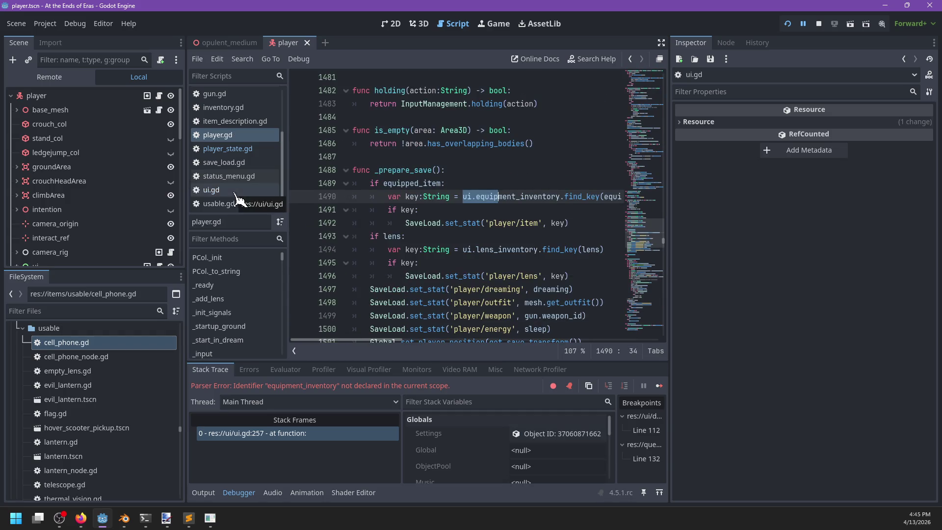
- In ui.gd, start then discard a new function line, save, and switch to equipment_table.gd
left_click(235, 190)
left_click(430, 211)
key("Return")
type("fun")
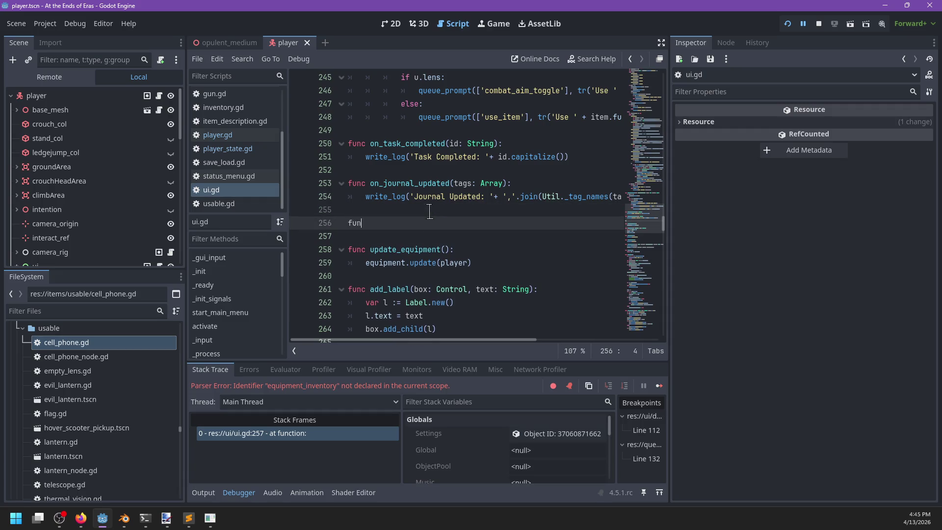
type("eqqui")
key("BackSpace")
key("BackSpace")
key("BackSpace")
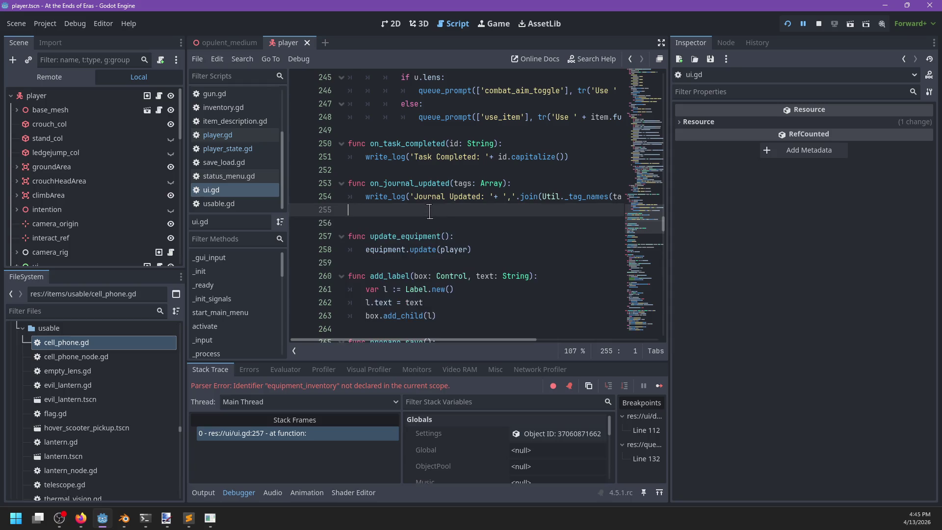
key("ctrl+s")
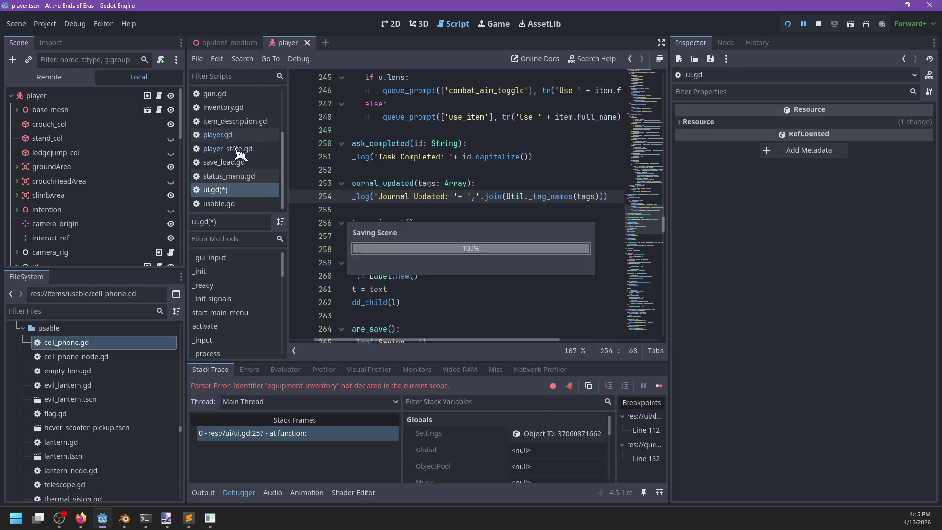
scroll(242, 188, "up", 3)
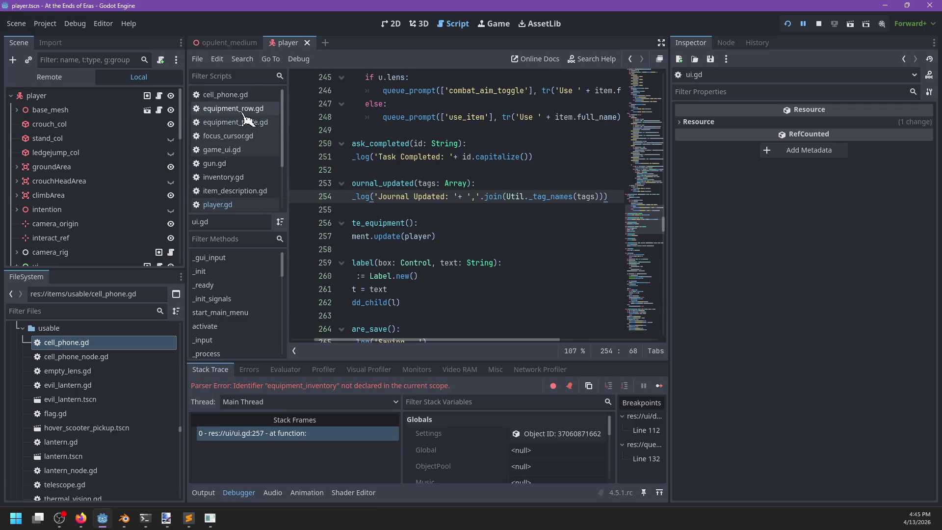
left_click(248, 121)
- Inspect the equip() function in equipment_table.gd, then return to player.gd
left_click(512, 222)
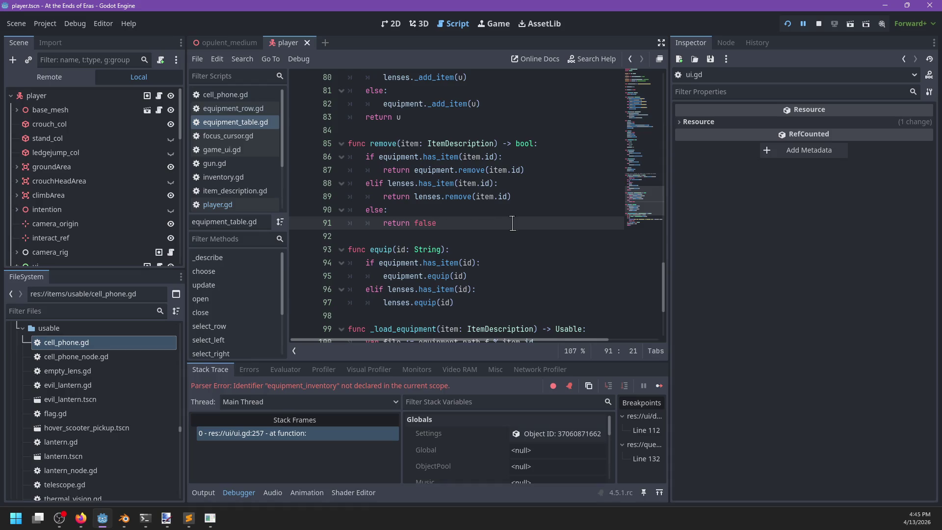
scroll(513, 223, "down", 2)
double_click(381, 170)
scroll(254, 193, "down", 1)
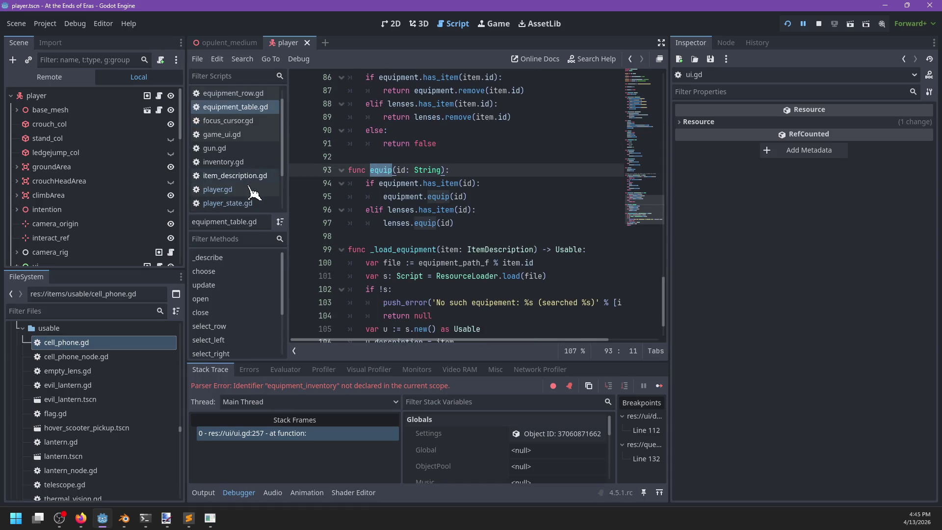
left_click(251, 192)
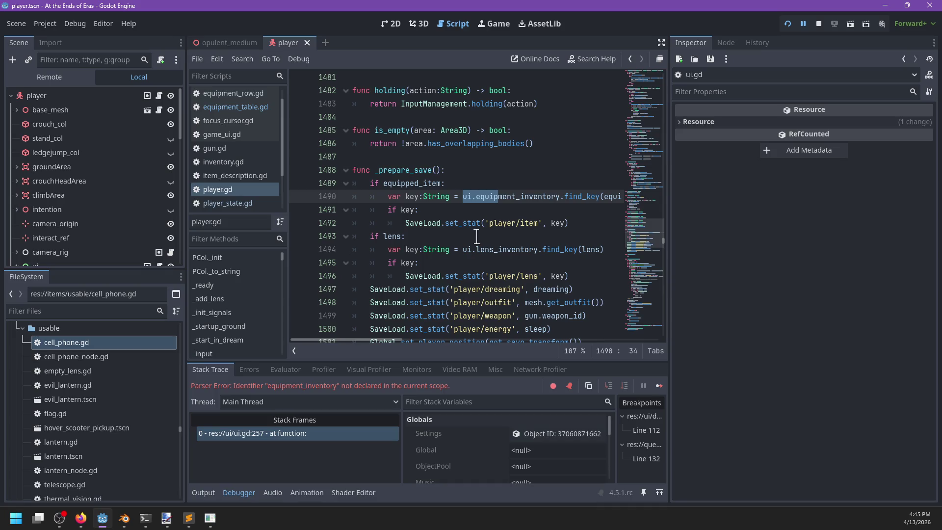
- Rename every equip_by_key call in player.gd to equipment.equip, save, and run the game
key("ctrl+f")
type("equip_b")
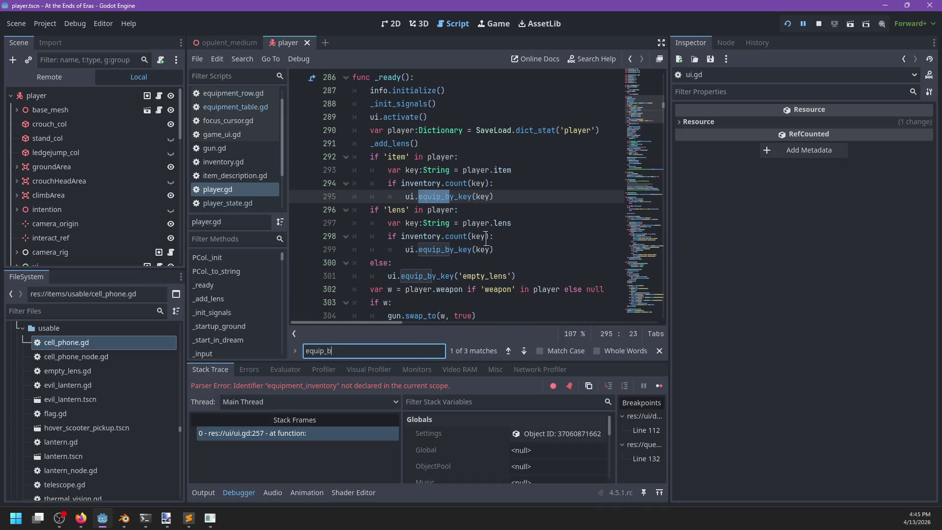
key("Escape")
key("ctrl+shift+Right")
type("equipment.")
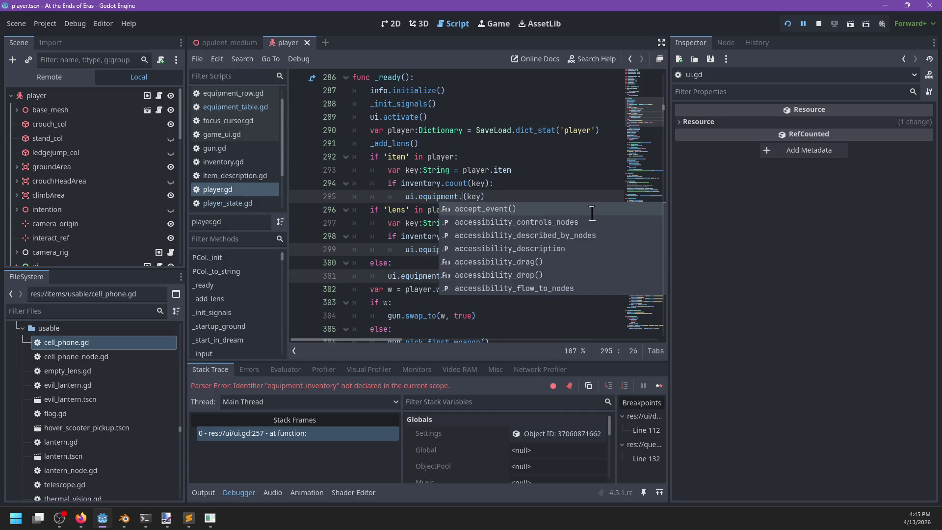
type("equo")
key("BackSpace")
type("ip")
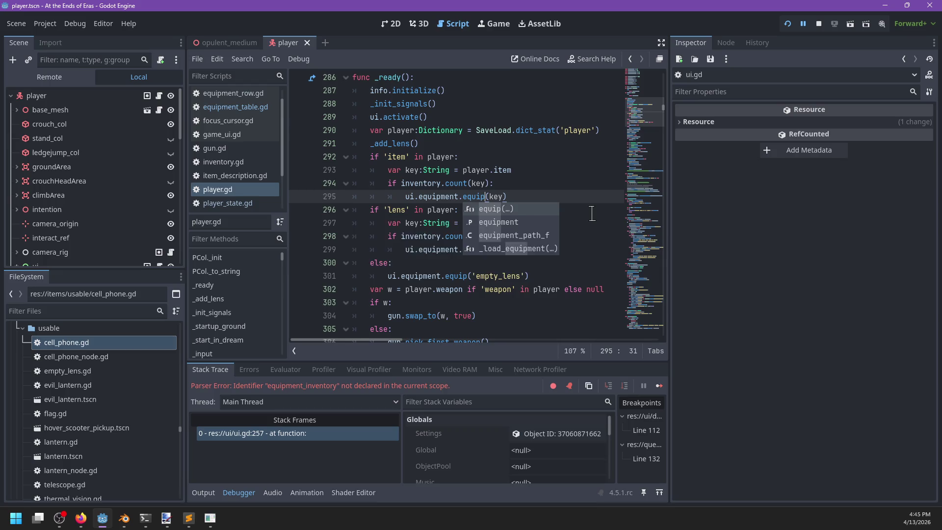
key("ctrl+s")
left_click(547, 189)
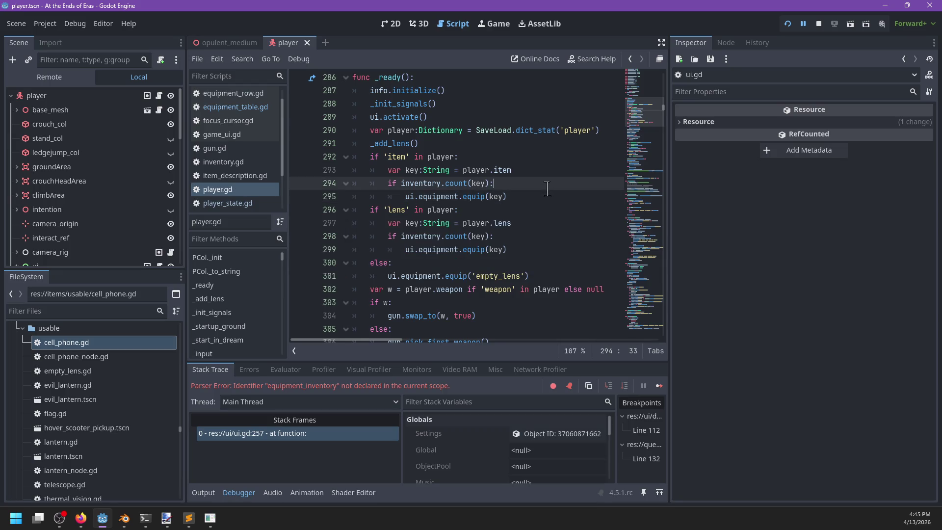
key("F5")
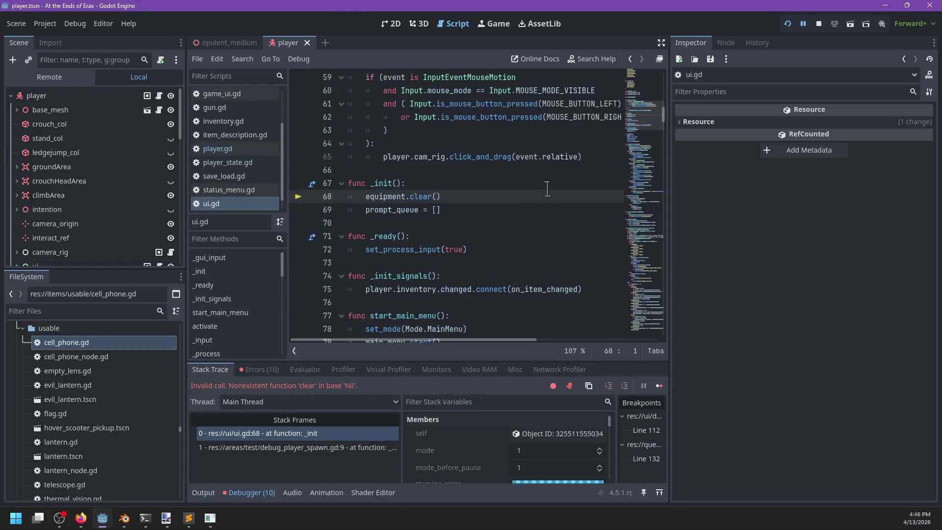
- Follow the error into equipment_table.gd and inspect its equip() and clear() functions
left_click(385, 197, "ctrl")
left_click(493, 197, "ctrl")
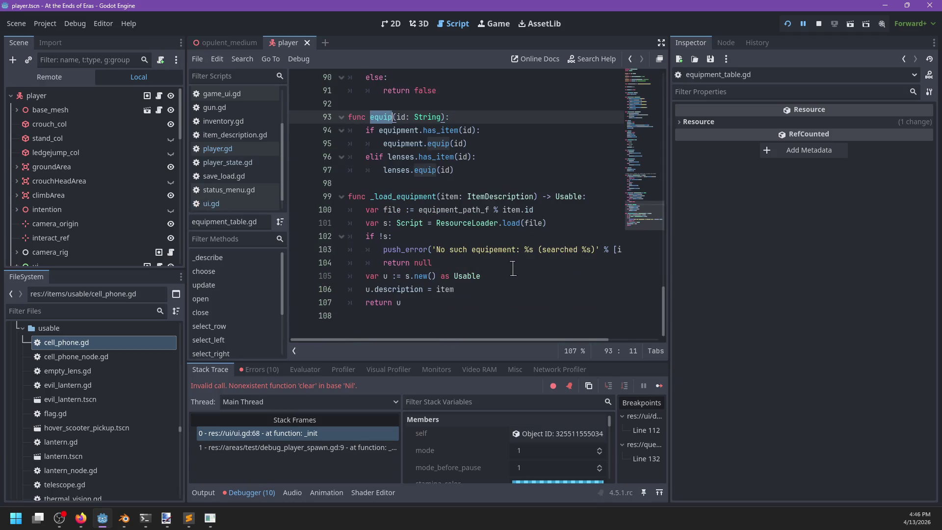
scroll(513, 268, "up", 14)
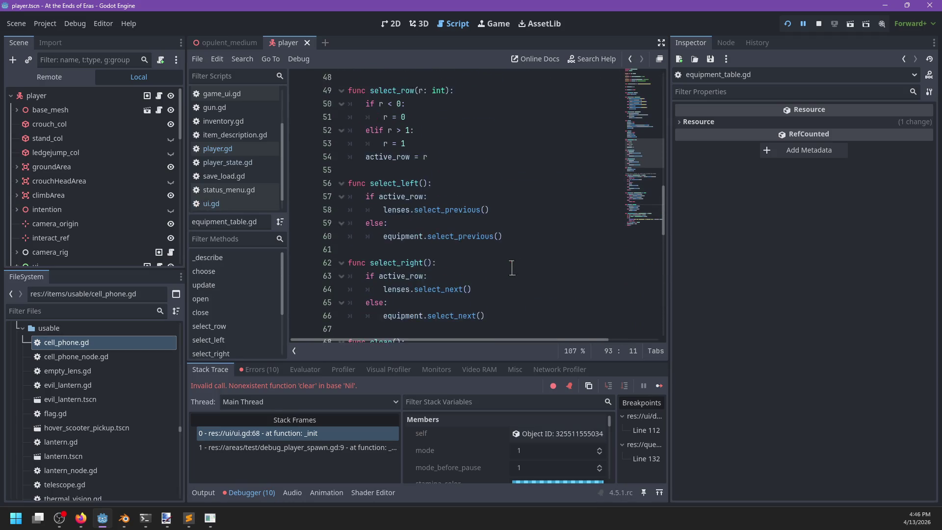
scroll(512, 268, "down", 3)
double_click(381, 221)
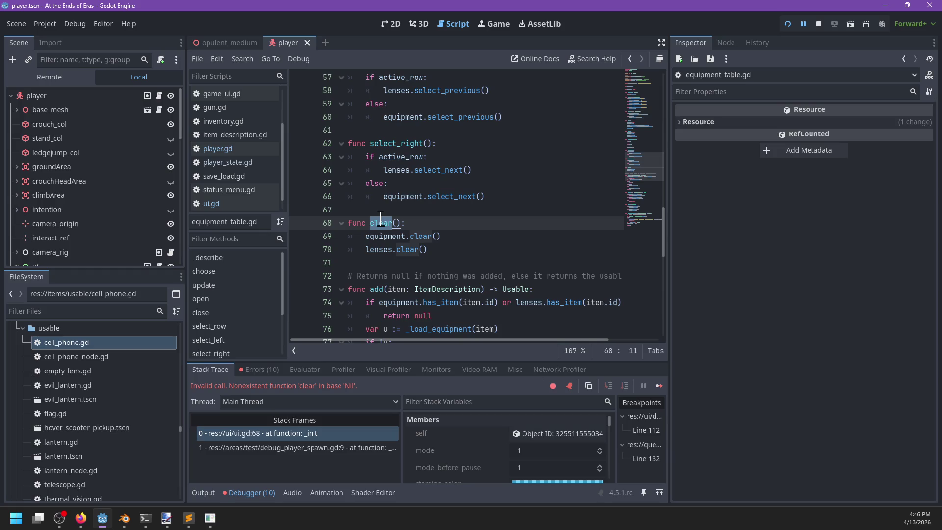
- Check the spawn script's error frame, then view player.gd and select the ui node
left_click(345, 448)
scroll(543, 240, "up", 3)
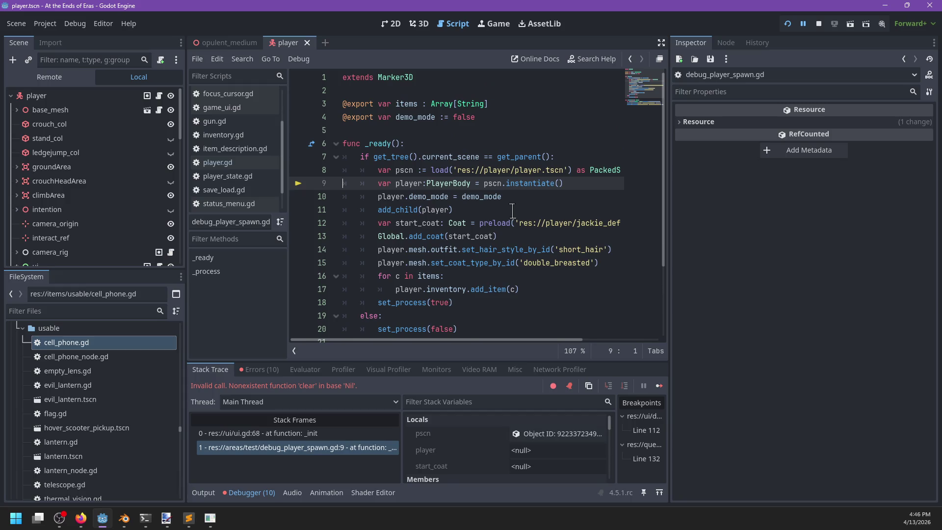
left_click(247, 164)
scroll(490, 184, "up", 1)
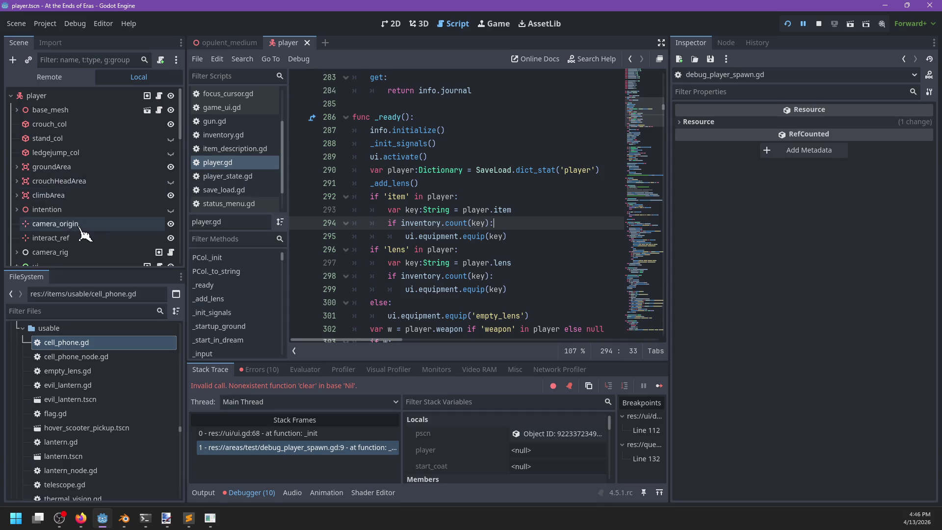
scroll(29, 236, "down", 2)
left_click(30, 244)
- Drag gameing's inventory node into the ui node's Equipment property, save the scene, and rerun
scroll(59, 235, "down", 3)
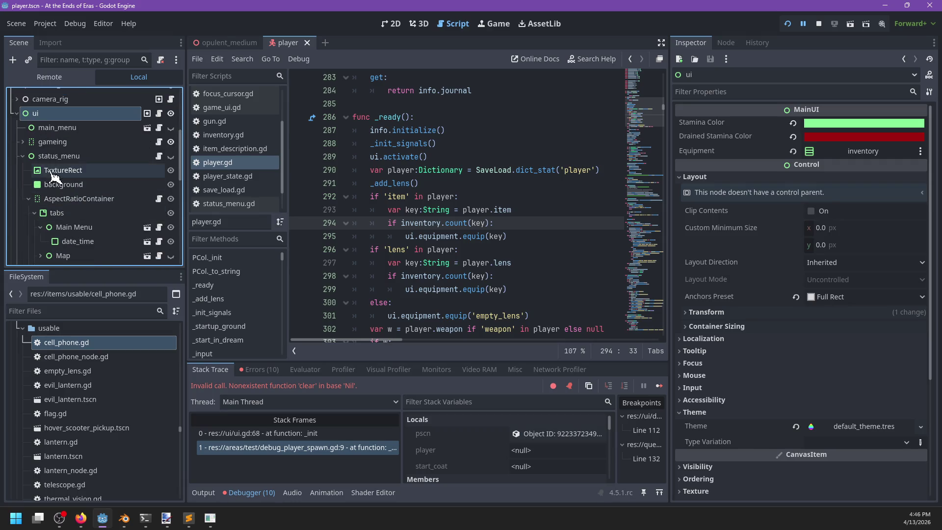
left_click(22, 155)
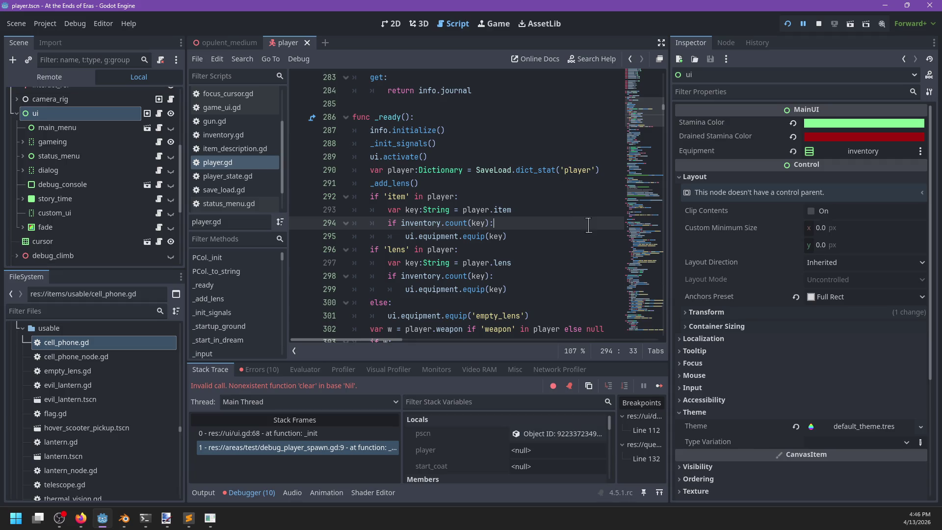
double_click(399, 157)
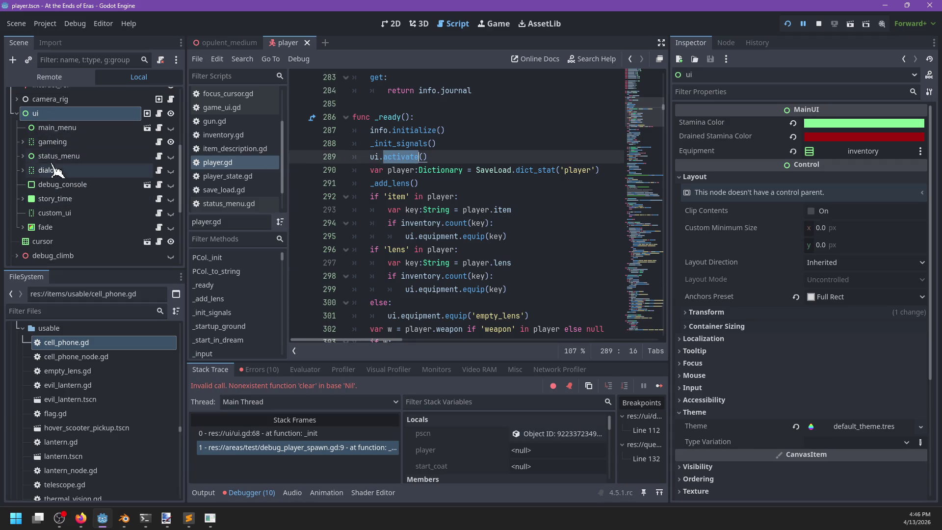
left_click(23, 142)
left_click(34, 184)
mouse_move(65, 184)
left_mouse_down()
mouse_move(866, 160)
mouse_move(844, 153)
left_mouse_up()
key("ctrl+s")
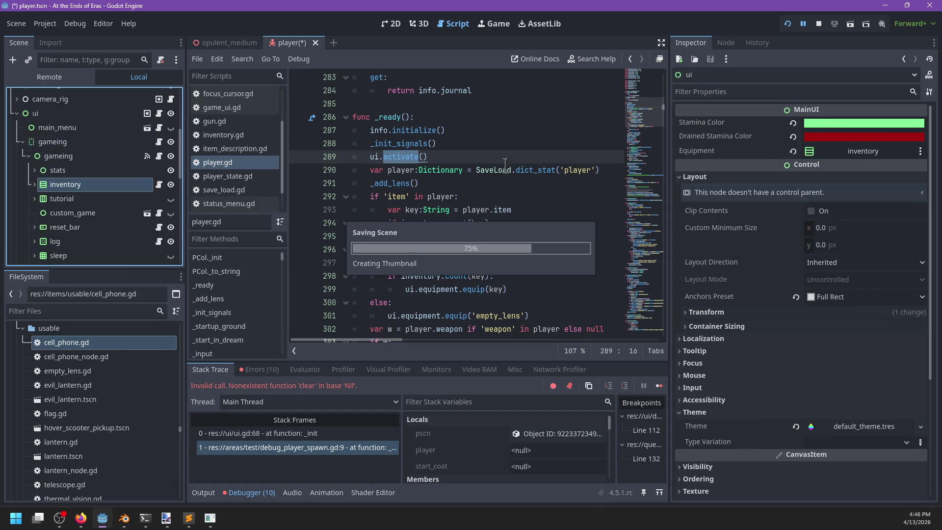
key("F5")
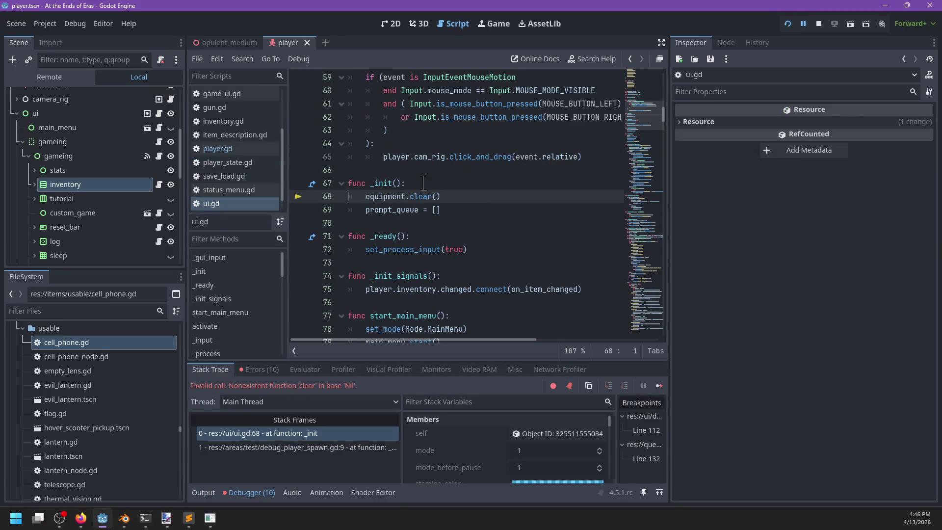
- Move equipment.clear() from ui.gd's _init at line 68 into _ready and save
left_click(317, 448)
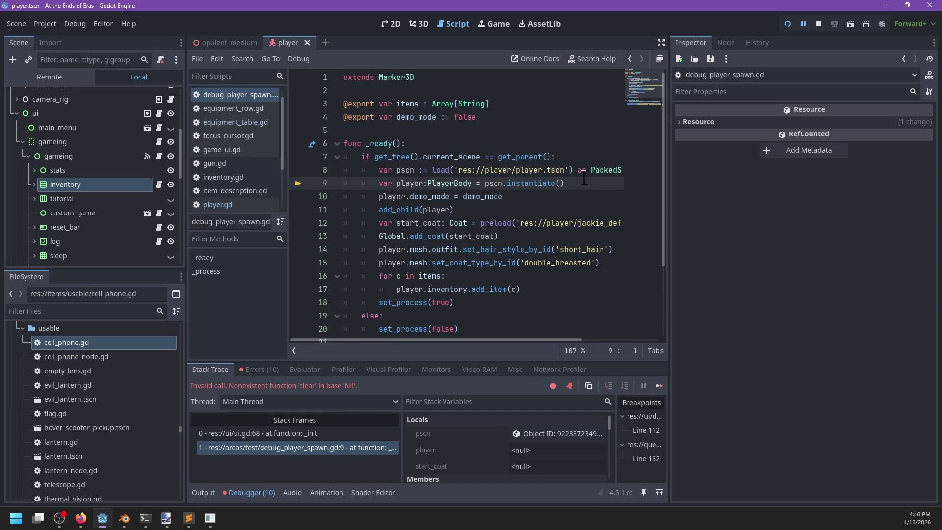
left_click(279, 433)
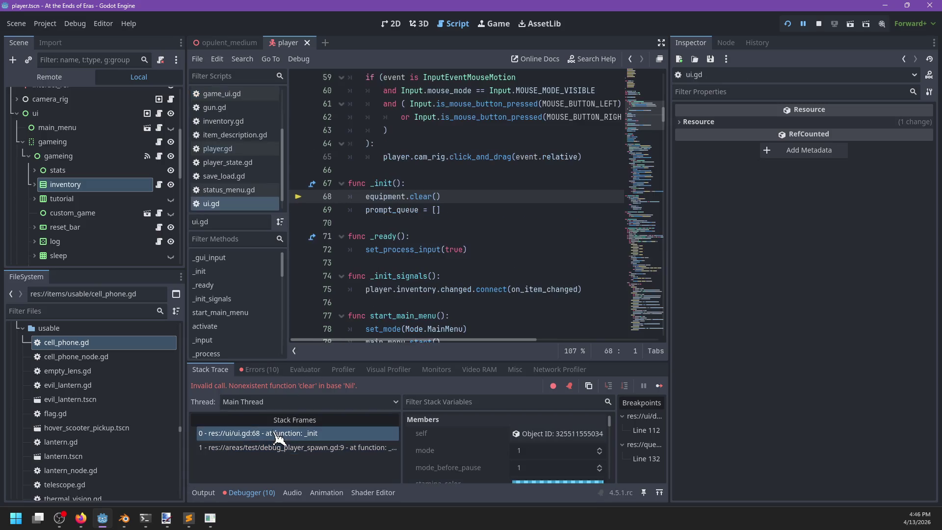
mouse_move(392, 191)
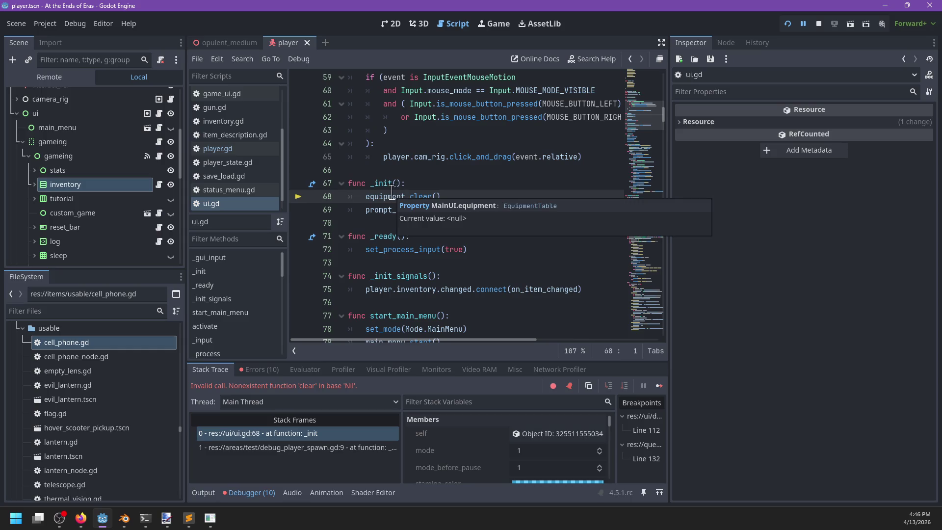
left_click_drag(457, 194, 455, 187)
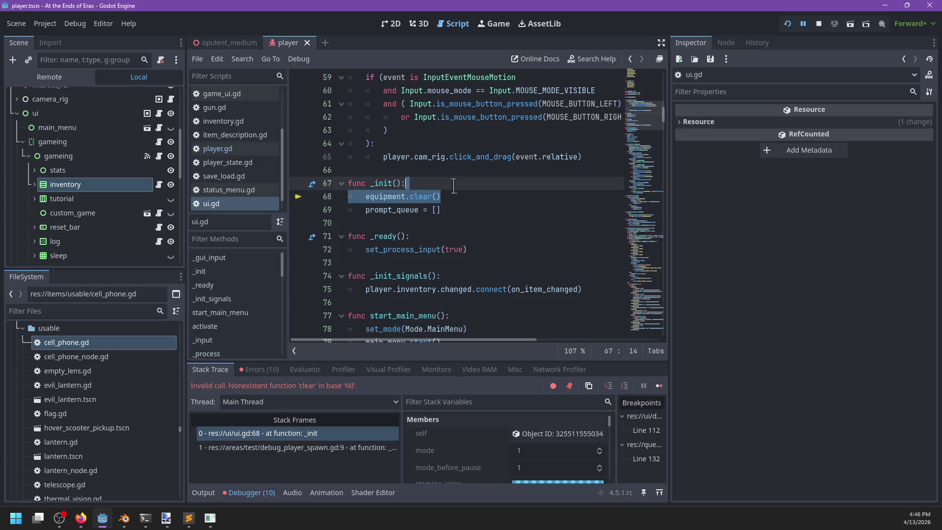
key("BackSpace")
left_click(445, 221)
key("Return")
type("equipment.clear()")
key("ctrl+s")
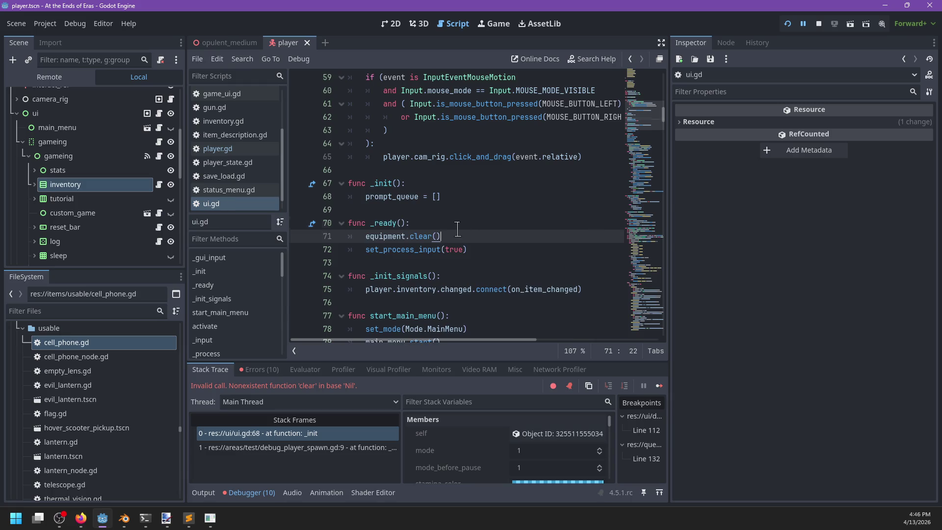
- Delete the equipment.clear() line entirely, save ui.gd, and relaunch the game
left_click_drag(456, 234, 455, 228)
key("BackSpace")
key("ctrl+s")
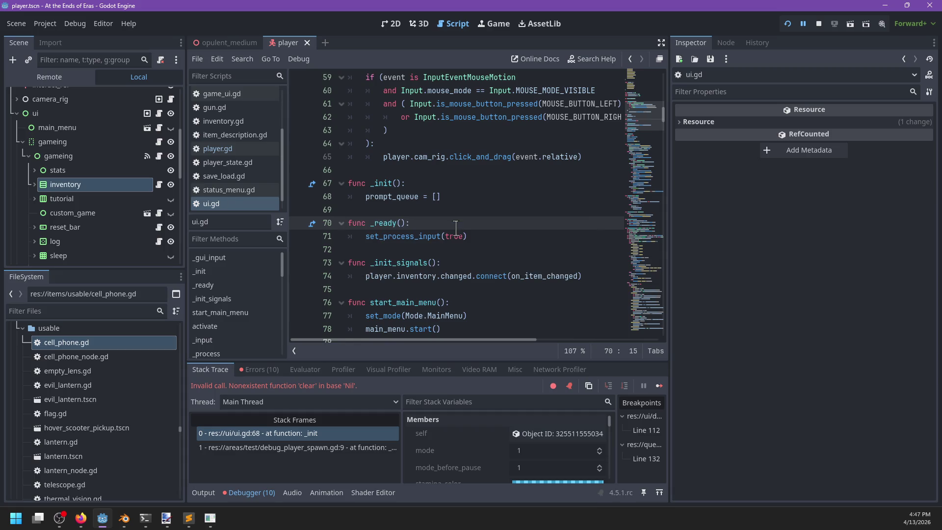
key("F5")
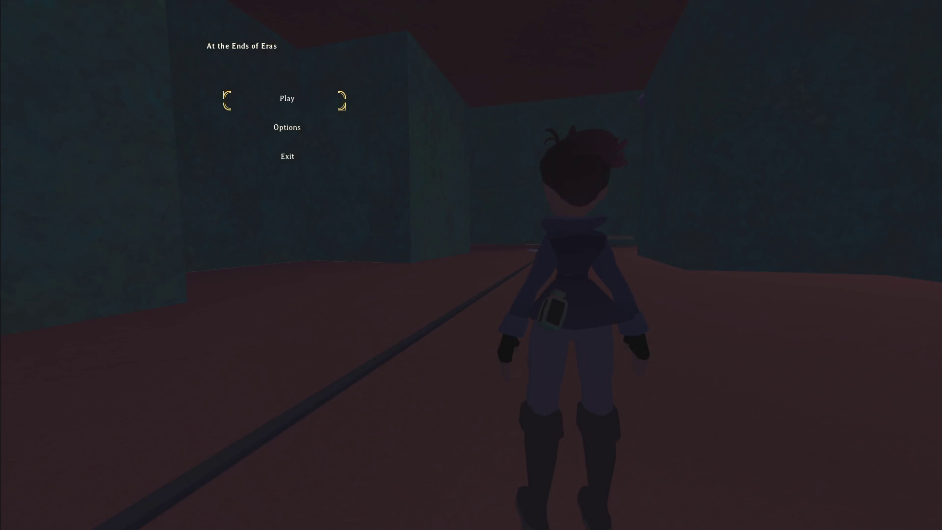
- Start play from the main menu, then add blank lines after the choosing variable in equipment_table.gd
key("Return")
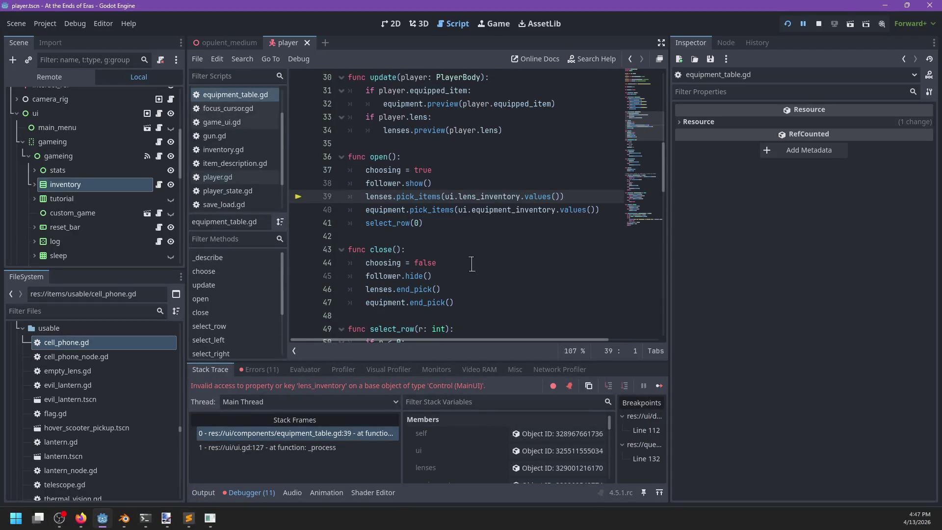
scroll(472, 263, "up", 8)
scroll(466, 214, "down", 2)
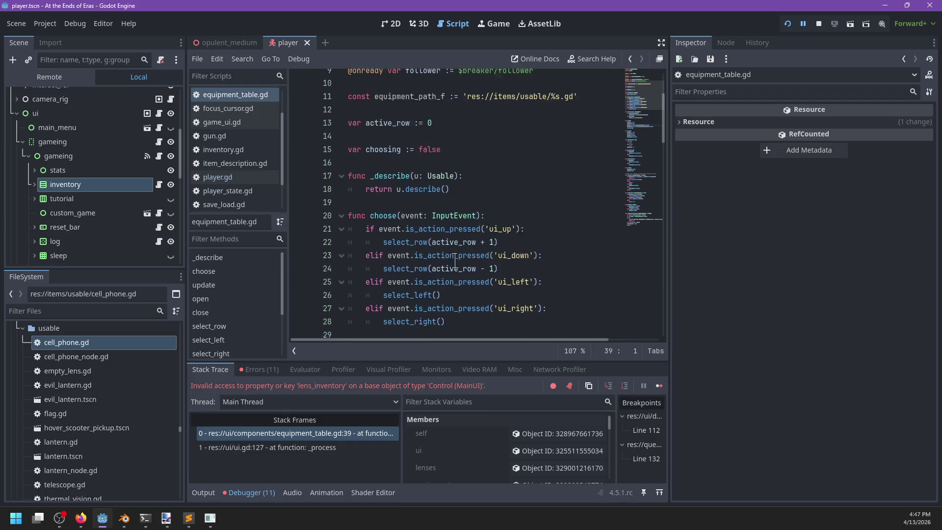
left_click(486, 131)
key("Return")
key("Return")
key("Up")
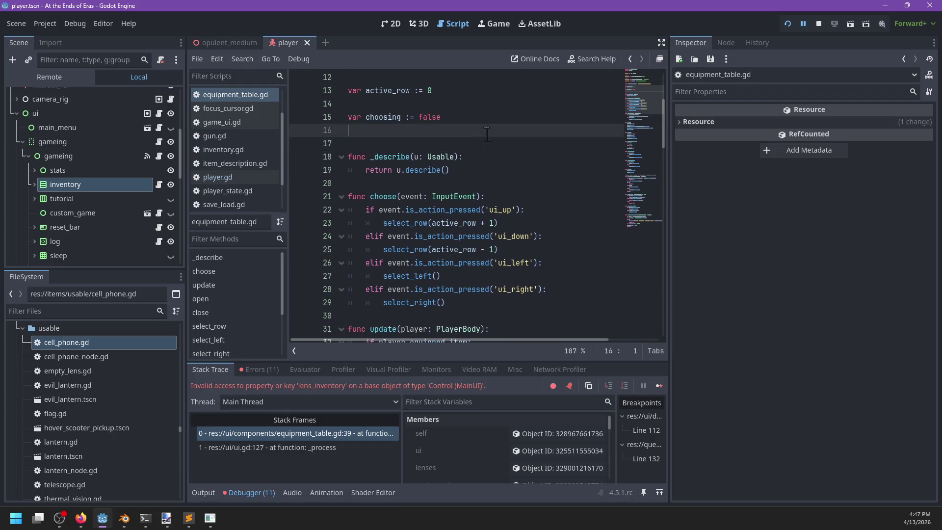
- Add a _ready() function to equipment_table.gd that calls close(), and save
type("func _ready():")
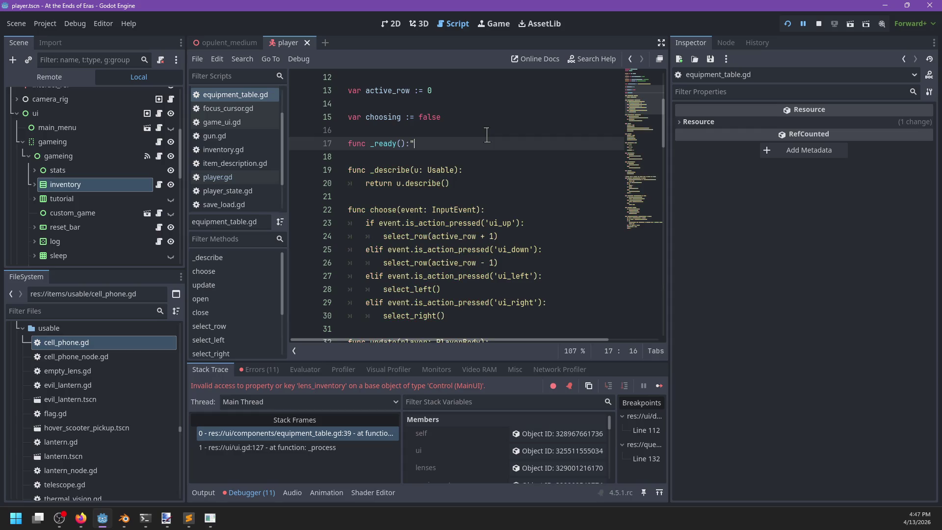
key("Return")
type("end_pick")
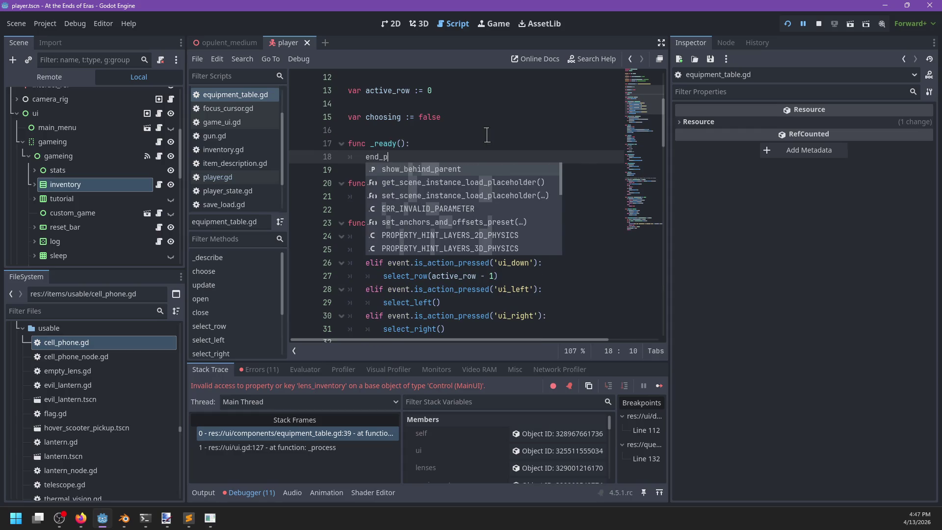
key("Return")
key("shift+Home")
key("BackSpace")
scroll(490, 162, "down", 10)
type("close")
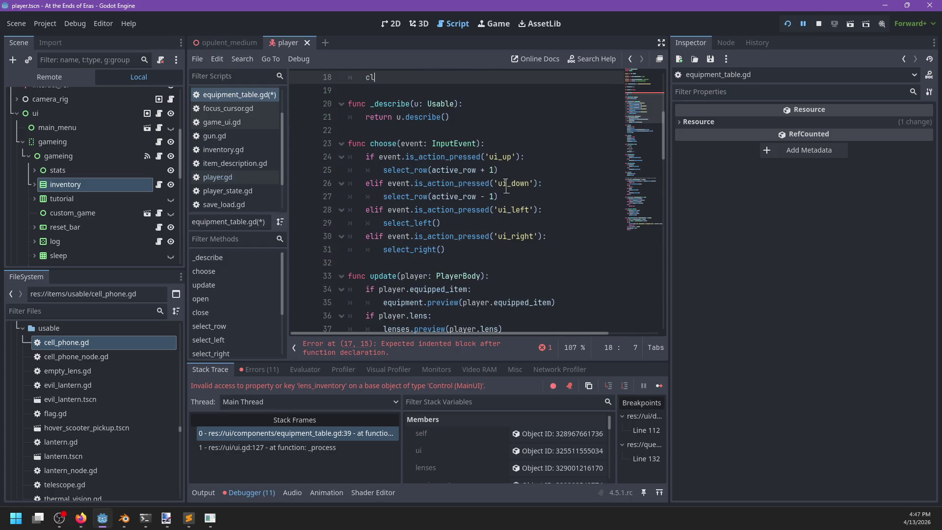
type("()")
scroll(488, 196, "up", 3)
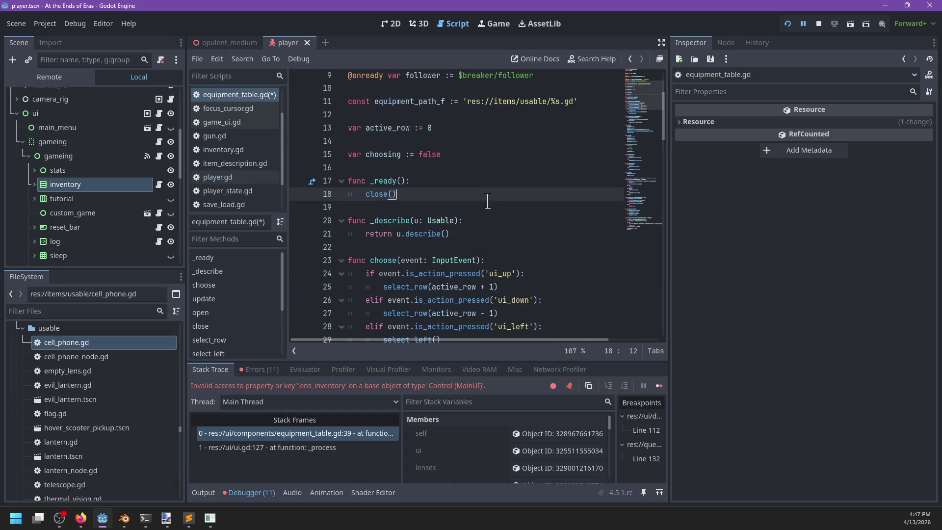
key("ctrl+s")
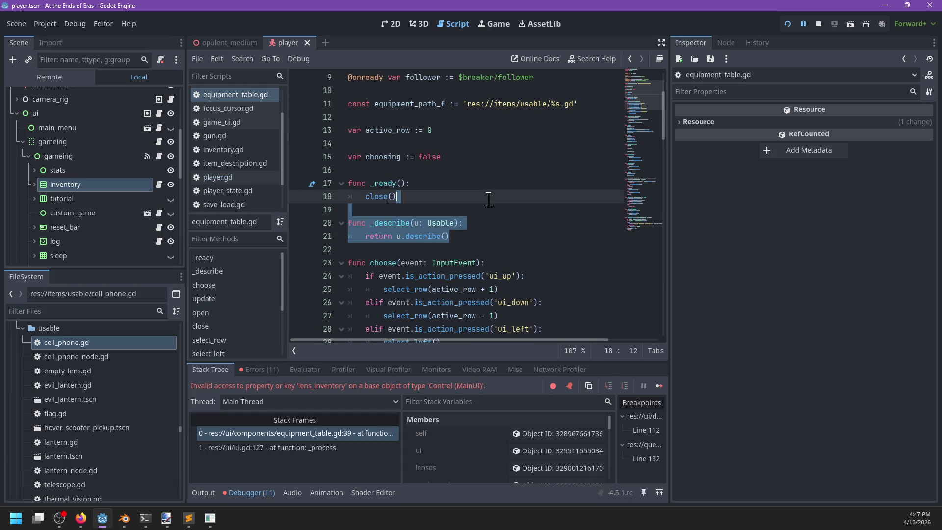
- Remove the unused _describe function and relaunch the game
key("ctrl+s")
scroll(490, 196, "down", 5)
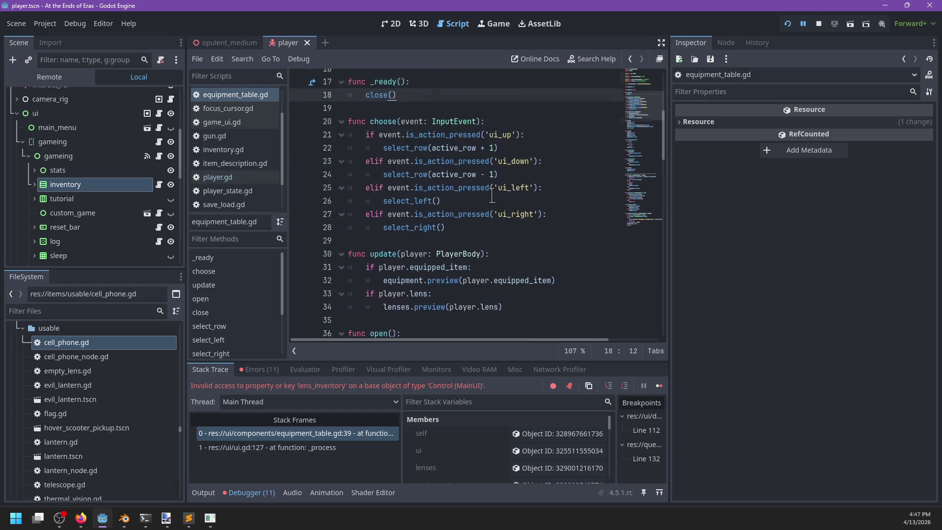
key("F5")
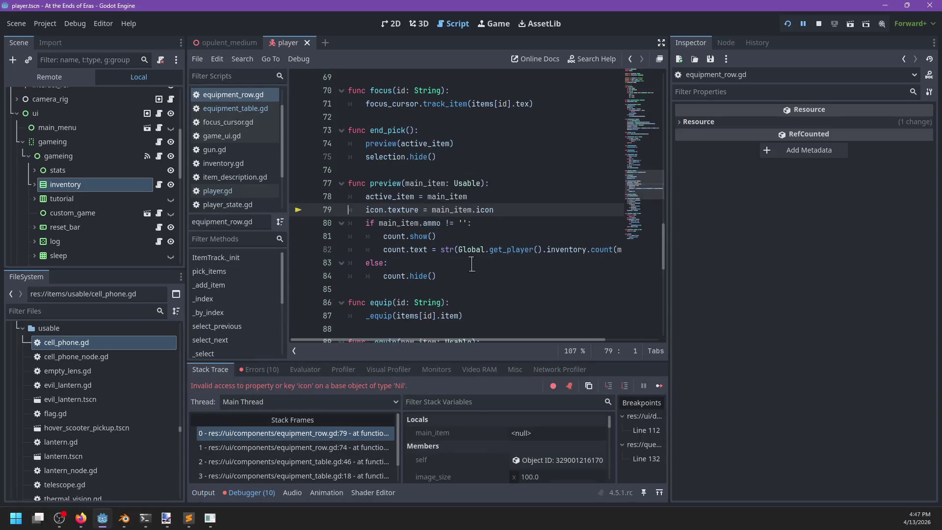
- Remove the ui.lens_inventory and equipment_inventory arguments from the pick_items calls in equipment_table.gd
scroll(472, 264, "down", 10)
scroll(483, 250, "up", 15)
scroll(483, 250, "up", 15)
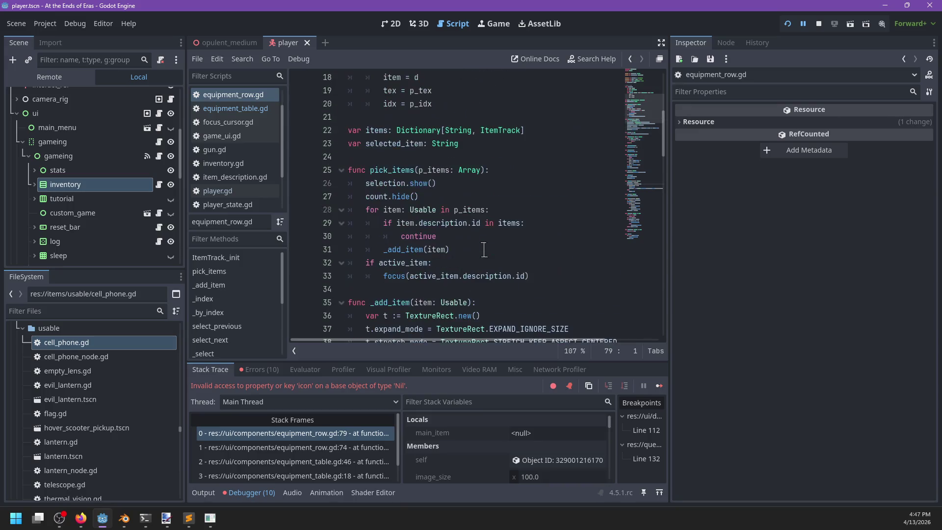
left_click(235, 108)
scroll(500, 200, "up", 8)
scroll(503, 199, "down", 11)
scroll(502, 200, "down", 3)
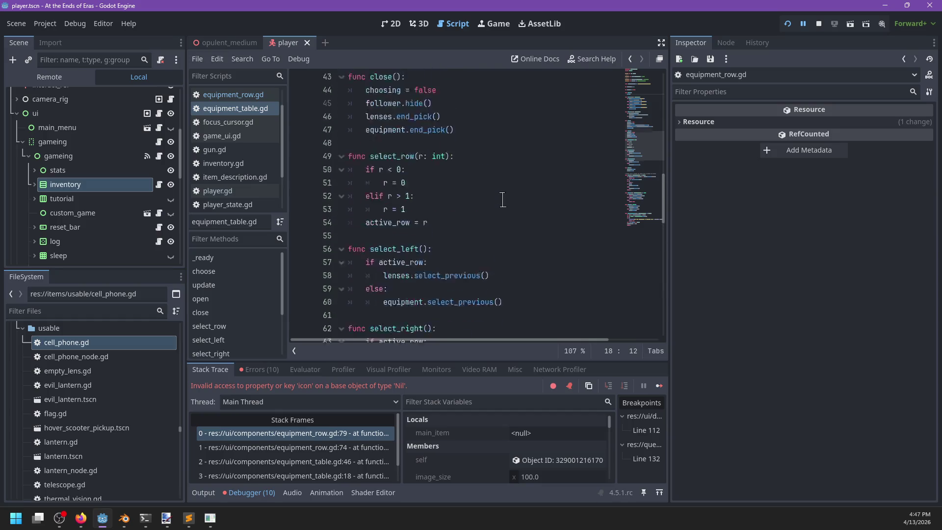
scroll(486, 216, "up", 5)
double_click(484, 223)
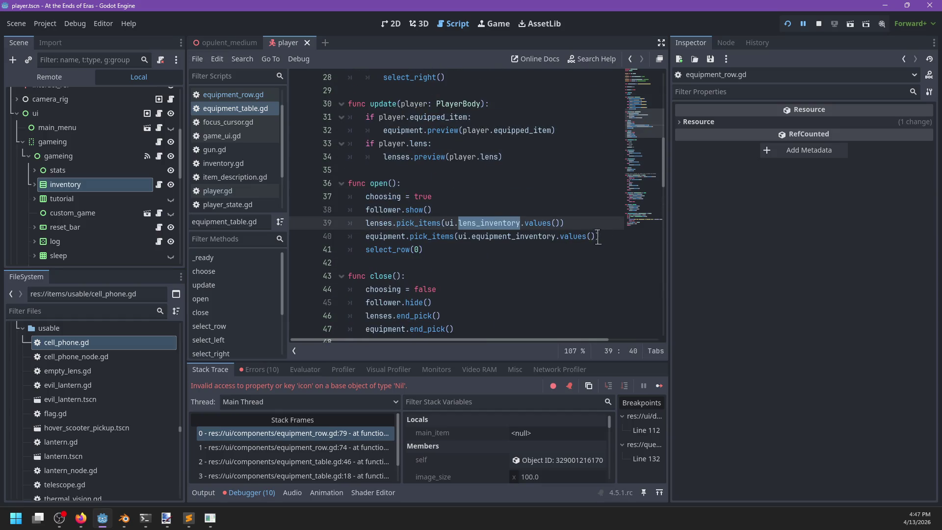
left_click_drag(561, 224, 446, 226)
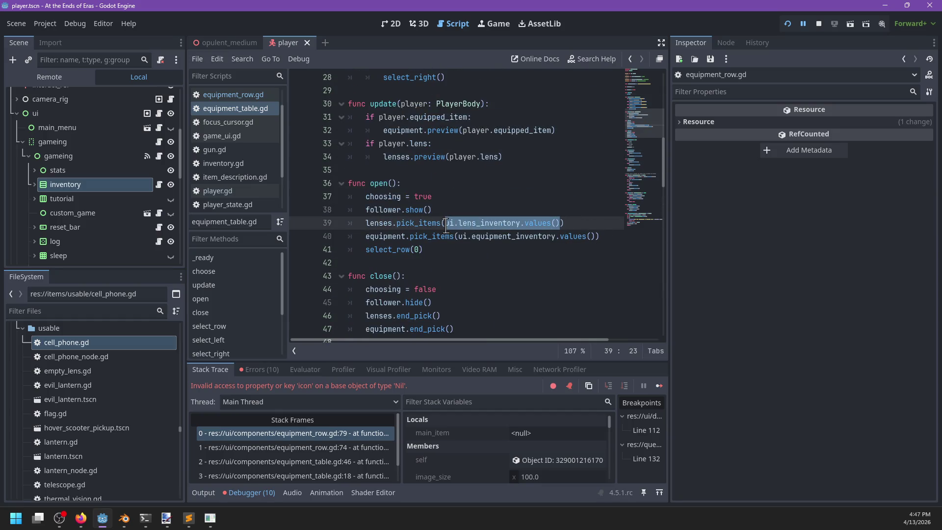
key("BackSpace")
key("Down")
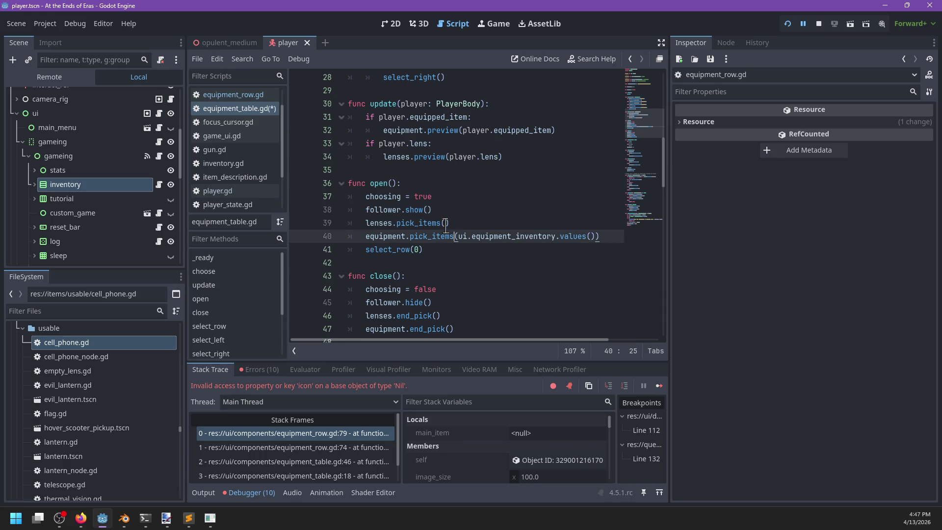
key("Right")
key("shift+ctrl+Right")
key("shift+ctrl+Right")
key("shift+ctrl+Right")
key("BackSpace")
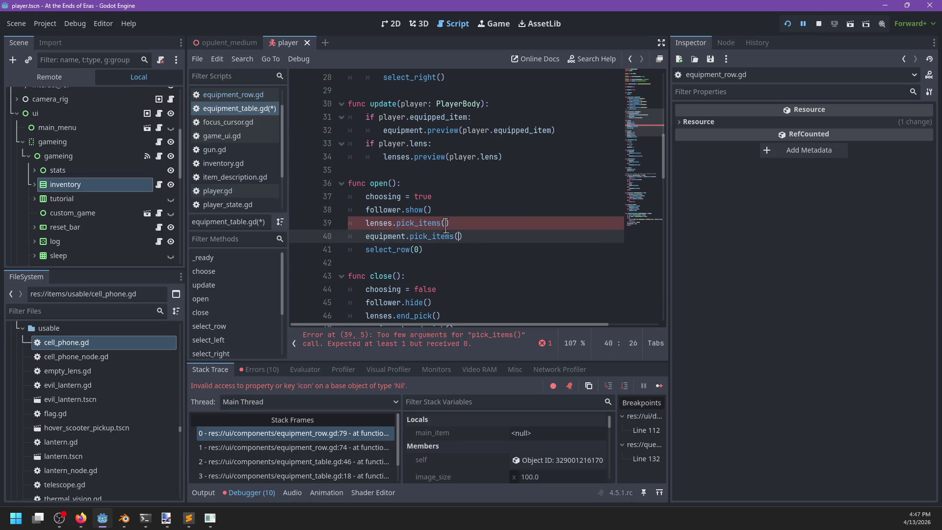
- In equipment_row.gd, drop pick_items' p_items: Array parameter and its for loop
left_click(444, 224, "ctrl")
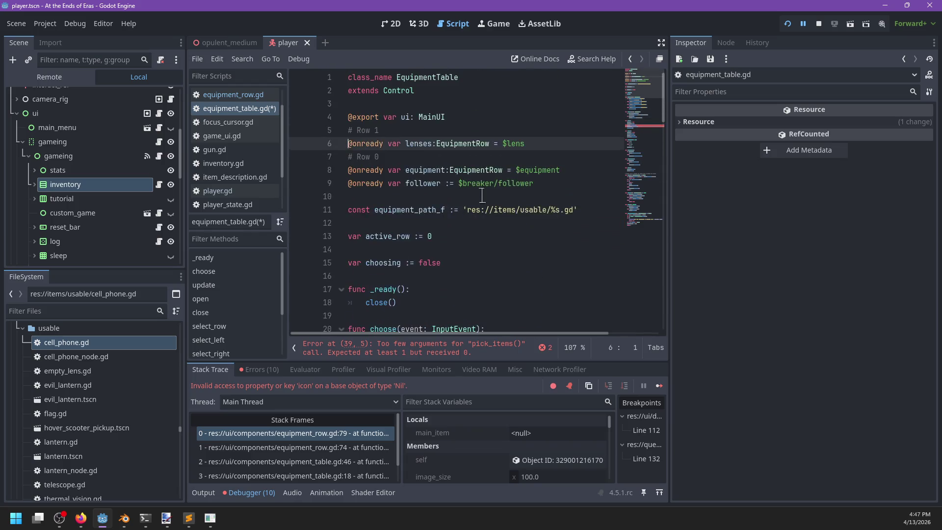
left_click(467, 143, "ctrl")
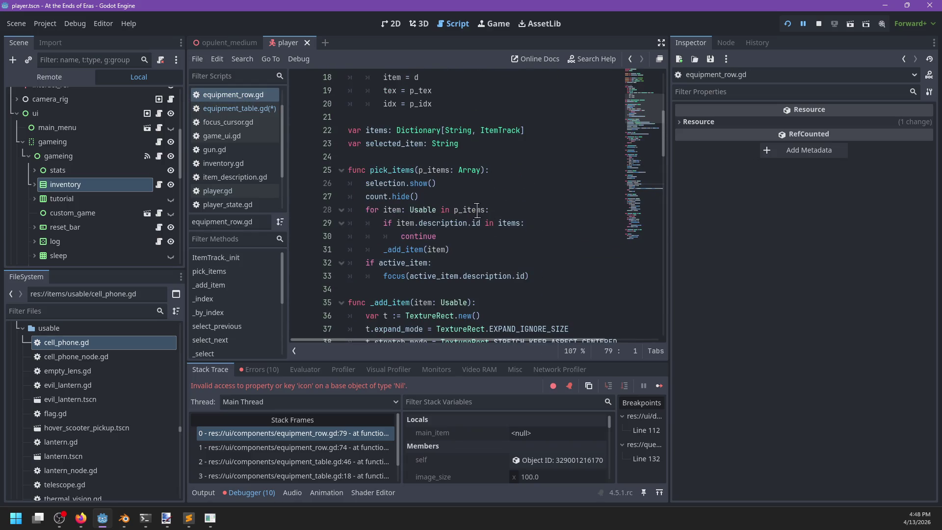
left_click_drag(480, 169, 418, 170)
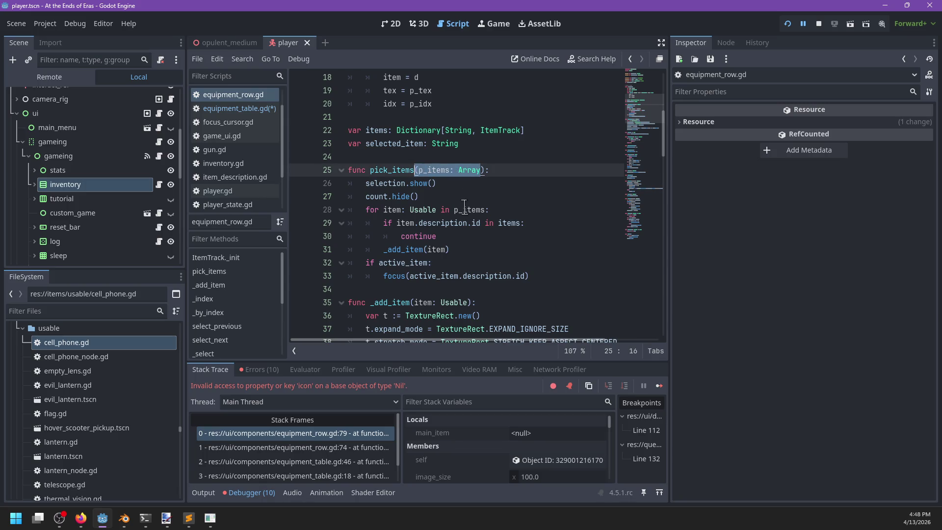
key("BackSpace")
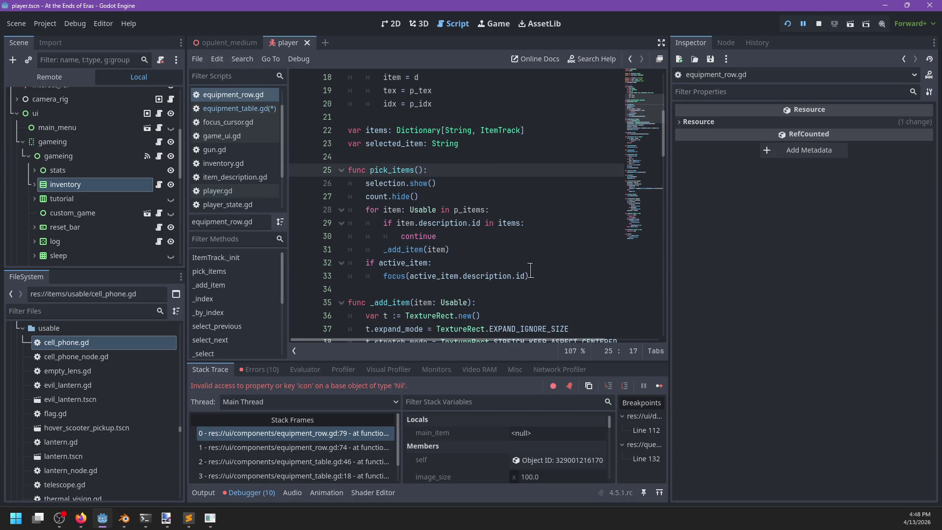
left_click_drag(456, 248, 457, 197)
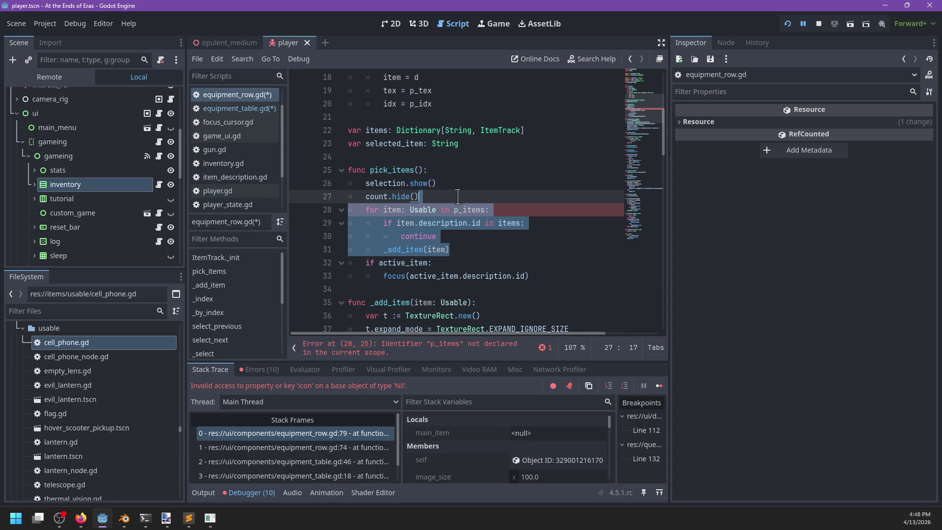
key("BackSpace")
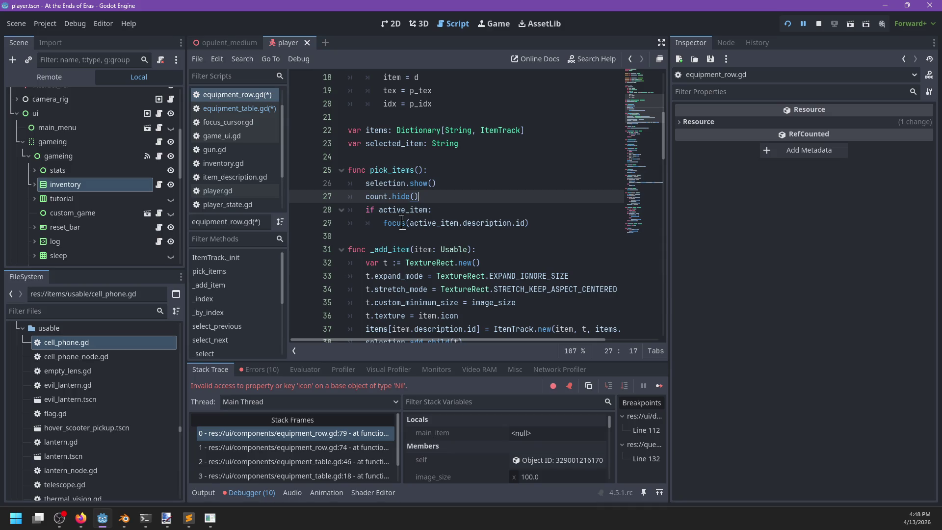
- Save the scripts and trace the null main_item error through the stack frames to line 75
key("ctrl+s")
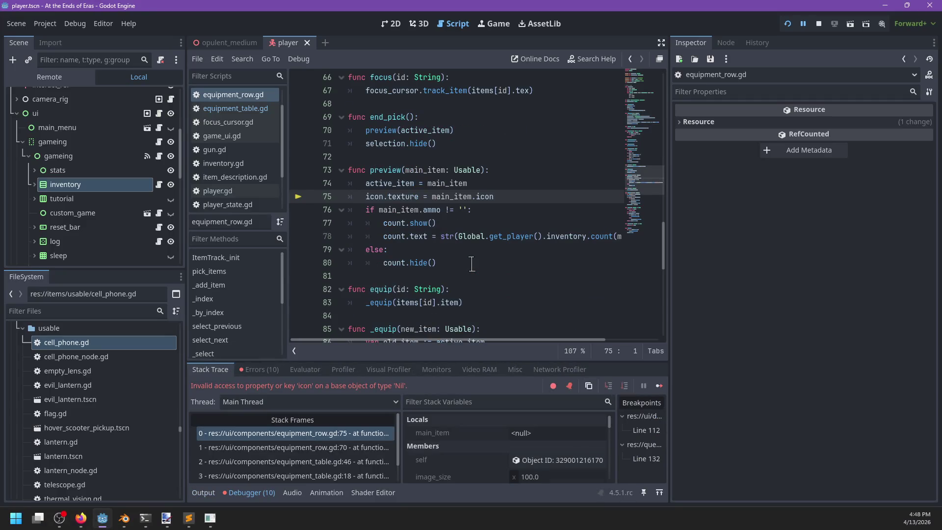
double_click(463, 199)
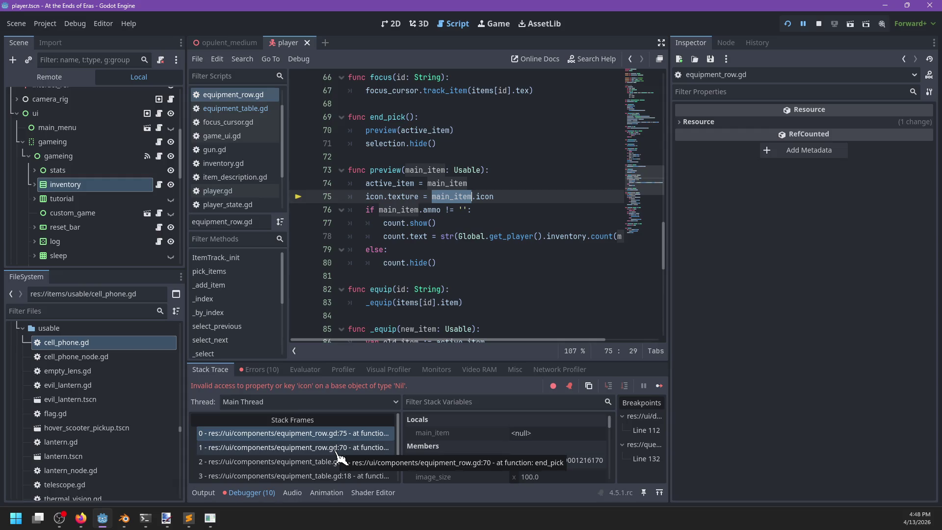
left_click(333, 448)
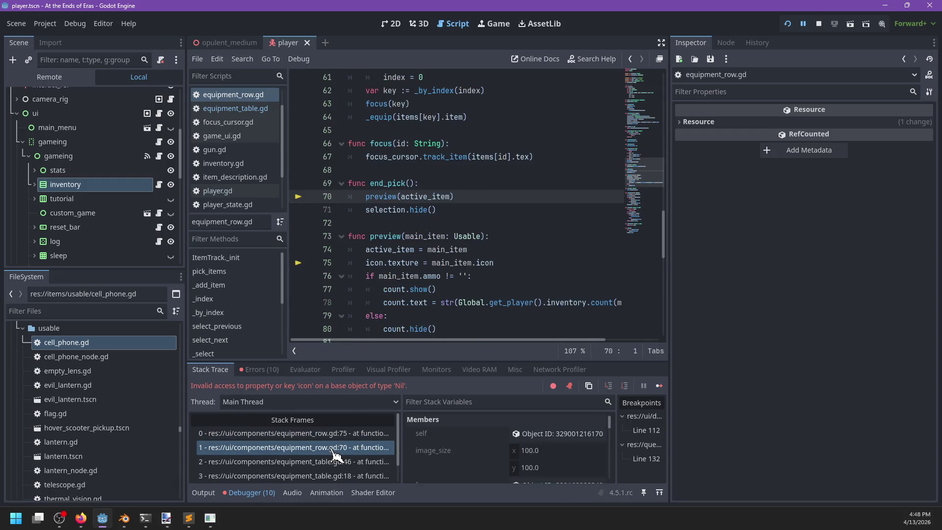
mouse_move(425, 196)
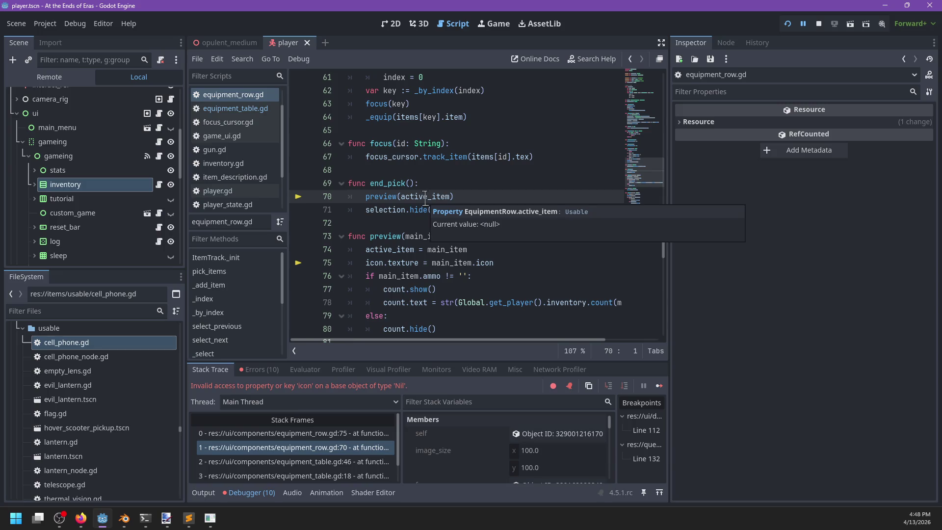
left_click(274, 462)
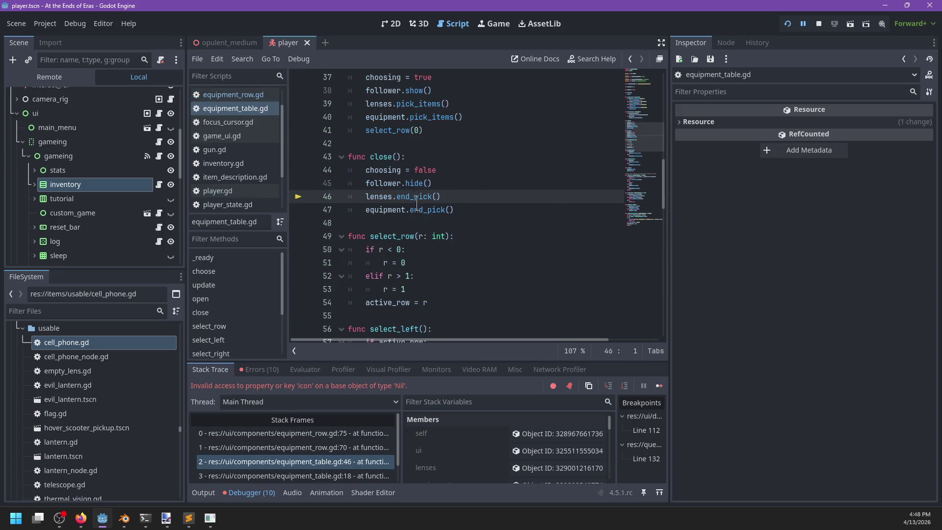
left_click(295, 448)
left_click(294, 433)
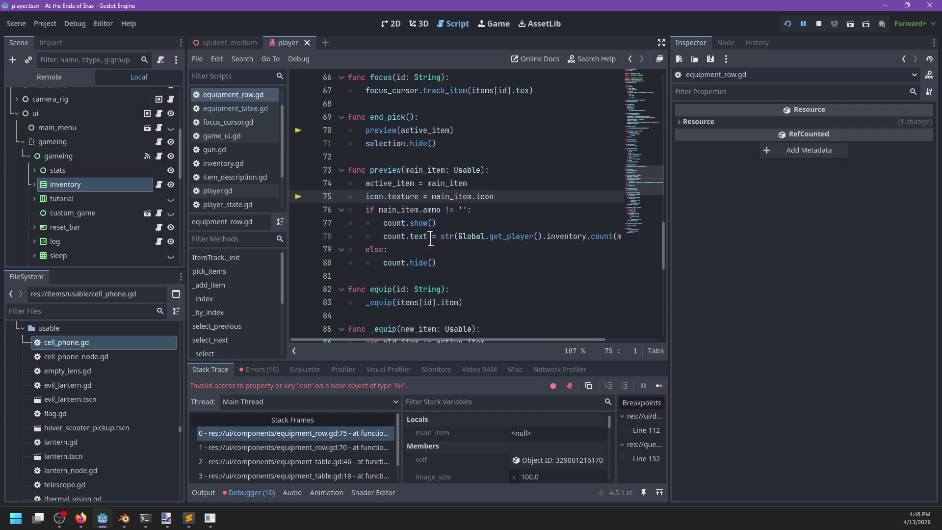
- Add an 'if !main_item: return' guard at the top of preview() and run the game
left_click(514, 171)
key("Return")
type("if !")
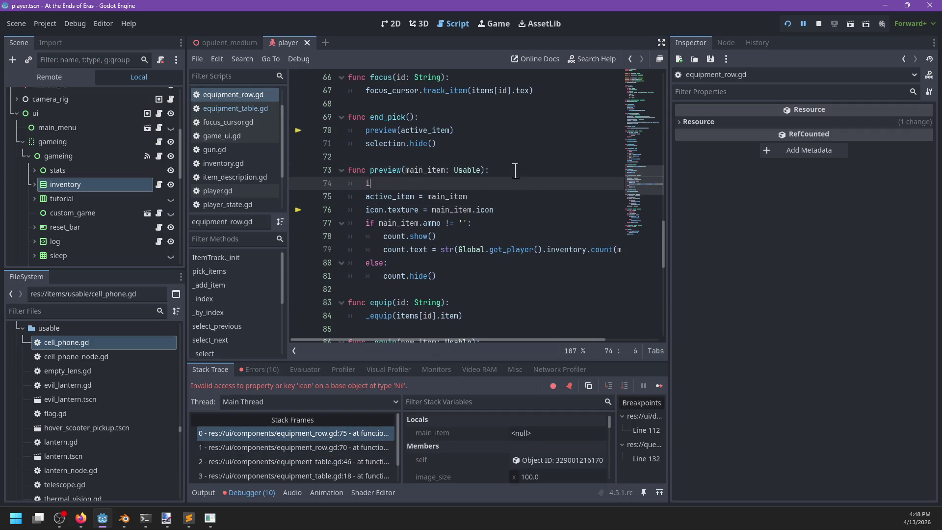
type("main_item:")
key("Return")
type("return")
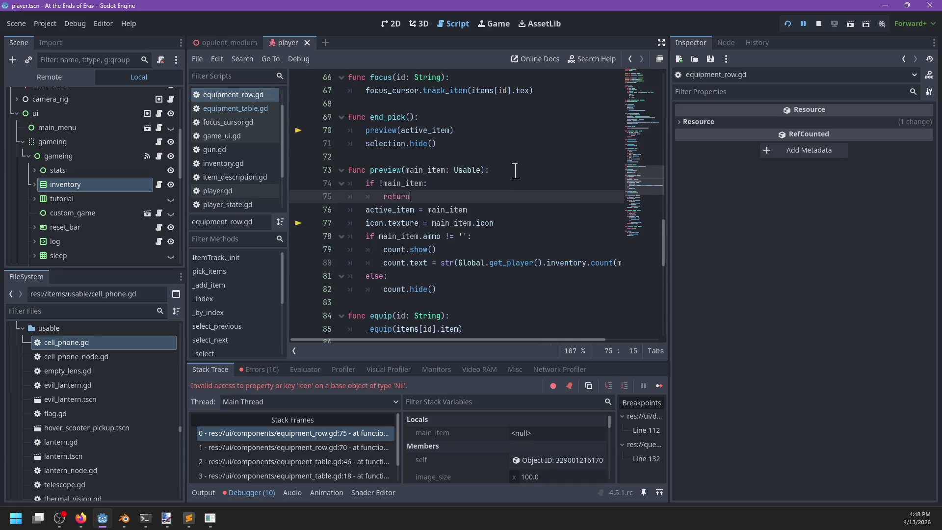
key("F5")
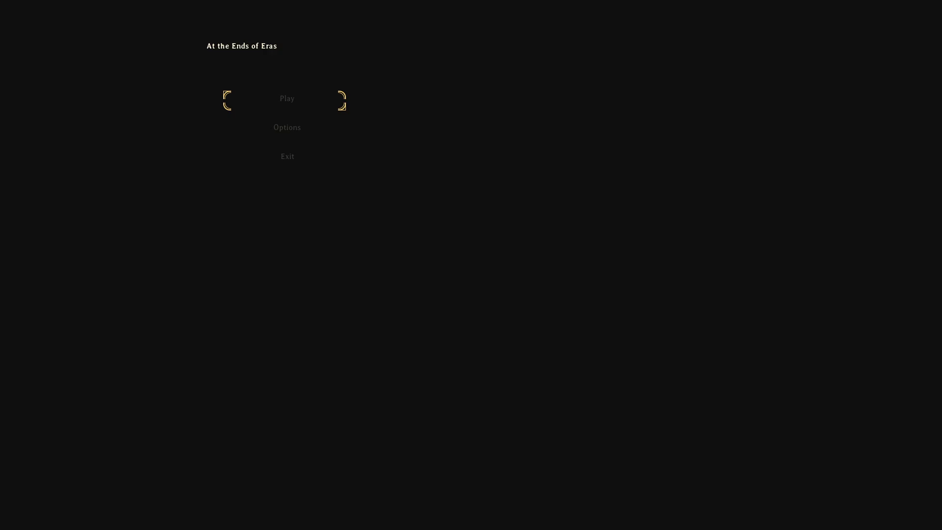
- Start playing, walk the character toward the door, pause, and bring up the live debug console
key("Return")
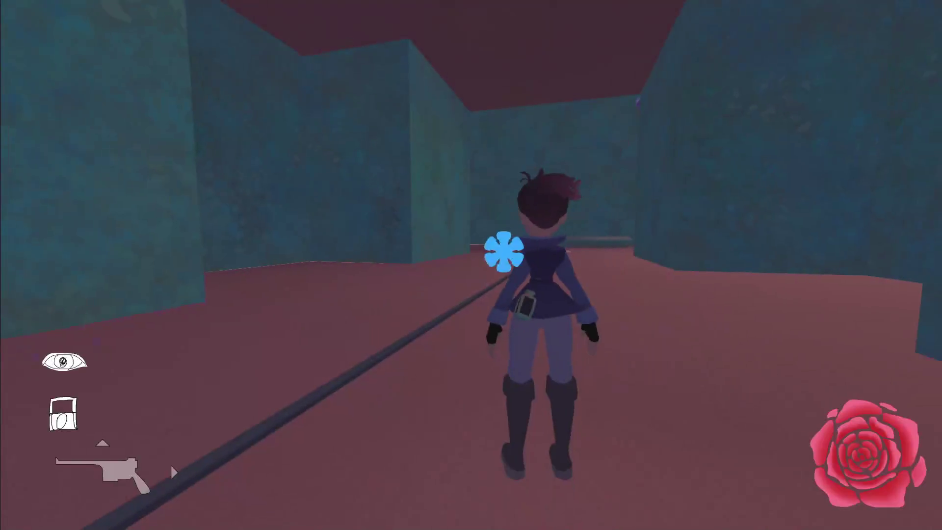
key("w")
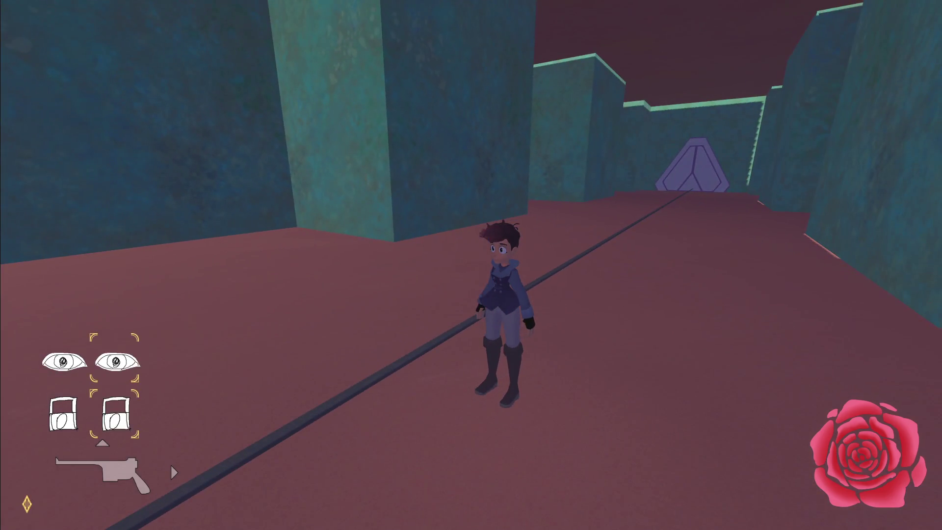
key("w")
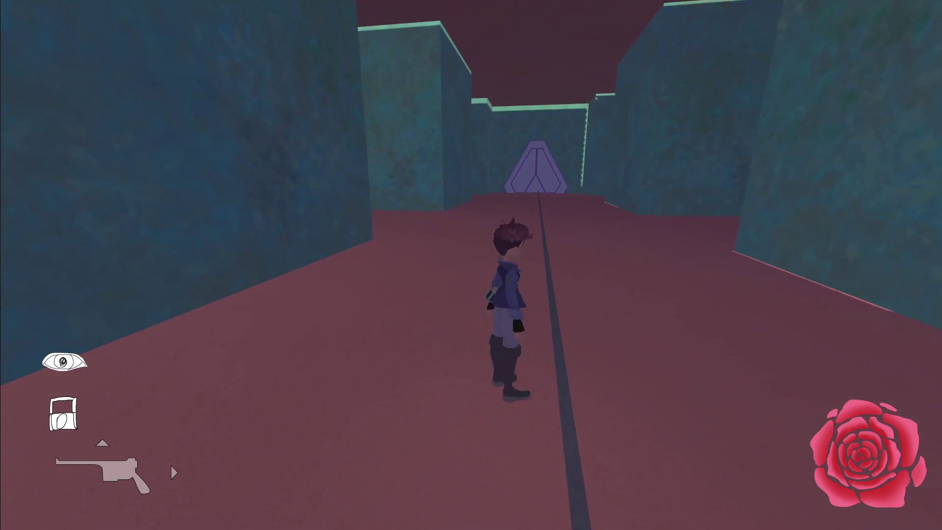
key("Escape")
key("Escape")
key("grave")
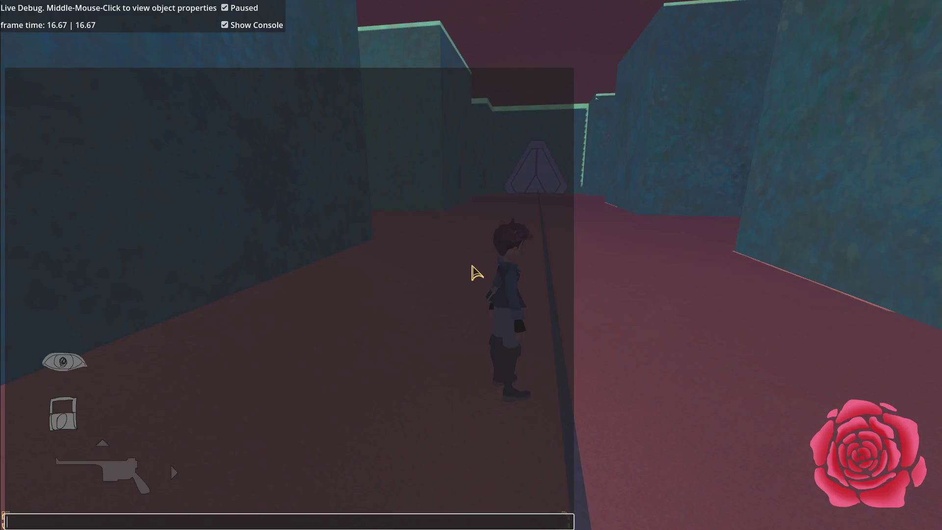
- Evaluate player.inventory in the debug console and expand it to list its items
type("ventory")
key("Return")
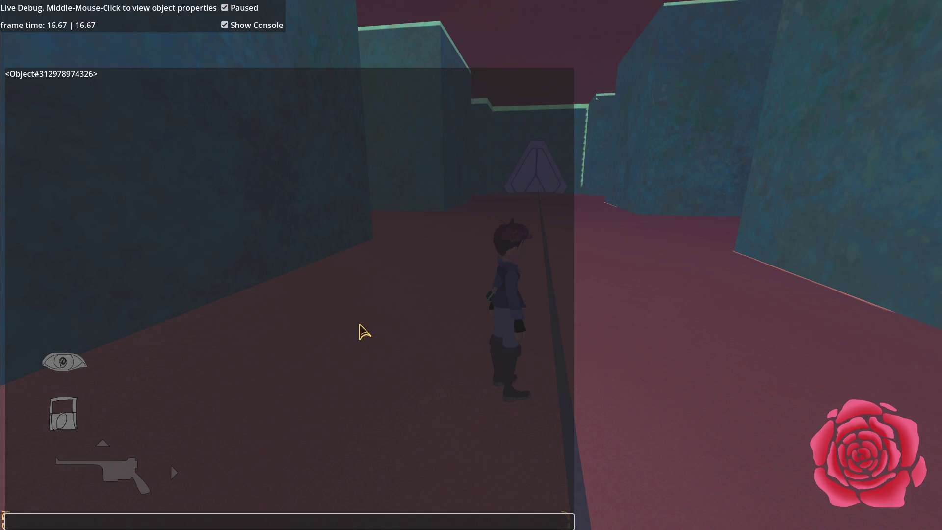
key("Up")
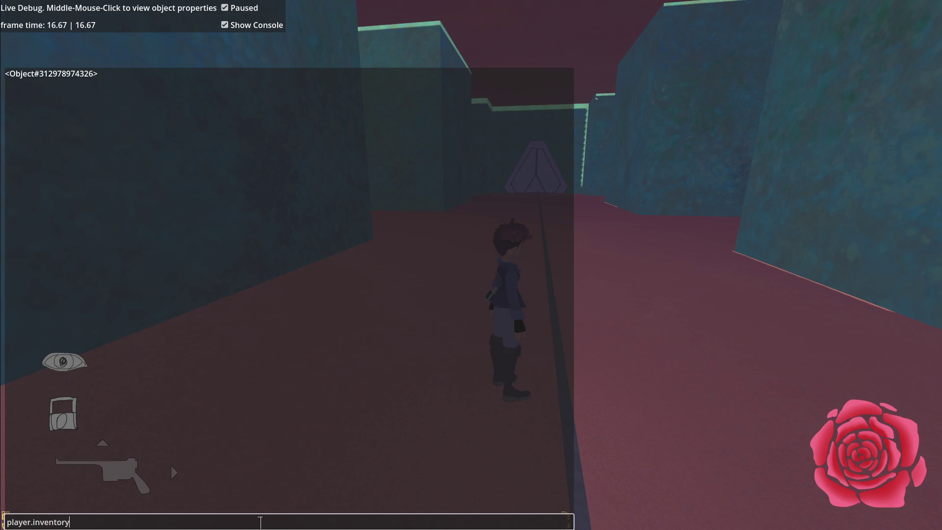
key("Return")
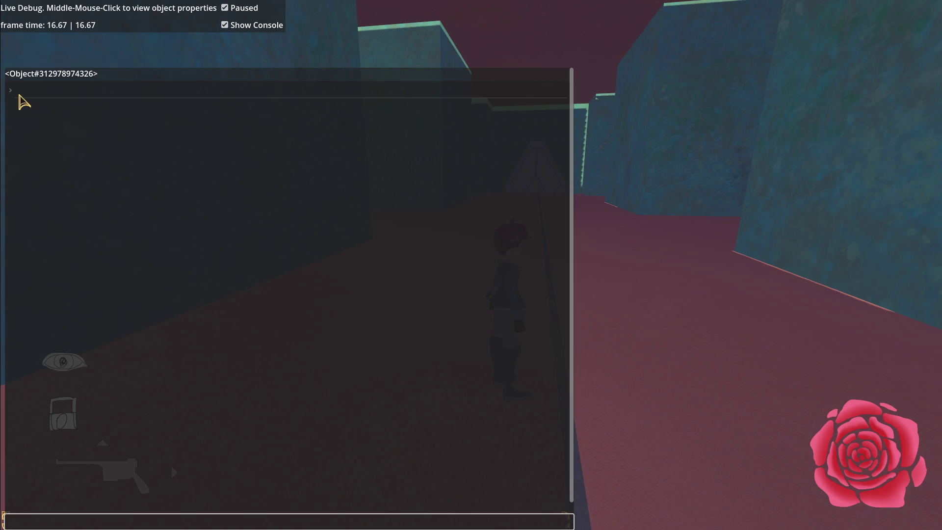
left_click(14, 92)
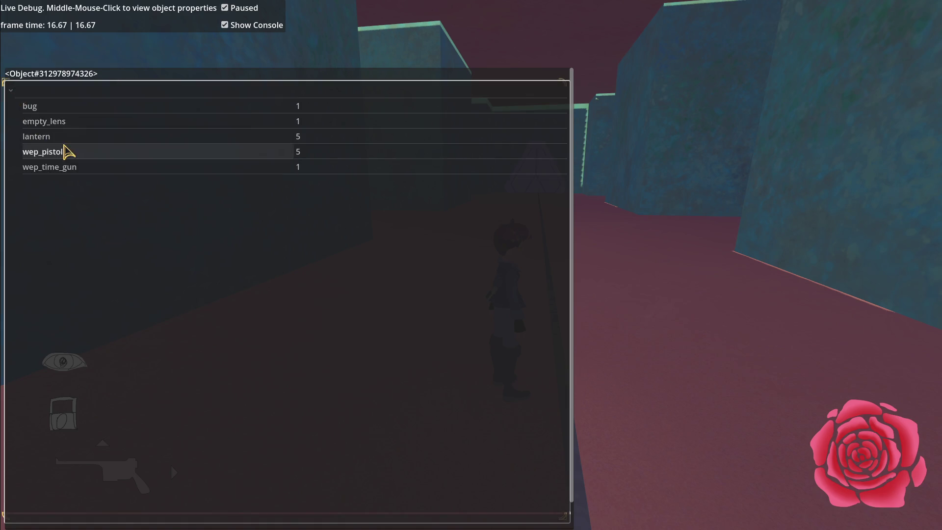
- Run player.add_item('telescope') and player.add_item('thermal_vision') to grant the Spyglass and Thermal Goggles
key("Escape")
key("Escape")
key("Escape")
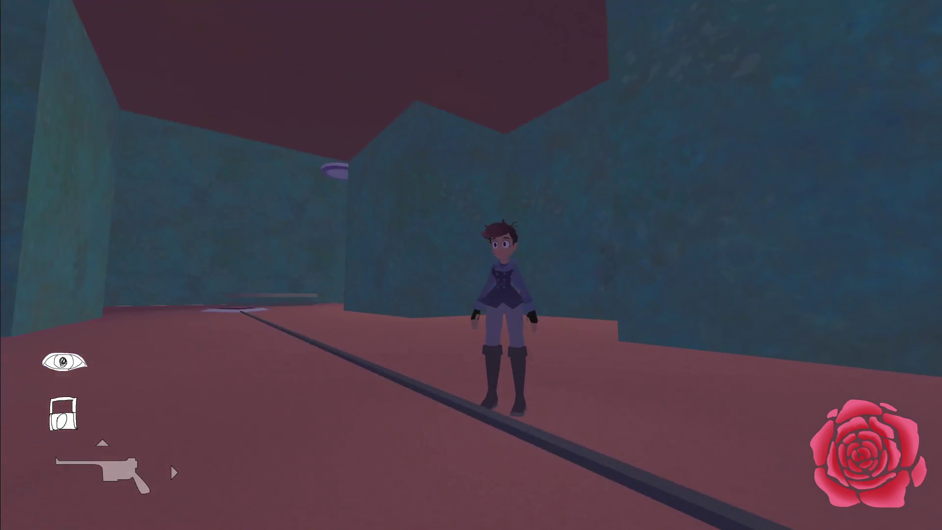
key("grave")
type("player.ad")
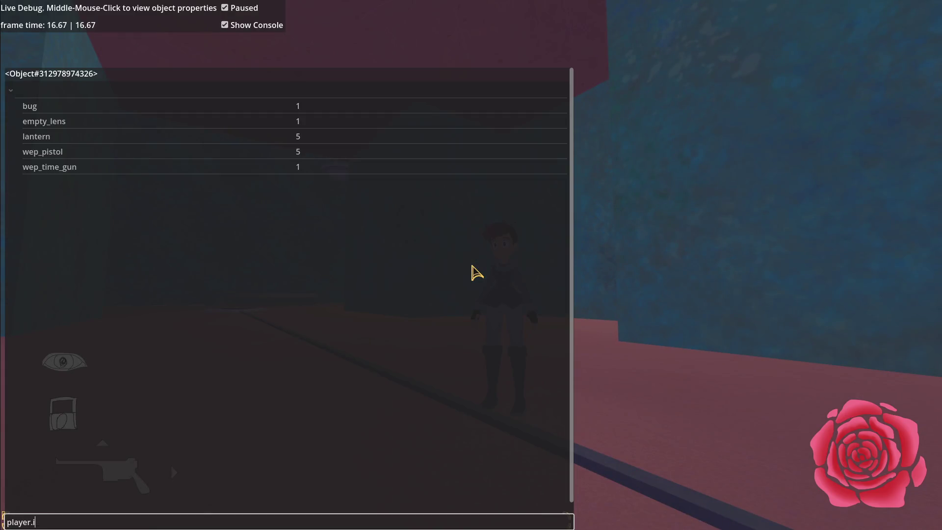
type("d_item('teles")
type("cope')")
key("Return")
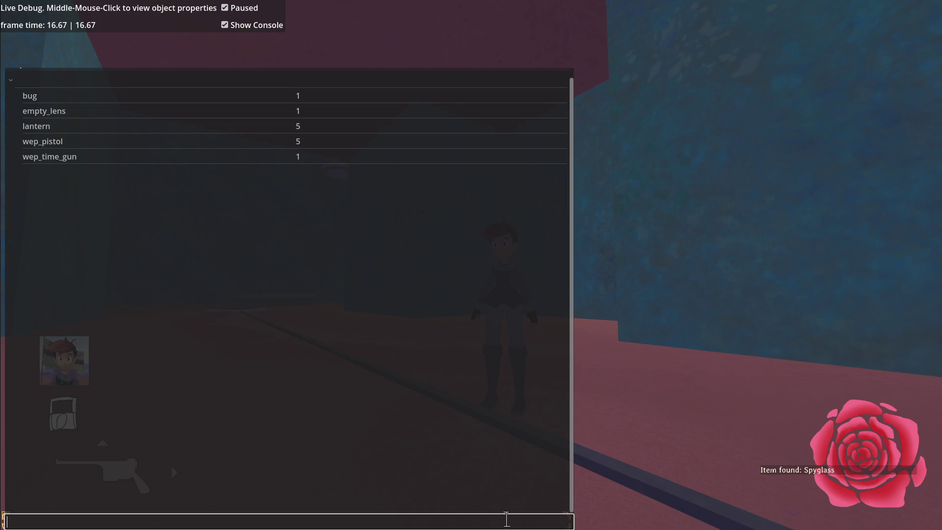
left_click(506, 519)
key("BackSpace")
key("BackSpace")
key("BackSpace")
type("hermal_vision")
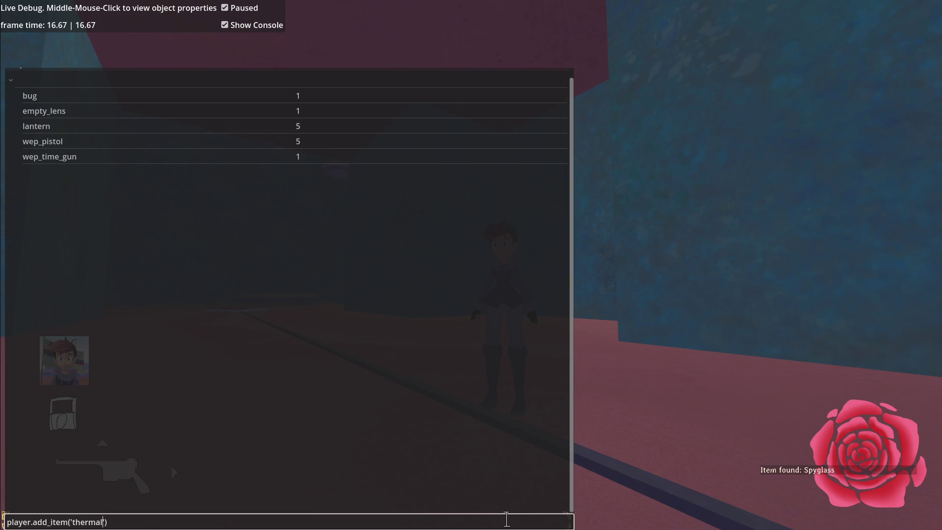
key("Return")
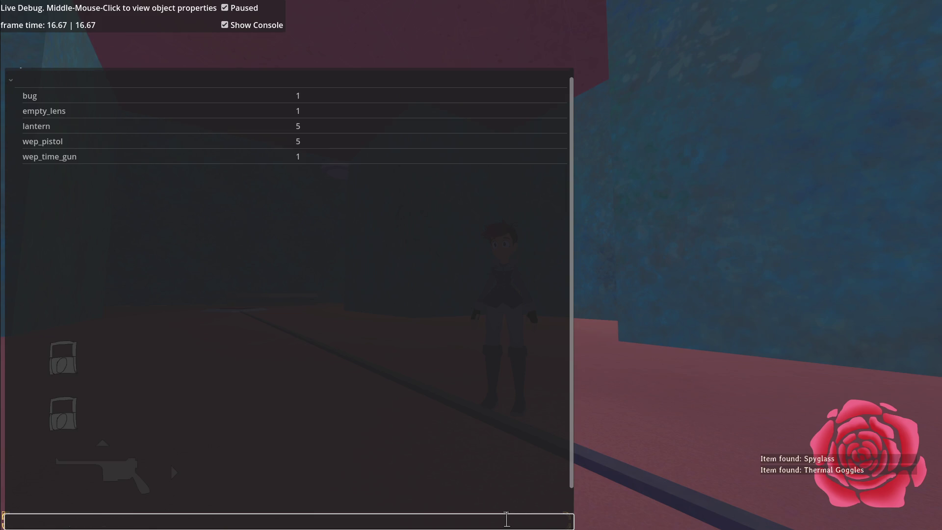
- Resume the game and cycle between Spyglass and Thermal Goggles with the mouse wheel
key("Escape")
key("Escape")
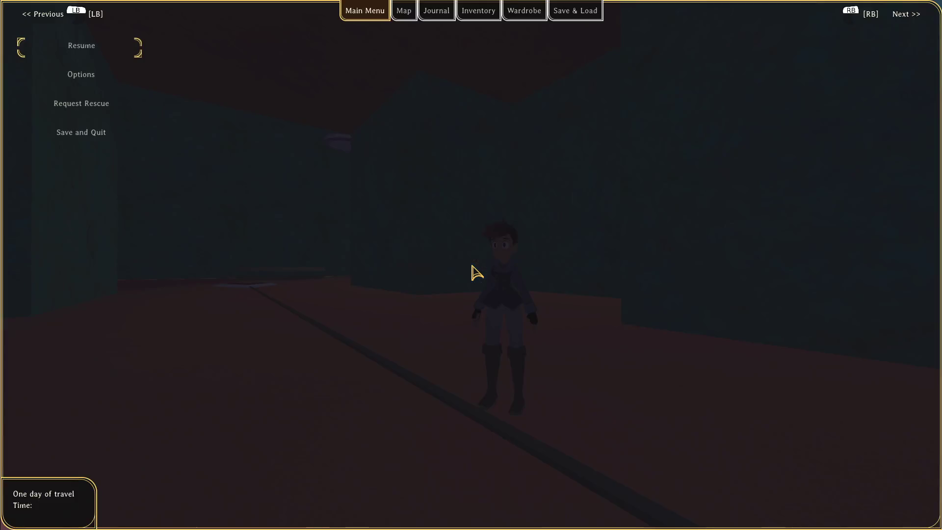
key("Escape")
key("w")
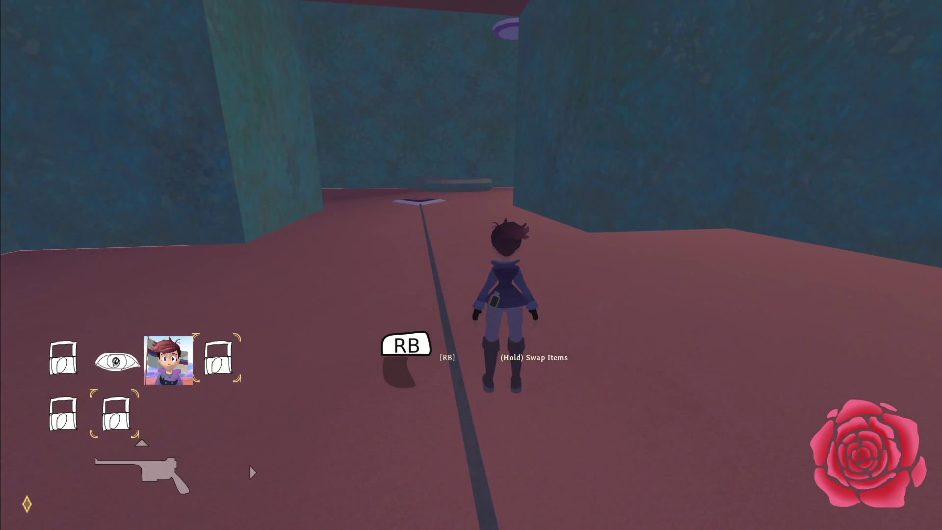
scroll(63, 361, "down", 4)
scroll(147, 361, "down", 2)
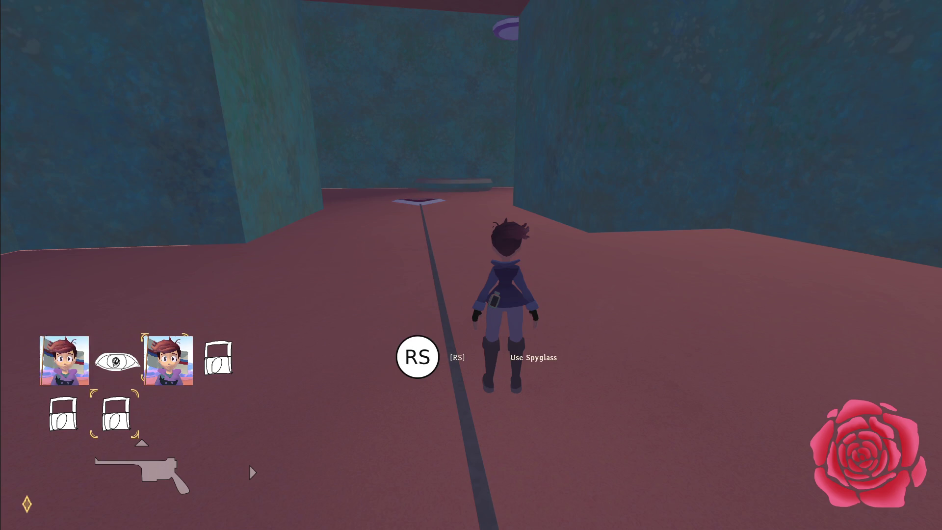
scroll(116, 361, "up", 4)
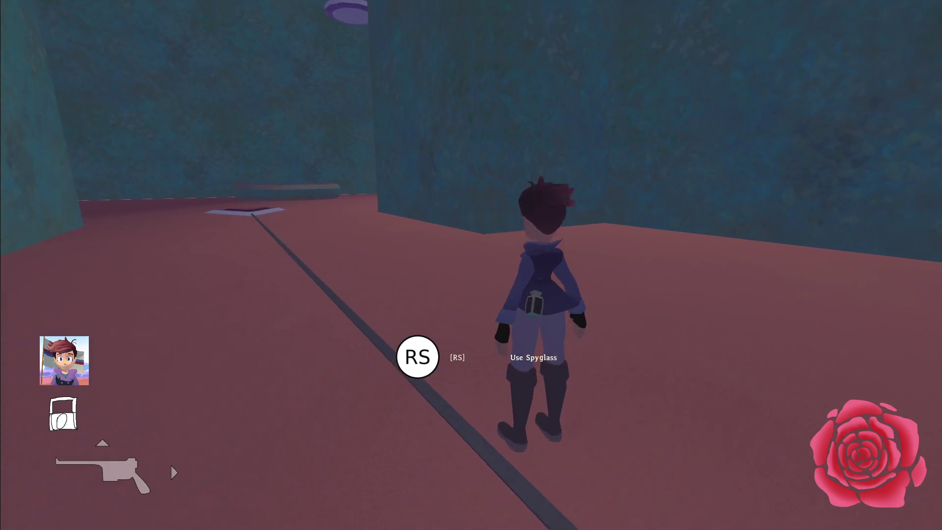
scroll(471, 265, "down", 1)
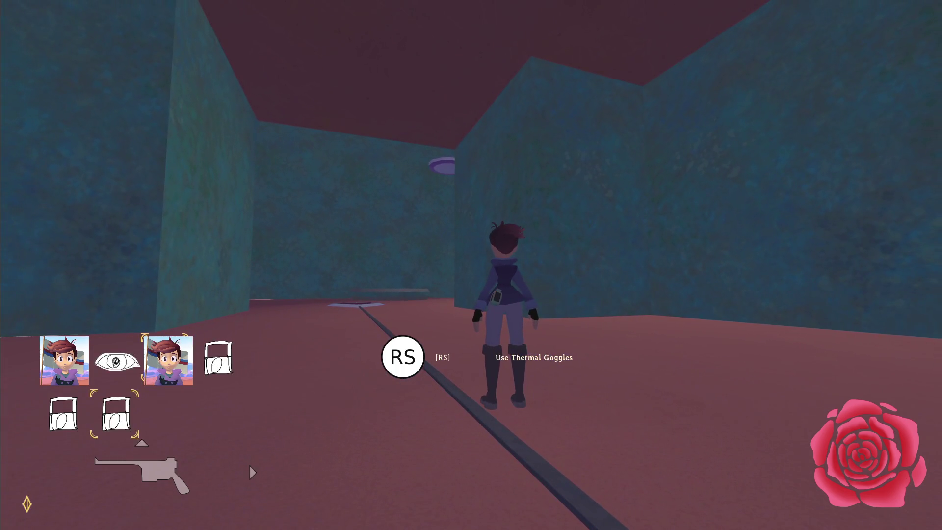
scroll(471, 265, "up", 1)
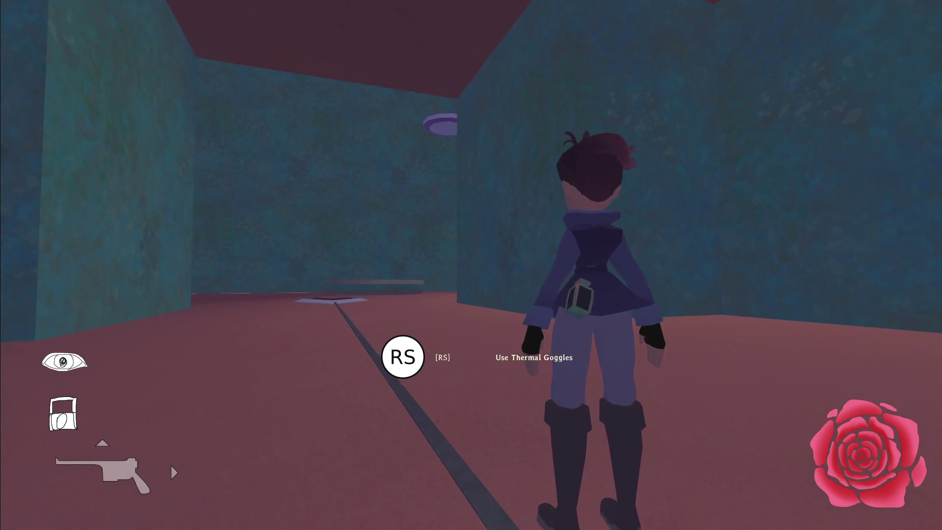
- Pause the game and choose Save and Quit to return to the editor
key("Escape")
key("Down")
key("Down")
key("Down")
key("Return")
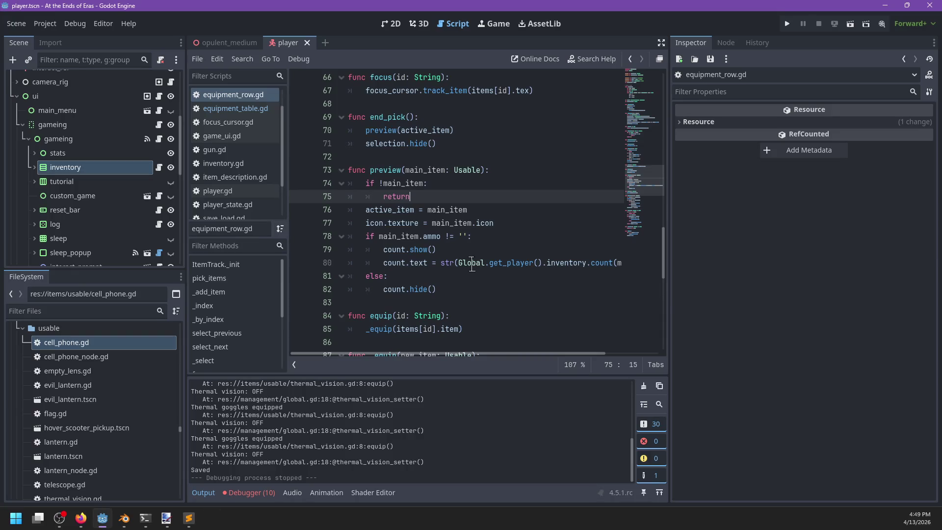
- Open player.gd and search it for 'active'
left_click(256, 194)
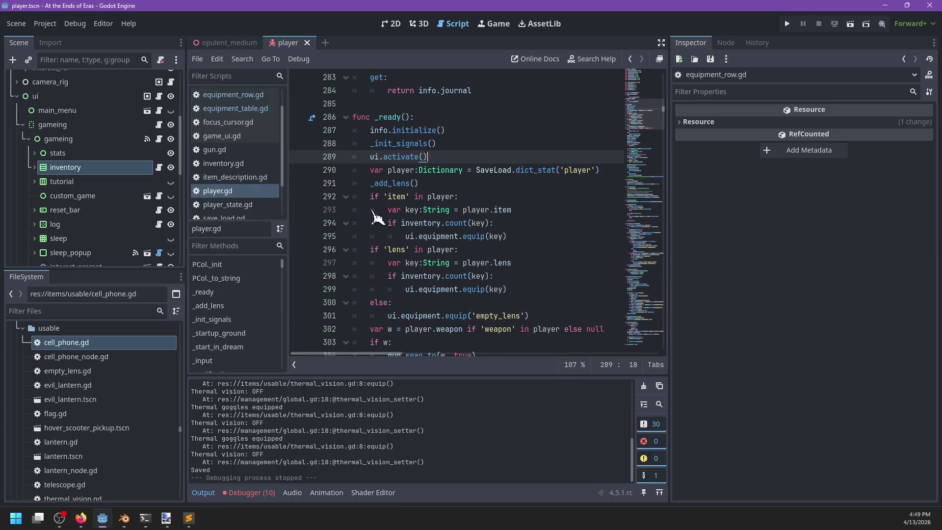
left_click(536, 211)
key("ctrl+f")
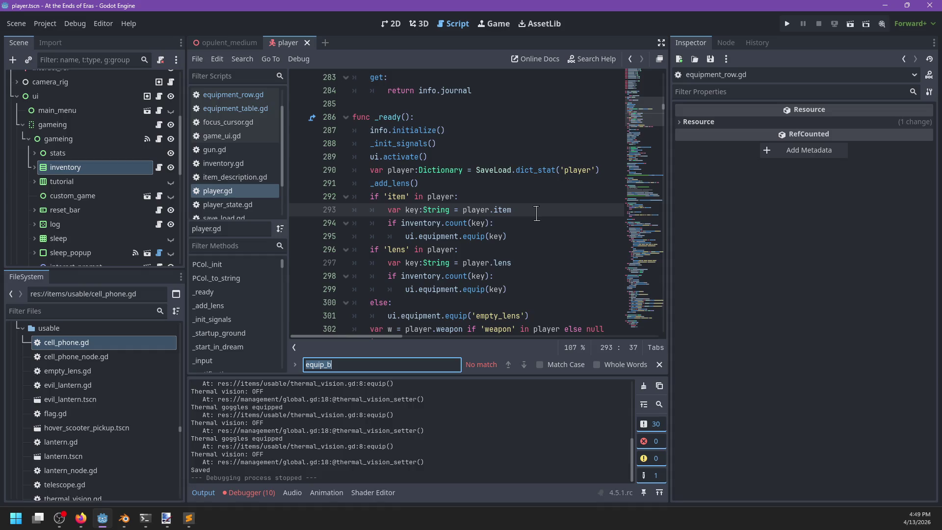
type("active")
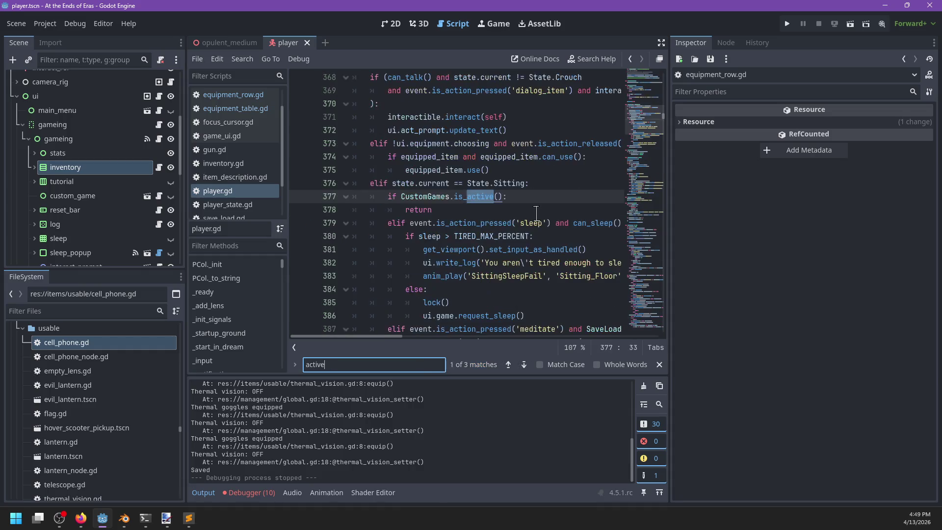
key("Escape")
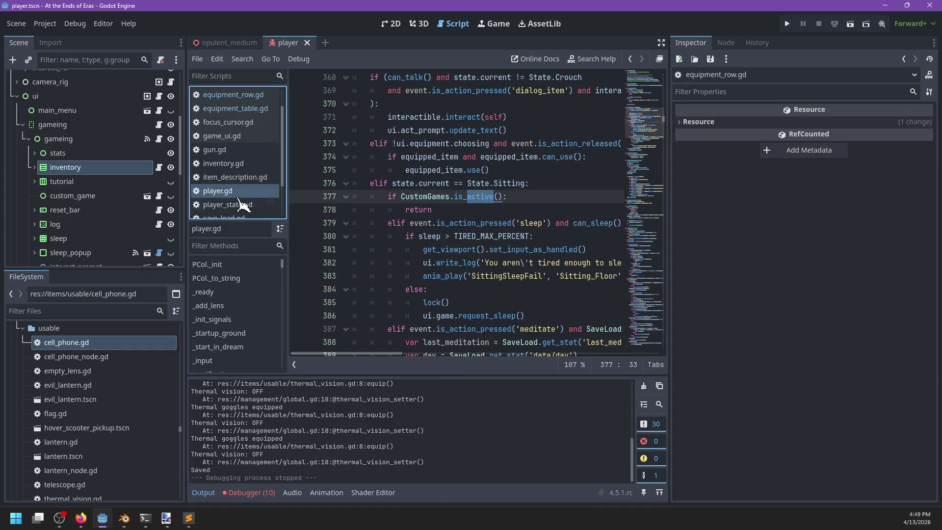
- Step through the 'equipment' matches in player.gd, then return to the top of the script
left_click(446, 205)
key("ctrl+f")
type("equip")
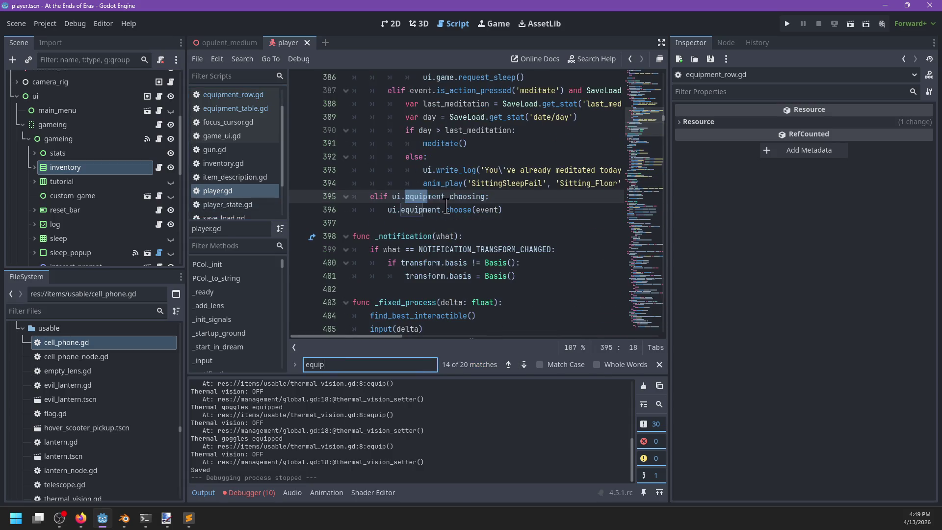
type("me")
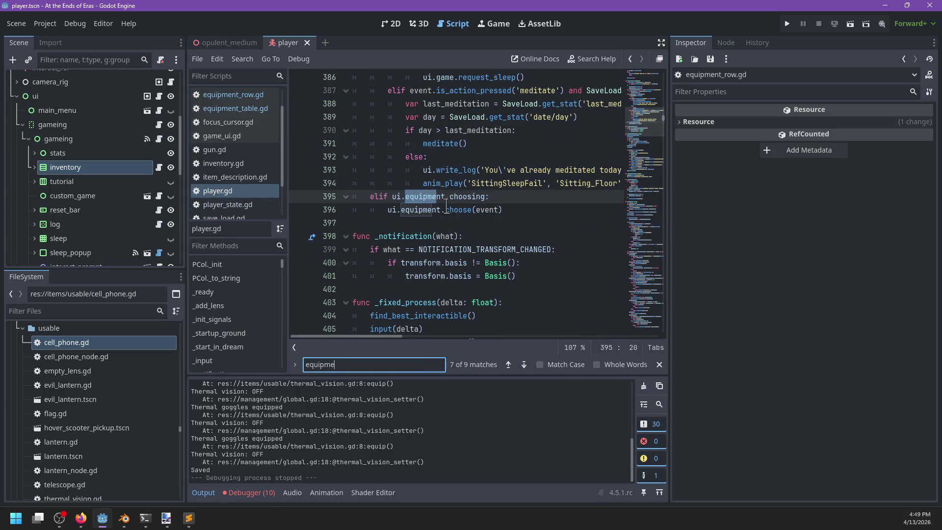
type("nt")
key("Return")
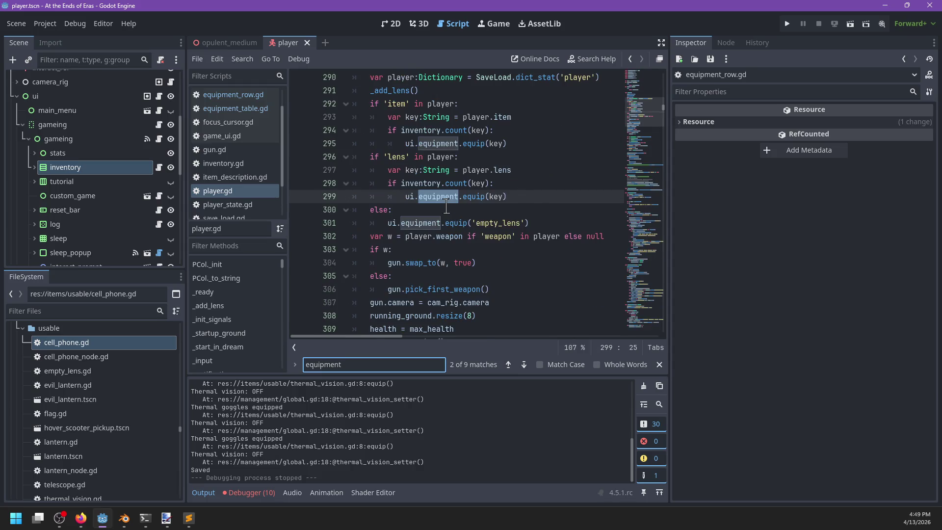
key("Return")
key("Escape")
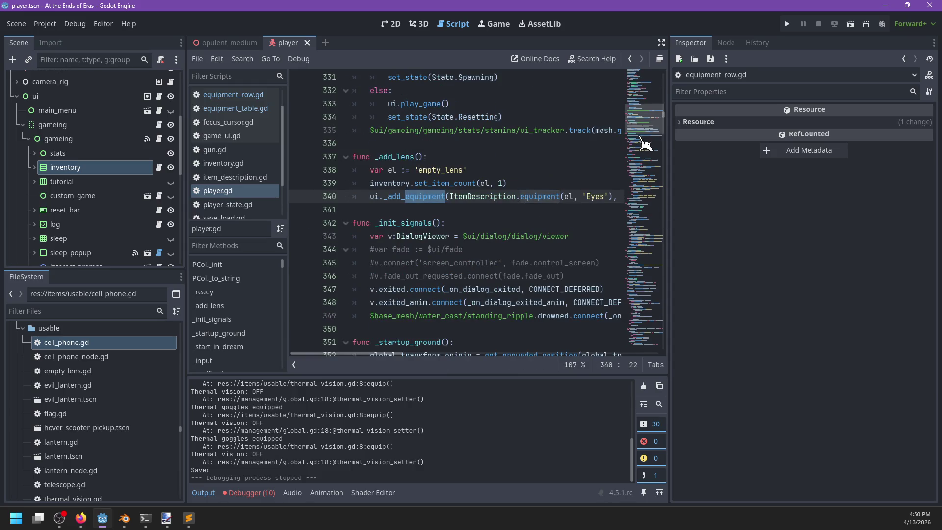
left_click_drag(642, 127, 643, 74)
scroll(522, 236, "down", 2)
scroll(519, 251, "down", 10)
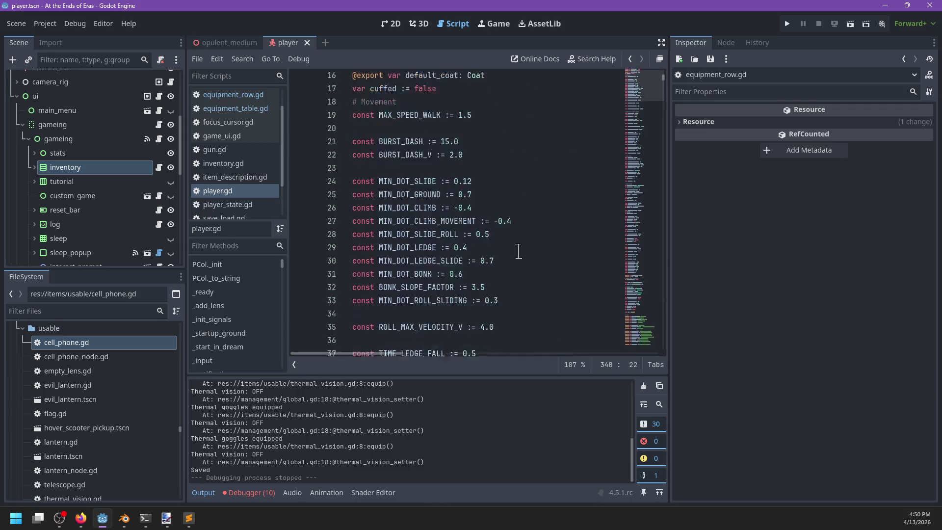
- Search for 'len', then delete the equipped_item and lens declaration lines (153–155)
left_click(522, 249)
key("ctrl+f")
type("len")
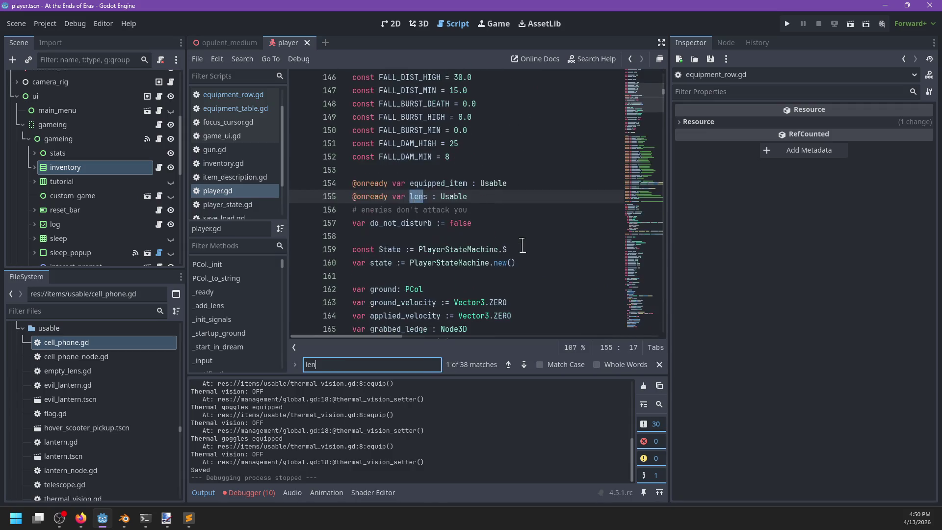
key("Escape")
left_click_drag(502, 201, 510, 159)
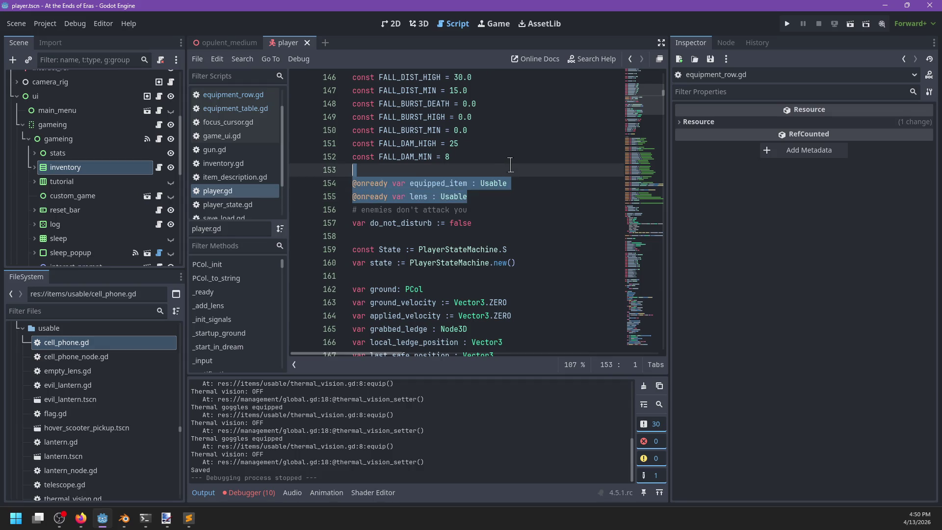
key("BackSpace")
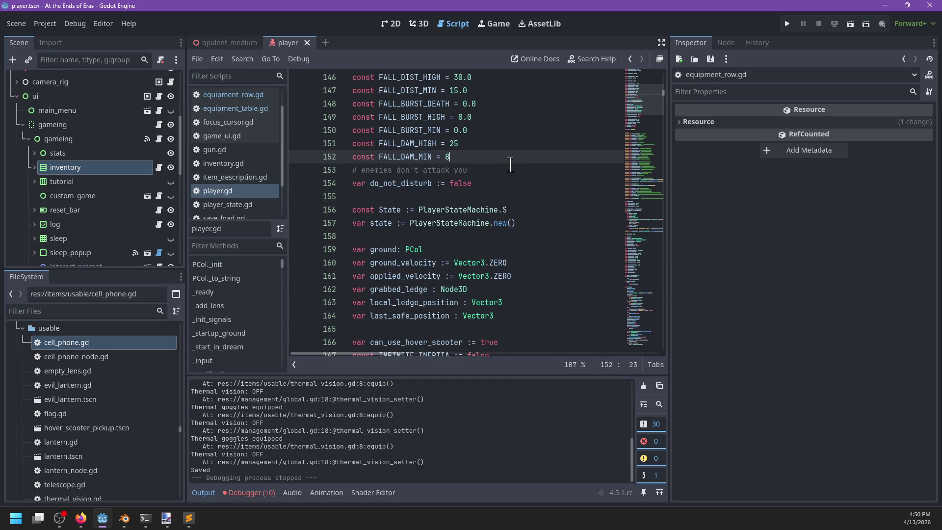
left_click(419, 368)
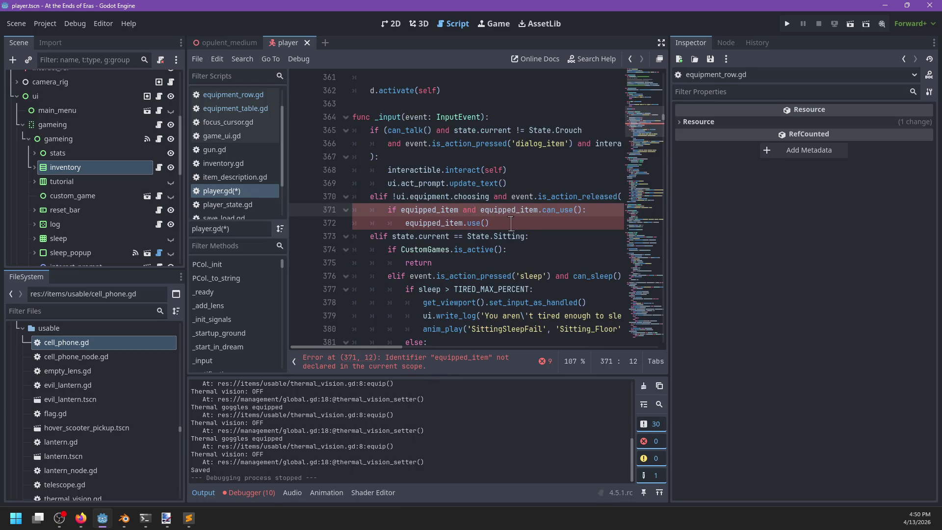
left_click(509, 223)
double_click(426, 211)
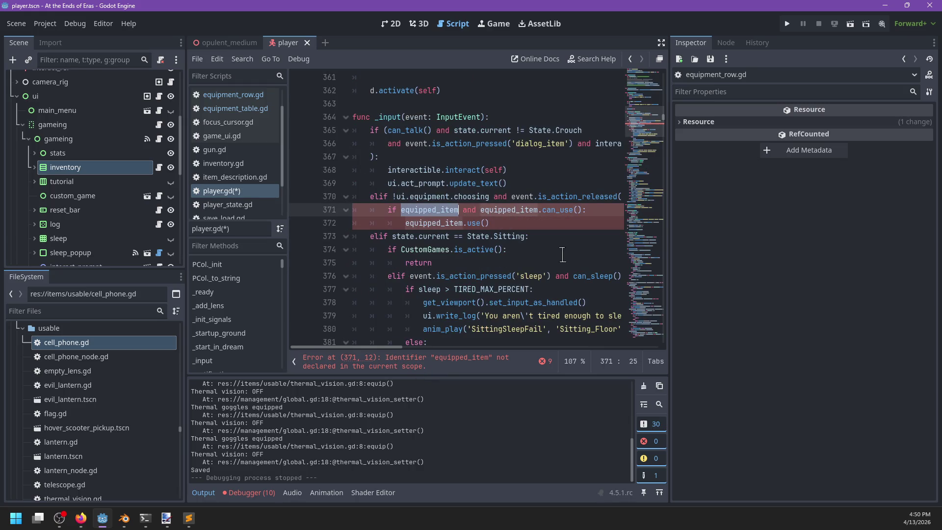
key("ctrl+z")
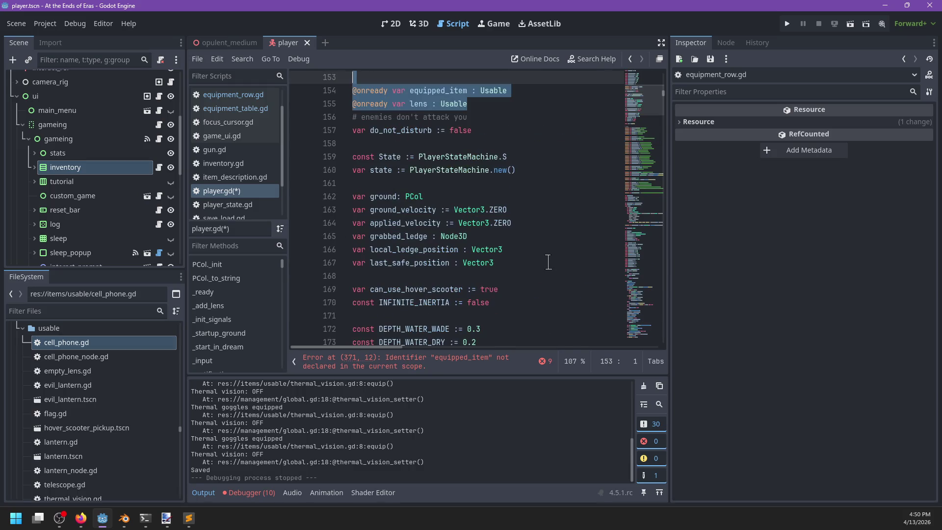
key("ctrl+z")
key("ctrl+z")
key("ctrl+z")
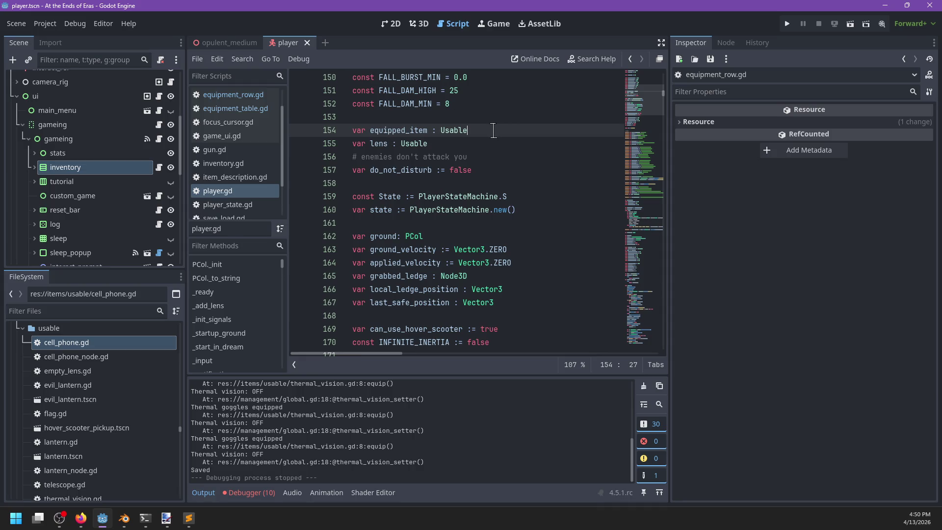
- Give equipped_item a getter returning ui.equipment.equipment.active_item
type(":")
key("Return")
type("return ui")
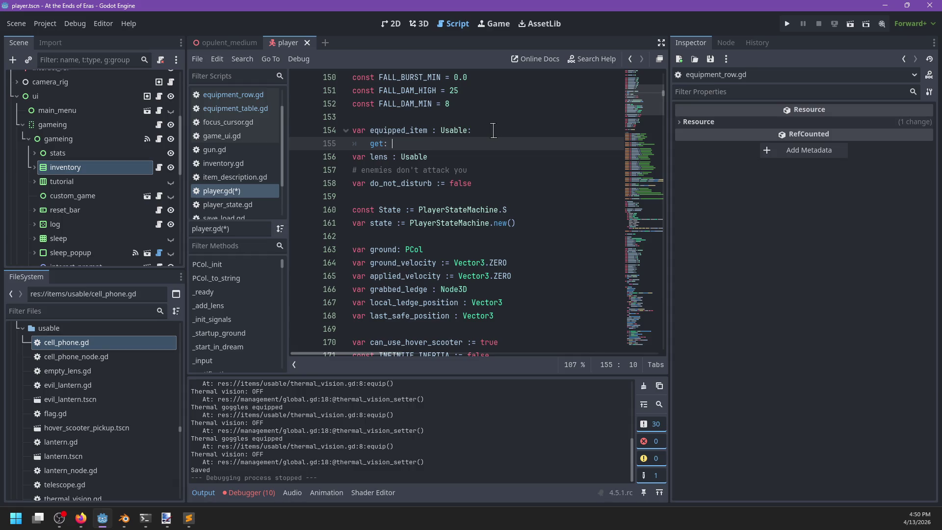
type(".equipment")
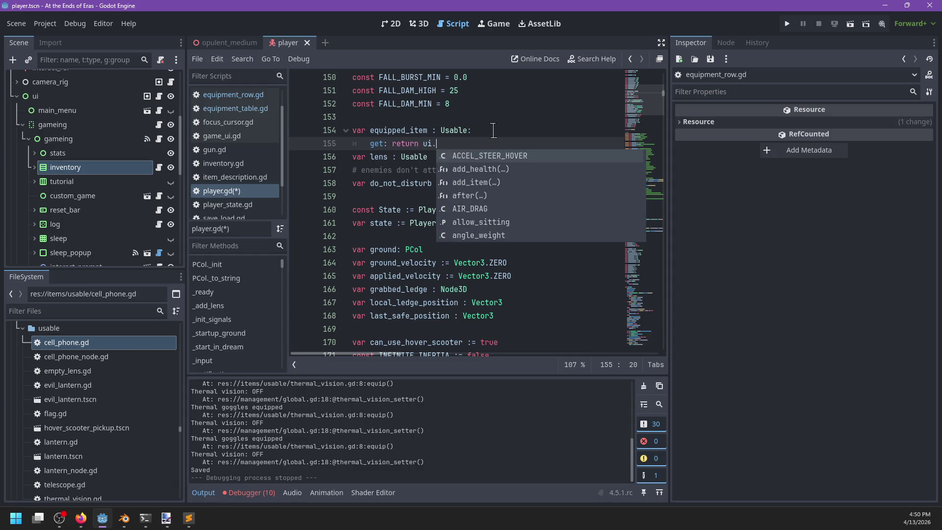
type(".")
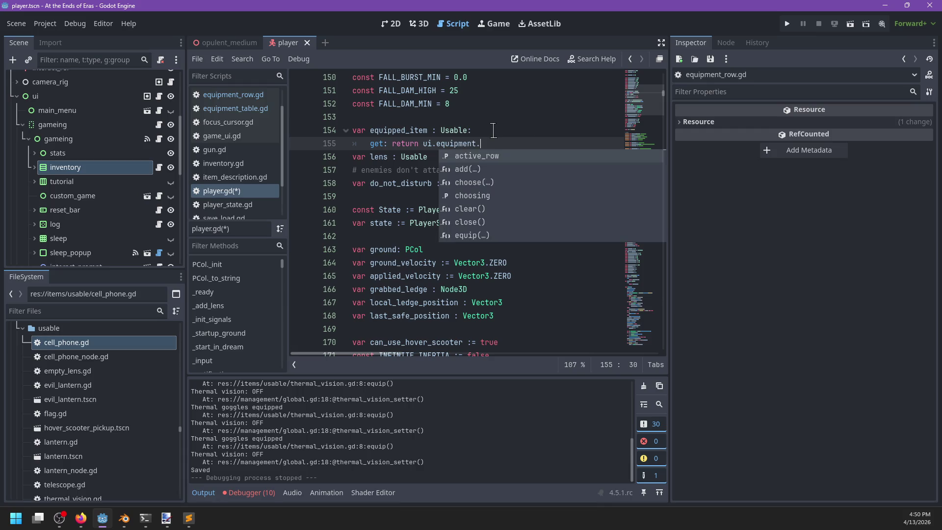
type("active_")
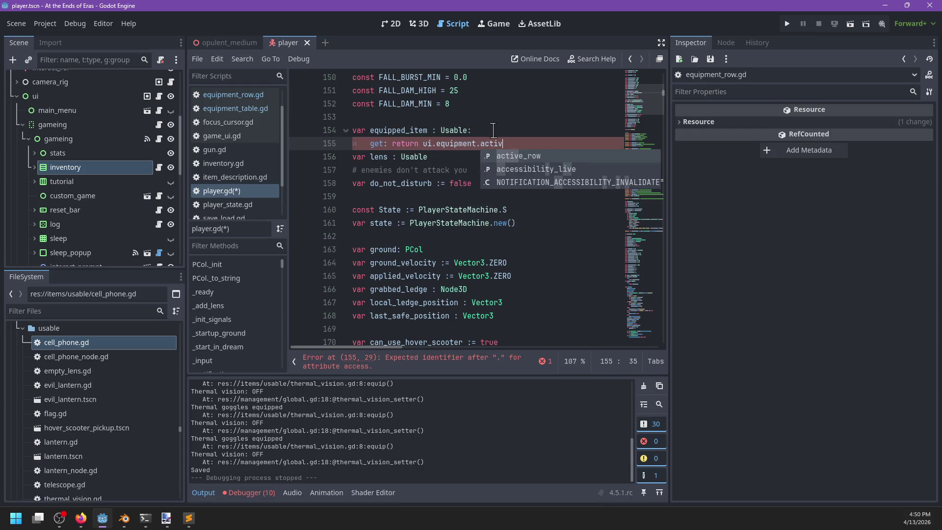
key("ctrl+BackSpace")
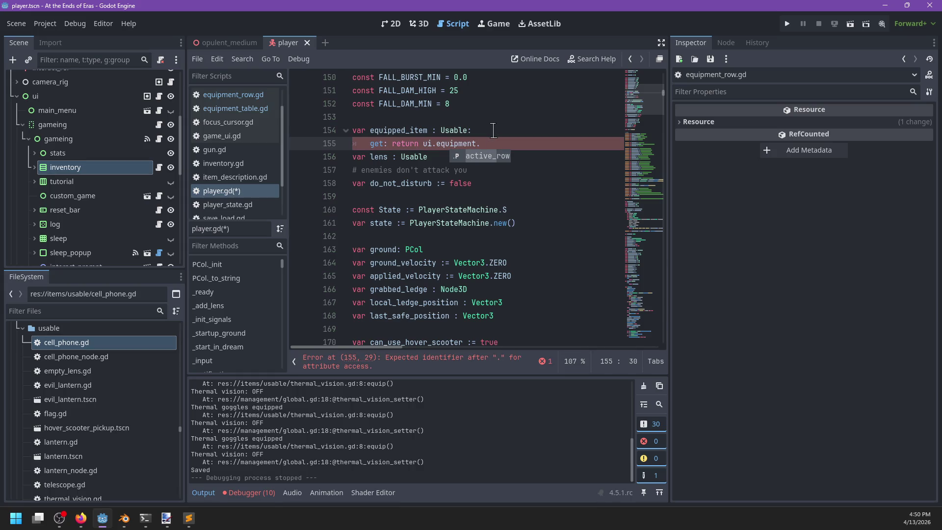
type("equipment.ac")
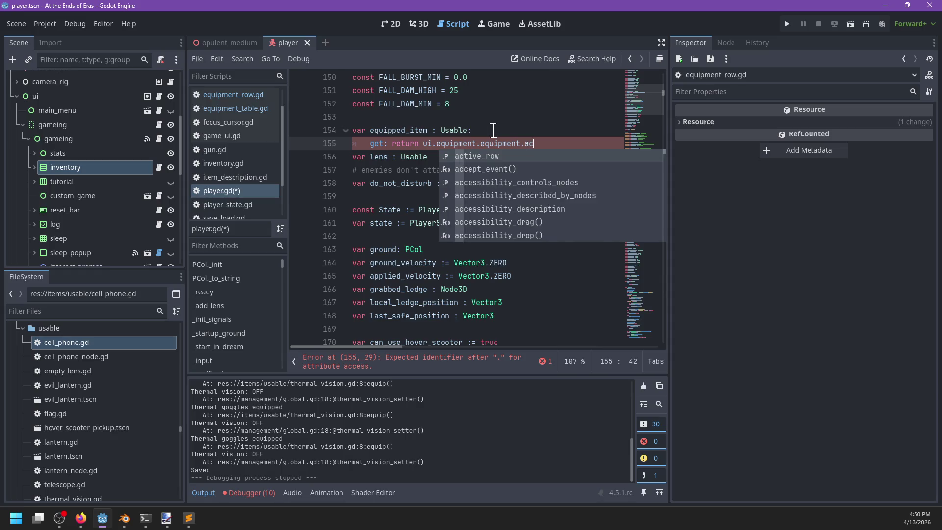
type("tive")
key("Return")
- Give lens a getter returning the lenses row's active_item, and save player.gd
key("Down")
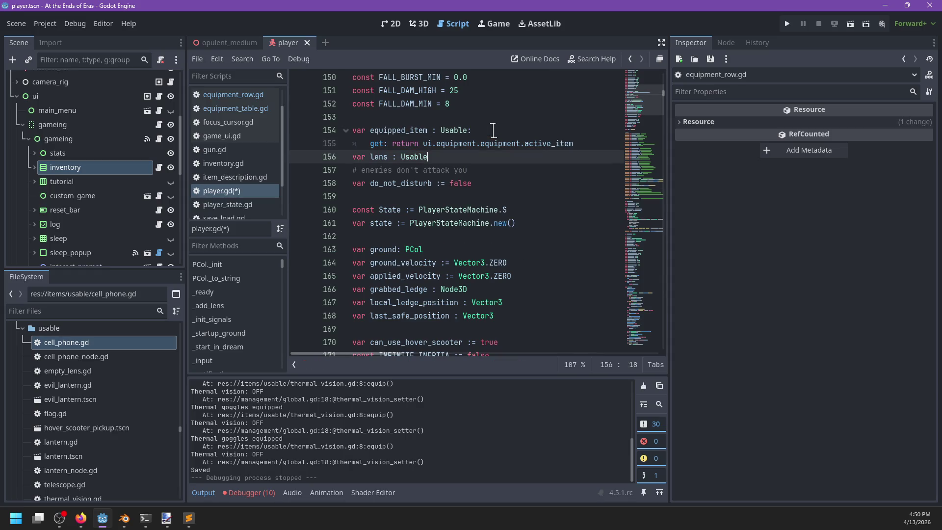
type(":")
key("Return")
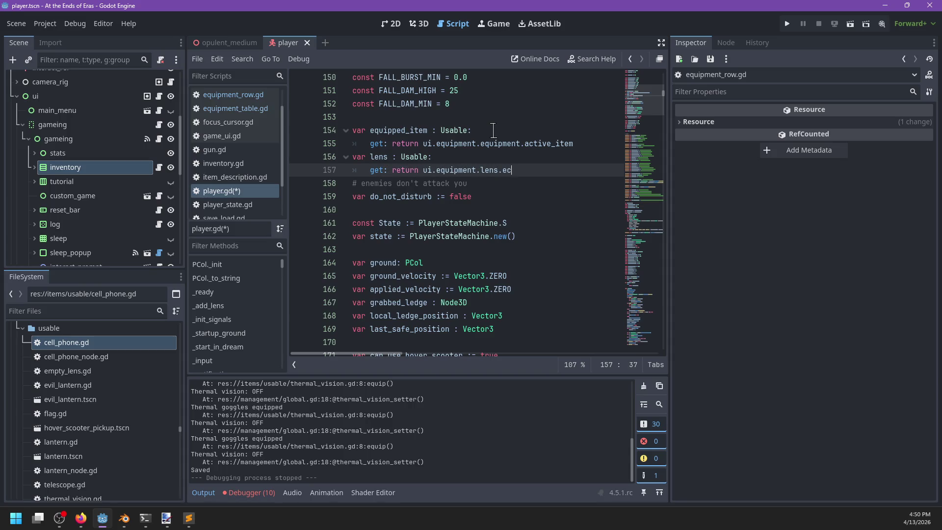
type("active_item")
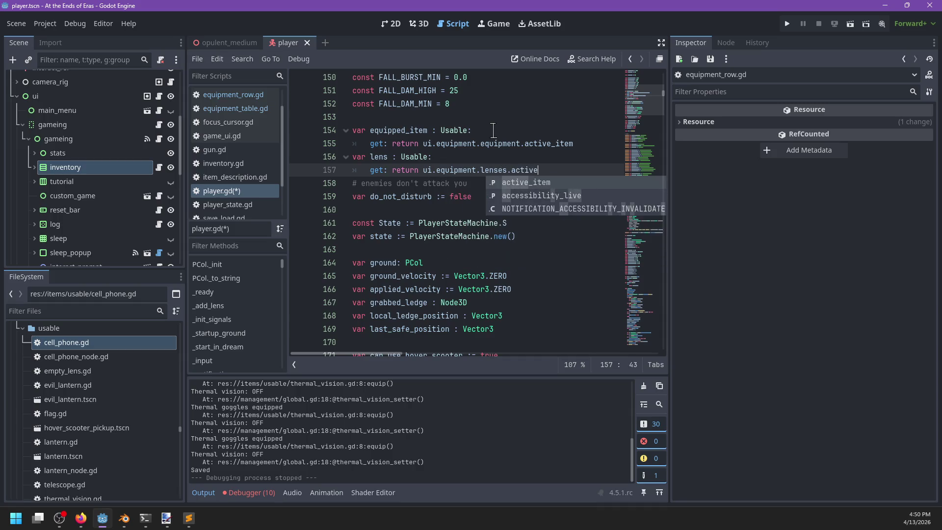
key("ctrl+s")
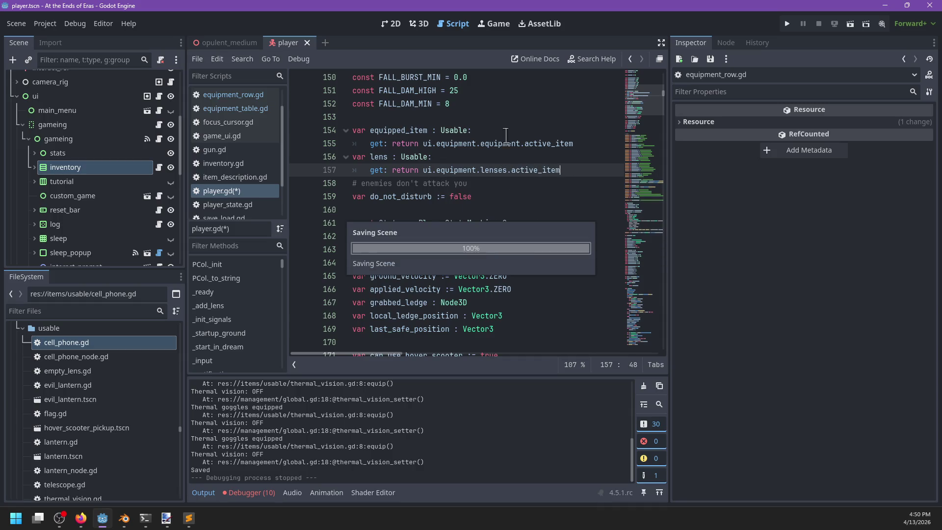
- Run the project with F5 and start playing from the main menu
left_click(561, 162)
key("F5")
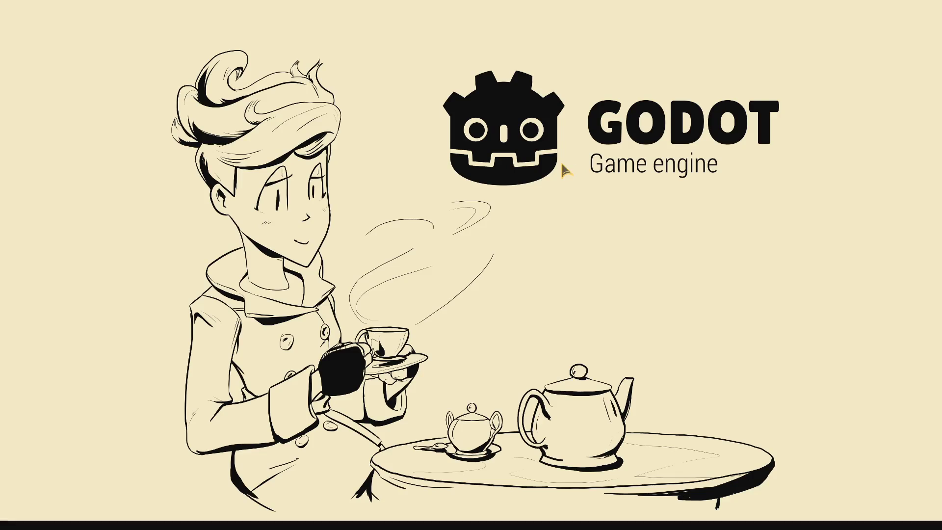
key("Return")
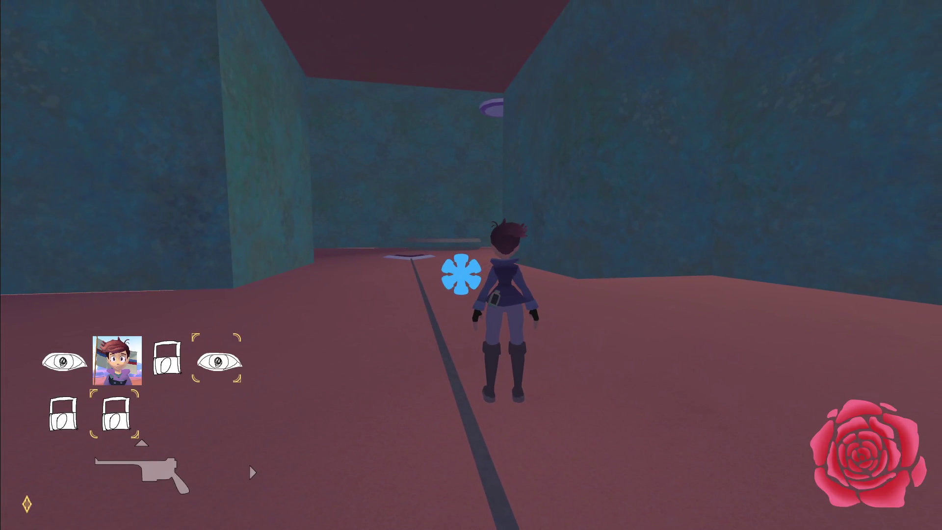
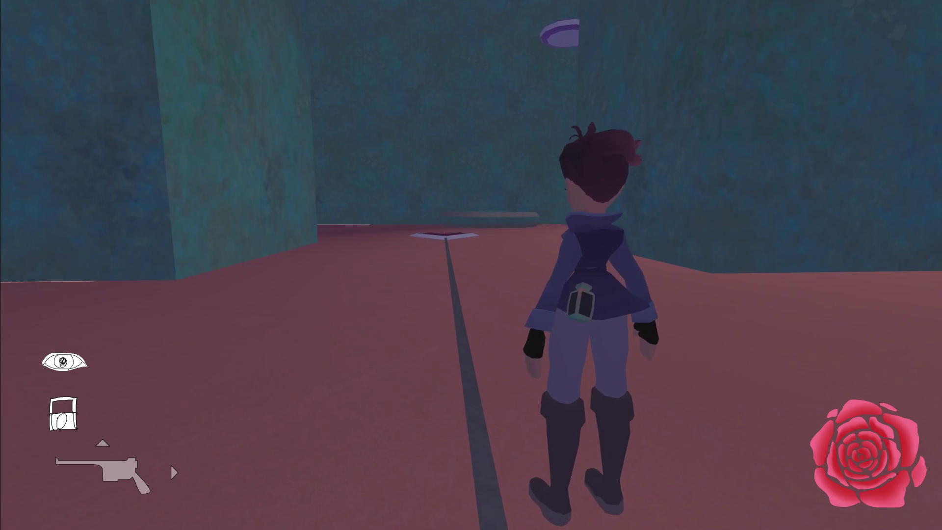
- Play-test by running the character through corridors toward the hatch and platform
key("s")
key("w")
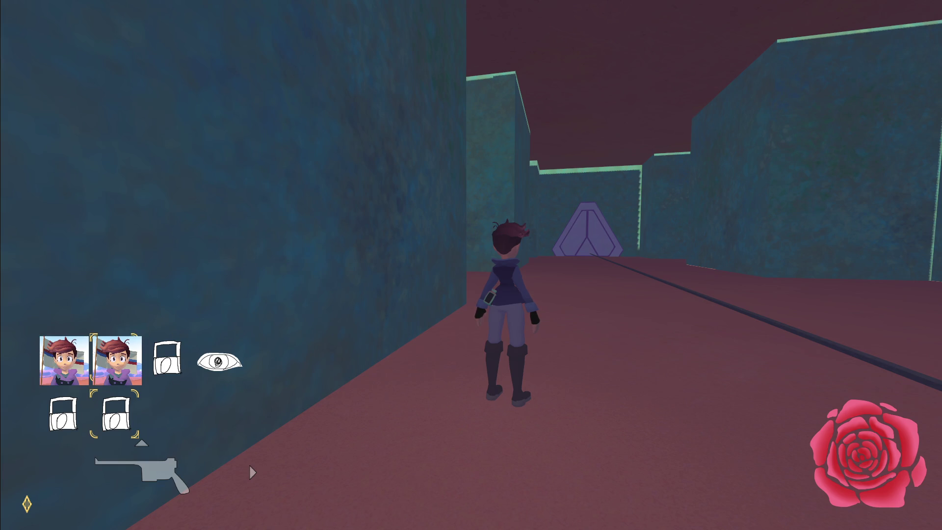
key("a")
key("w")
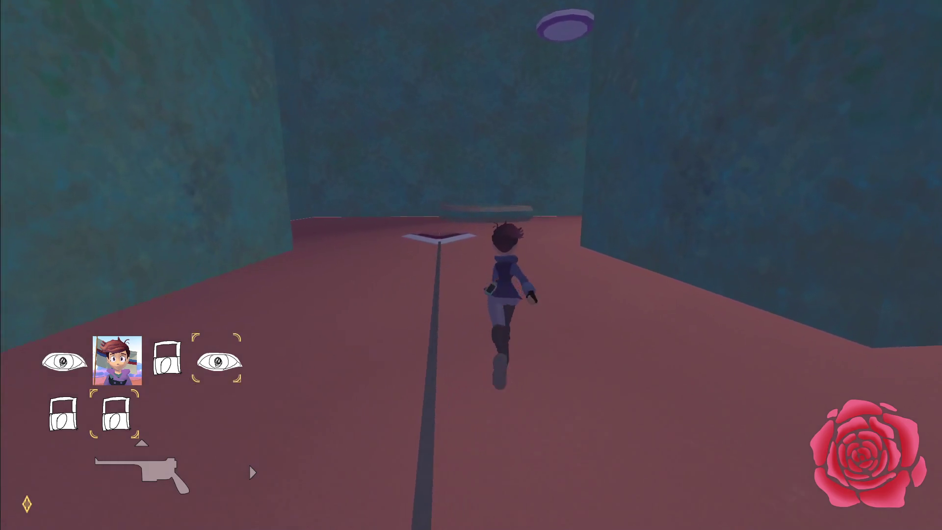
key("d")
key("w")
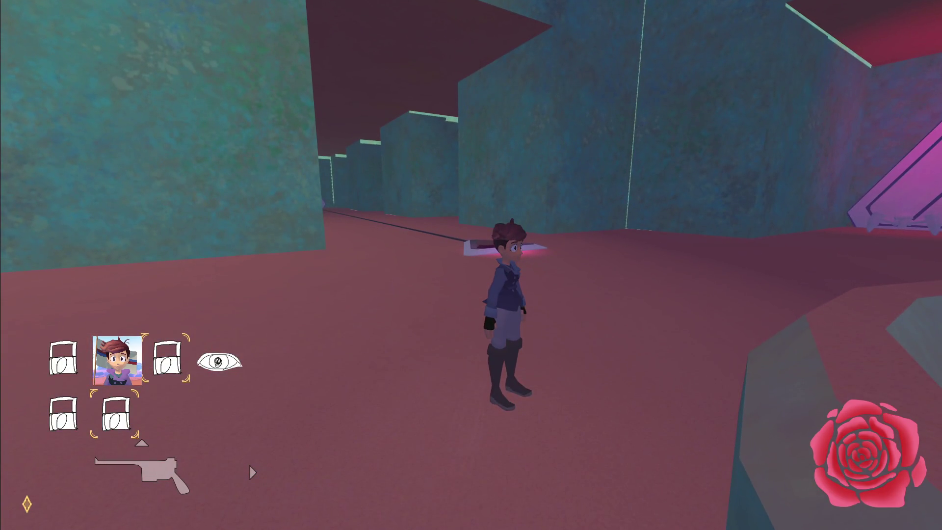
key("w")
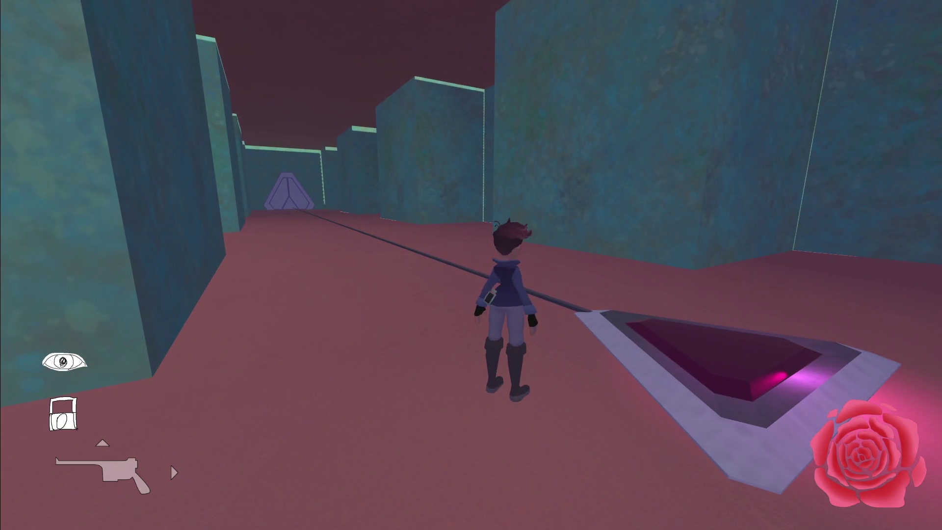
key("w")
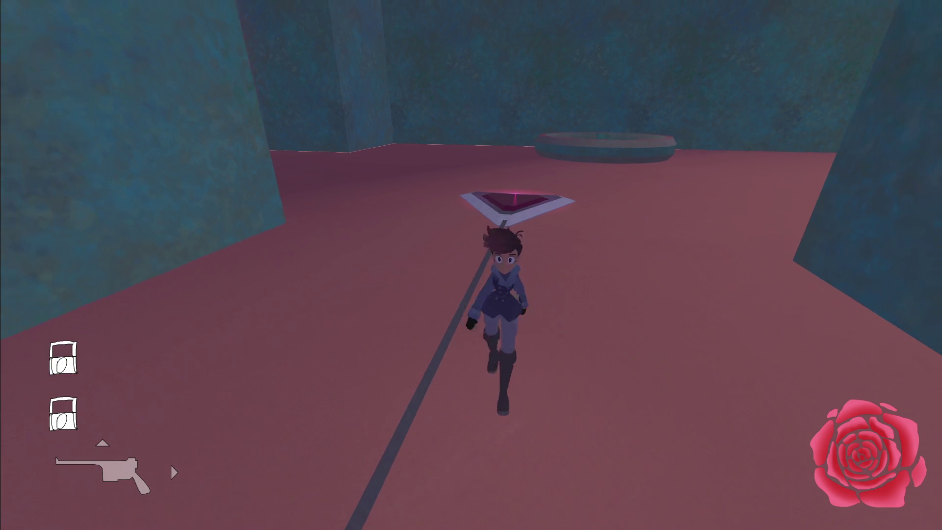
- Pause the game, return to player.gd and search it for 'lens'
key("Escape")
key("alt+Tab")
key("ctrl+f")
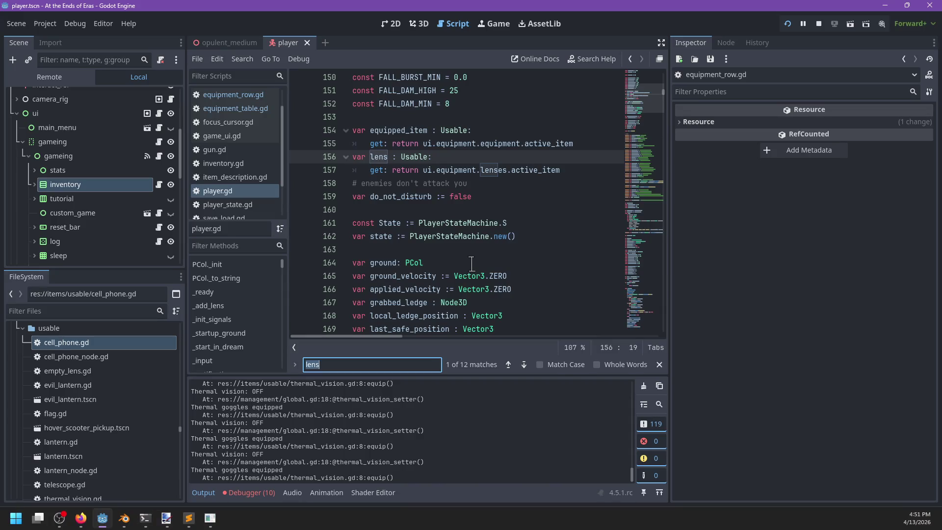
- Search player.gd for equipped_item and land on line 1491 in _prepare_save
type("active_item")
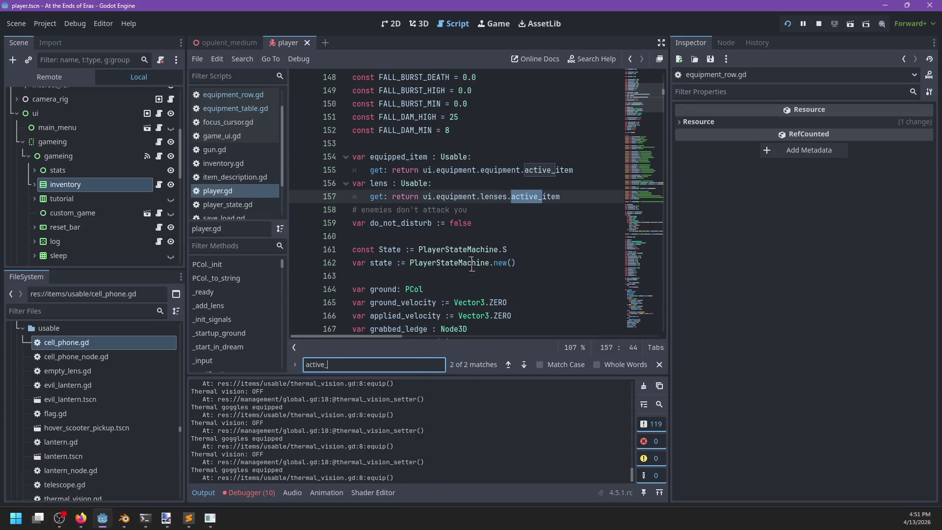
key("ctrl+a")
type("equippe")
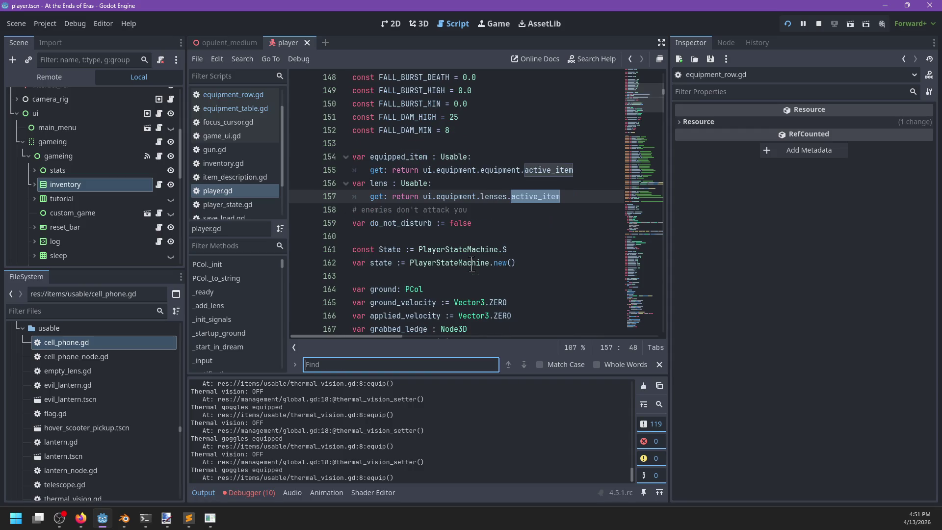
type("d_item")
key("Return")
key("Return")
key("Return")
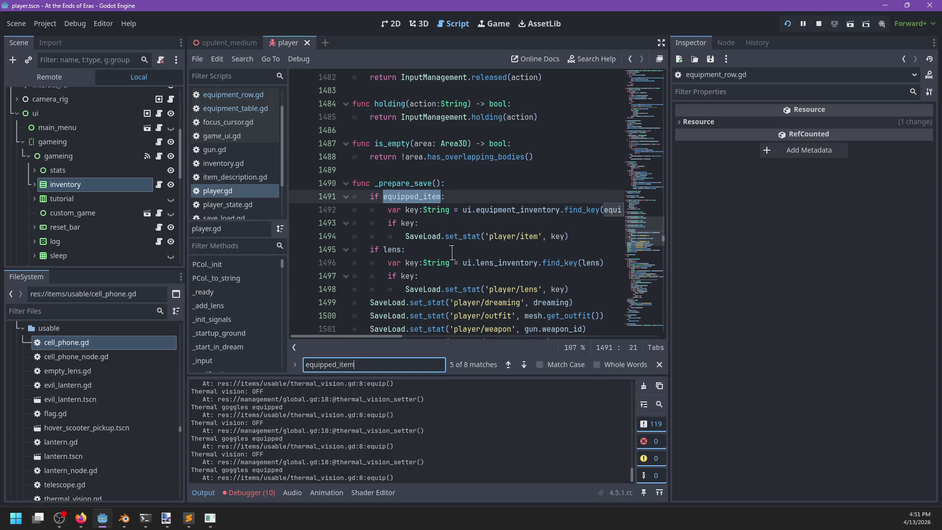
key("Return")
key("Escape")
- Replace the find_key lookups with equipped_item.description.id and lens.description.key, save, and resume the game
scroll(464, 230, "right", 2)
scroll(461, 216, "left", 3)
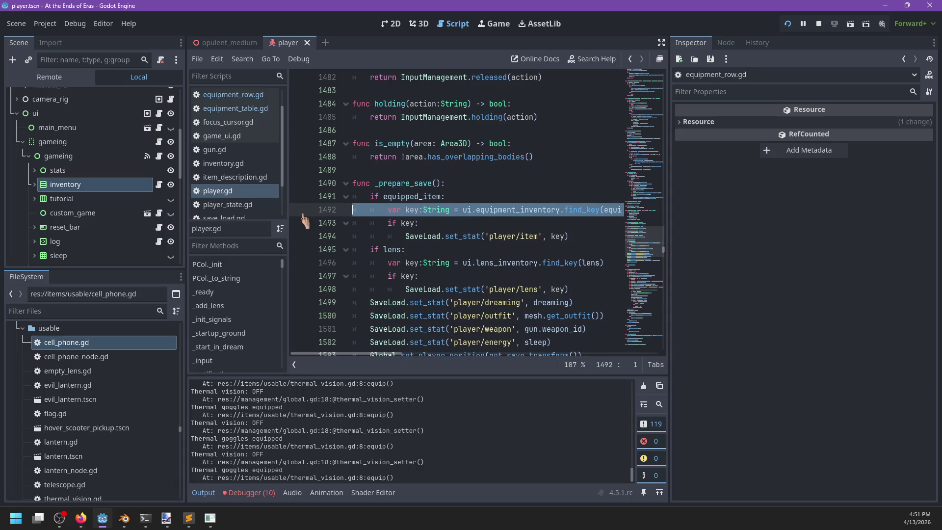
key("End")
key("ctrl+z")
key("ctrl+z")
key("ctrl+z")
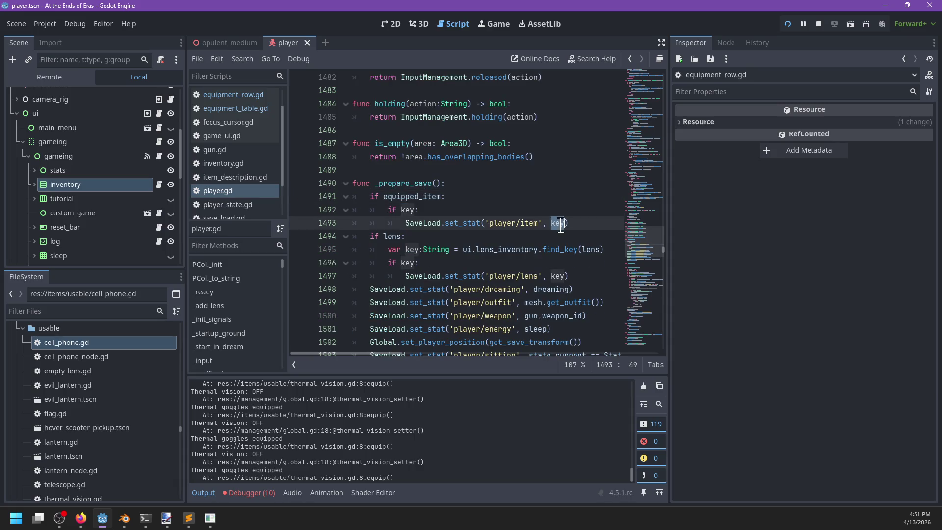
key("Down")
key("Return")
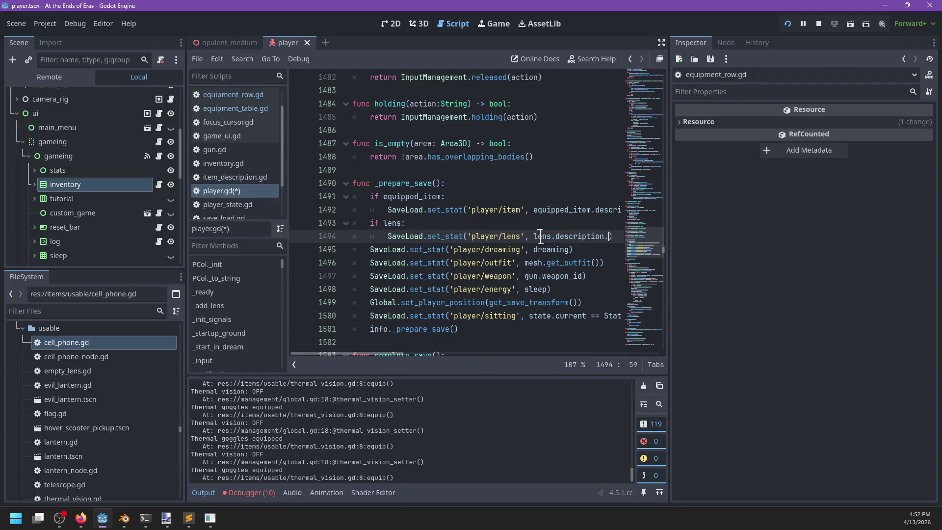
type(".key")
scroll(542, 241, "right", 2)
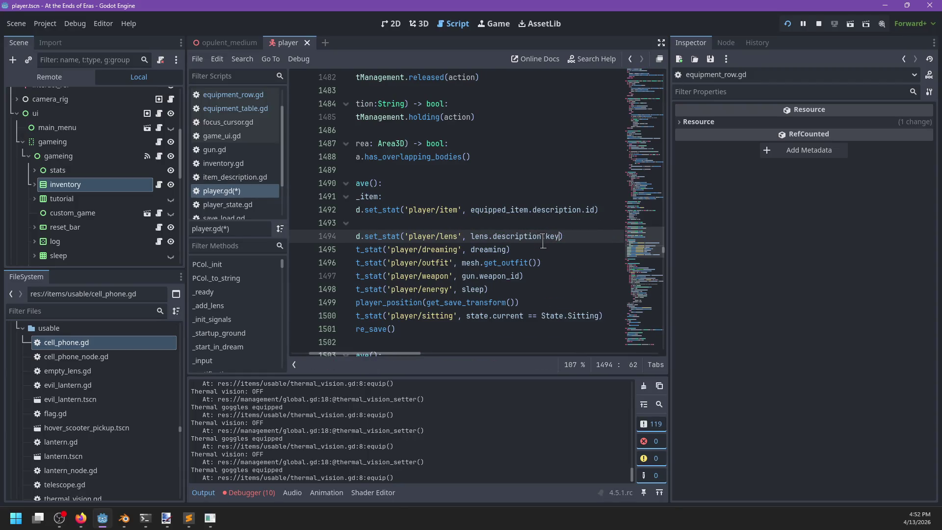
key("ctrl+s")
key("Escape")
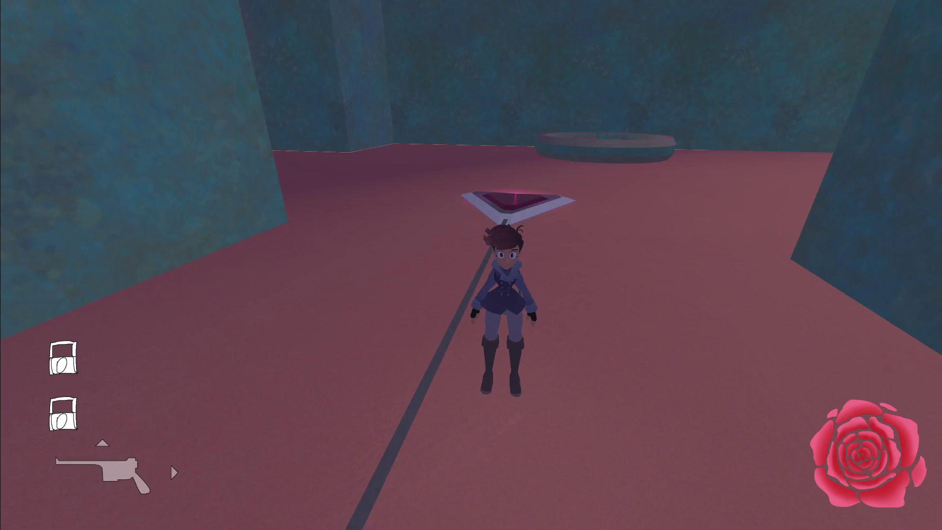
- From the pause menu, choose Save and Quit to test saving
key("Escape")
key("Down")
key("Down")
key("Return")
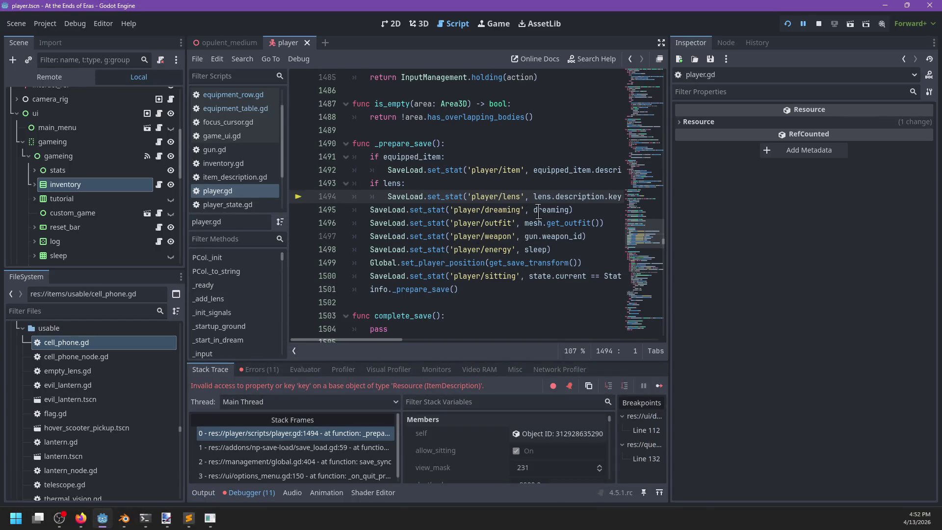
- Change lens.description.key to .id on line 1494, save, resume, and relaunch the game
left_click(611, 196)
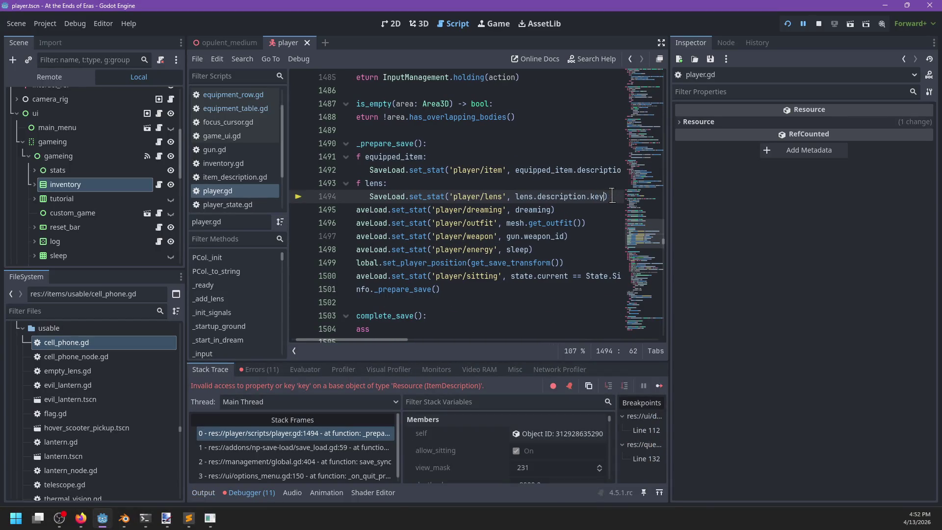
key("ctrl+s")
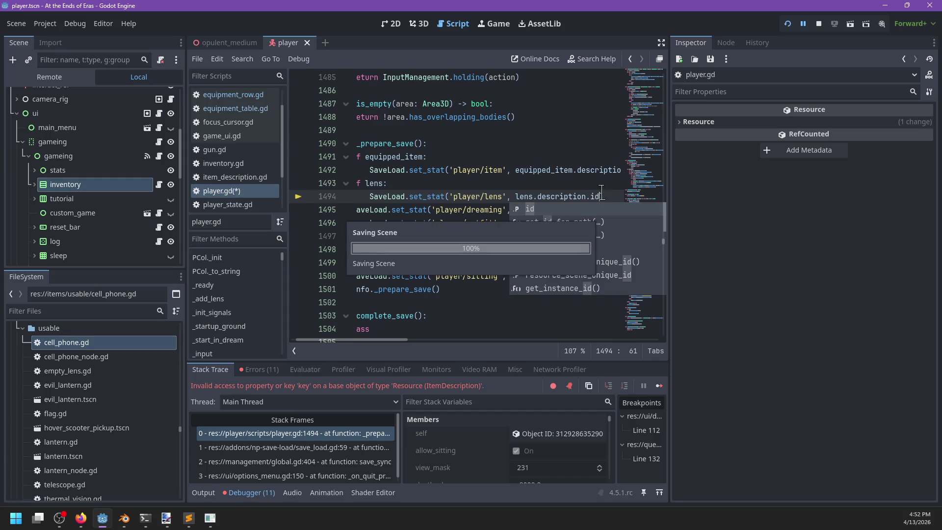
key("F12")
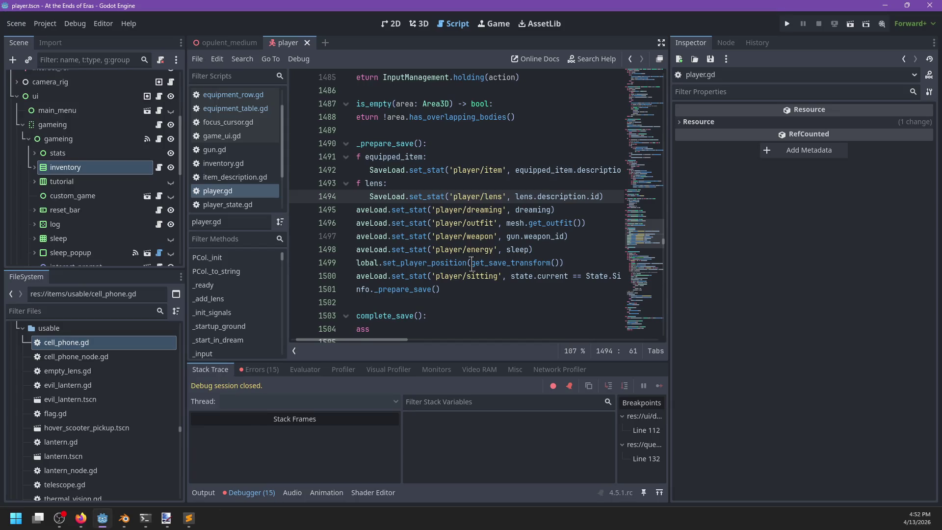
key("F5")
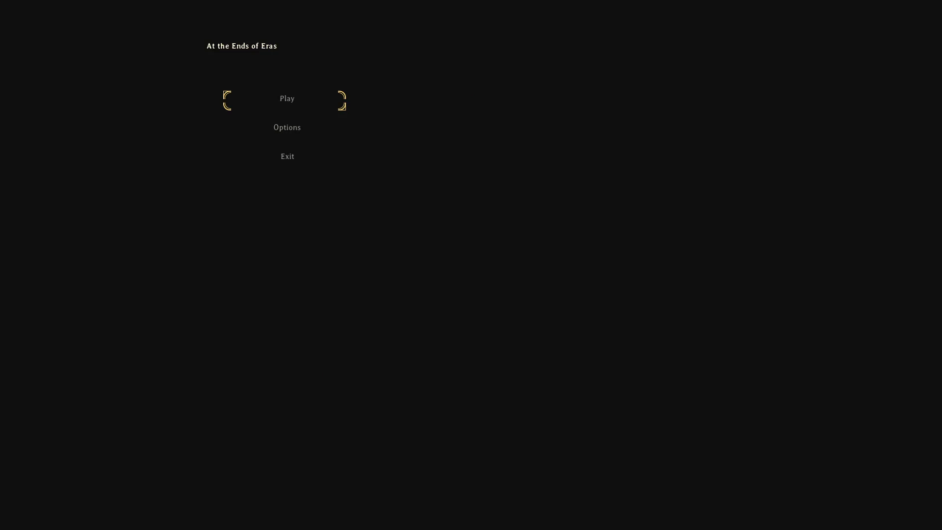
- Start playing, expand the inventory and move the bracket cursor across the slots
key("Return")
key("w")
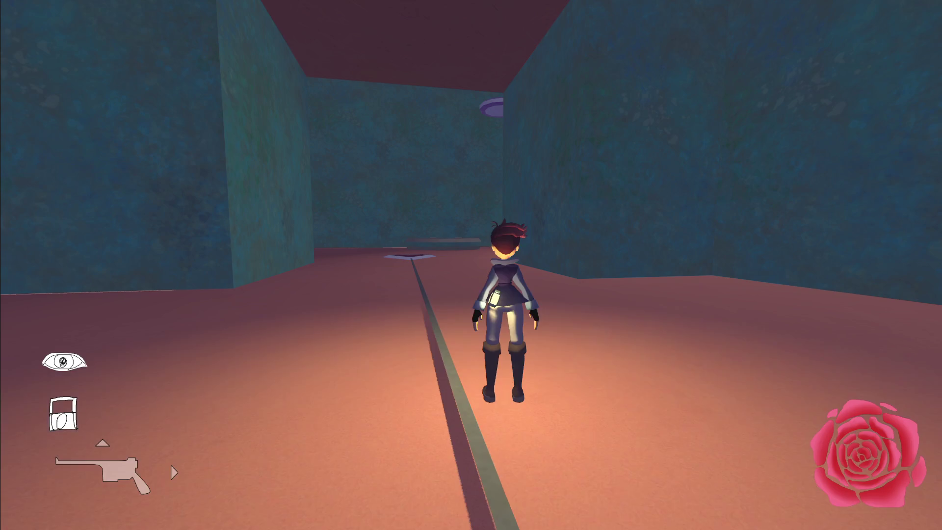
key("Tab")
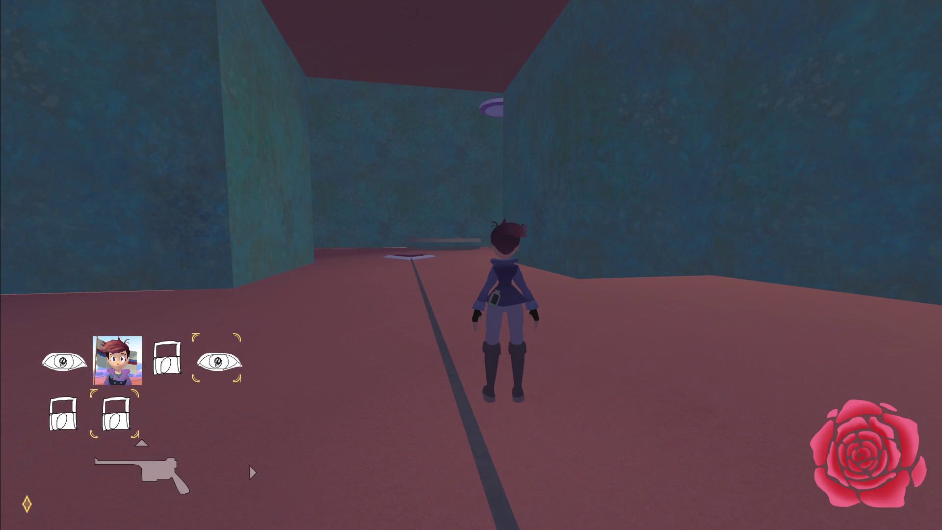
key("a")
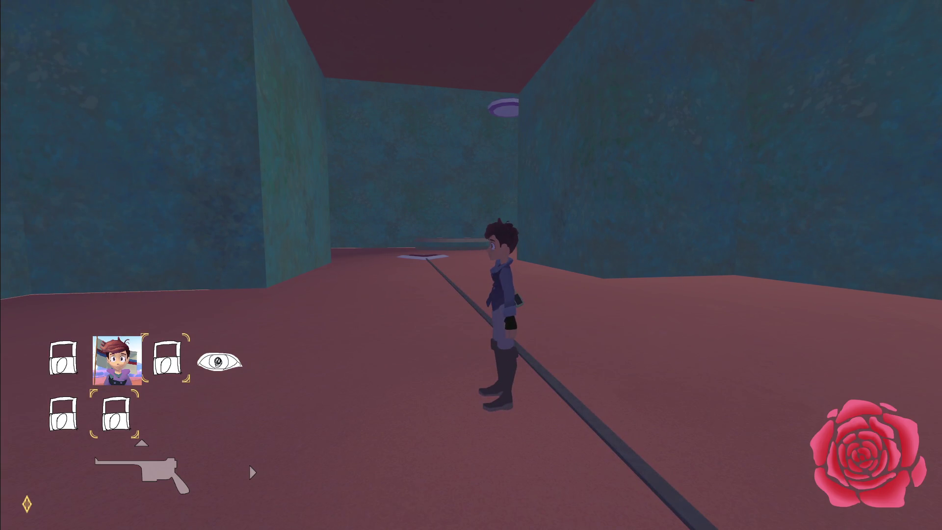
key("d")
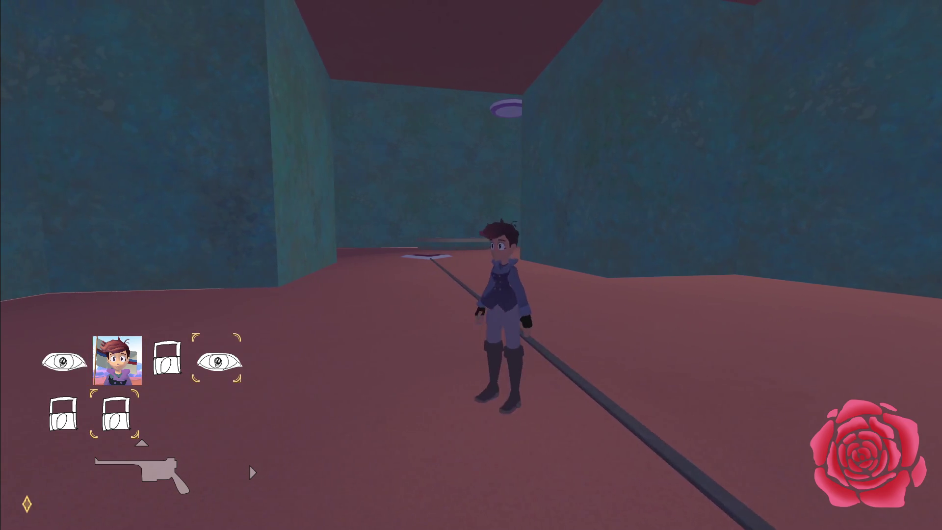
key("a")
- Browse the pause menu's Map, Main Menu and Save & Load pages, then return to the editor
key("Escape")
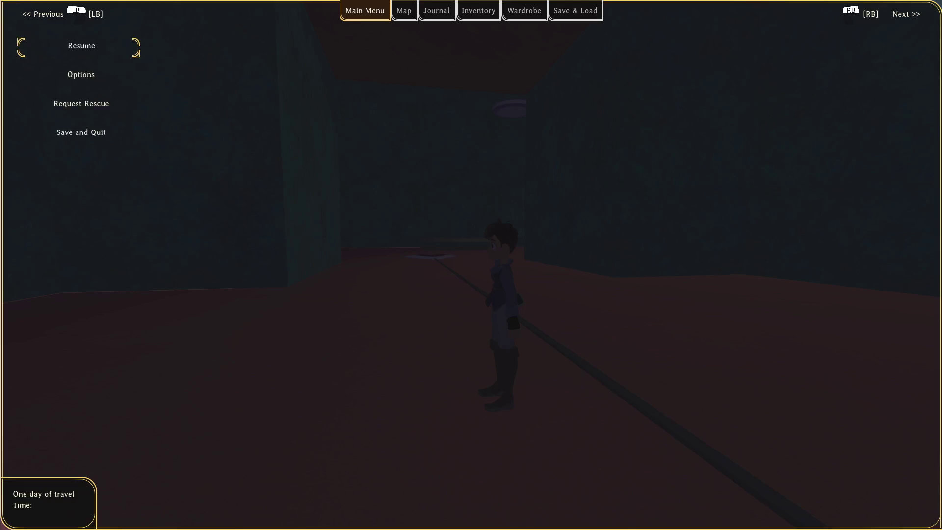
key("Escape")
key("Escape")
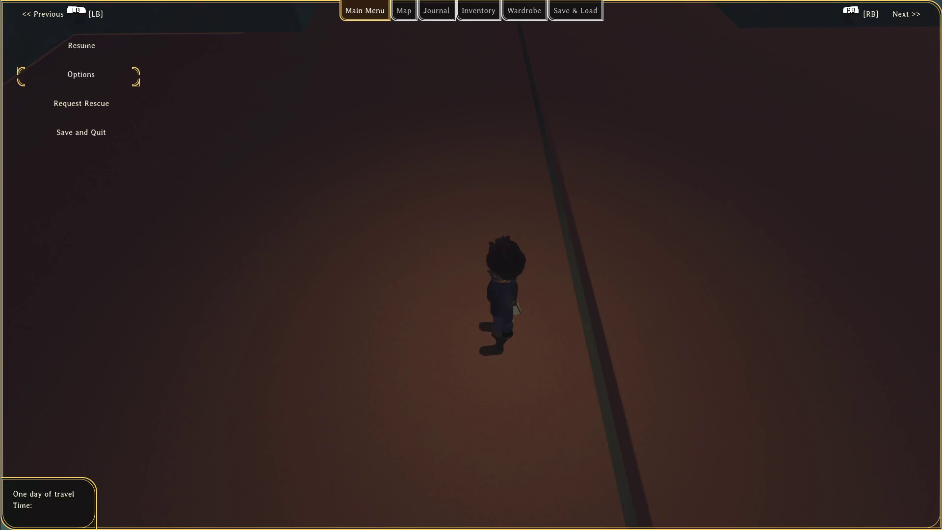
key("Up")
key("Down")
key("Down")
key("Down")
key("Up")
key("Up")
key("e")
key("q")
key("Down")
key("Down")
key("q")
key("e")
key("Down")
key("Down")
key("Escape")
key("Escape")
key("alt+Tab")
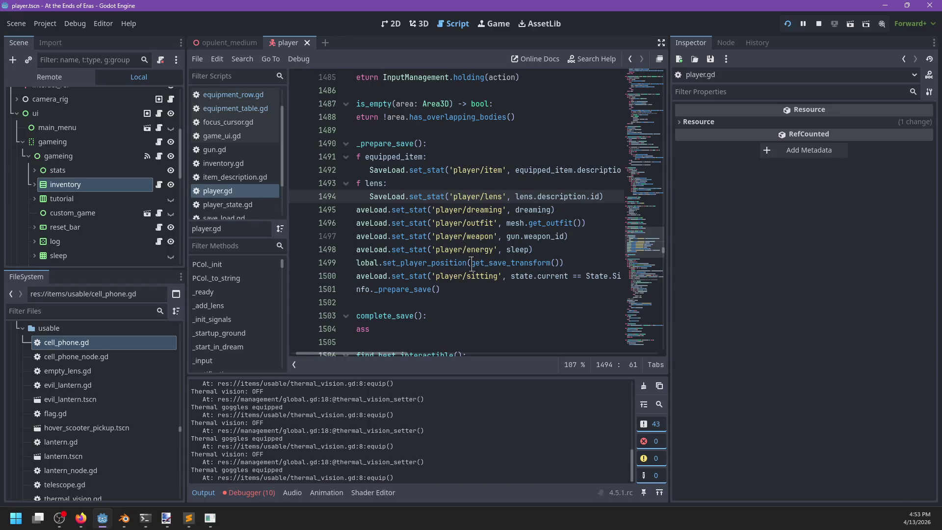
- Look through ui.gd, then open equipment_table.gd
scroll(236, 191, "down", 3)
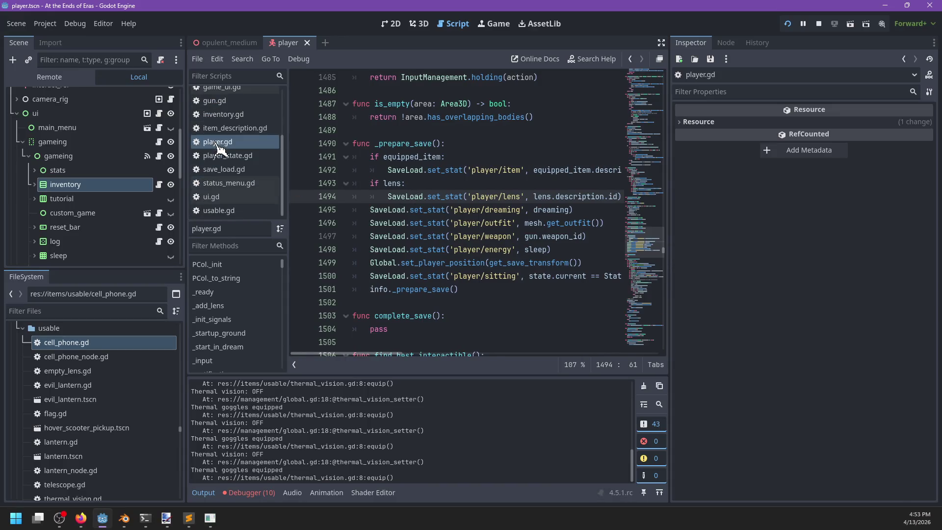
left_click(235, 199)
scroll(473, 235, "down", 9)
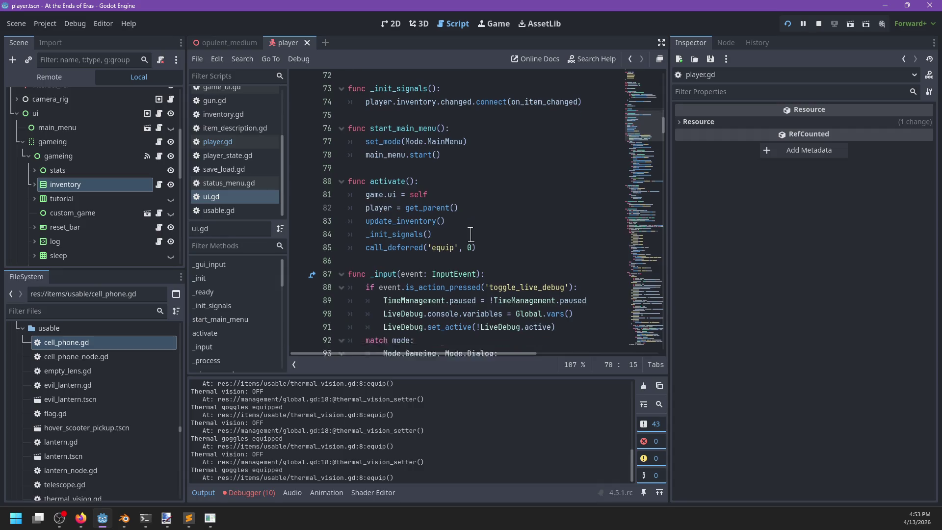
scroll(248, 172, "up", 3)
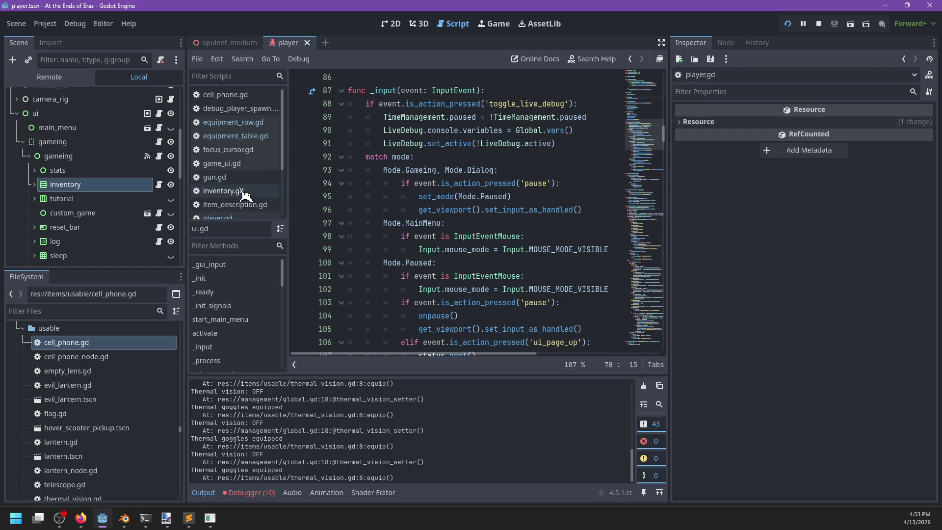
scroll(249, 181, "down", 3)
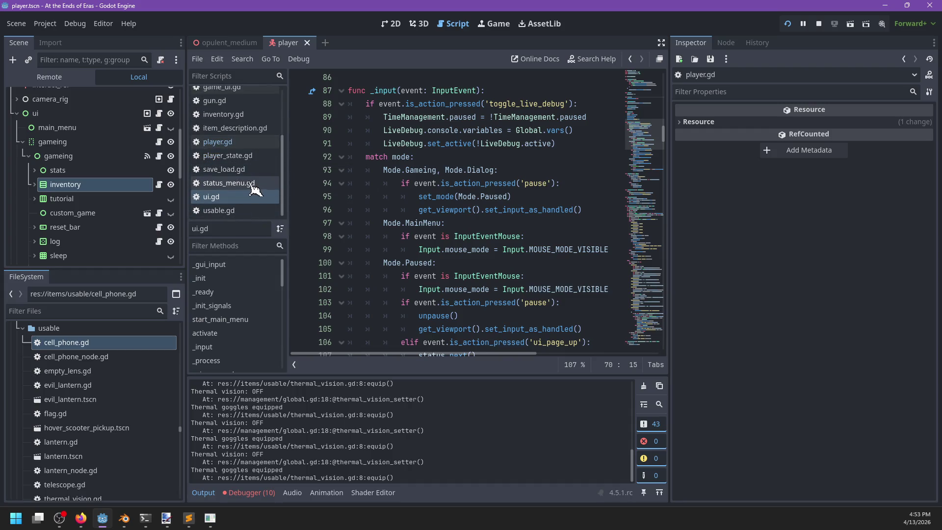
scroll(252, 196, "up", 3)
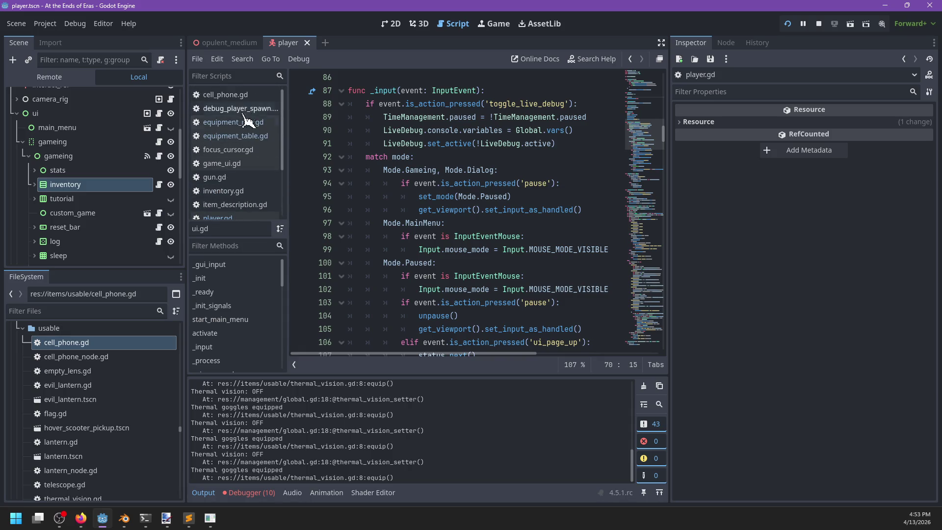
left_click(246, 136)
scroll(489, 199, "down", 5)
scroll(489, 199, "up", 12)
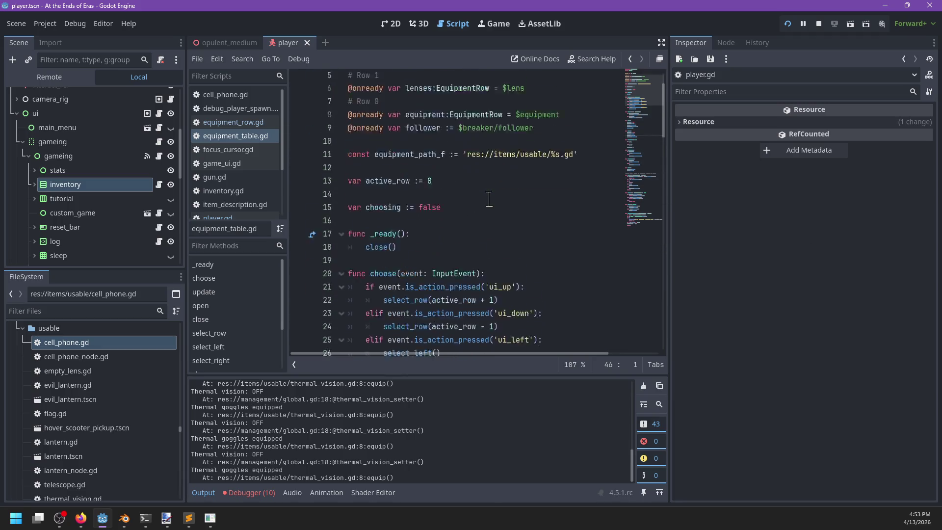
- Add a new function _p(event: InputEvent, a: String) below _ready
left_click(504, 195)
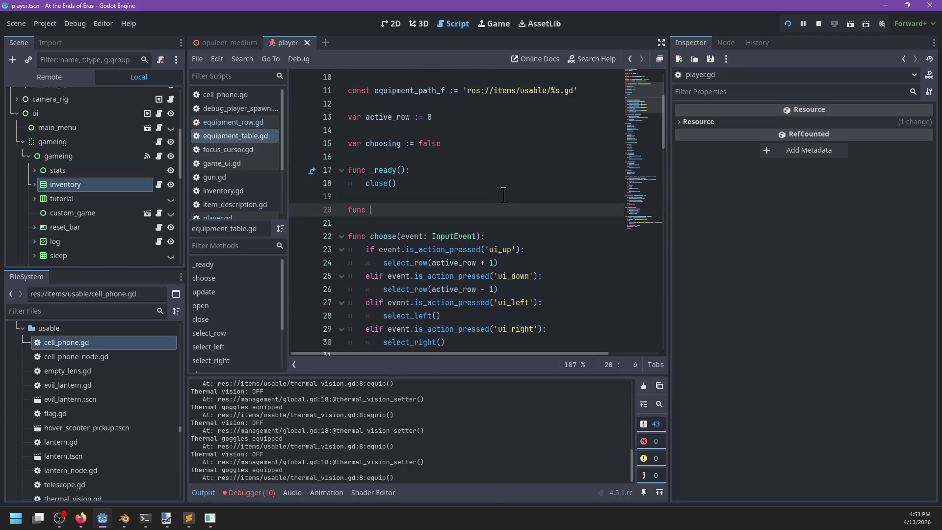
type(")(")
type("put")
key("Return")
key("ctrl+z")
type("tEvent, ")
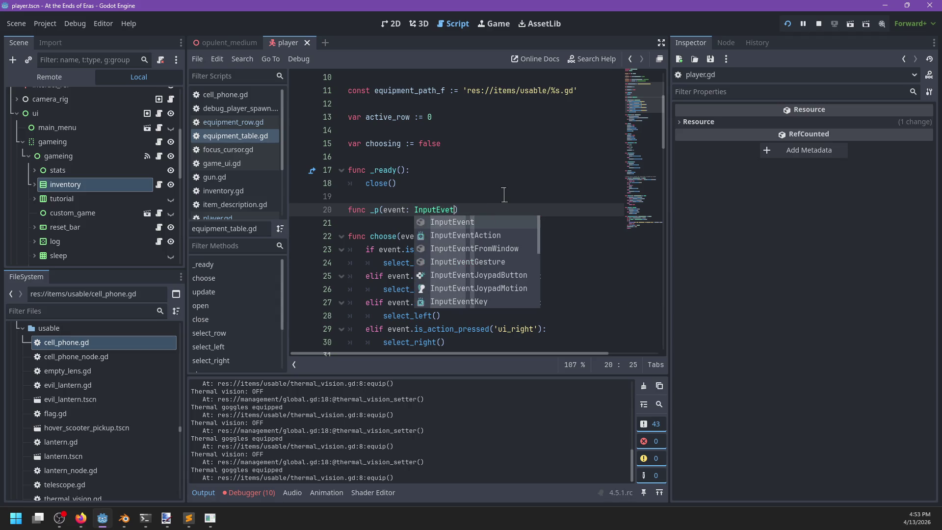
type("name:")
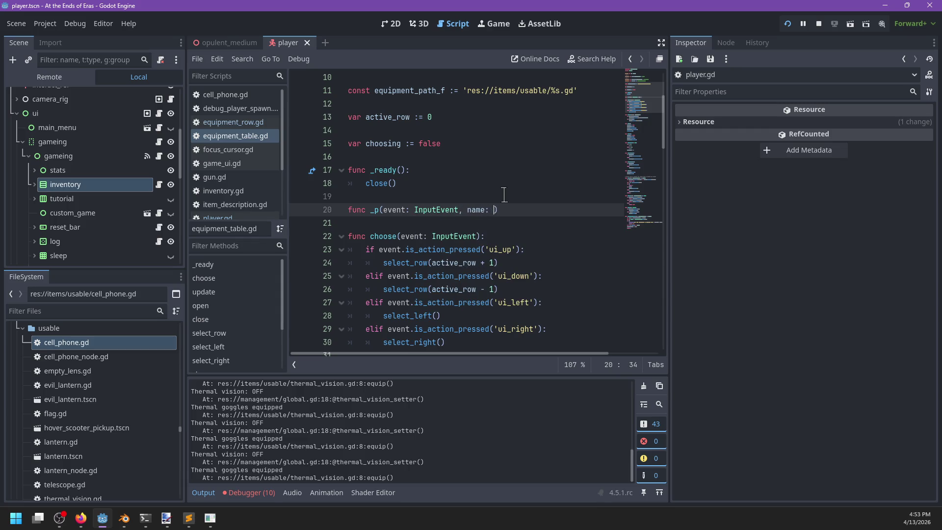
key("End")
type(":")
key("Return")
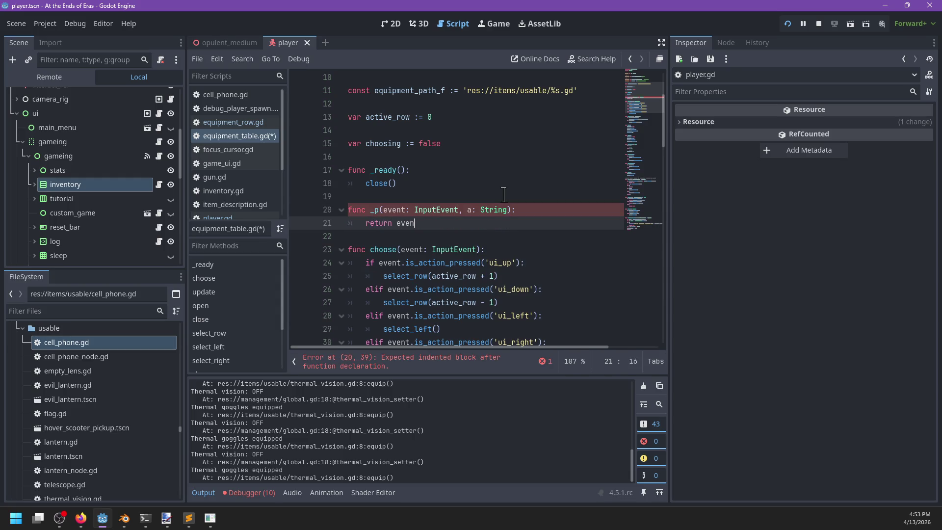
- Make _p return event.is_action_pressed(a) and Input.is_action_just_pressed(a)
type("is_")
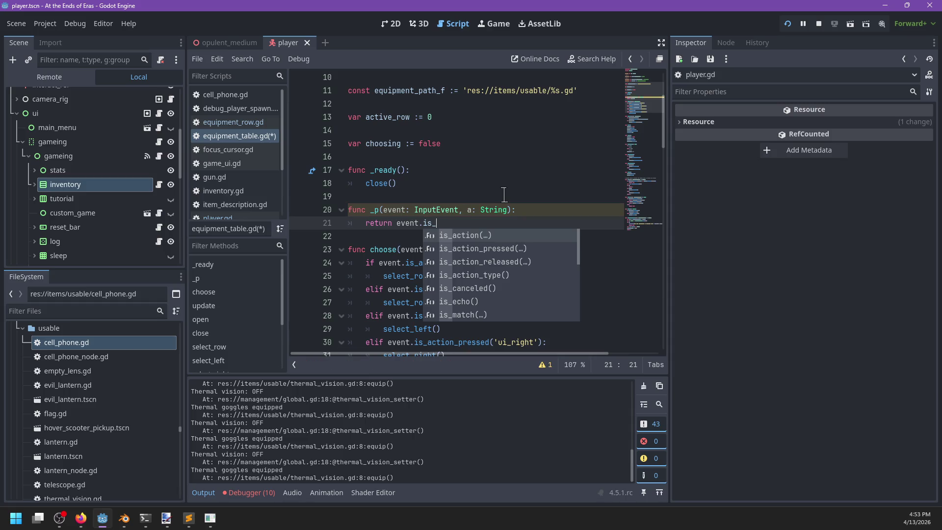
key("Down")
key("Return")
type("a) and Input.")
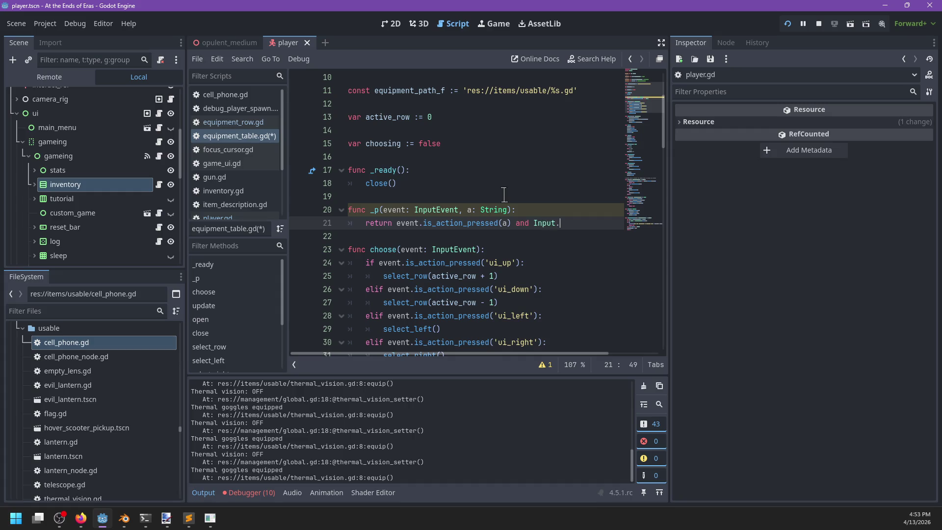
type("is_a")
key("Return")
type("a)")
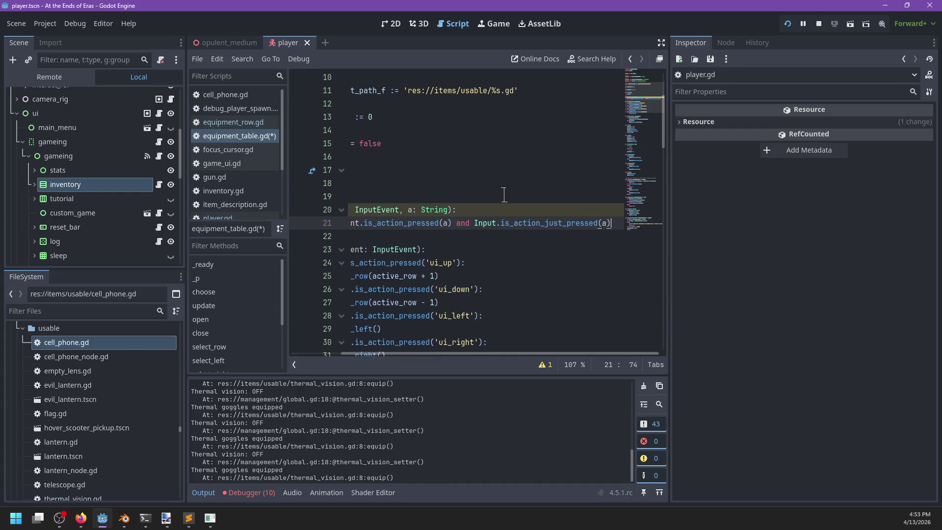
- Replace every event.is_action_pressed call in choose() with _p and save
scroll(468, 245, "left", 3)
left_click_drag(480, 260, 378, 263)
key("ctrl+d")
key("ctrl+d")
key("ctrl+d")
scroll(419, 271, "down", 2)
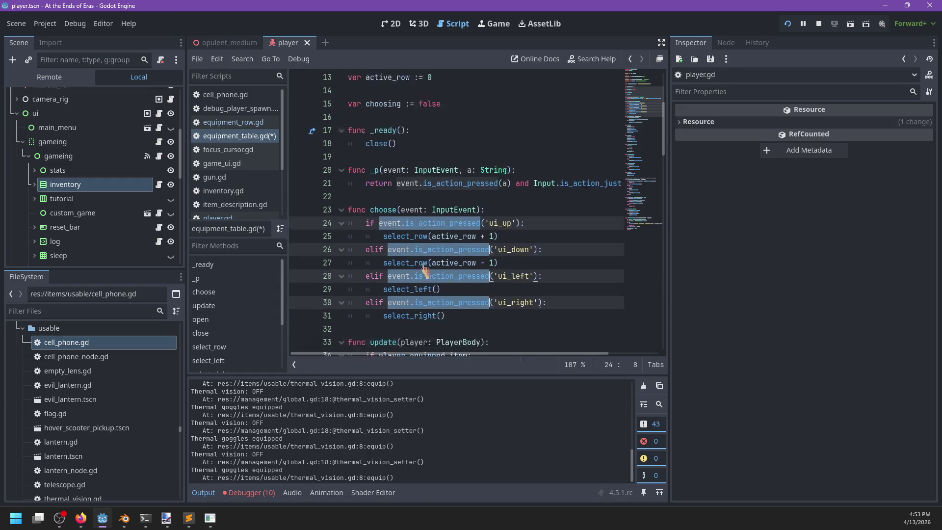
type("_p")
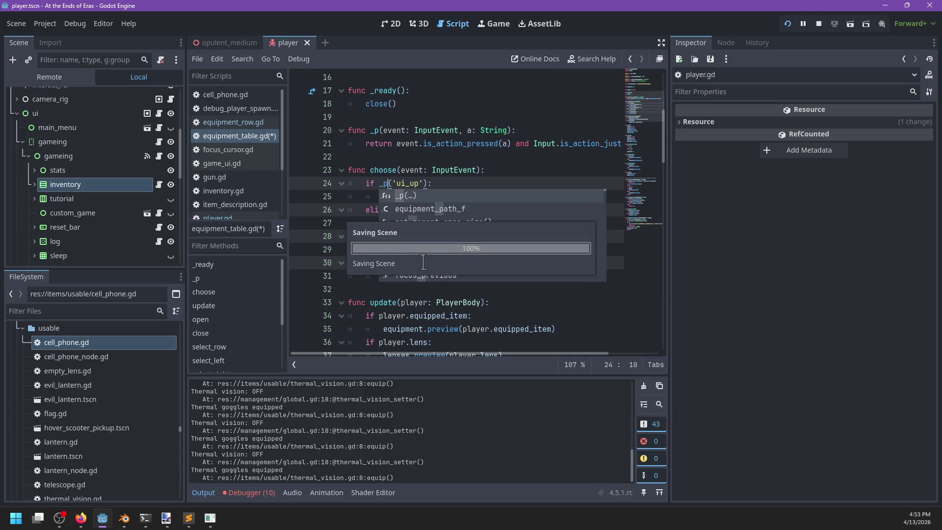
key("ctrl+s")
key("Escape")
key("Up")
key("End")
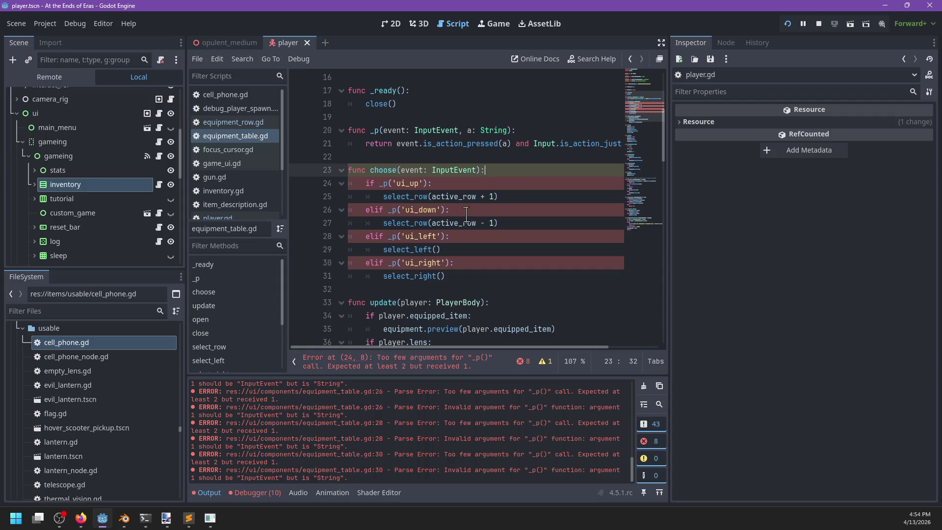
- Insert the event argument into the four _p direction calls and save
left_click(393, 183)
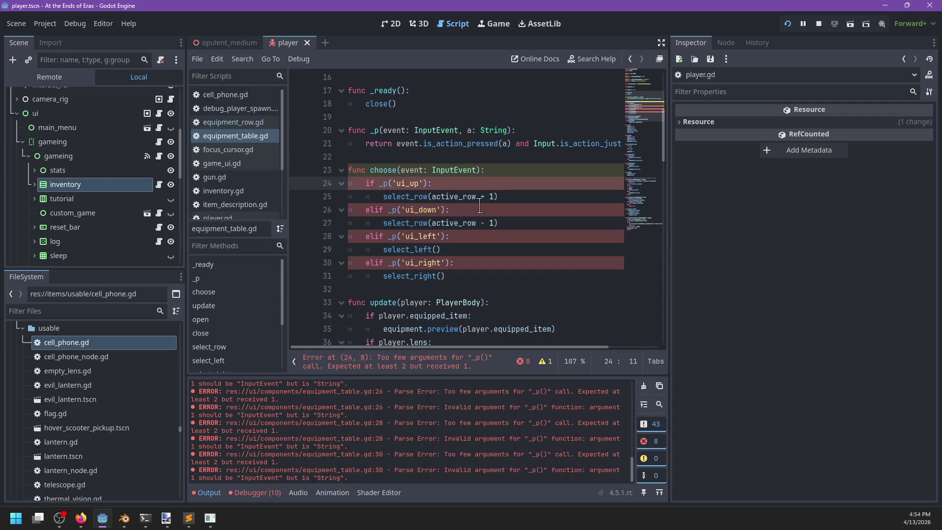
left_click(401, 210, "alt")
left_click(401, 236, "alt")
left_click(401, 263, "alt")
type("eventm,")
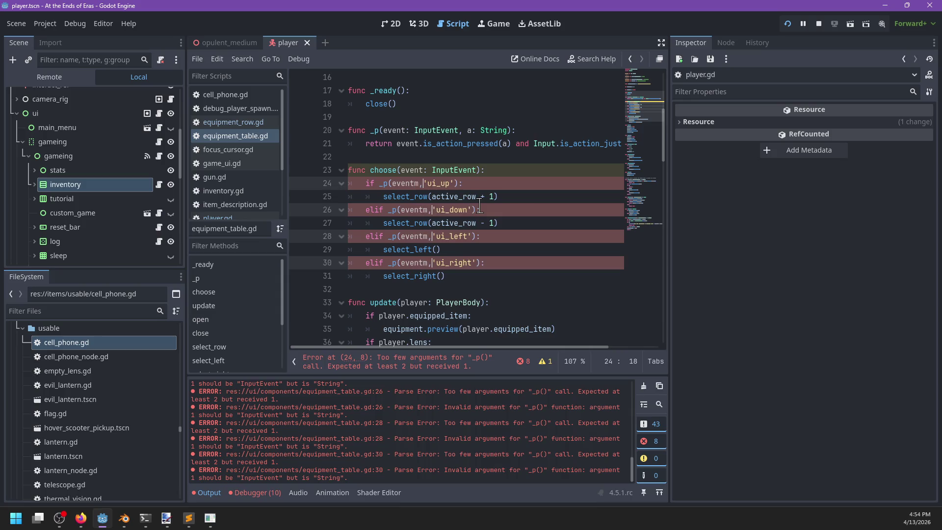
key("BackSpace")
key("BackSpace")
type(",")
left_click(535, 194)
key("ctrl+s")
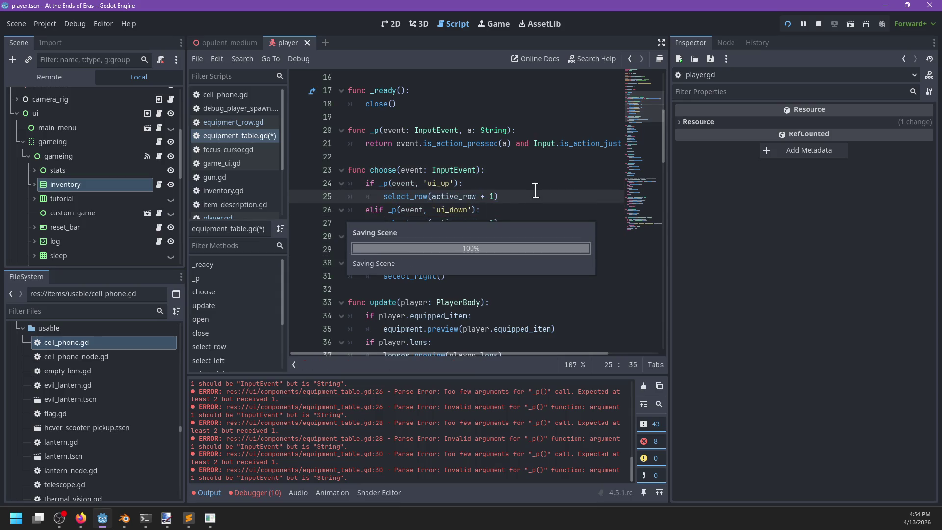
- Run the project, move the character, pause, and switch back to equipment_table.gd
key("F5")
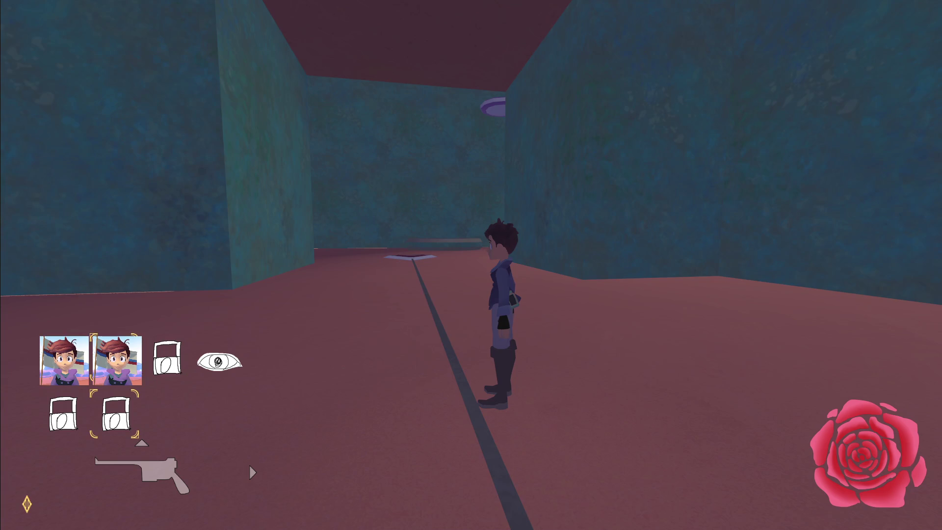
key("d")
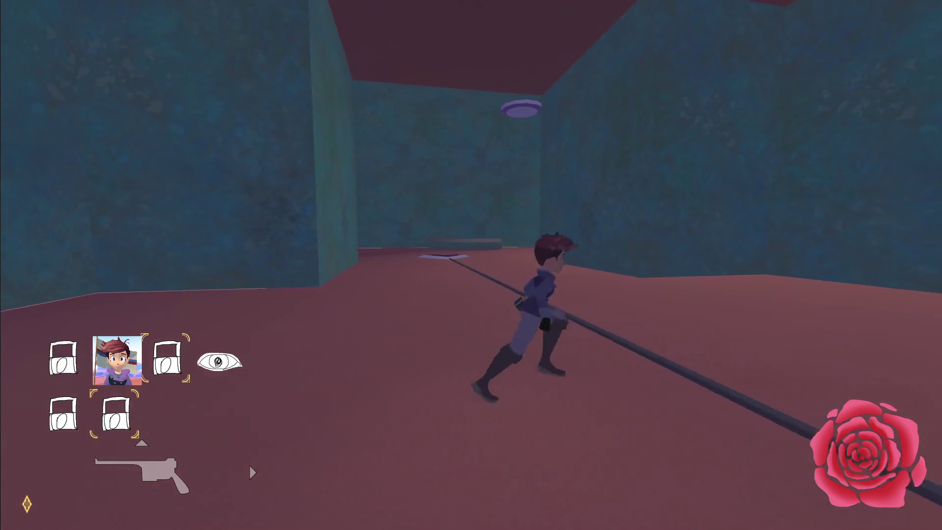
key("Escape")
key("alt+Tab")
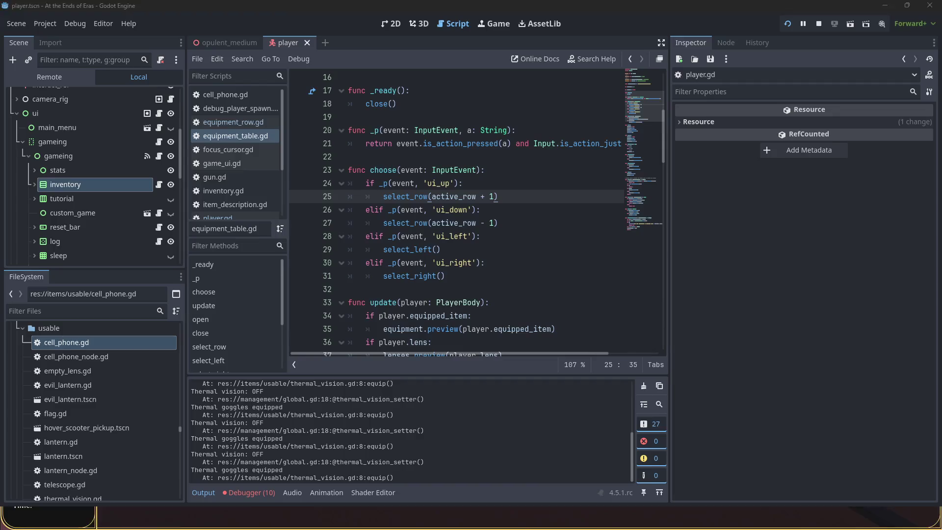
- Open Project Settings' Input Map and filter the actions by 'ui_lef'
left_click(45, 24)
left_click(54, 33)
scroll(272, 262, "down", 15)
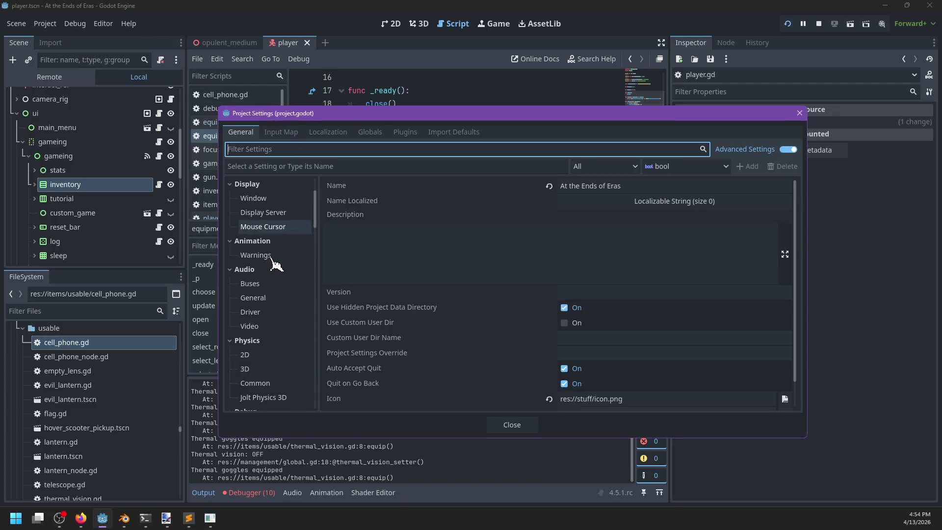
left_click(285, 134)
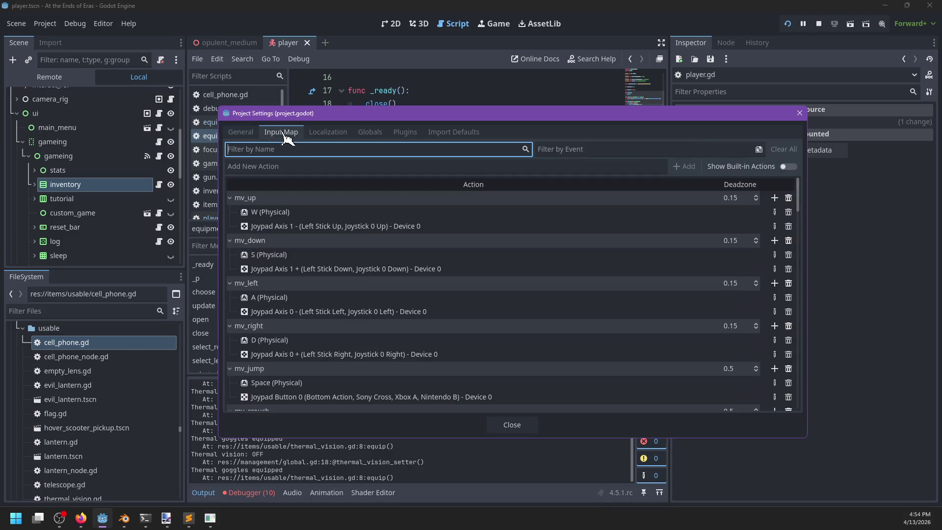
type("input")
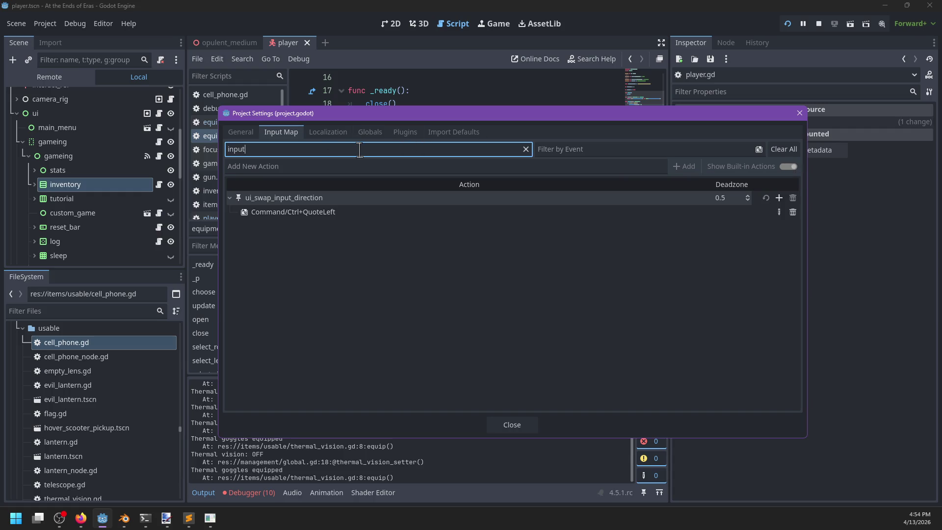
key("BackSpace")
key("BackSpace")
key("BackSpace")
type("ui_")
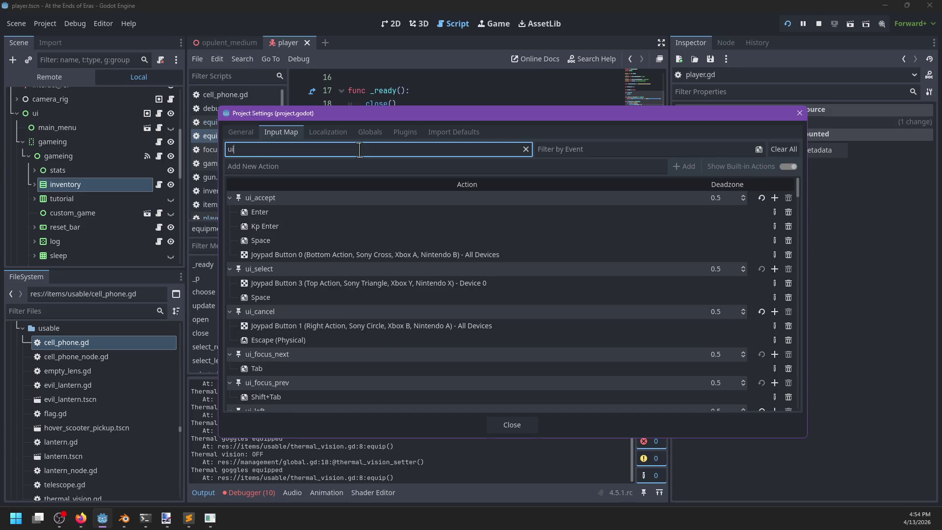
type("lef")
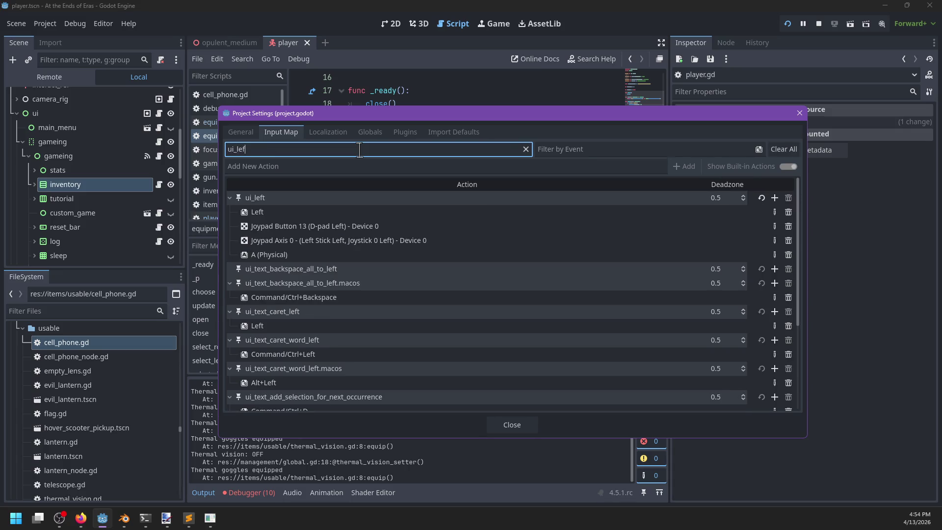
- Inspect ui_left's Left Stick binding, then widen the filter to all ui_ actions
left_click(367, 226)
left_click(415, 241)
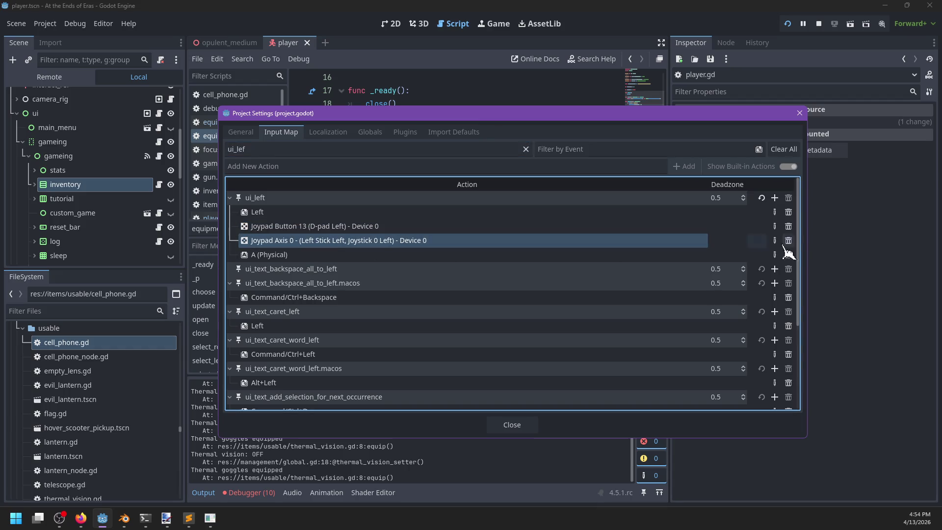
left_click(388, 154)
key("BackSpace")
key("BackSpace")
key("BackSpace")
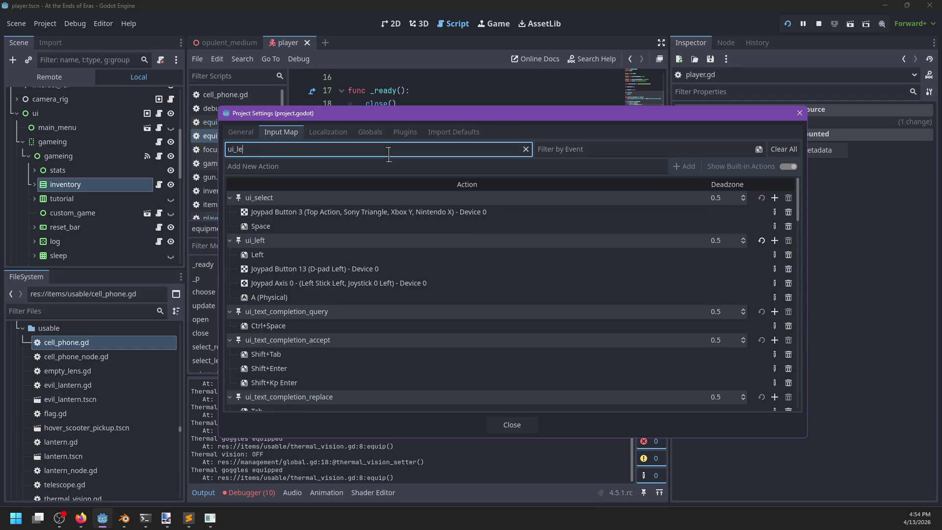
scroll(421, 307, "down", 5)
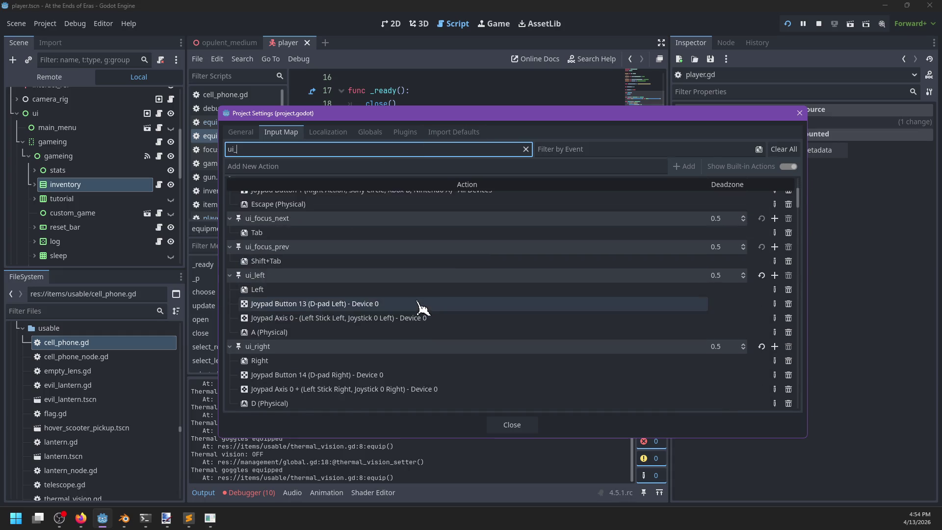
scroll(421, 314, "up", 1)
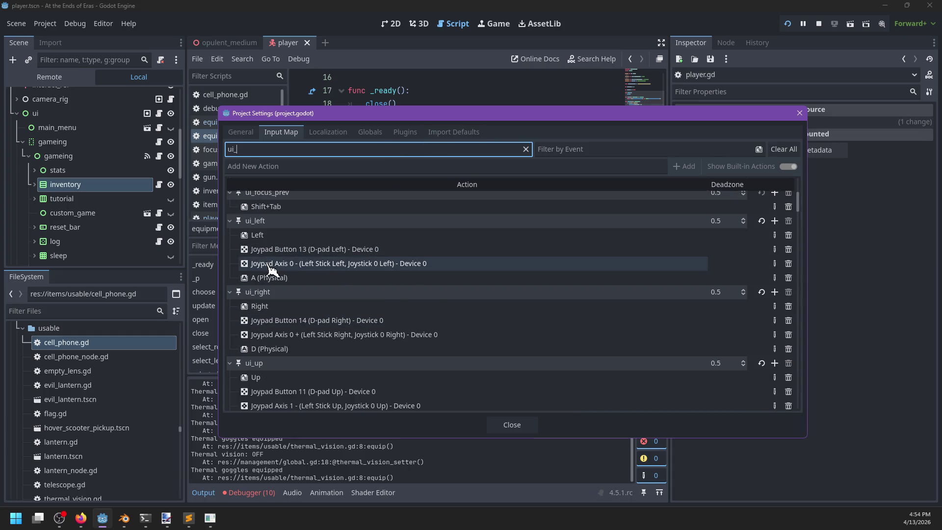
- Remove the Left Stick bindings from ui_left, ui_right, ui_up and ui_down
left_click(789, 264)
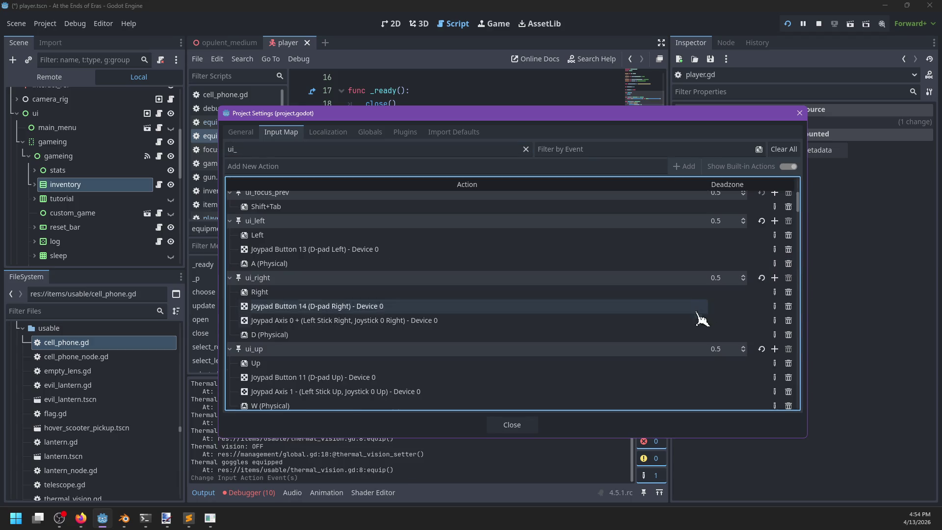
left_click(790, 322)
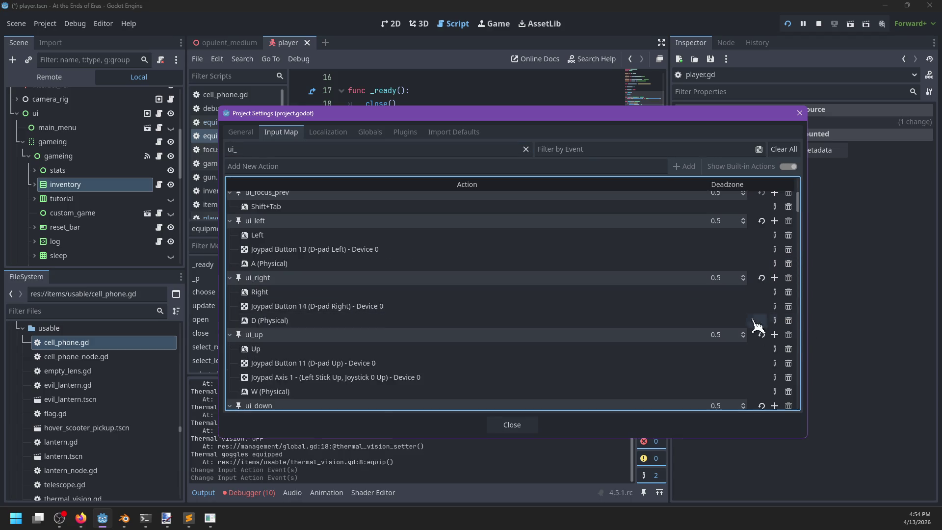
scroll(540, 323, "down", 2)
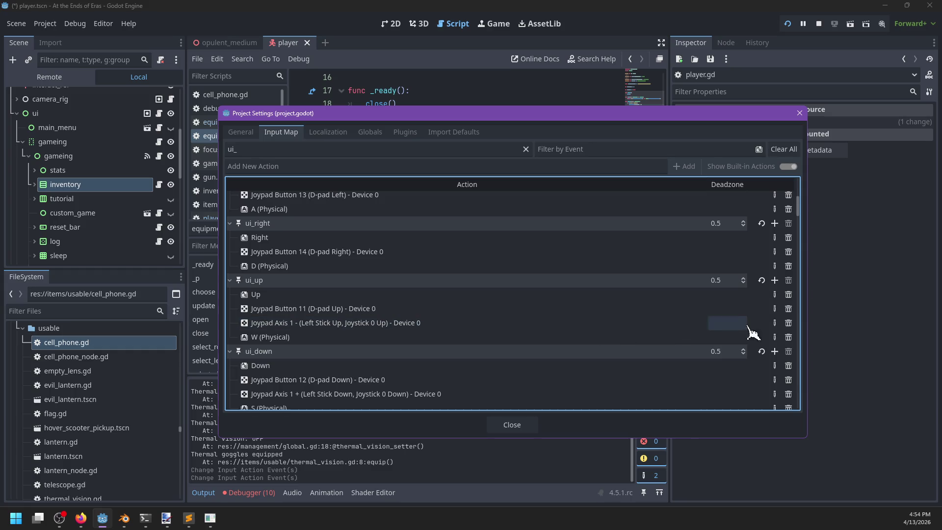
left_click(788, 322)
scroll(633, 343, "down", 2)
scroll(633, 344, "down", 2)
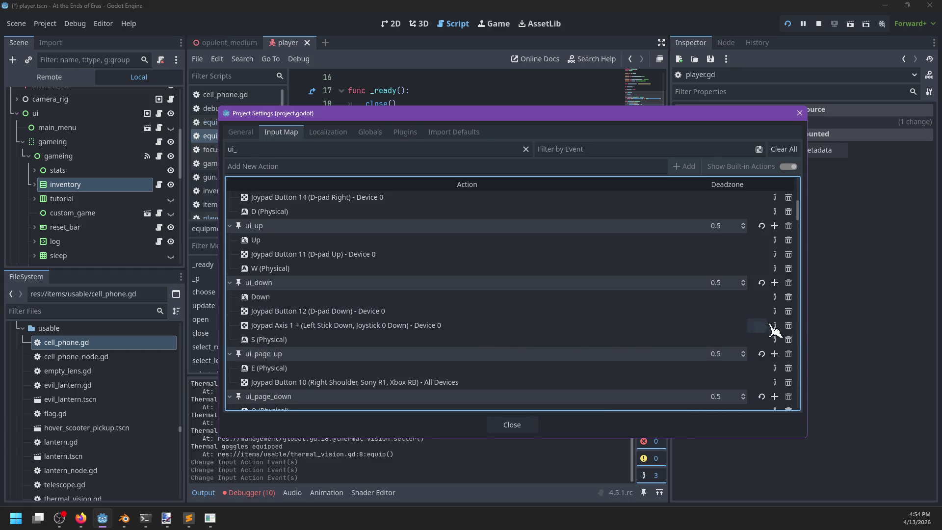
left_click(788, 325)
scroll(552, 316, "down", 4)
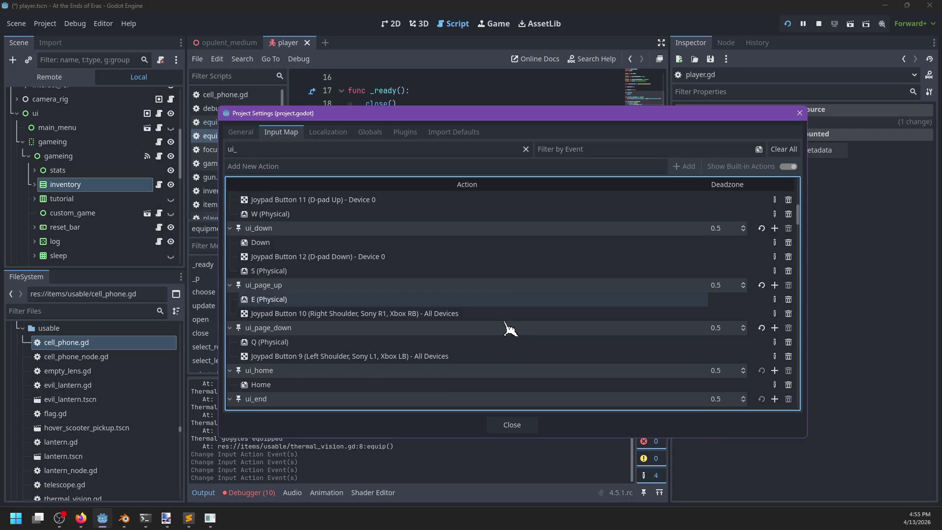
scroll(530, 343, "up", 10)
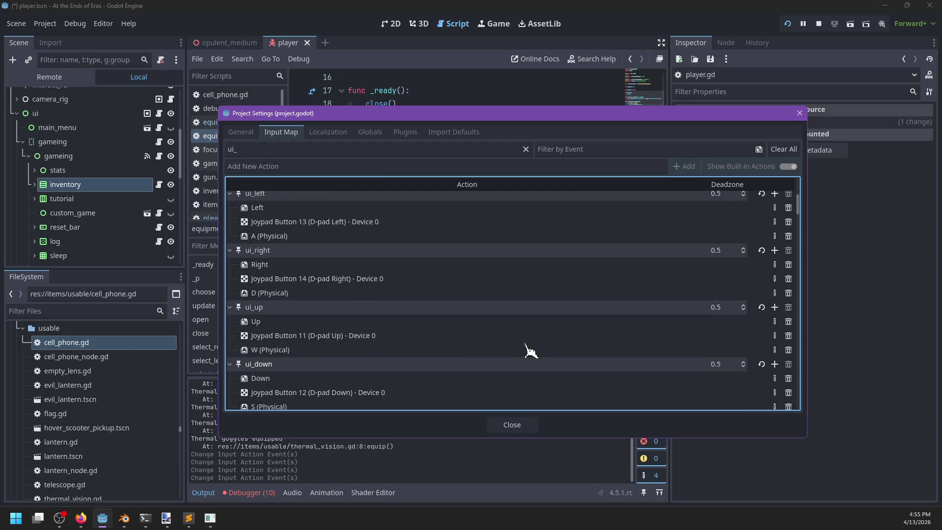
- Undo the Left Stick deletions, redo the scene equipment change, and clear the name filter
key("ctrl+z")
key("ctrl+z")
key("ctrl+z")
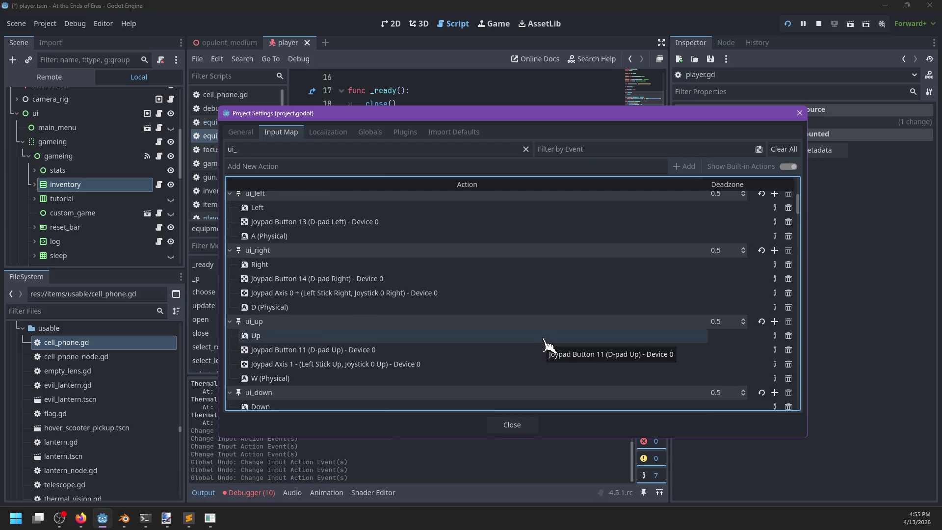
key("ctrl+z")
scroll(542, 346, "up", 10)
key("ctrl+shift+z")
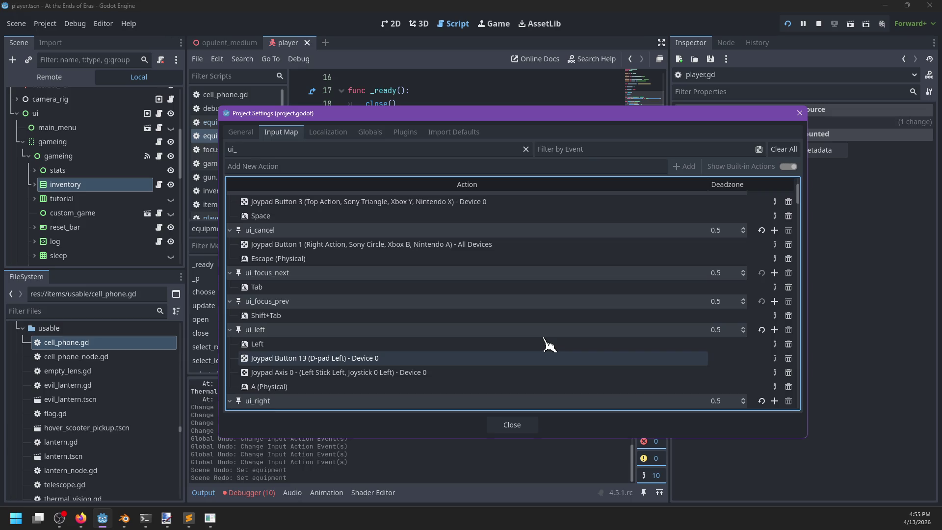
left_click(526, 149)
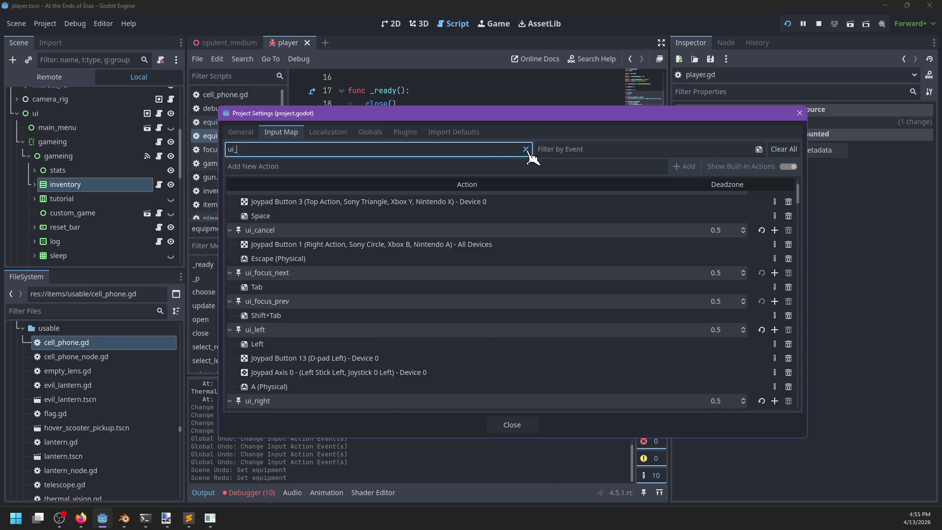
- Create four new input actions: item_up, item_down, item_left and item_right
left_click(521, 168)
type("item_up")
key("Return")
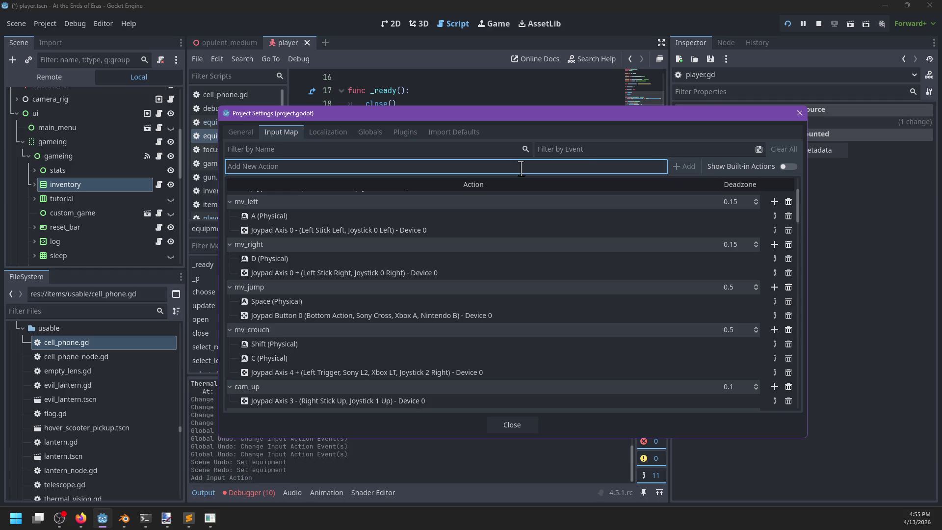
type("itemwn")
key("Return")
type("ite")
key("Return")
type("item_t")
key("Return")
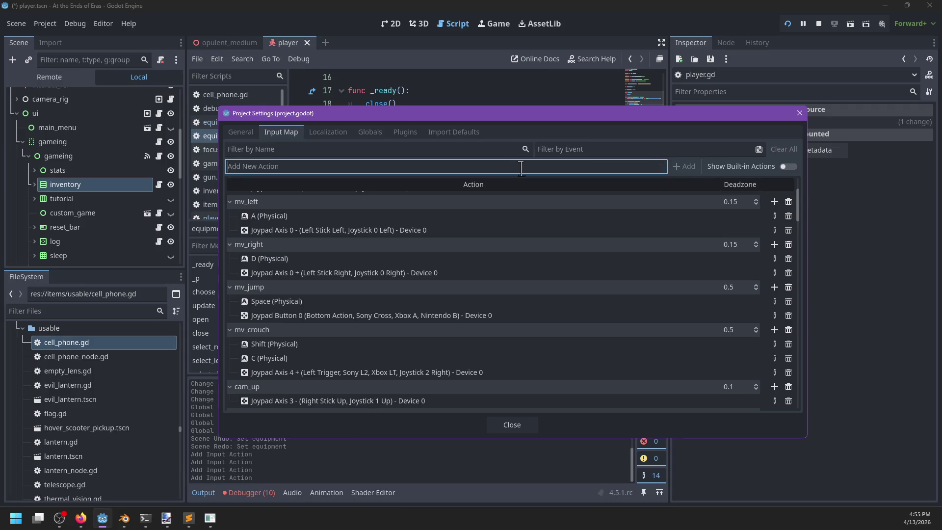
- Bind the physical Up key to item_up and the Down key to item_down
scroll(510, 309, "down", 10)
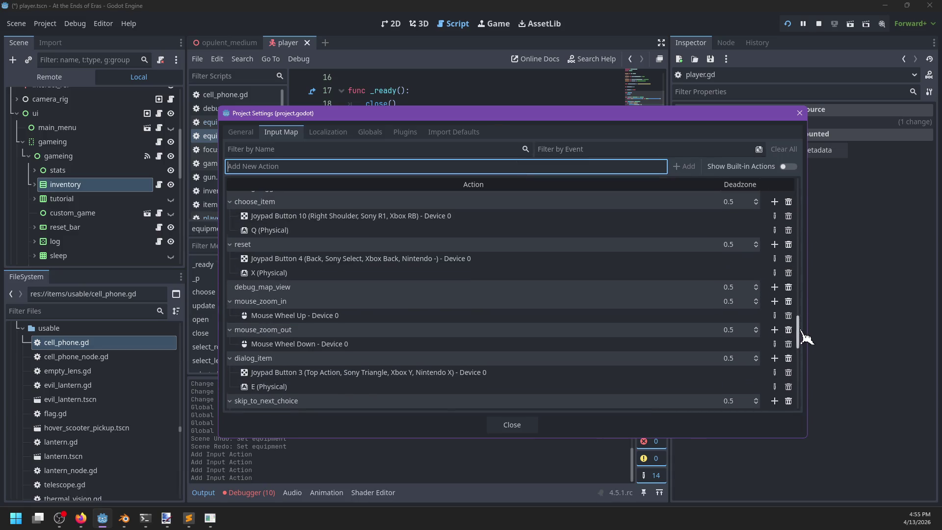
left_click_drag(806, 338, 805, 399)
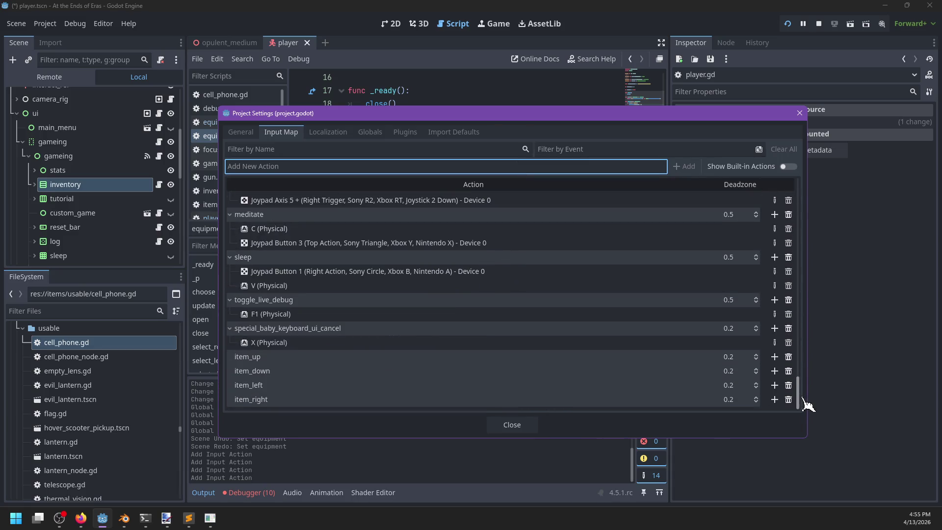
left_click(775, 358)
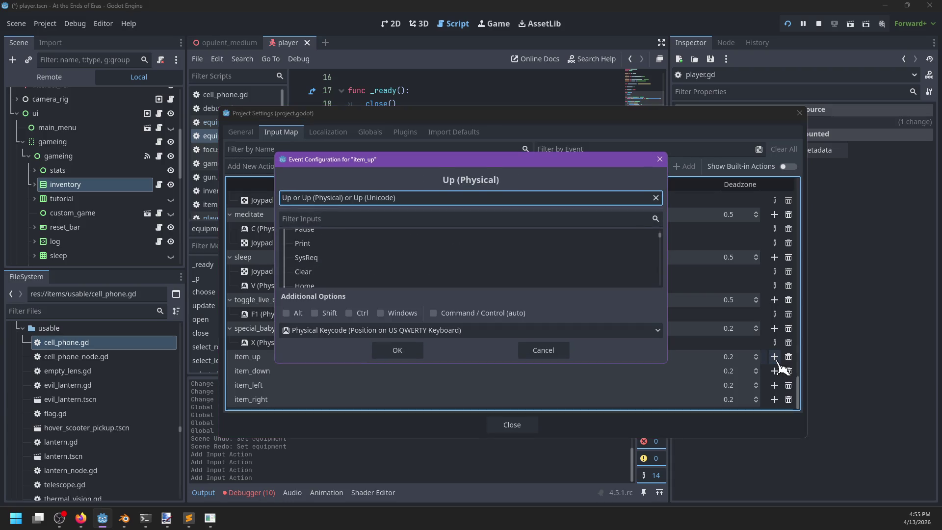
left_click(387, 350)
left_click(774, 386)
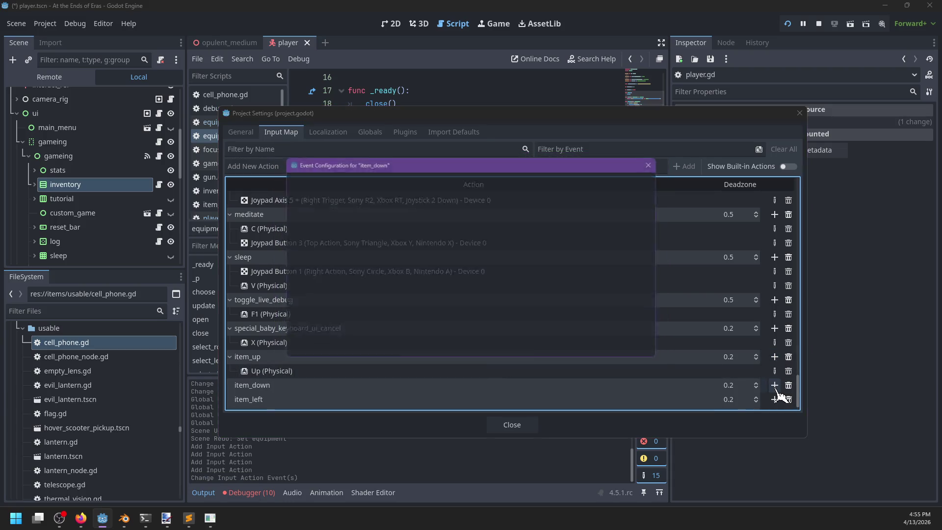
key("Down")
key("Return")
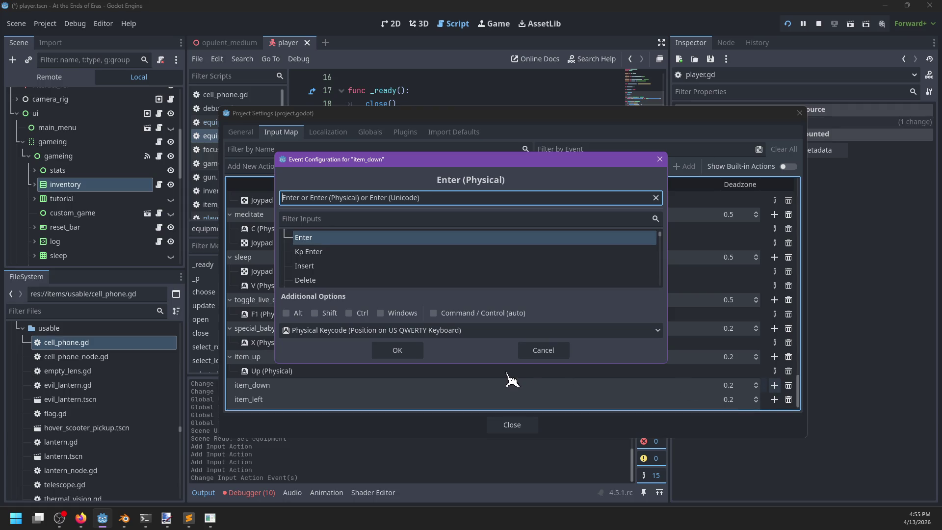
key("Down")
left_click(417, 352)
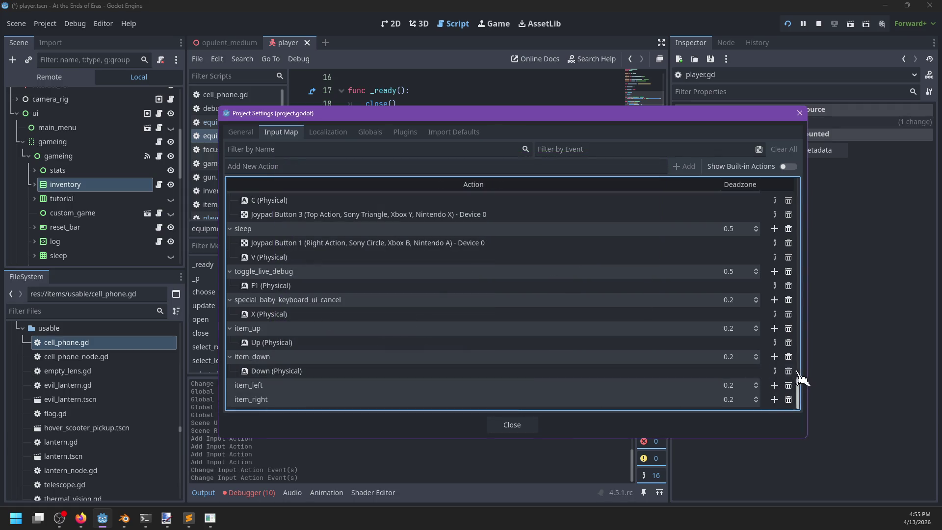
- Bind the physical Left key to item_left and the Right key to item_right
left_click(774, 385)
key("Left")
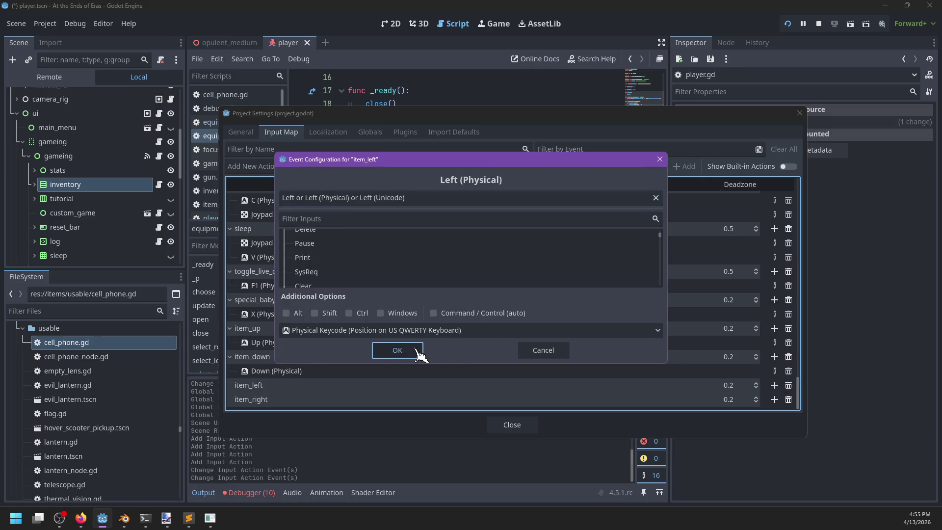
left_click(417, 352)
left_click(774, 399)
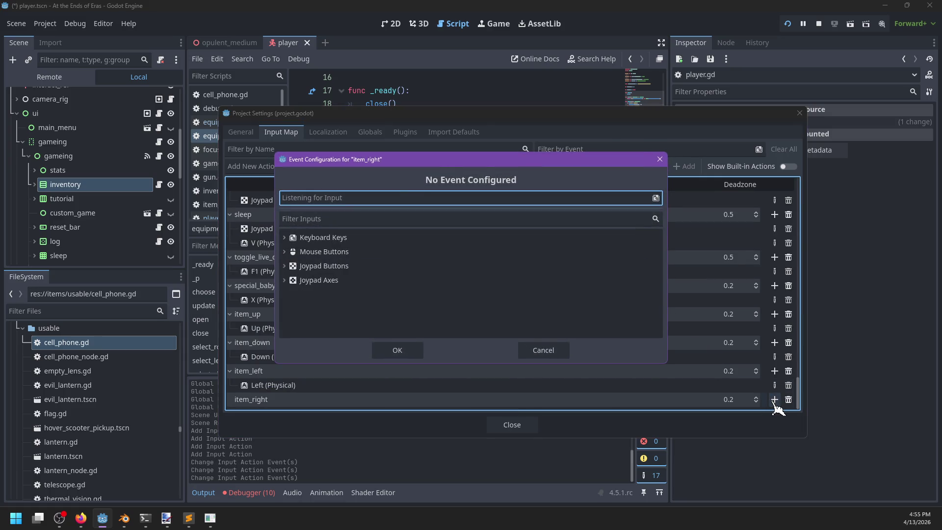
key("Return")
key("Right")
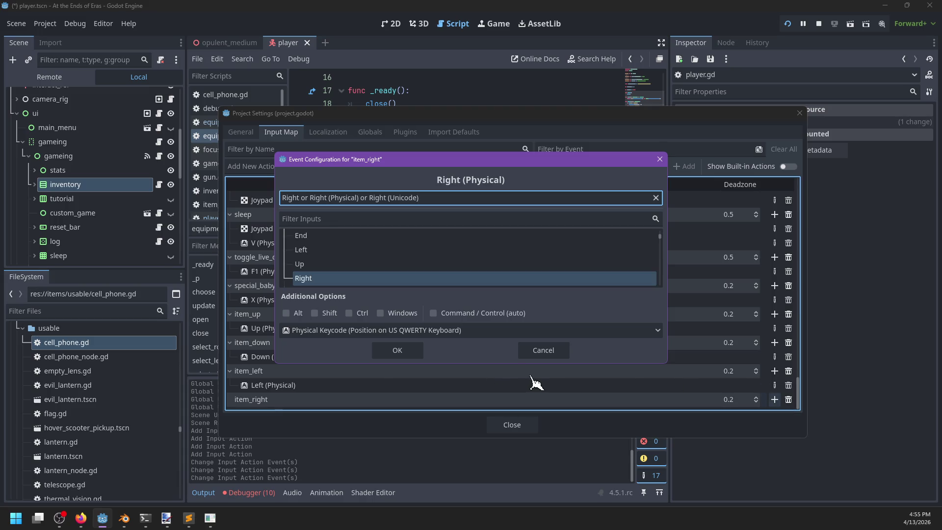
left_click(398, 351)
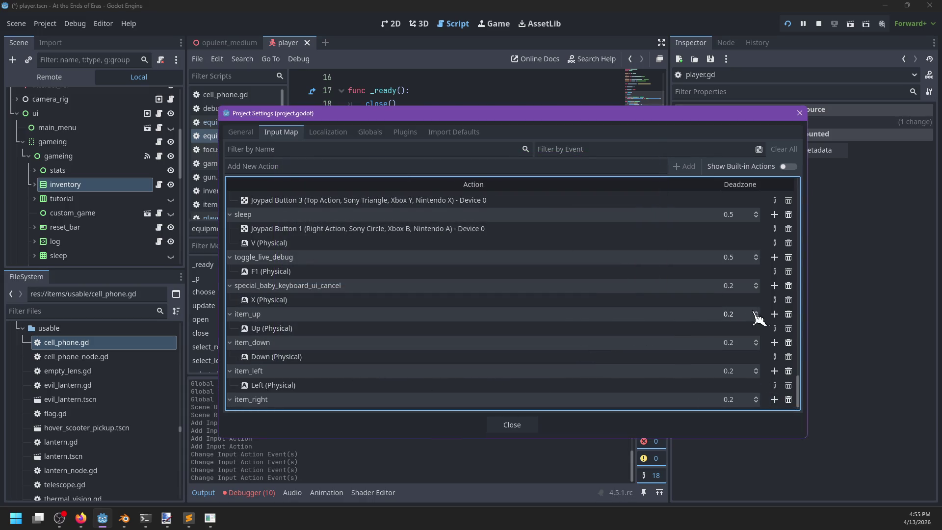
- Add D-pad Up, Down, Left and Right to the matching item actions, then close Project Settings
left_click(775, 316)
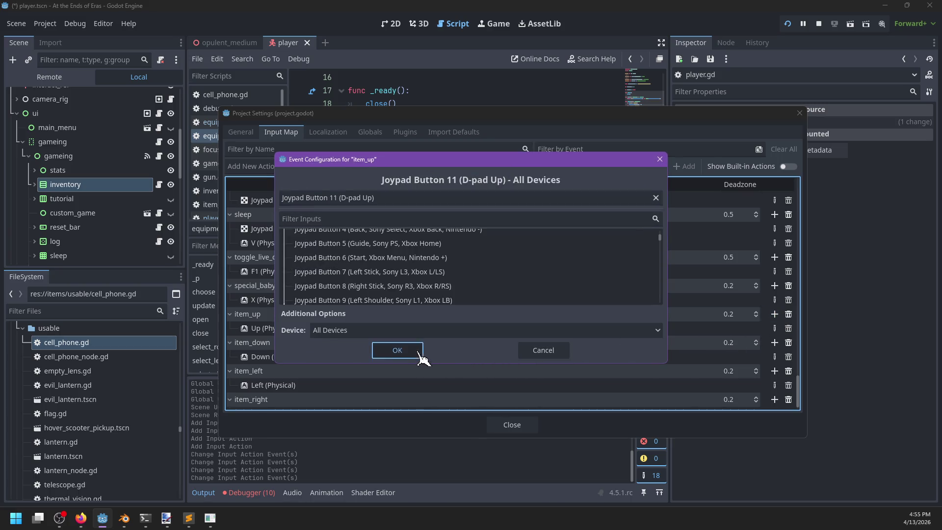
left_click(418, 351)
left_click(774, 356)
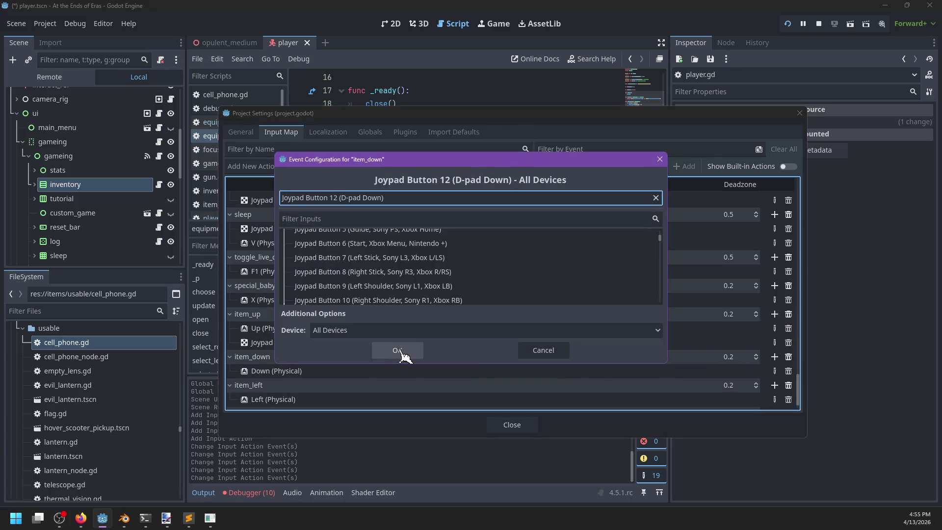
left_click(398, 351)
left_click(774, 357)
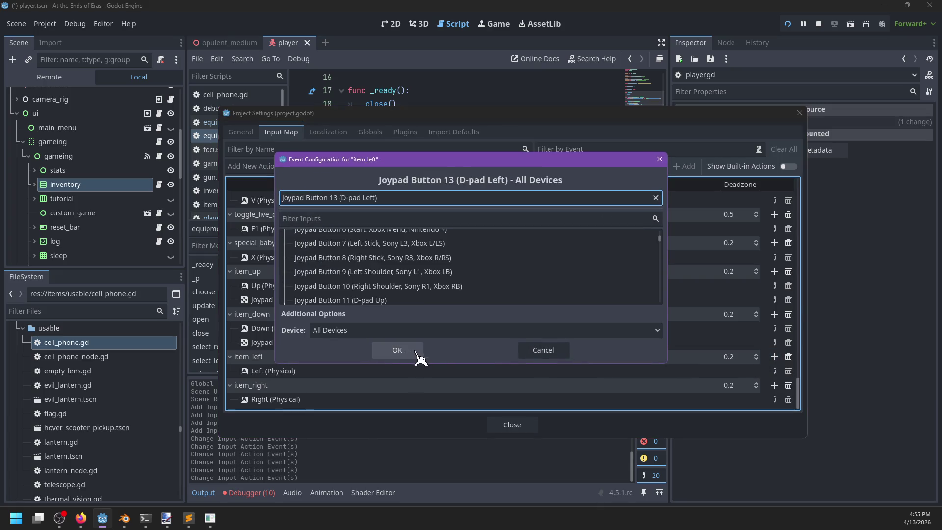
left_click(405, 353)
left_click(774, 385)
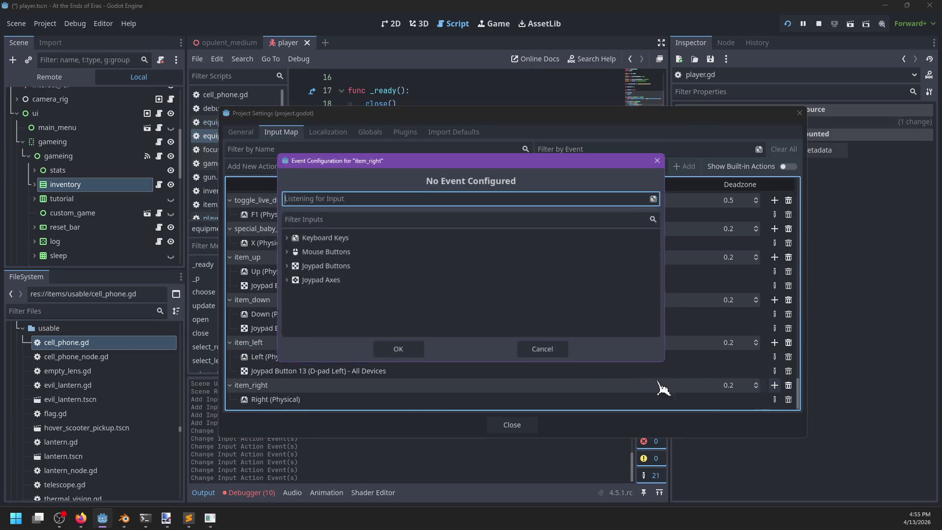
left_click(397, 354)
left_click(526, 427)
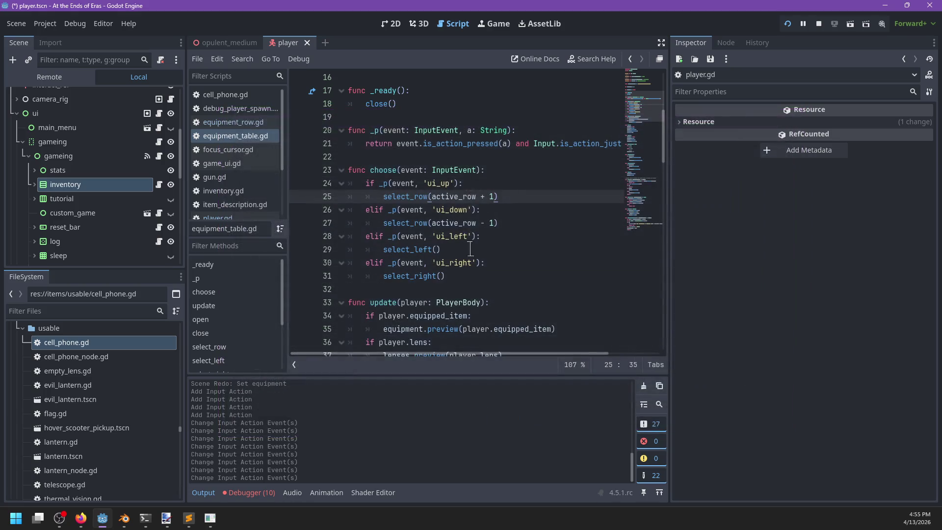
- Replace the ui prefix with item in choose()'s four direction checks and save equipment_table.gd
double_click(429, 183)
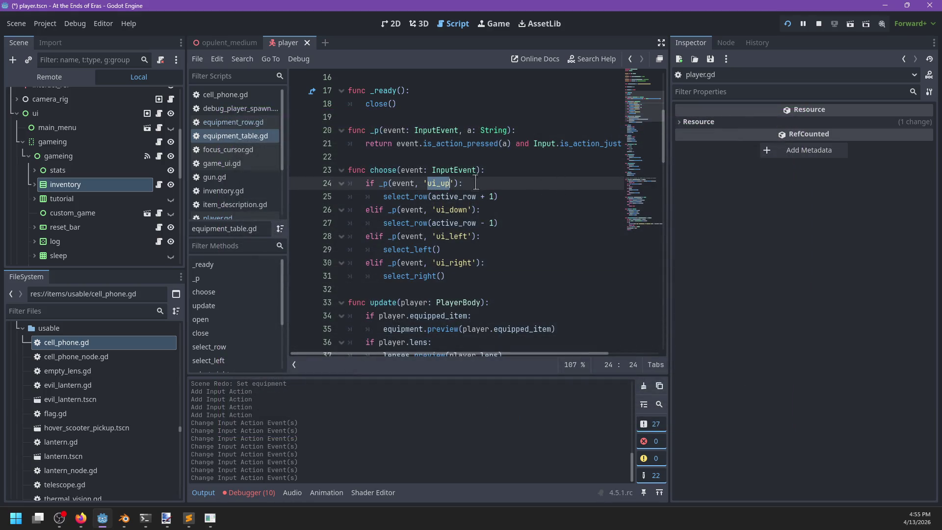
key("ctrl+d")
key("ctrl+d")
key("ctrl+d")
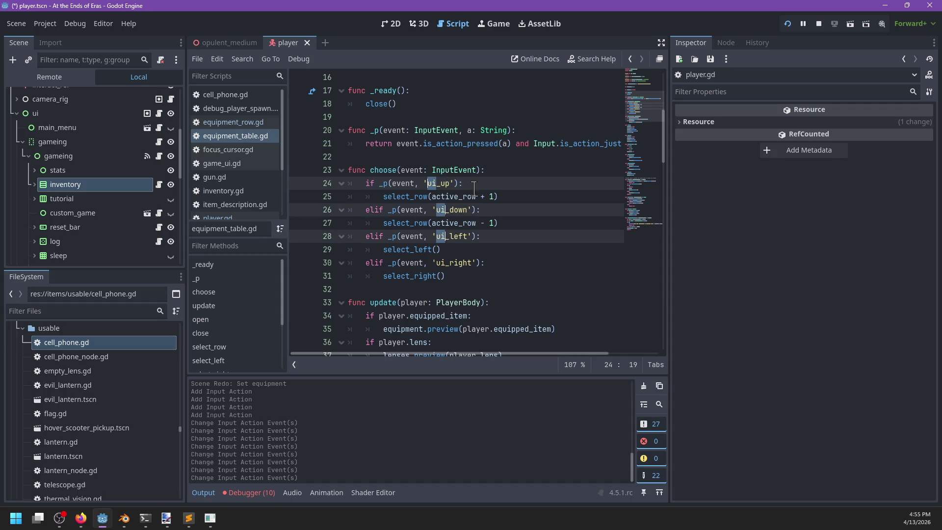
type("item")
left_click(418, 183)
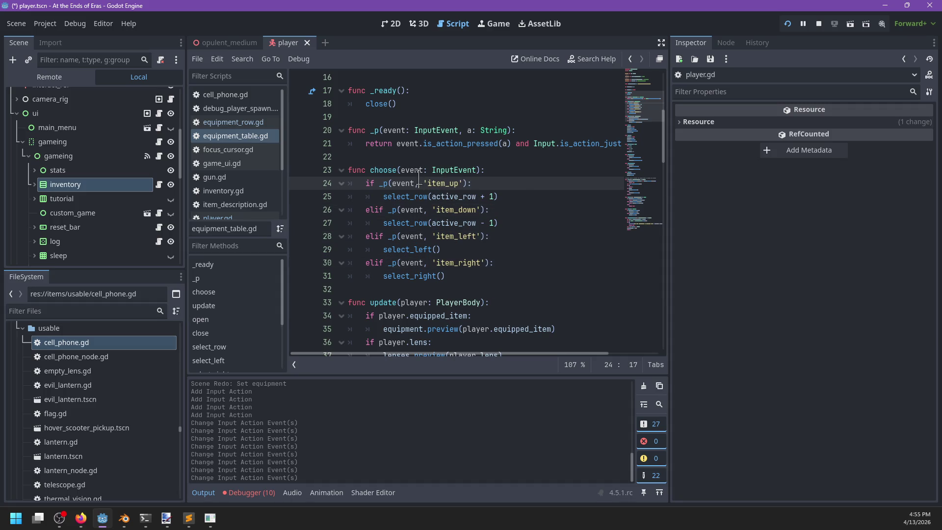
key("ctrl+s")
left_click(553, 199)
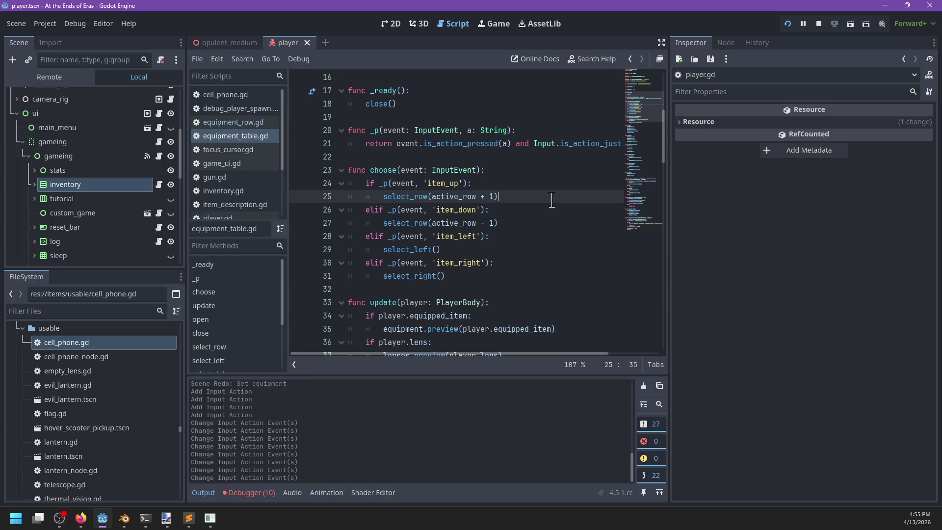
key("alt+Tab")
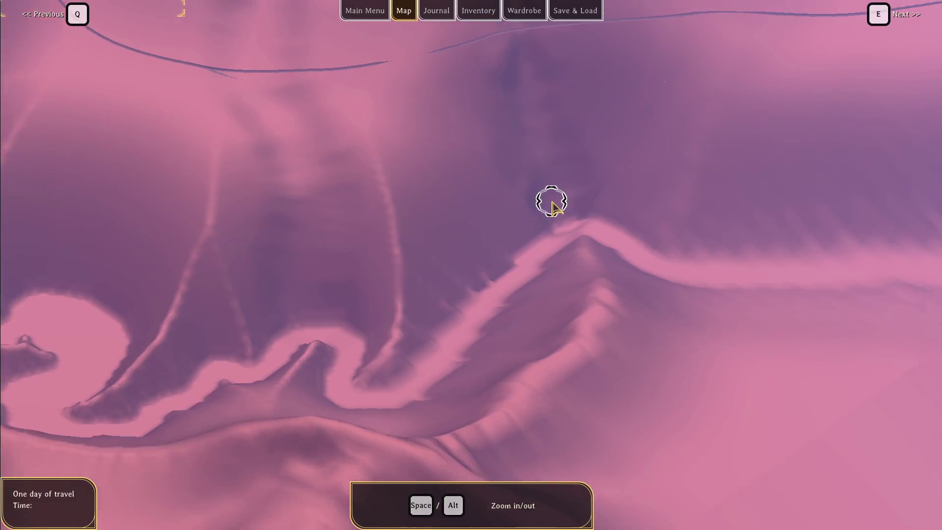
- In the running game, open the main menu and move focus to Save and Quit
key("alt+Tab")
key("alt+Tab")
key("q")
key("Down")
key("Down")
key("Down")
key("Up")
key("Up")
key("Down")
key("Down")
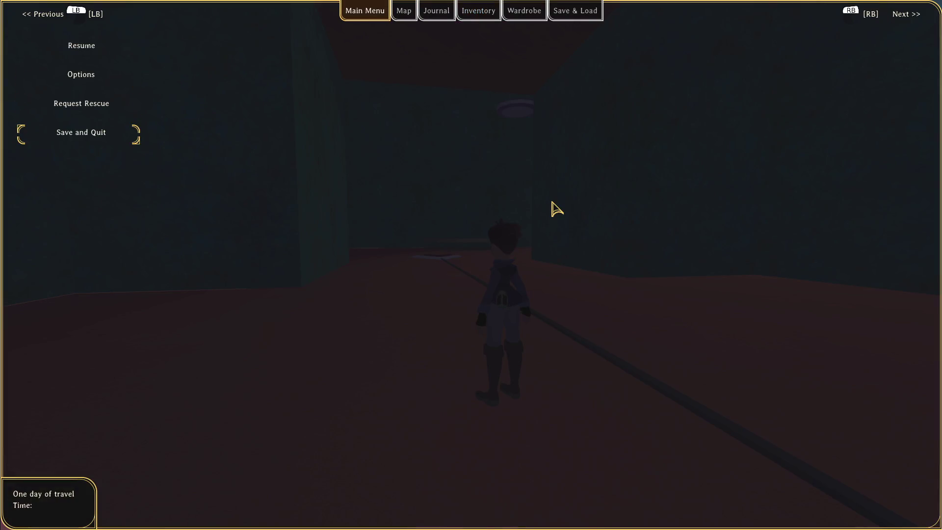
key("alt+Tab")
- Relaunch with F5, start playing, stop from the pause menu, then launch the game again
key("F5")
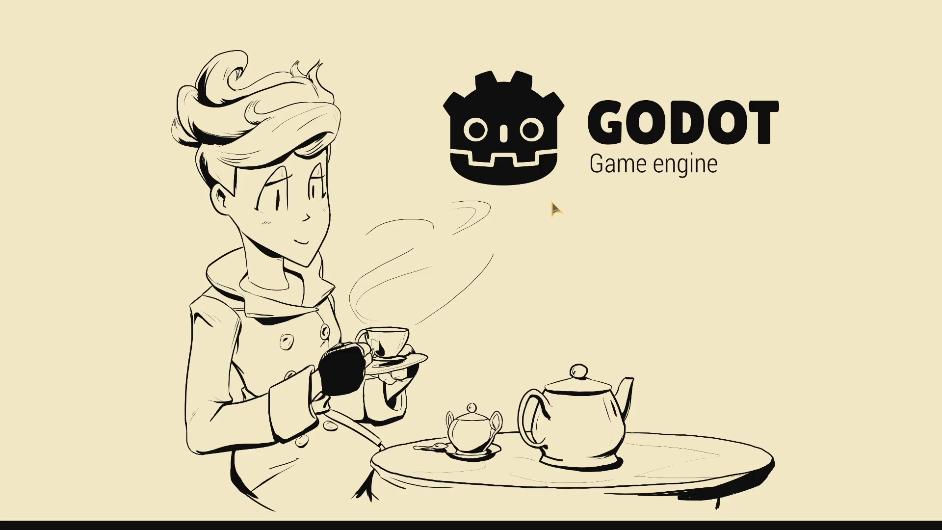
key("Return")
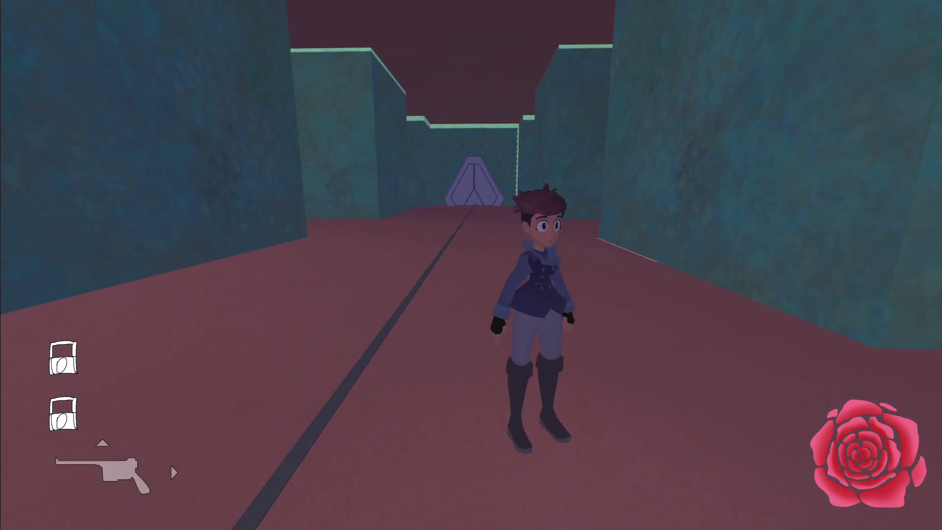
key("Escape")
key("Return")
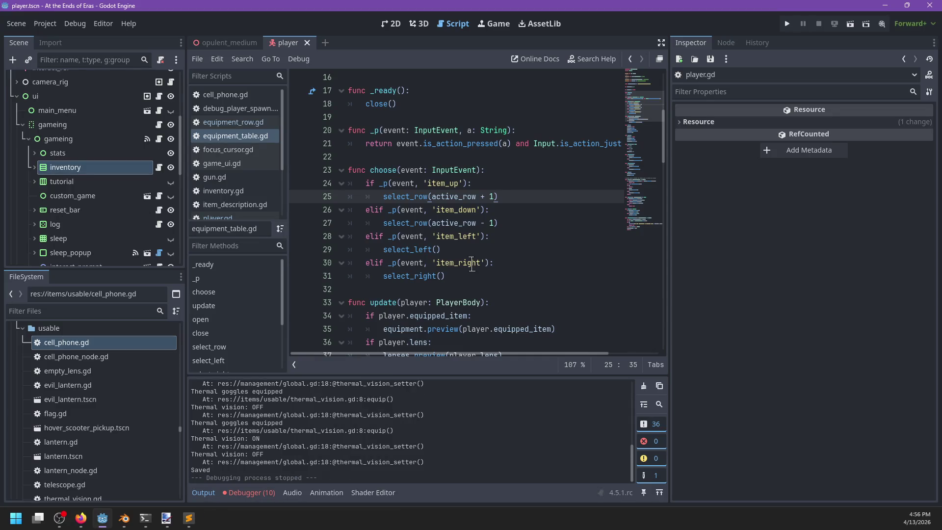
key("F5")
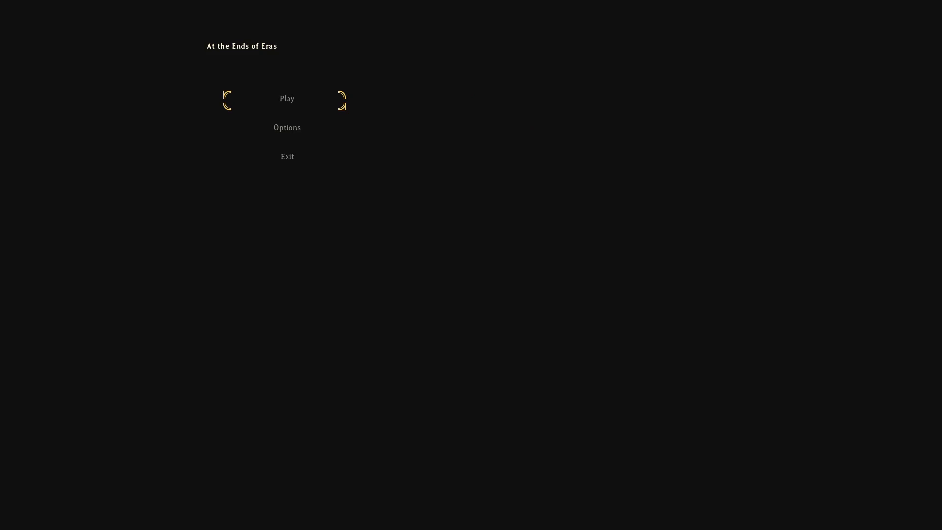
- Start playing and run the character toward the pink enemy and the doorway
key("Return")
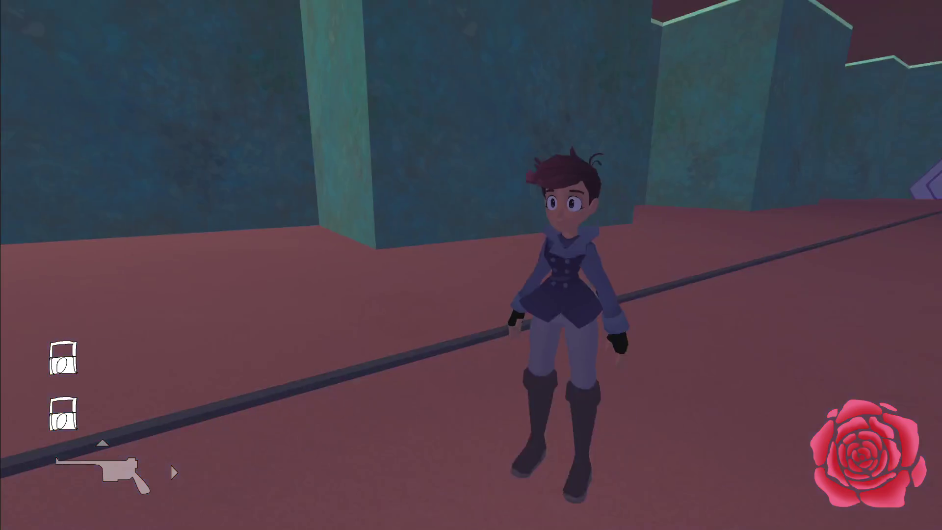
key("w")
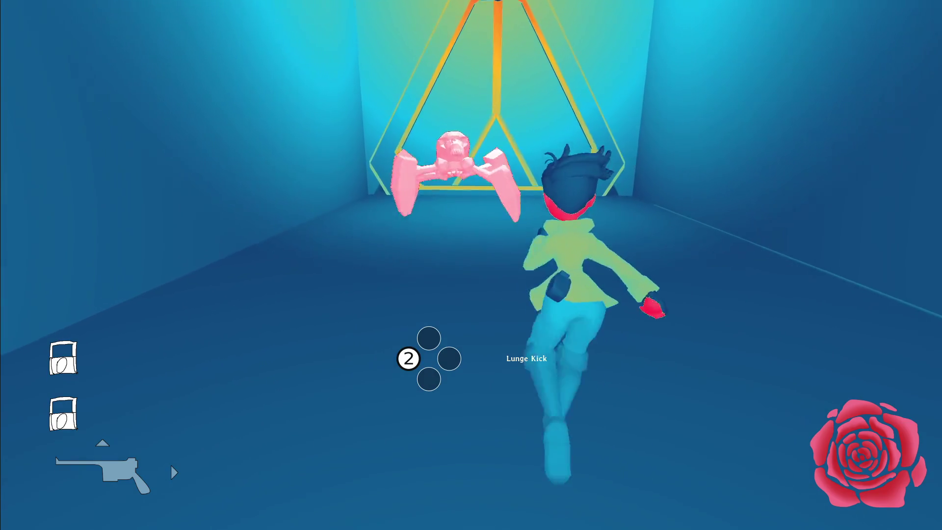
key("d")
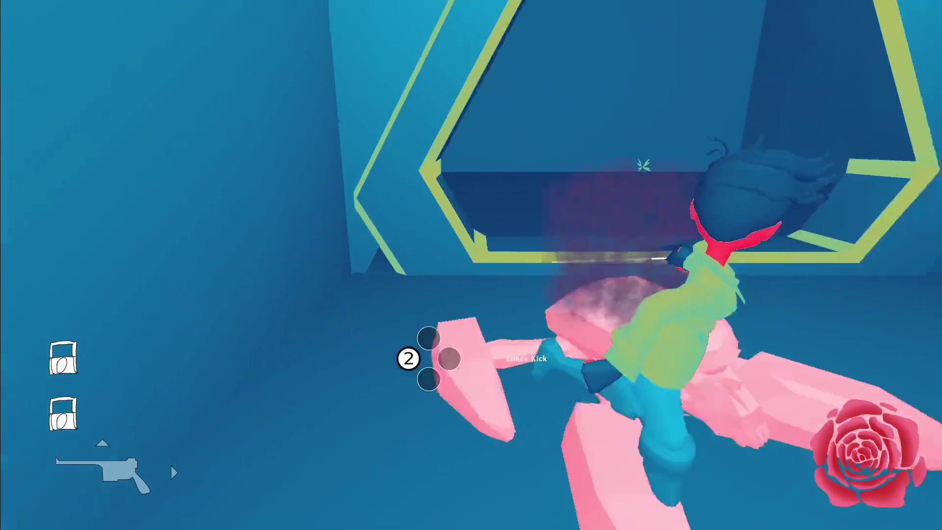
key("w")
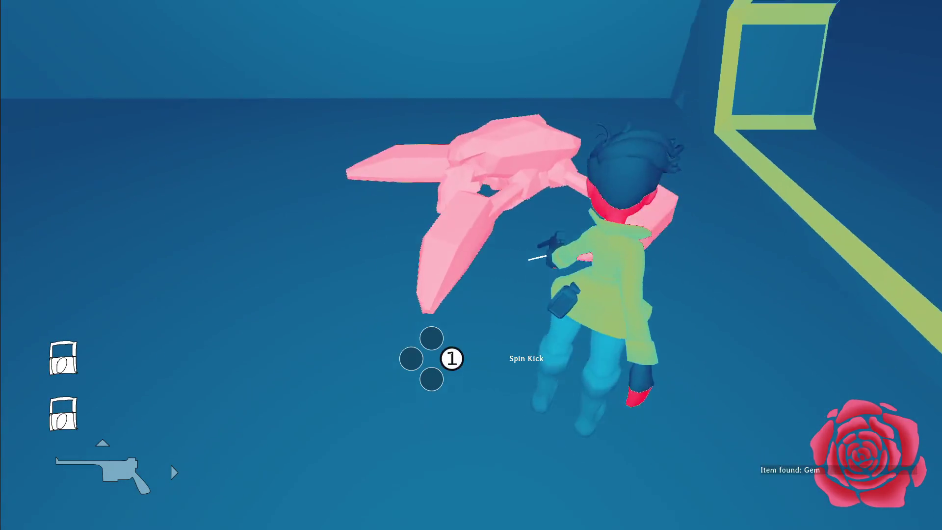
key("a")
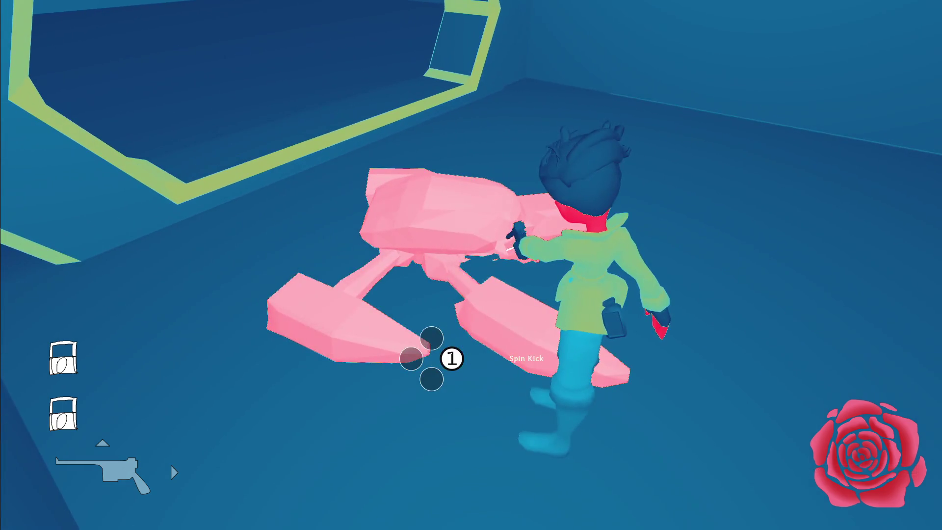
key("w")
- Run through the triangular portal down the teal corridor and activate slow time
key("w")
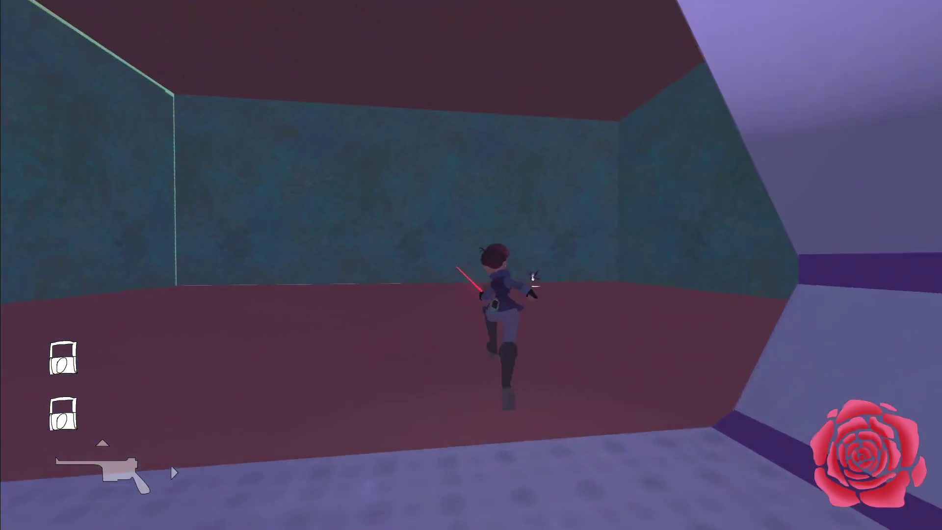
key("w")
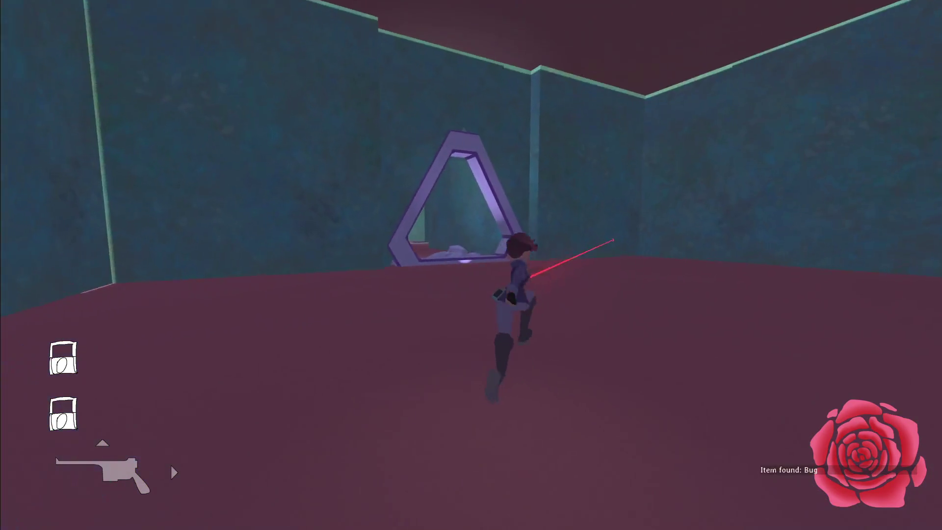
key("w")
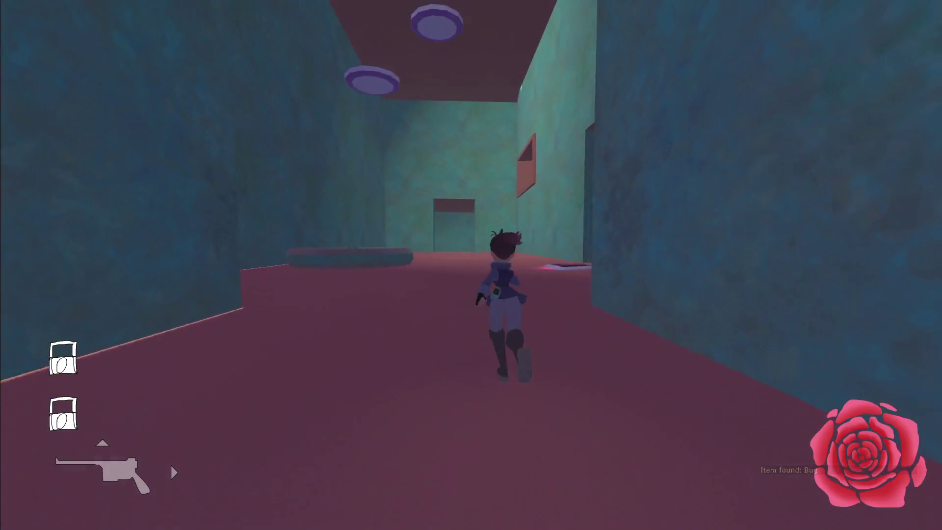
key("w")
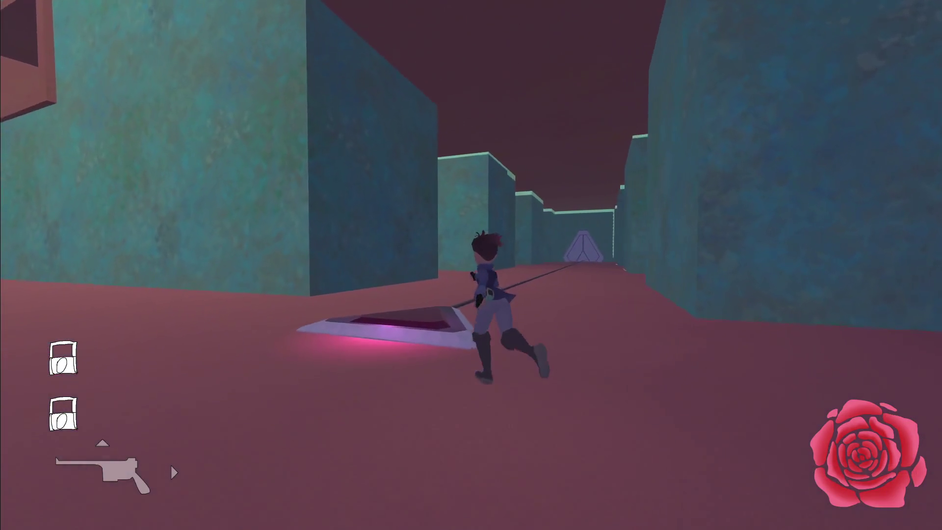
scroll(471, 265, "down", 1)
key("w")
key("shift")
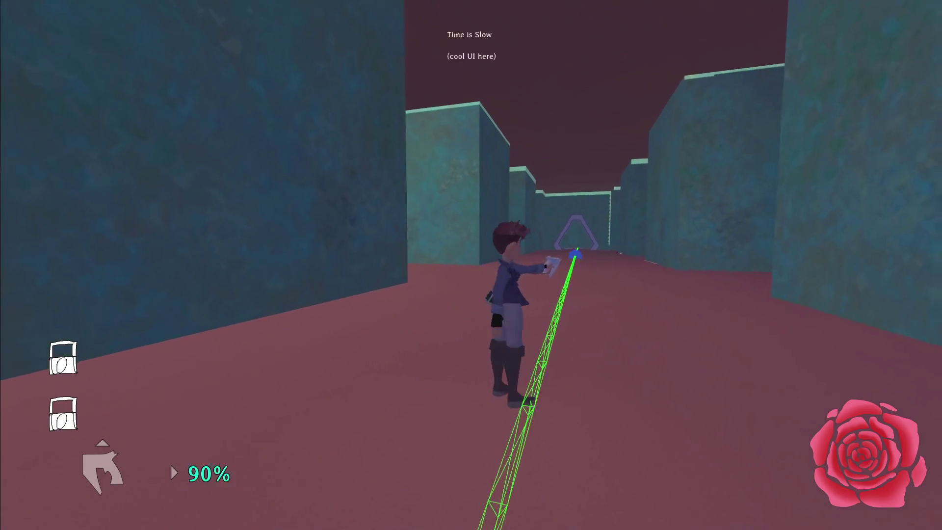
key("w")
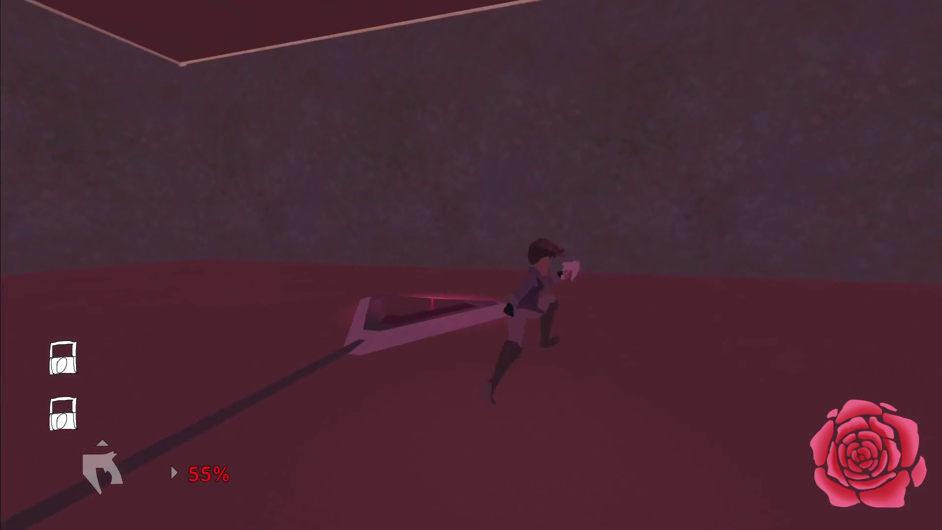
- Grapple through the purple arch, bring up the inventory row and move the bracket to the eye item
key("shift")
key("w")
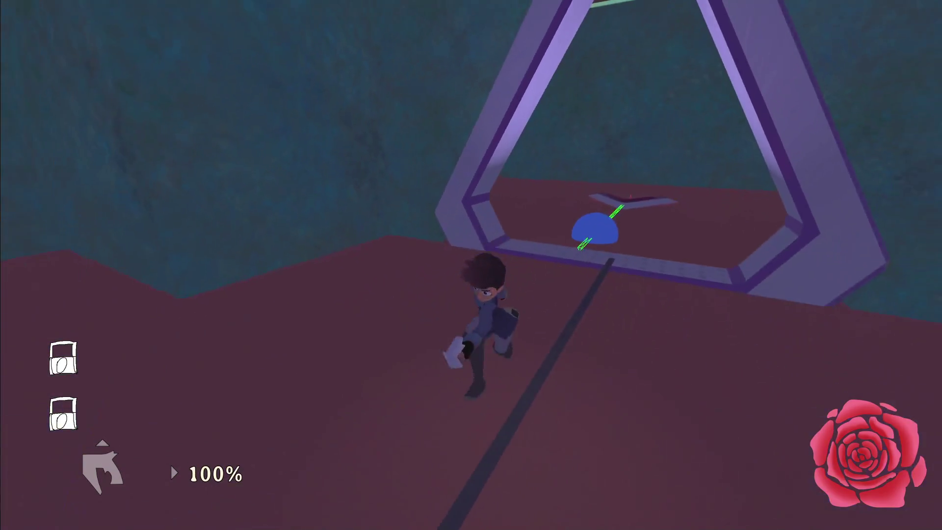
key("space")
key("w")
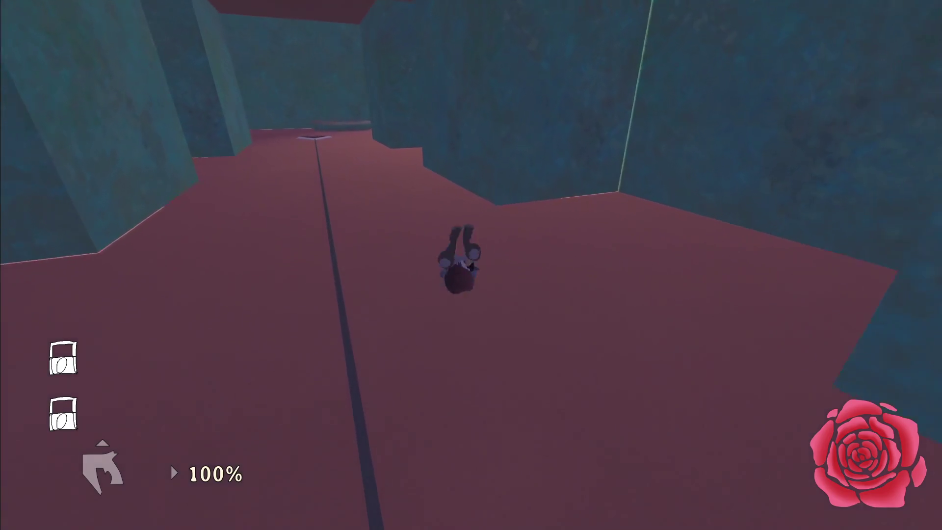
key("w")
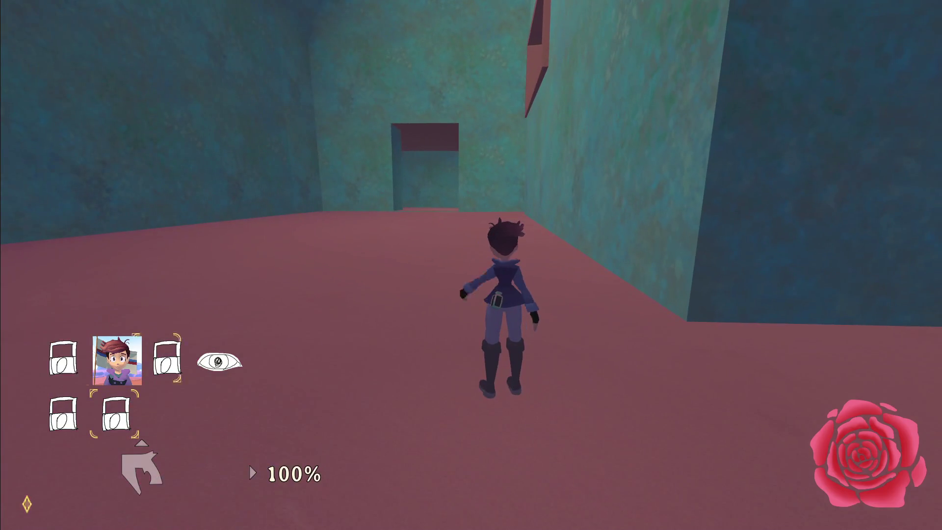
key("w")
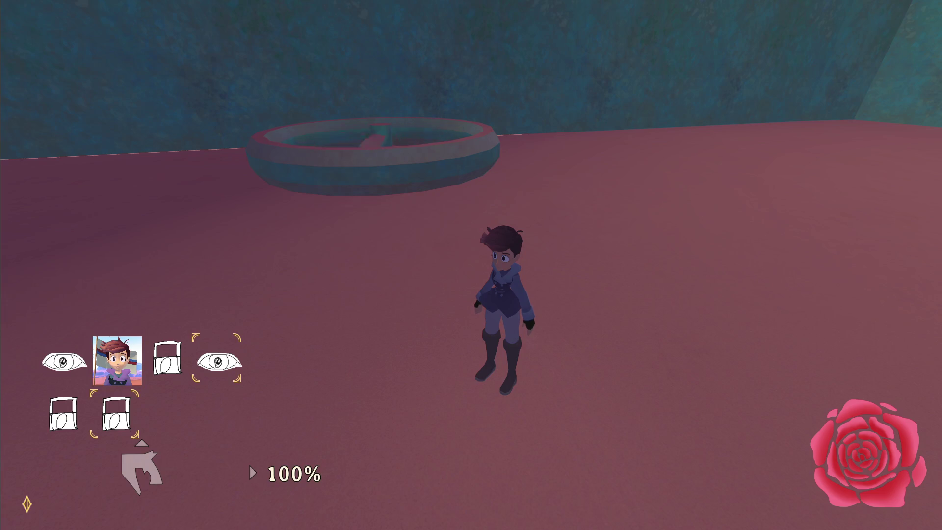
mouse_move(471, 265)
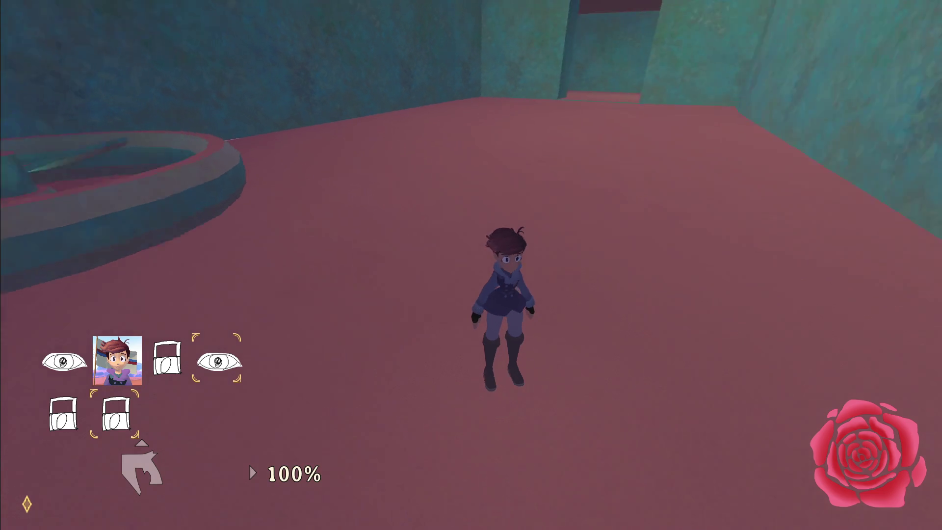
key("Right")
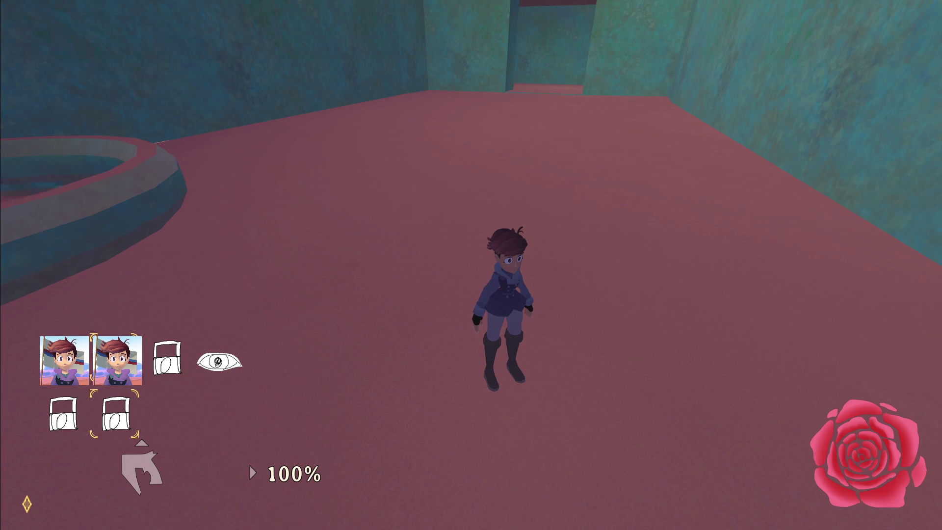
- Pause the game and choose Save and Quit
key("Escape")
key("Down")
key("Down")
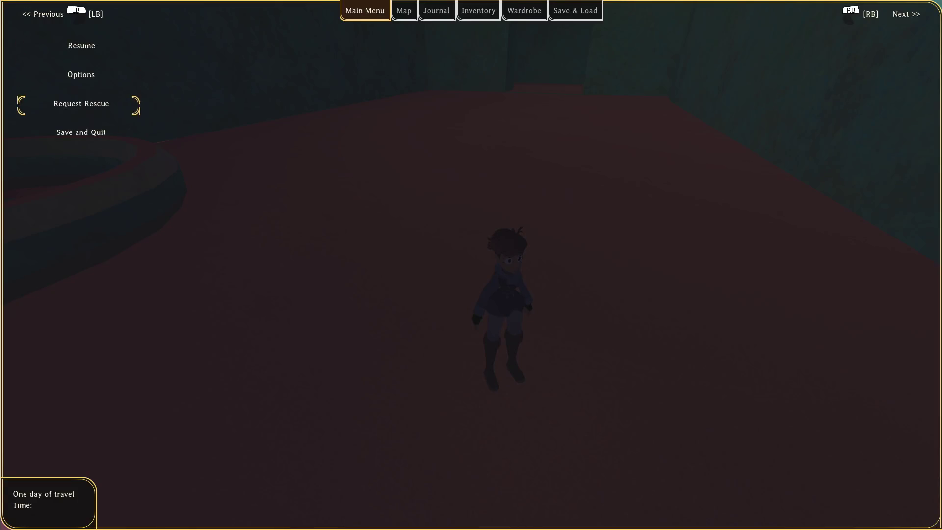
key("Down")
key("Return")
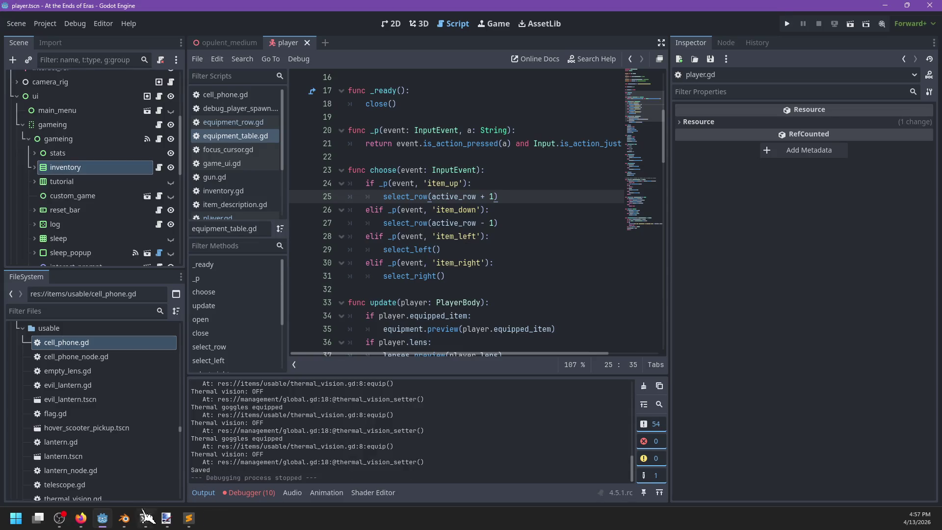
- Load ends_of_eras.npt from the recent projects list
mouse_move(80, 524)
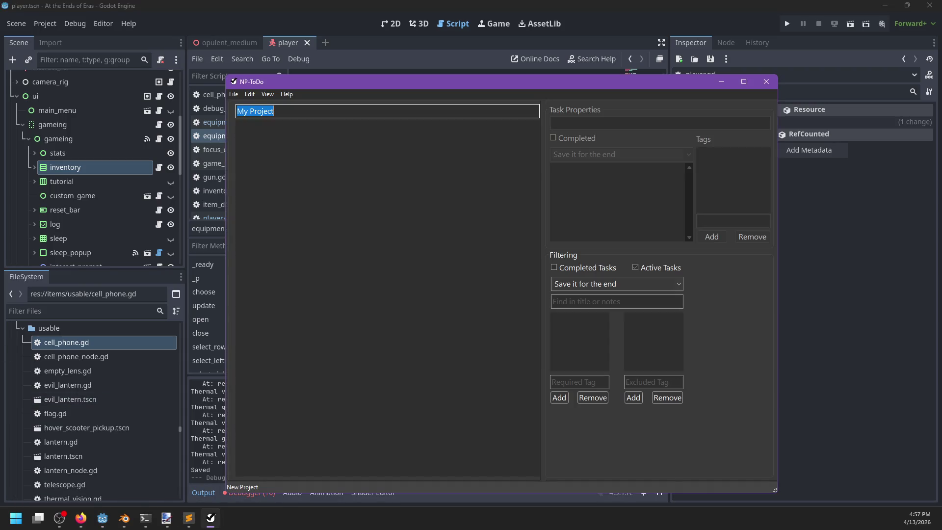
left_click(234, 94)
mouse_move(300, 130)
left_click(363, 138)
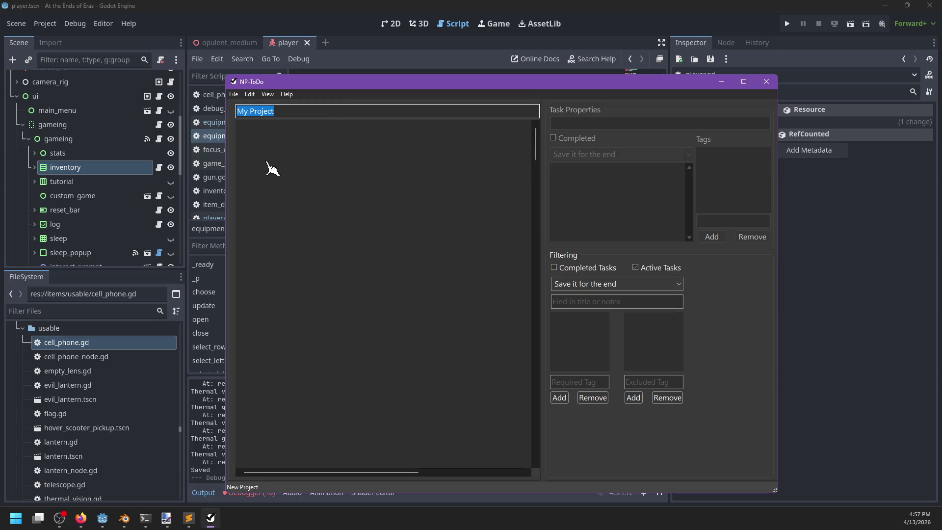
- Expand UI improvements › Rework › In-game and select the Better item system task
left_click(240, 127)
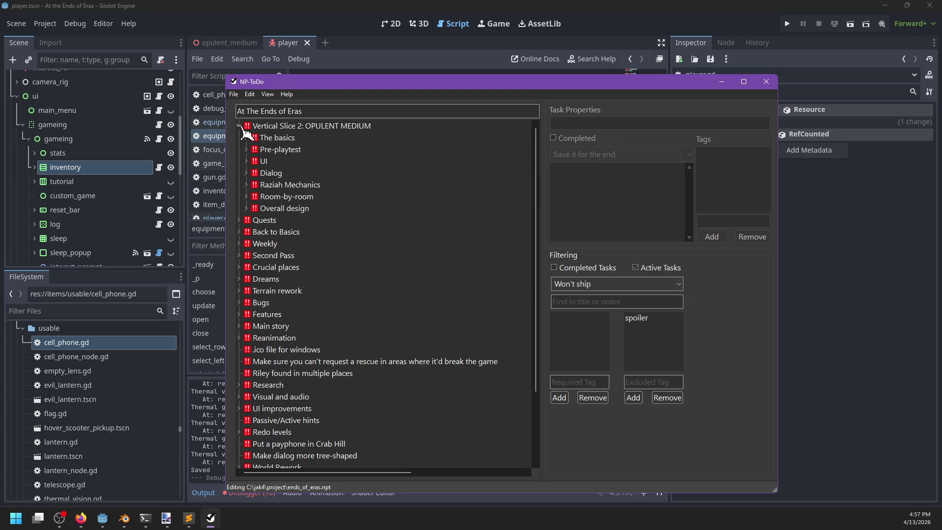
left_click(246, 160)
left_click(246, 160)
left_click(240, 126)
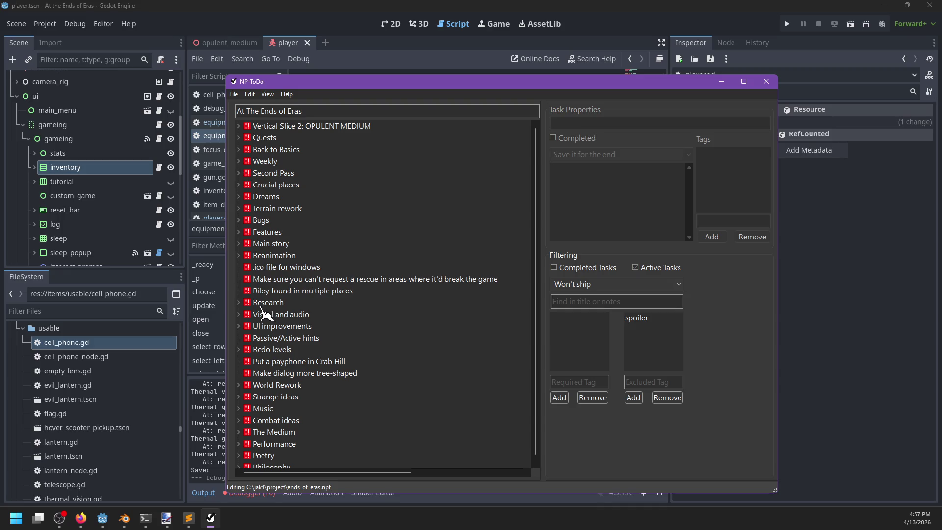
left_click(240, 327)
left_click(248, 338)
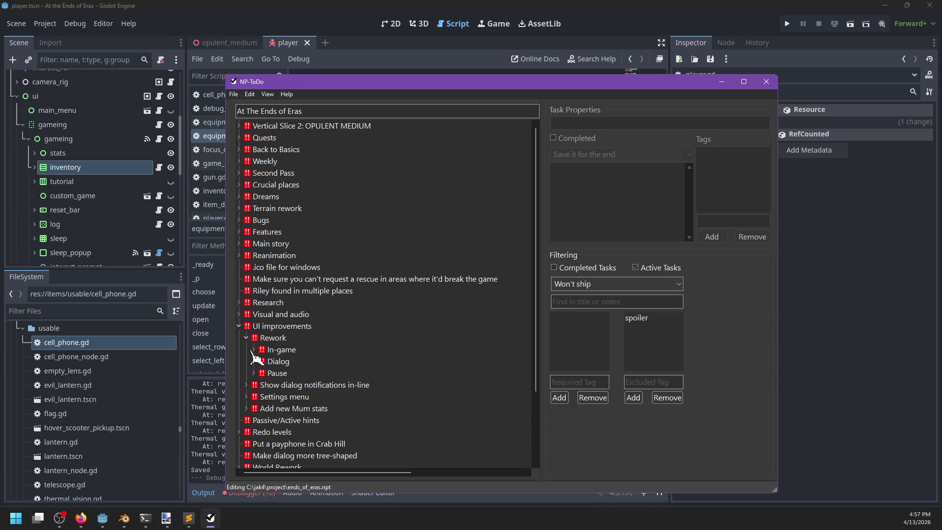
left_click(253, 350)
left_click(265, 362)
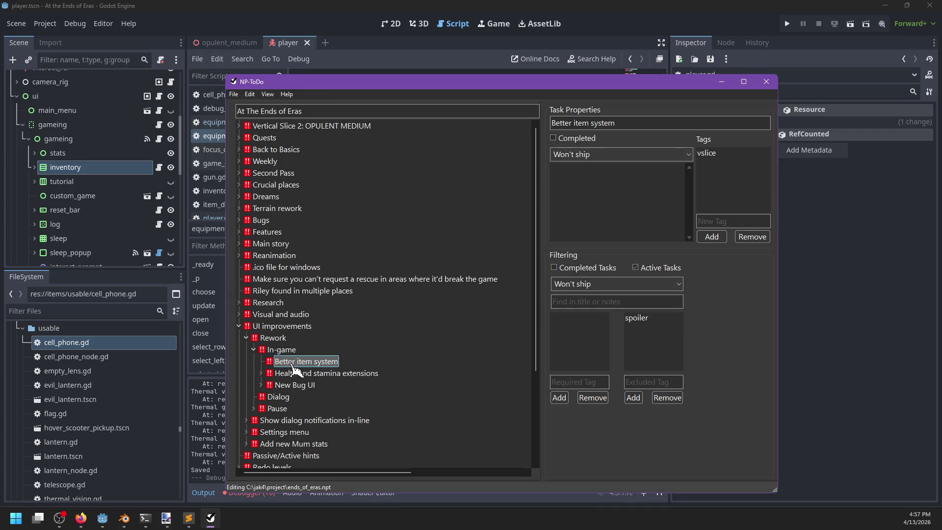
- Add a When choosing item child task under Better item system, deleting an extra empty task
key("Insert")
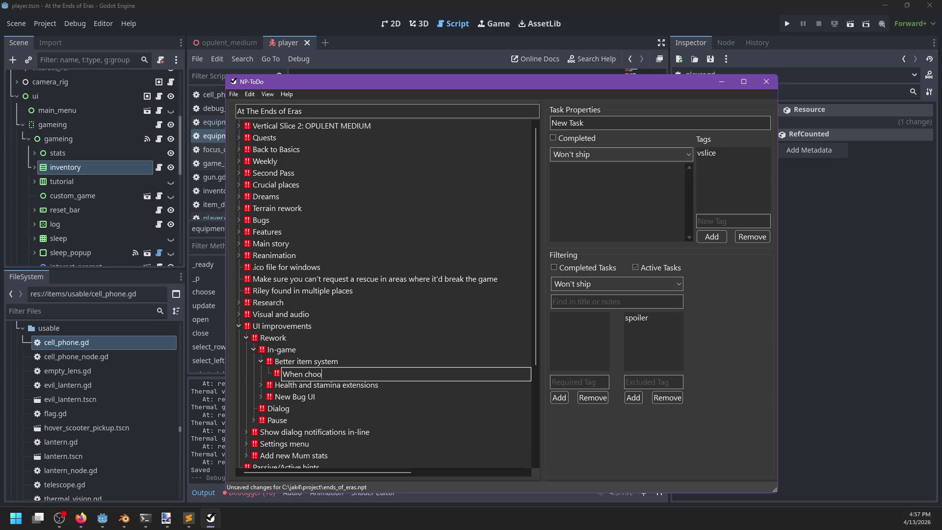
key("Return")
key("Insert")
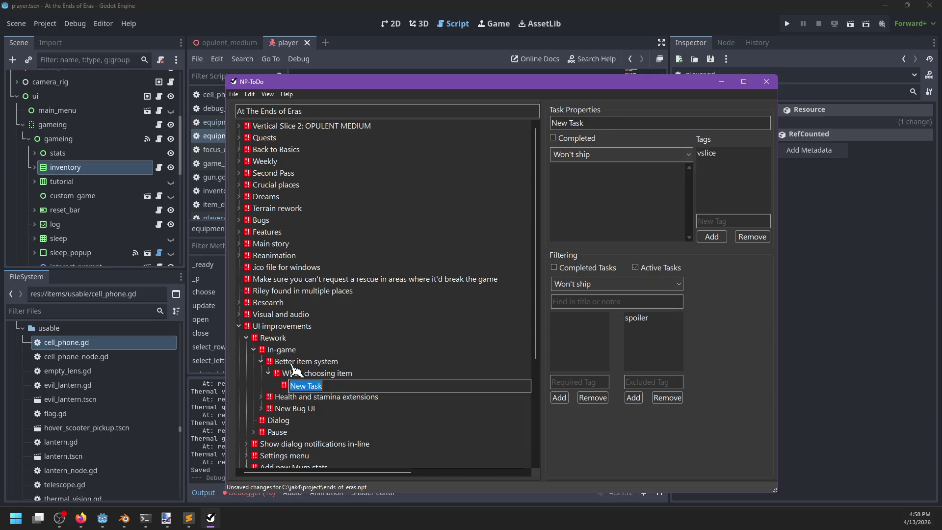
key("Escape")
key("Delete")
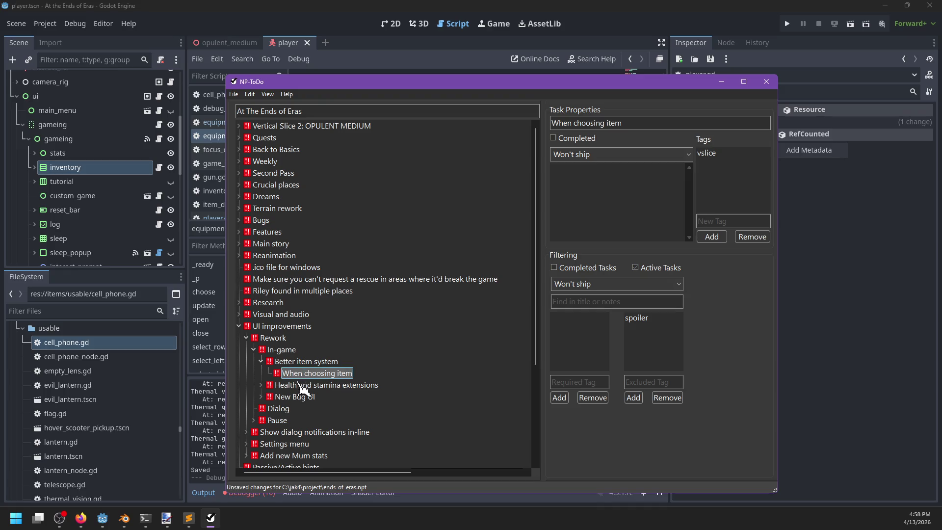
- Add New stamina bar and New Health bar tasks under In-game
left_click(280, 350)
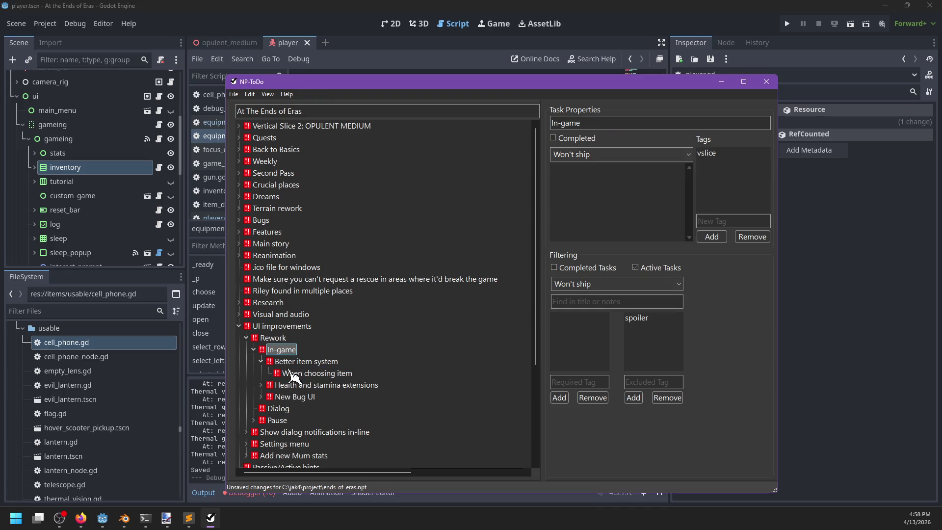
key("Insert")
type("New stamina bar")
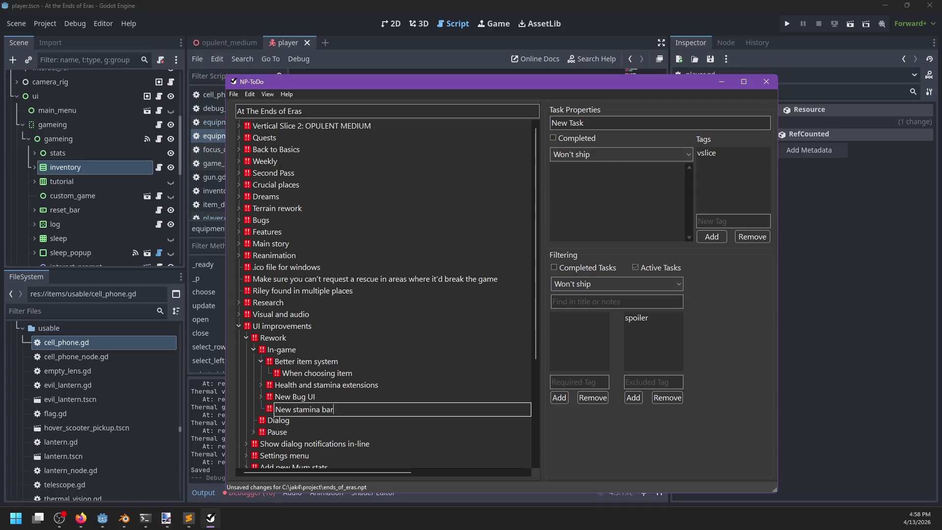
key("Return")
type("New Health")
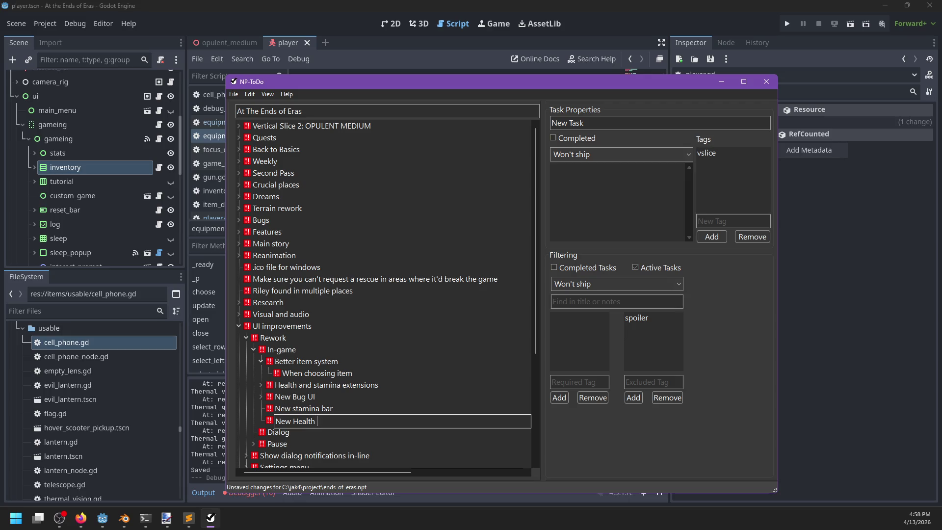
type("bar")
key("Return")
- Move the Permanent subtask above New Health bar and add Extensions and Upgrades under New stamina bar
left_click(262, 385)
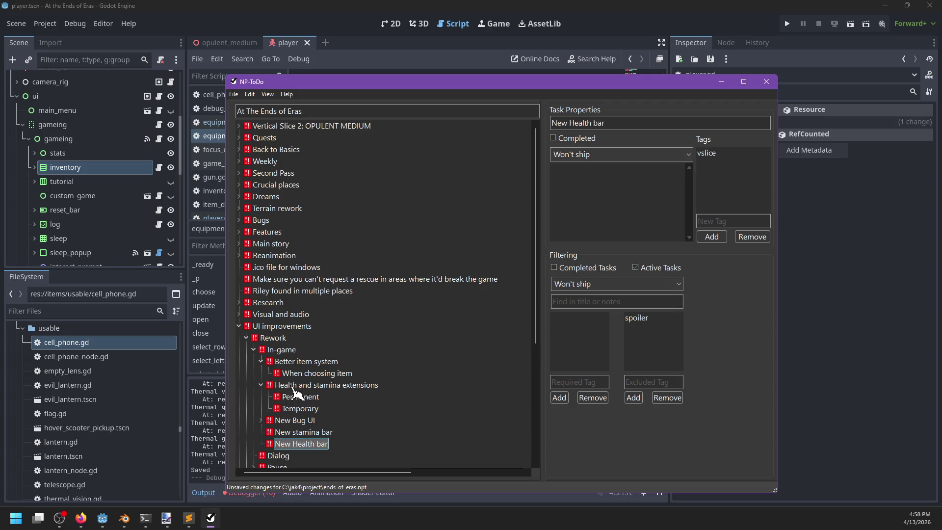
left_click(293, 388)
mouse_move(296, 397)
left_mouse_down()
mouse_move(303, 438)
mouse_move(314, 393)
left_mouse_up()
left_click(311, 396)
key("Insert")
type("Ex")
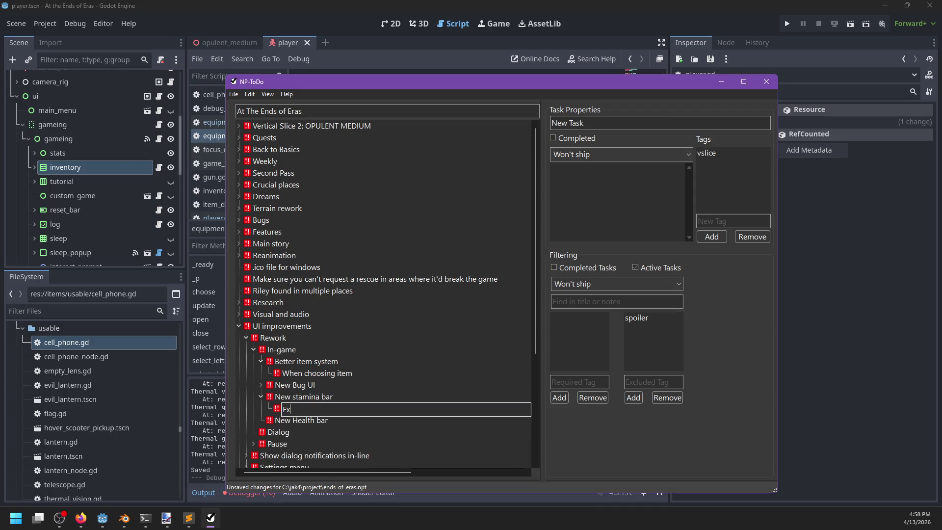
key("Return")
type("Upgr")
key("Return")
- Add a base subtask under New stamina bar
left_click(314, 398)
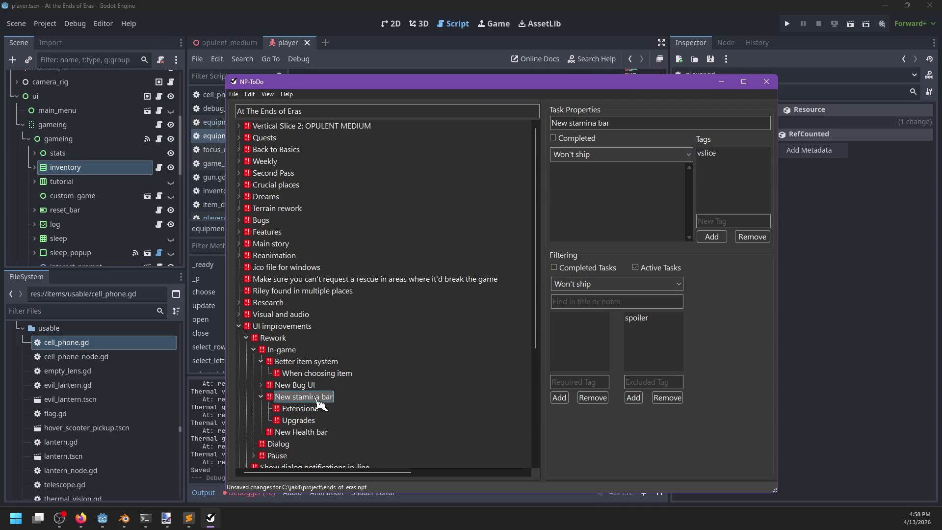
left_click(307, 433)
left_click(308, 400)
key("Insert")
type("base")
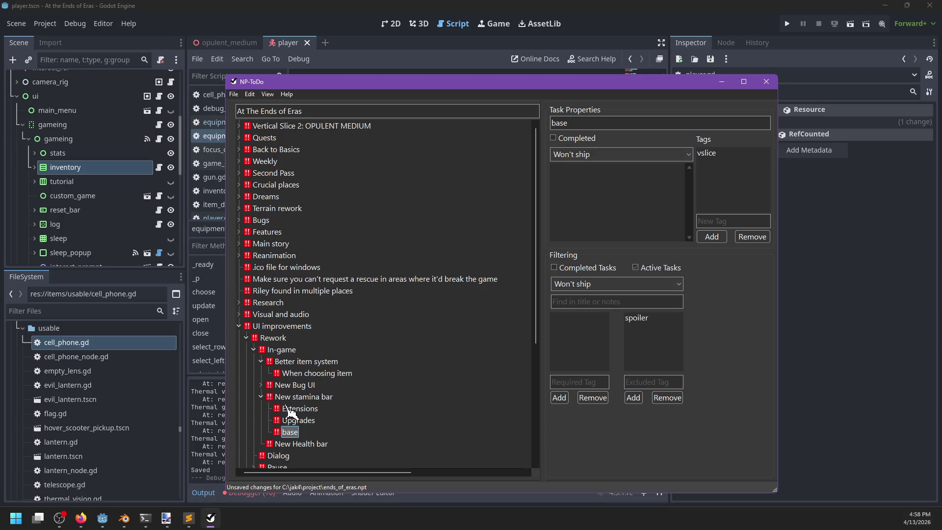
- Add Base and Extensions child tasks under New Health bar
left_click(294, 443)
key("Insert")
type("Base")
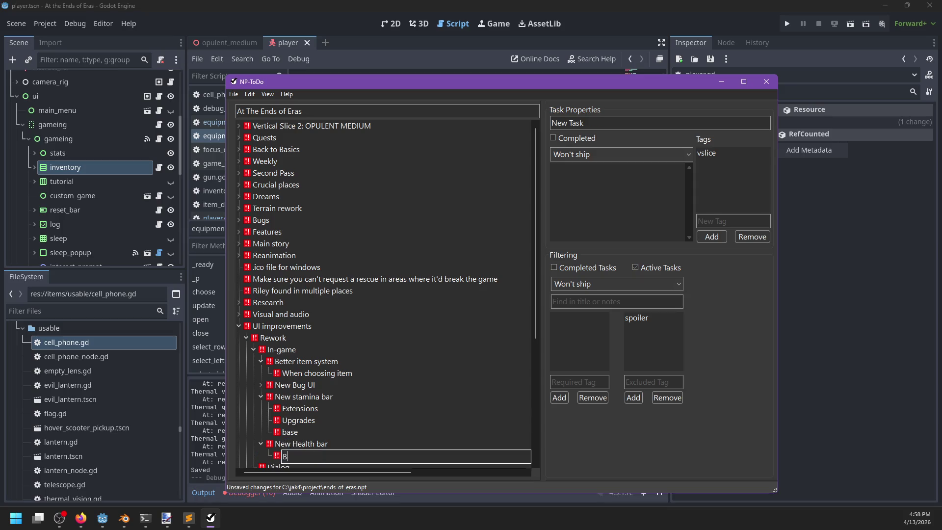
key("Return")
type("Extension")
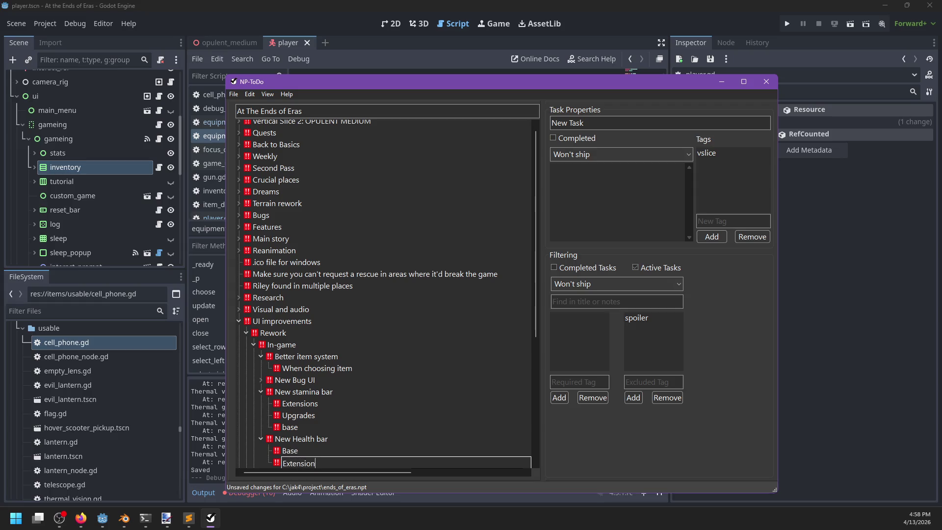
type("s")
key("Return")
key("Return")
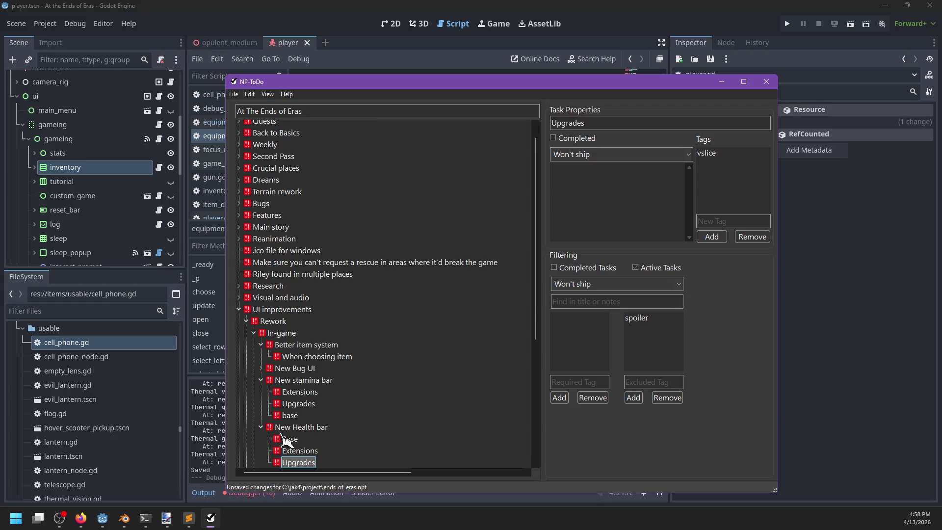
- Add Hide gun arrows and Indicate row under When choosing item, then save the list
left_click(309, 358)
key("Insert")
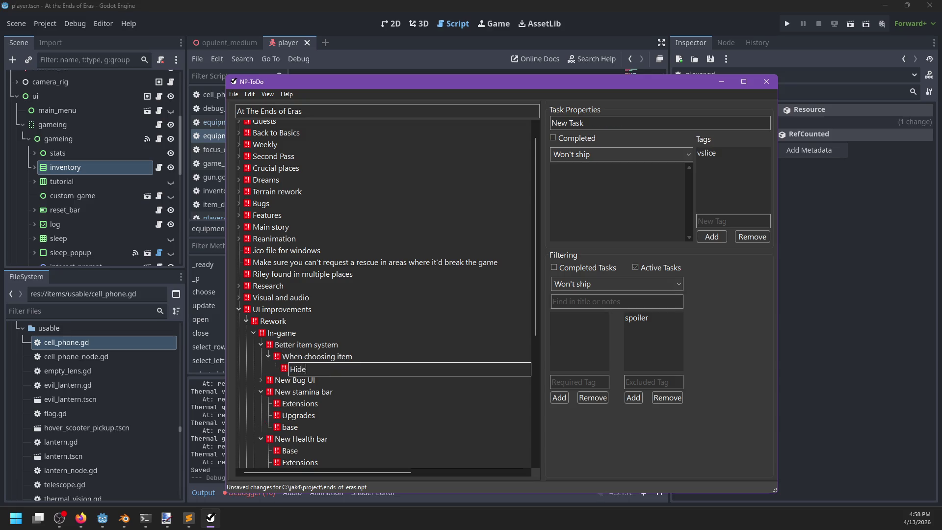
type("ows")
key("Return")
key("Return")
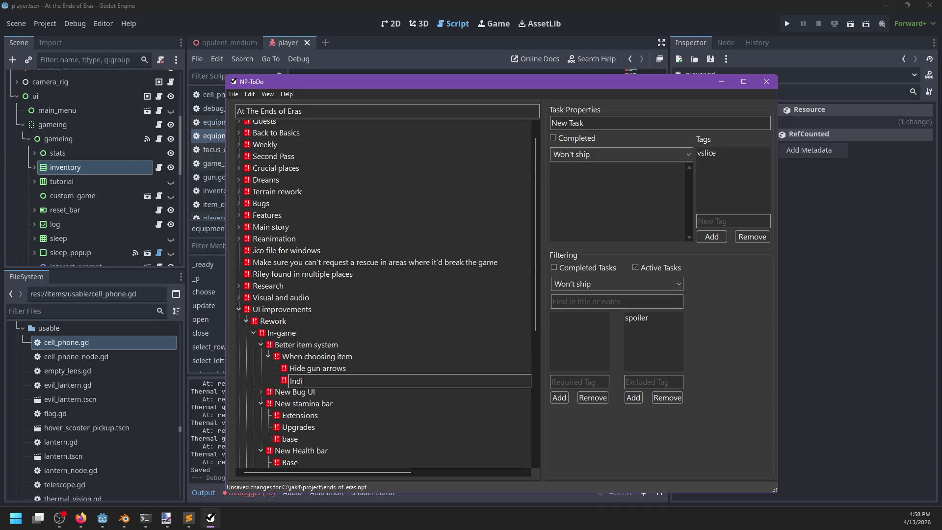
type("ow")
key("Return")
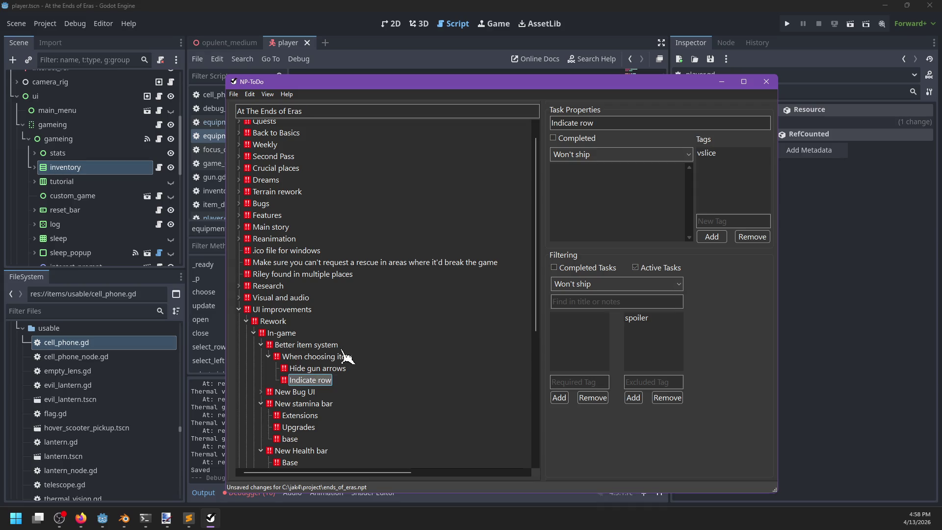
key("ctrl+s")
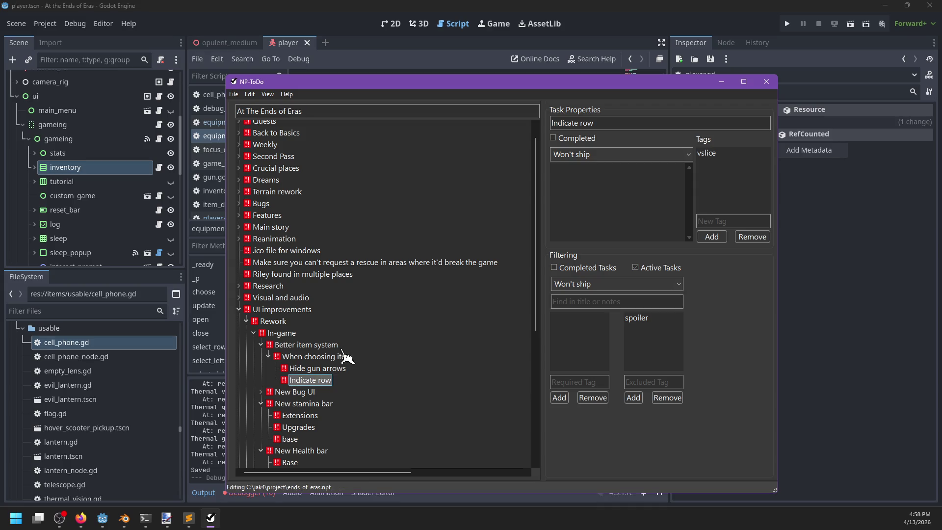
key("alt+Tab")
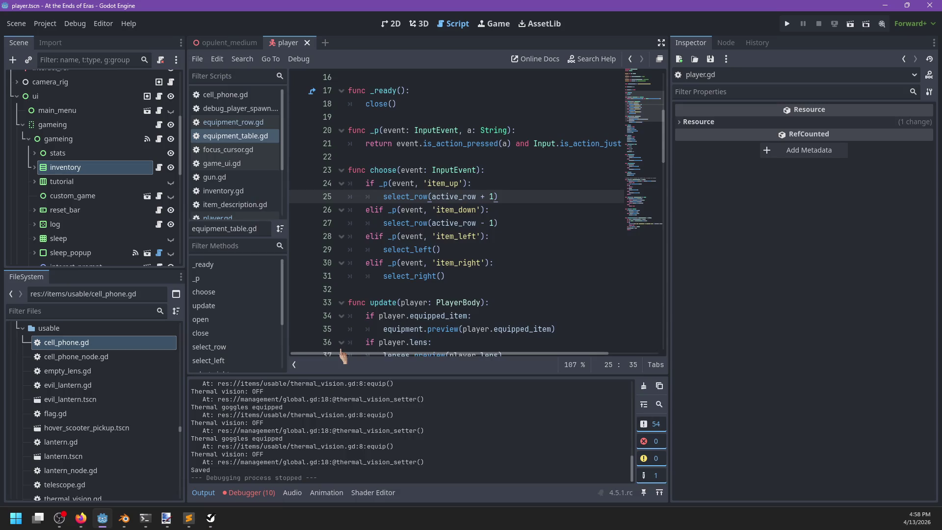
- Look through equipment_row.gd, searching it for 'sele' and 'open'
scroll(252, 187, "down", 5)
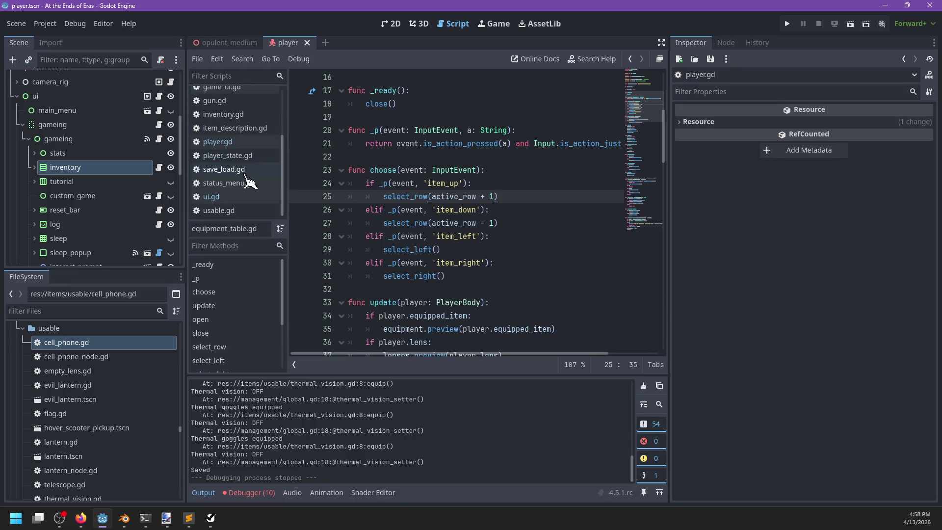
scroll(252, 186, "up", 5)
left_click(251, 122)
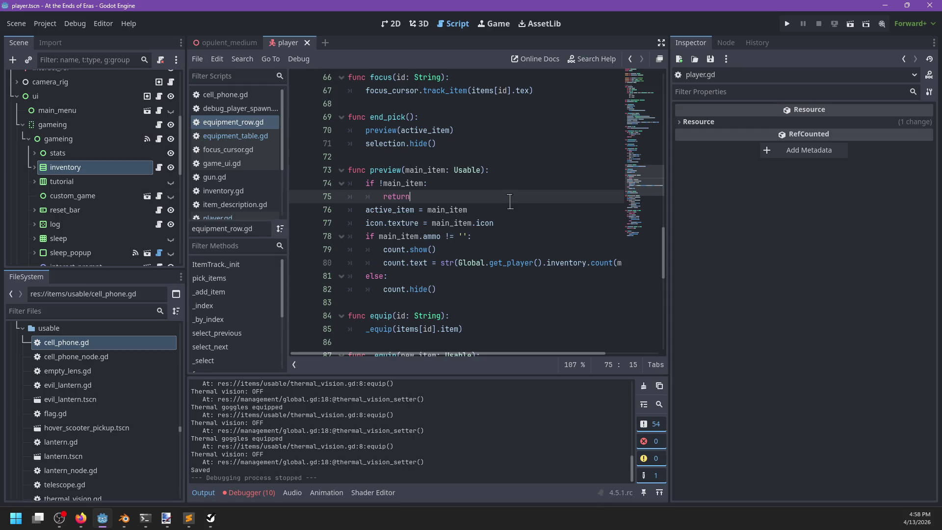
scroll(472, 227, "down", 1)
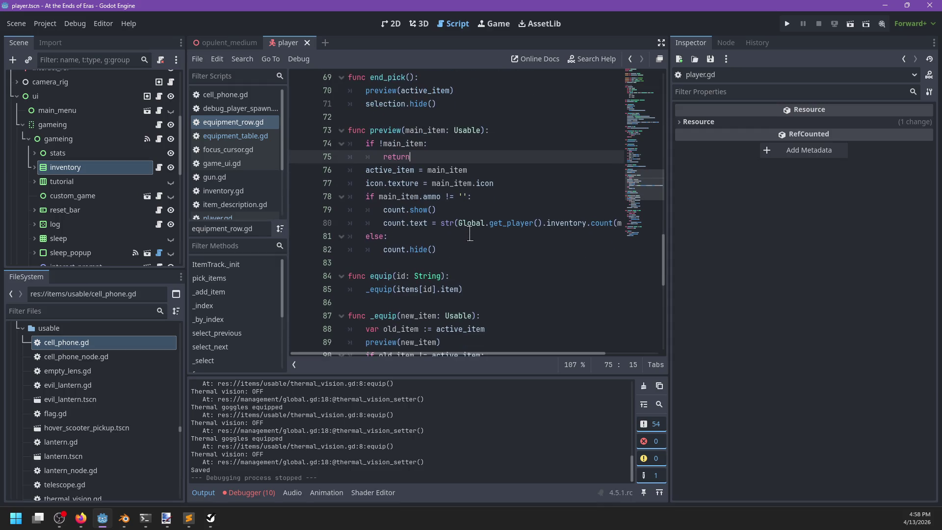
scroll(469, 233, "down", 1)
scroll(476, 232, "down", 3)
scroll(491, 228, "up", 5)
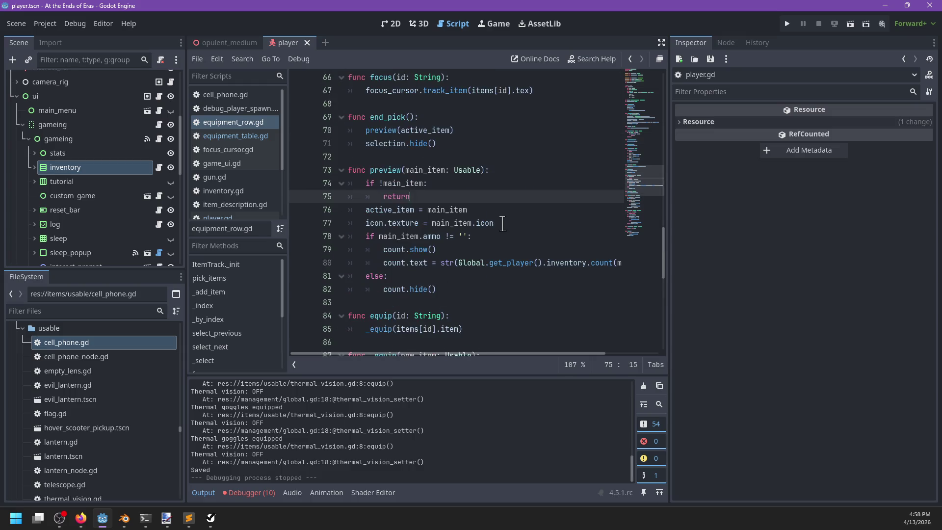
key("ctrl+f")
type("sele")
key("BackSpace")
key("BackSpace")
key("BackSpace")
type("open")
key("BackSpace")
key("BackSpace")
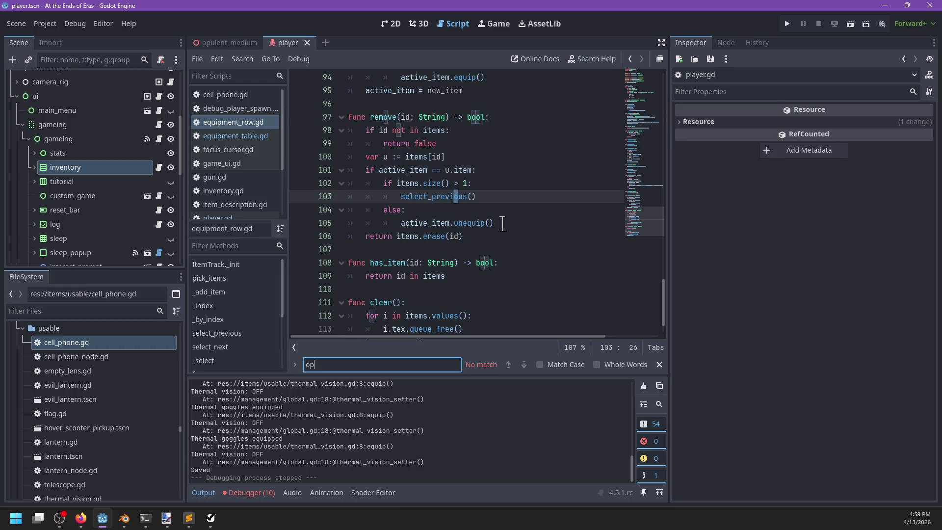
key("Escape")
scroll(393, 186, "up", 2)
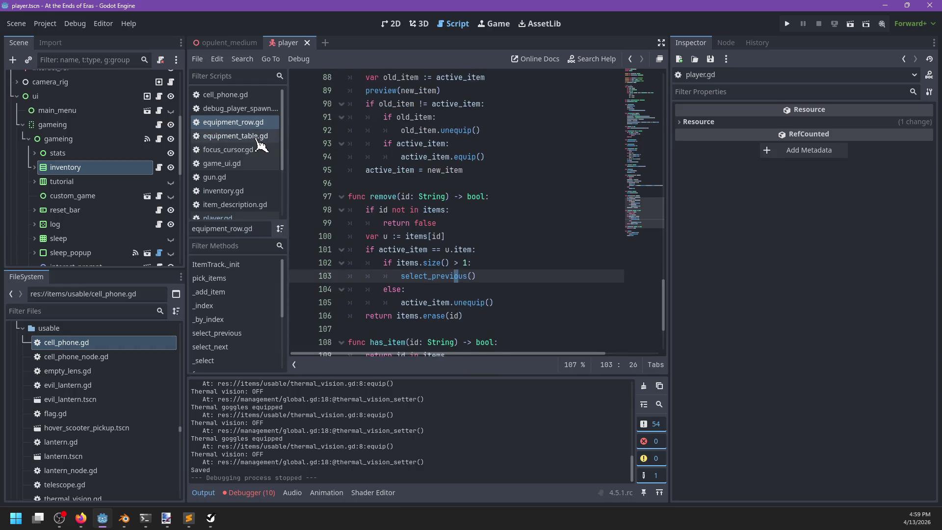
- In equipment_table.gd, change open()'s select_row(0) on line 44 to select_row(active_row) and save
left_click(257, 139)
key("ctrl+f")
type("op")
key("Escape")
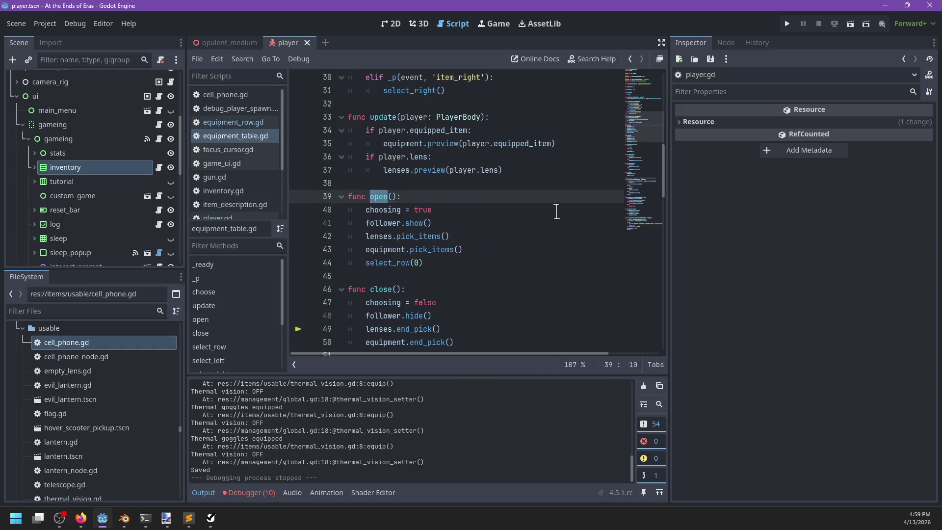
left_click(420, 263)
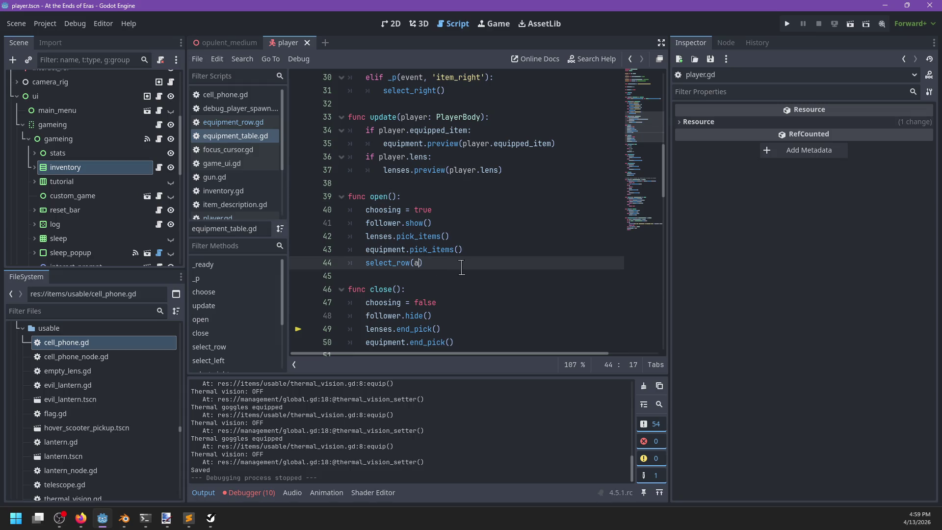
type("ctive_row")
key("ctrl+s")
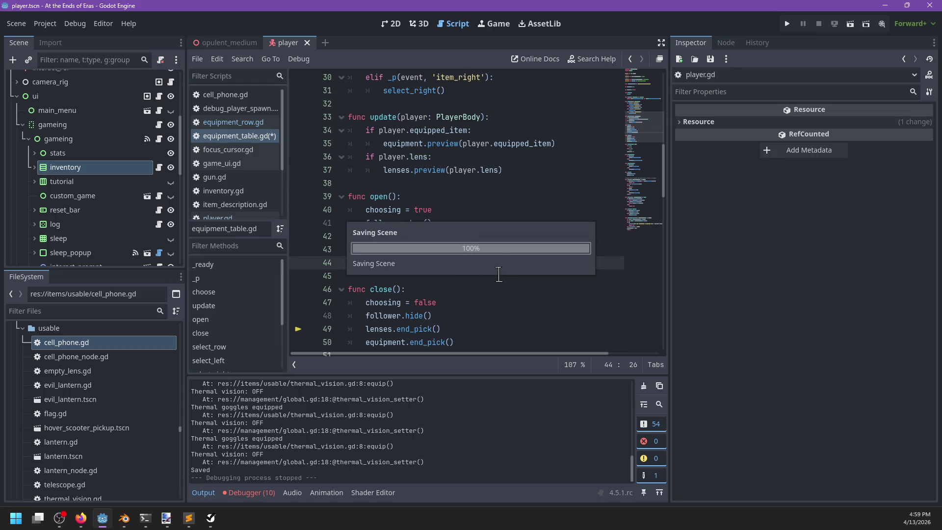
key("Right")
scroll(489, 260, "down", 7)
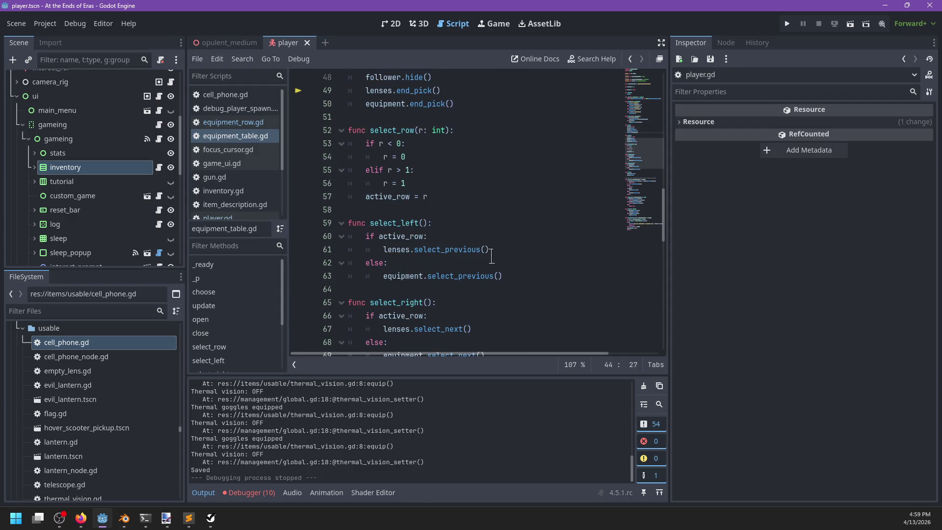
scroll(491, 256, "up", 6)
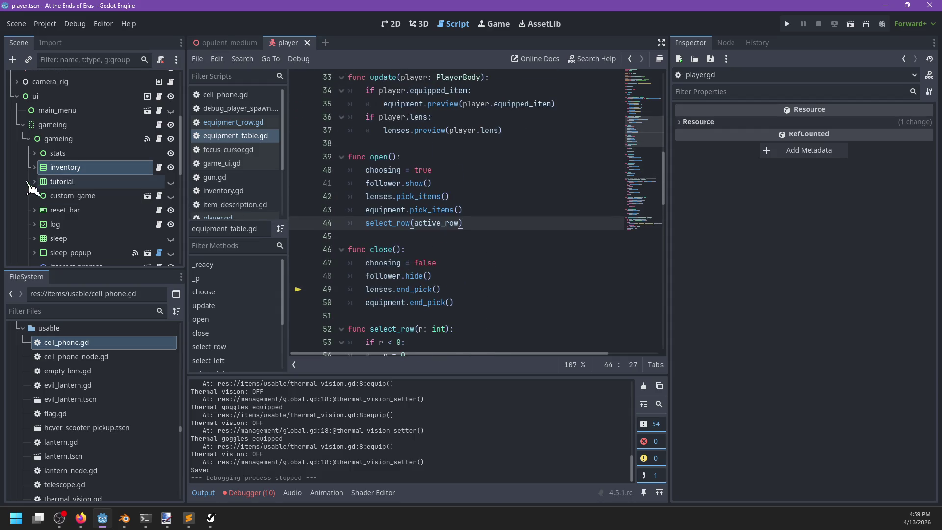
- Inspect the lens row's cursor and equipment row's breaker, then collapse the equipment and weapon branches
left_click(34, 168)
scroll(122, 203, "down", 4)
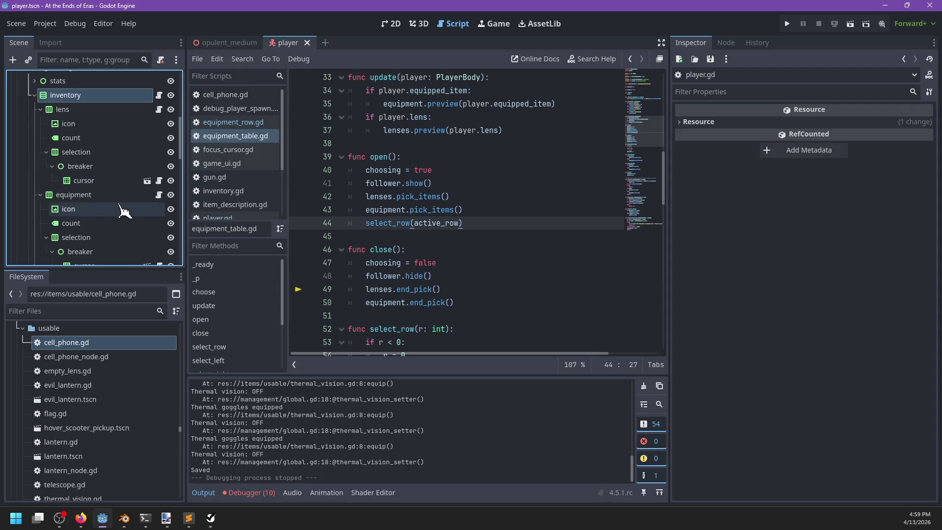
left_click(85, 180)
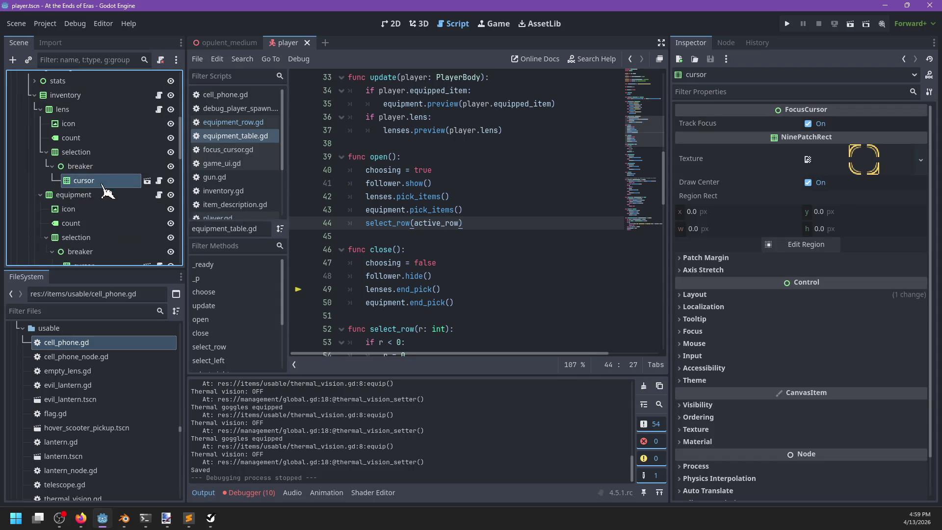
scroll(98, 177, "down", 5)
left_click(92, 181)
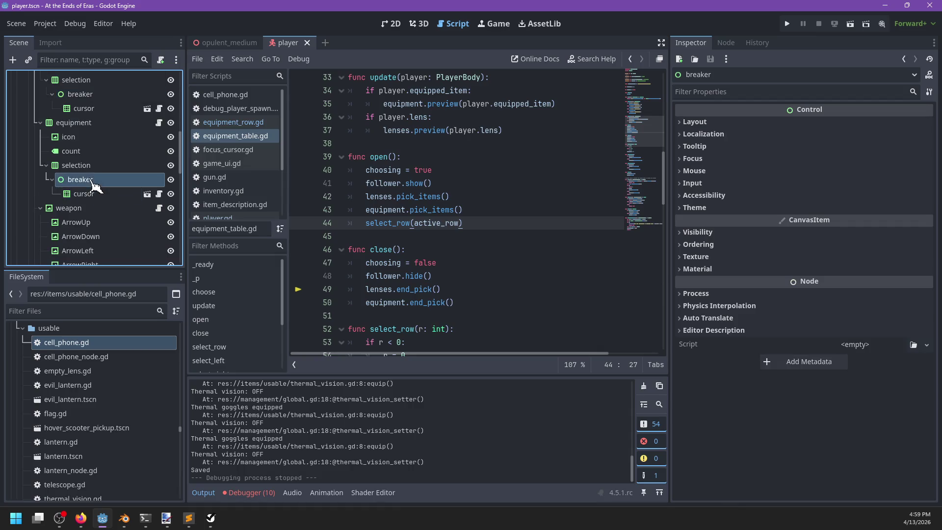
scroll(98, 194, "up", 2)
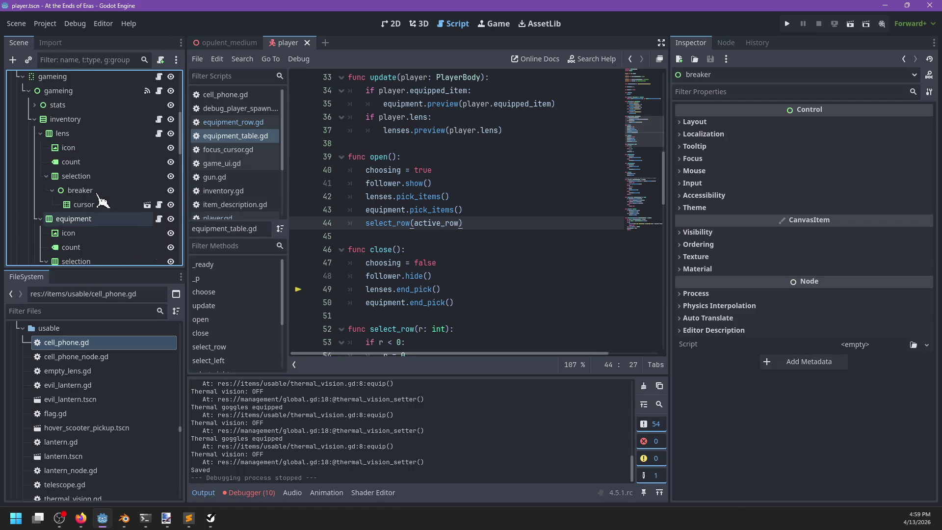
left_click(59, 147)
left_click(41, 147)
left_click(40, 161)
- Paste a cursor under the standalone breaker beside follower, deleting the leftover inner breaker
left_click(100, 189)
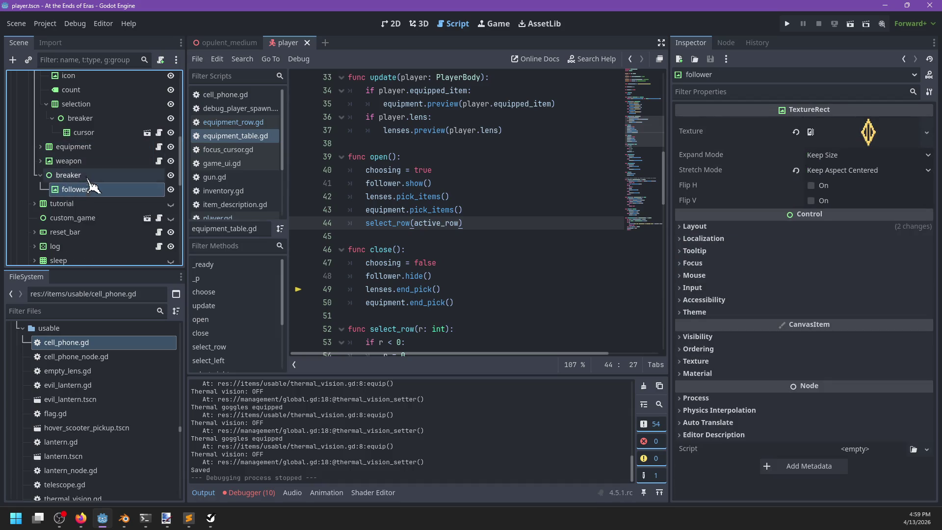
left_click(87, 177)
key("ctrl+v")
left_click_drag(93, 219, 93, 198)
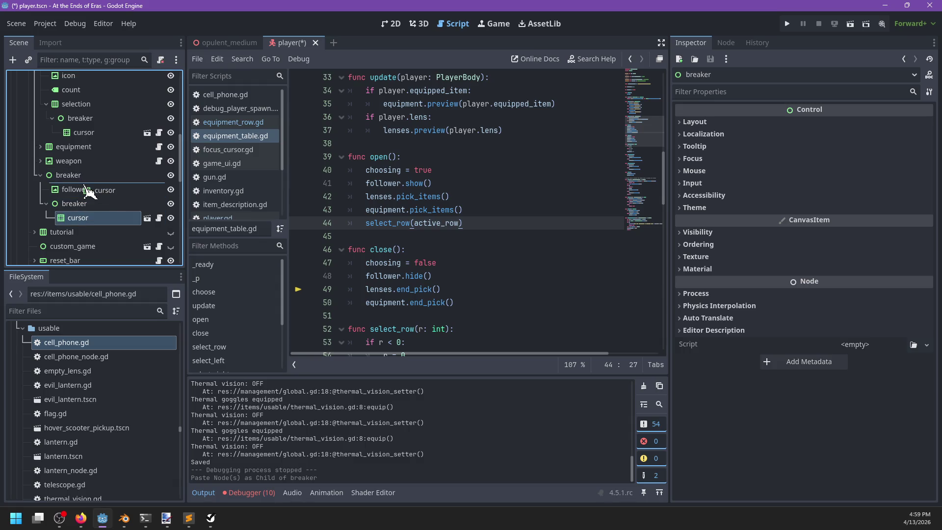
left_click(96, 217)
key("Delete")
key("Return")
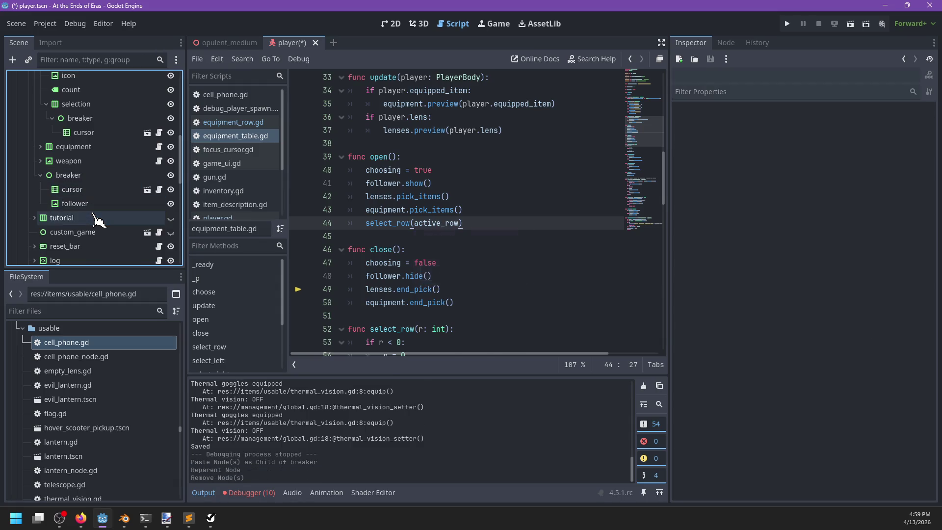
left_click(91, 190)
left_click(873, 166)
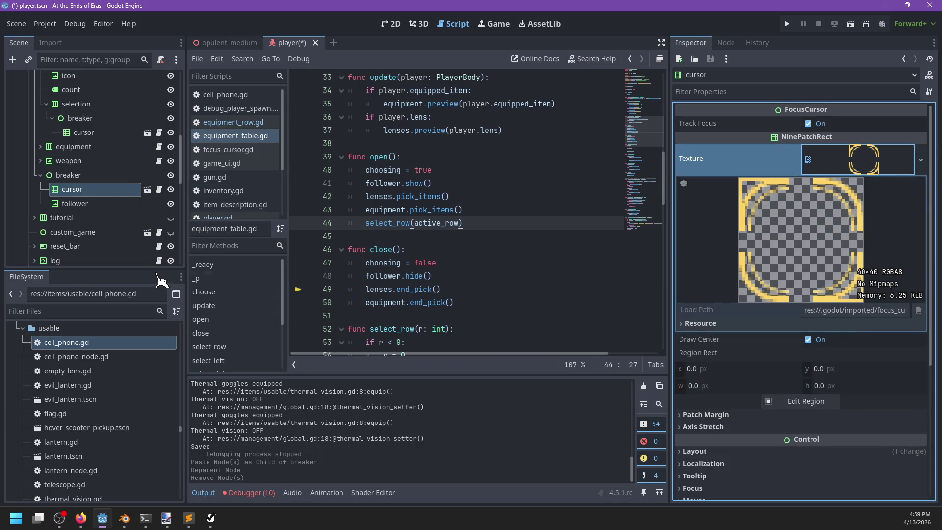
left_click(100, 311)
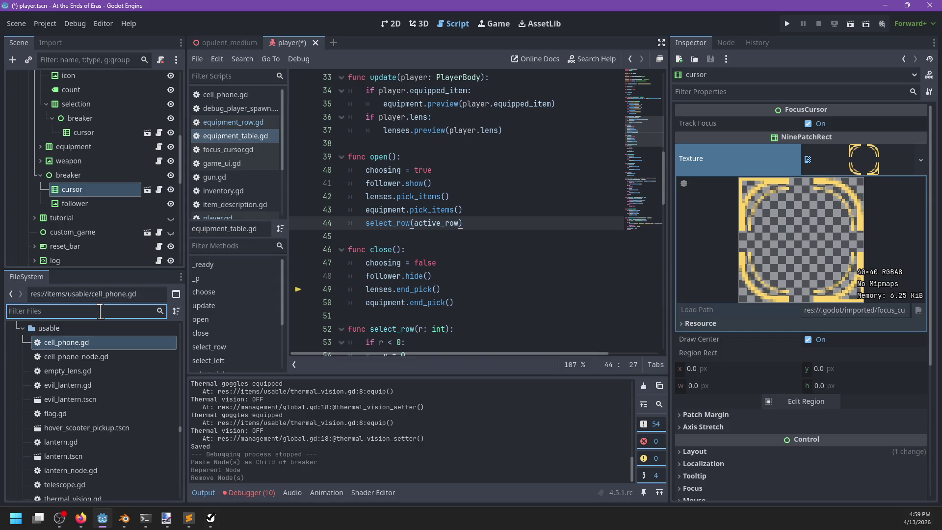
- Filter the FileSystem for png and assign slider_grabber_h.png as the cursor's texture
type("png")
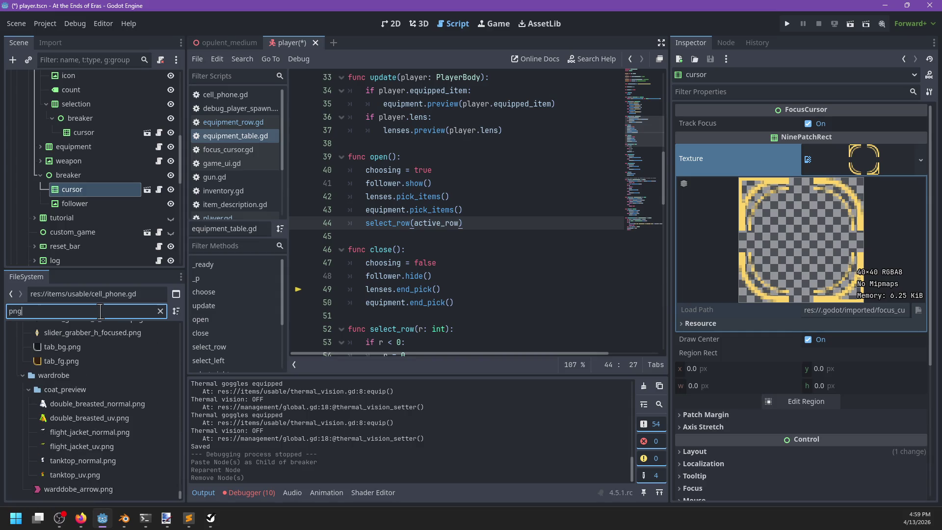
scroll(123, 461, "up", 3)
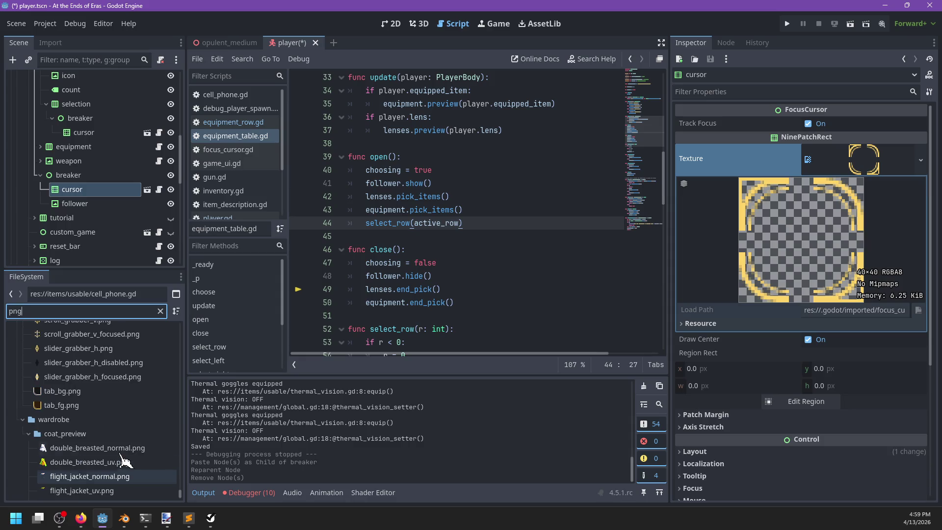
scroll(123, 461, "up", 5)
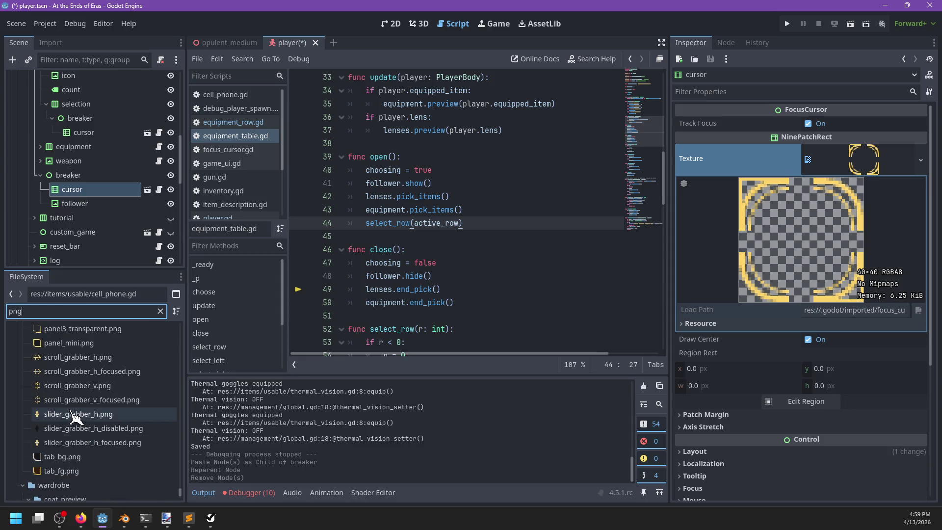
scroll(84, 416, "up", 8)
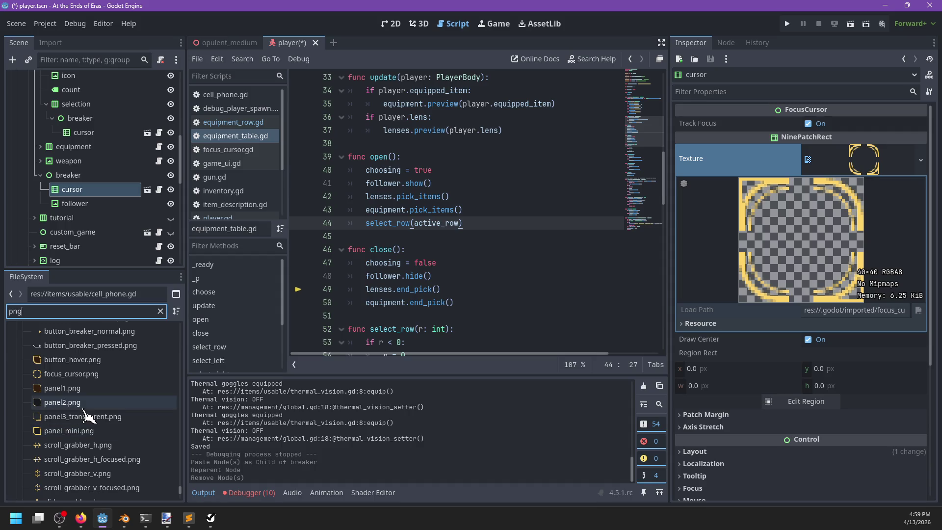
mouse_move(84, 410)
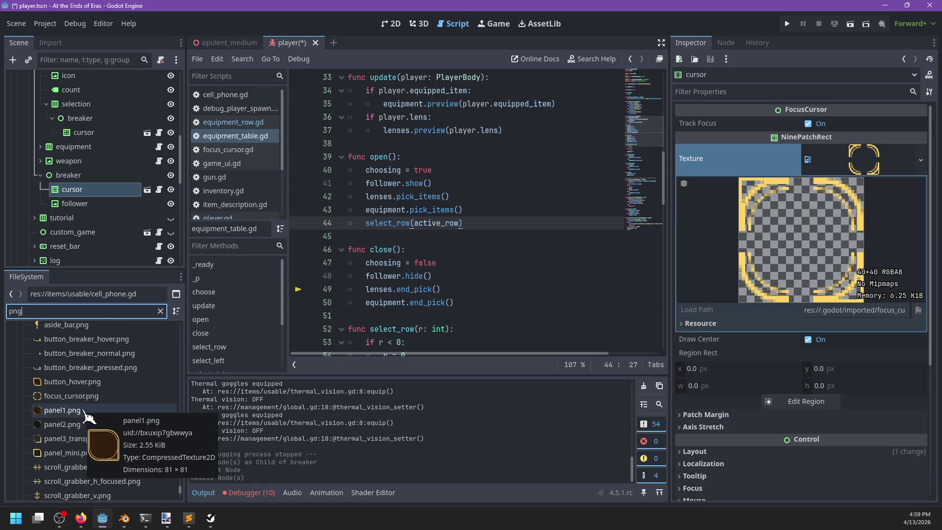
scroll(85, 414, "up", 1)
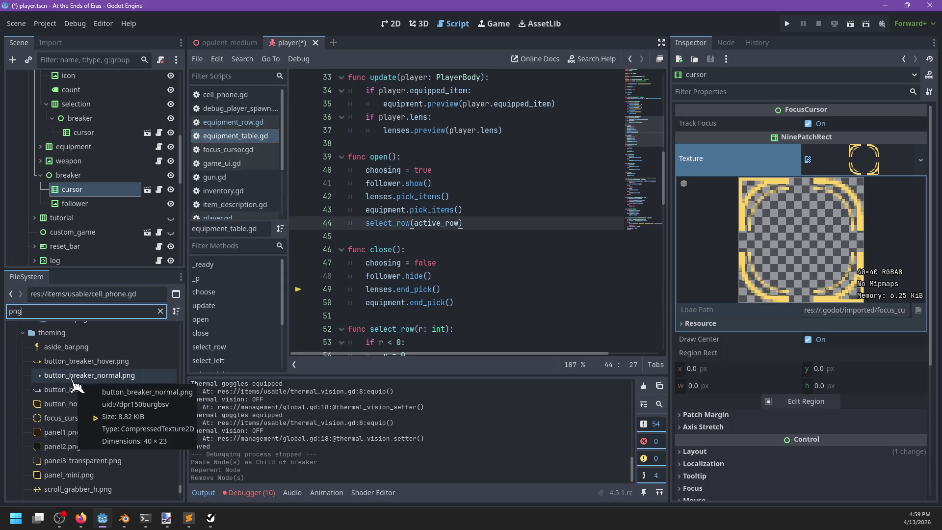
left_click(75, 378)
scroll(79, 387, "down", 6)
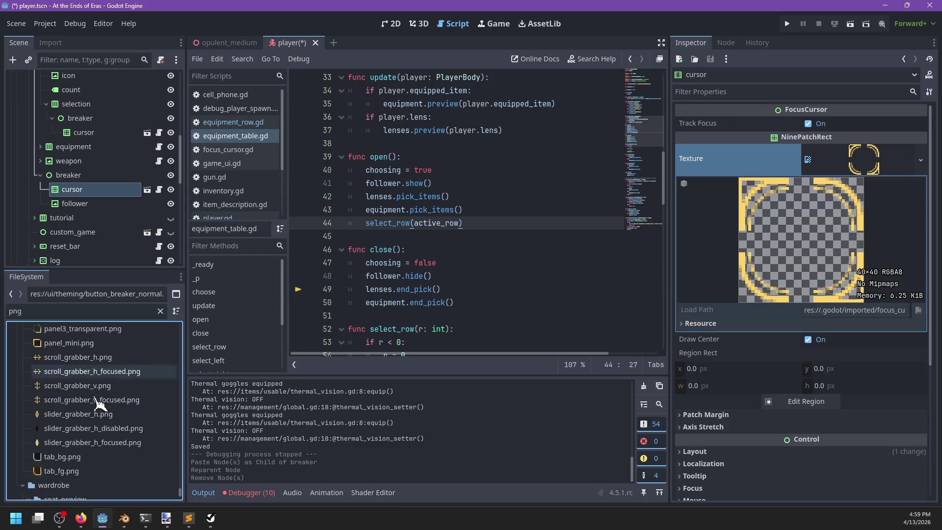
mouse_move(78, 391)
left_mouse_down()
mouse_move(515, 316)
mouse_move(862, 180)
left_mouse_up()
- Bring up the texture's region editor and narrow the region from the left
scroll(822, 275, "down", 2)
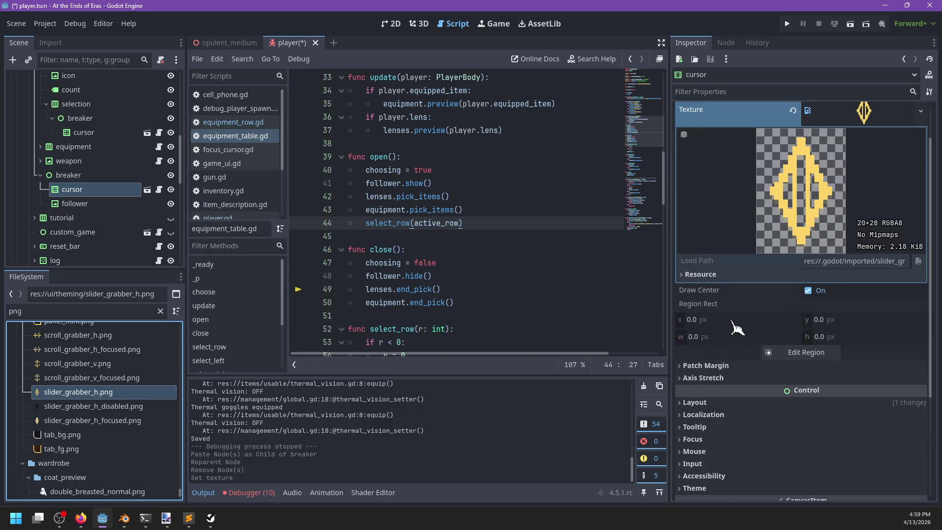
left_click(806, 352)
scroll(463, 276, "up", 3)
left_click_drag(456, 243, 486, 246)
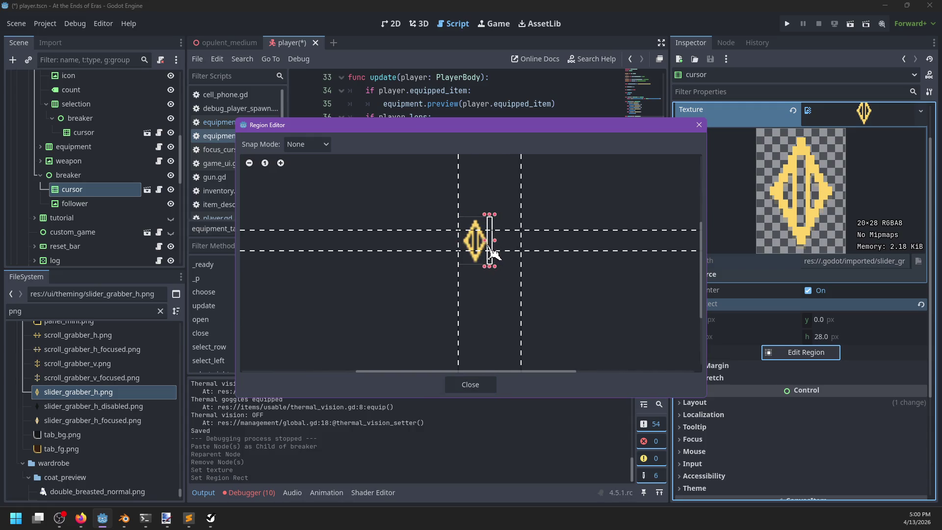
- Drag the texture region's top edge in the Region Editor to crop it to a thin strip
left_click(480, 385)
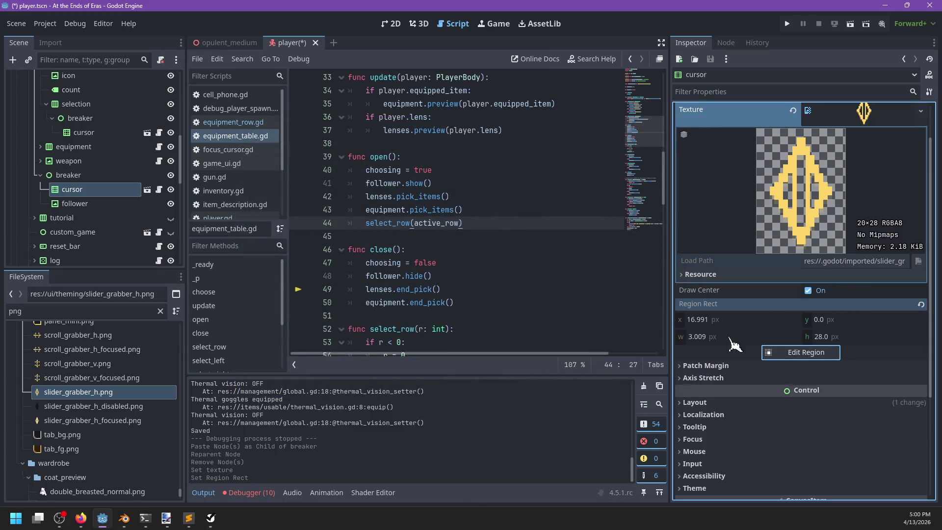
left_click(790, 357)
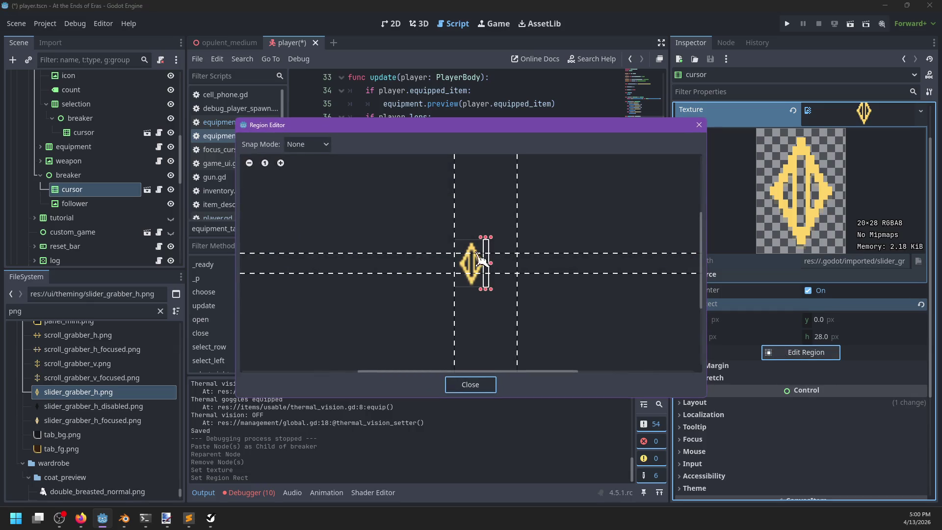
mouse_move(488, 239)
left_mouse_down()
mouse_move(480, 263)
mouse_move(496, 271)
mouse_move(489, 268)
left_mouse_up()
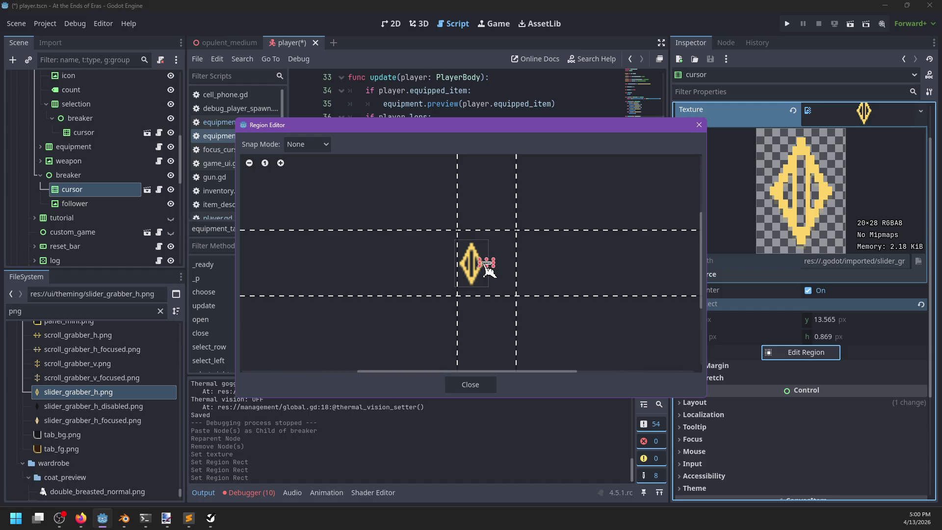
left_click(487, 264)
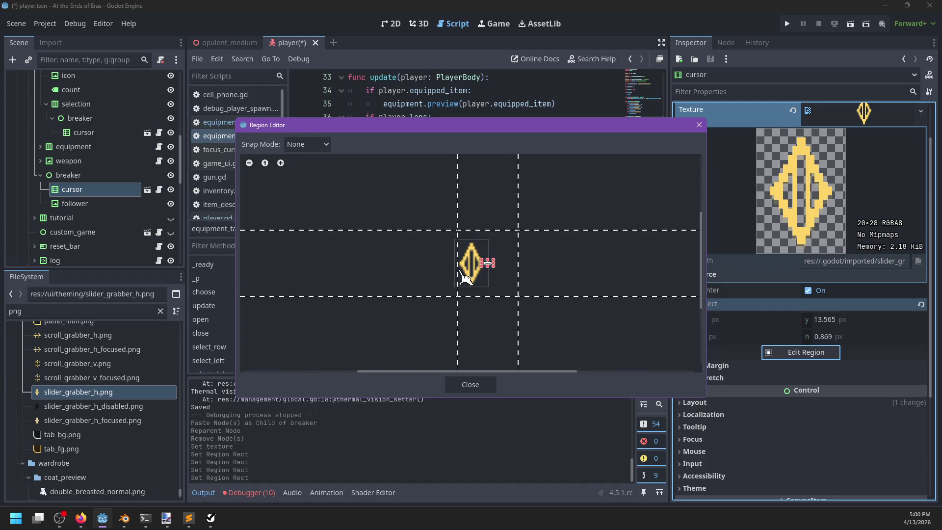
left_click_drag(488, 263, 489, 247)
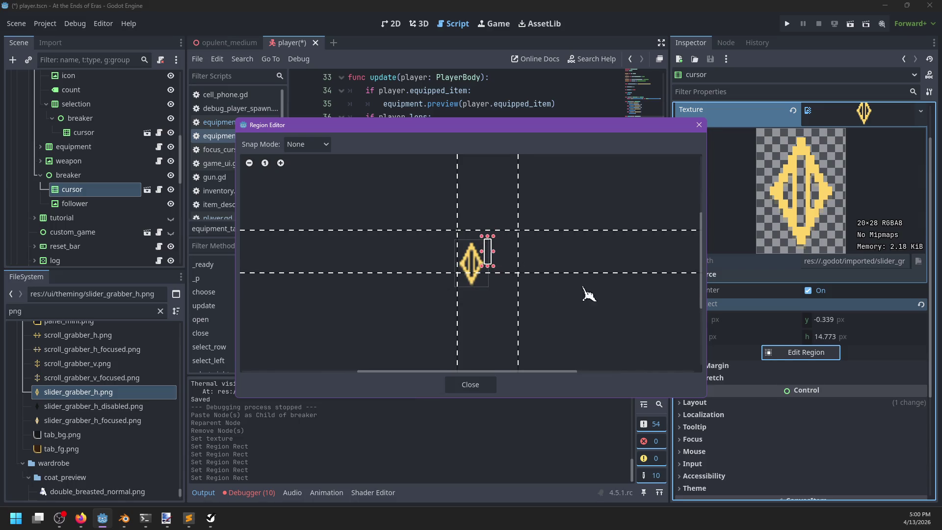
left_click(856, 327)
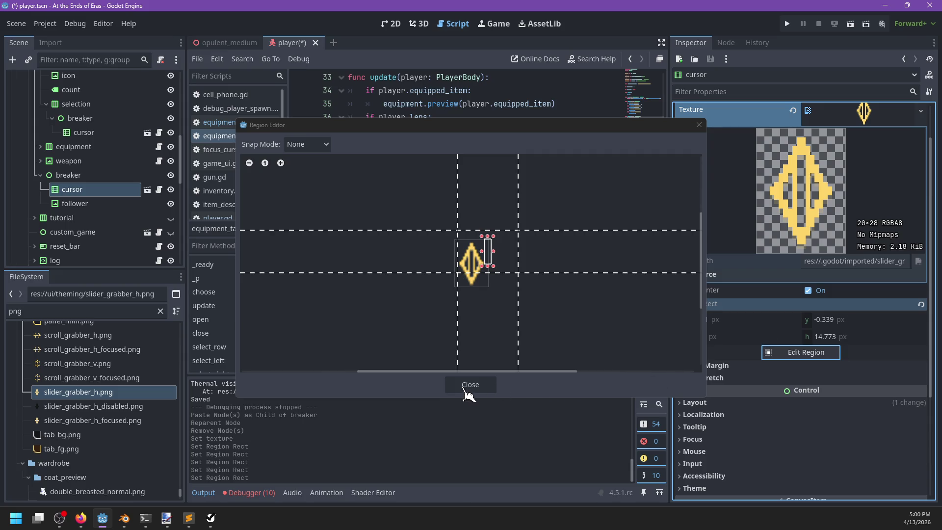
left_click(465, 386)
- Set the region rect y to 0 and height to 28, then save the scene
left_click(830, 318)
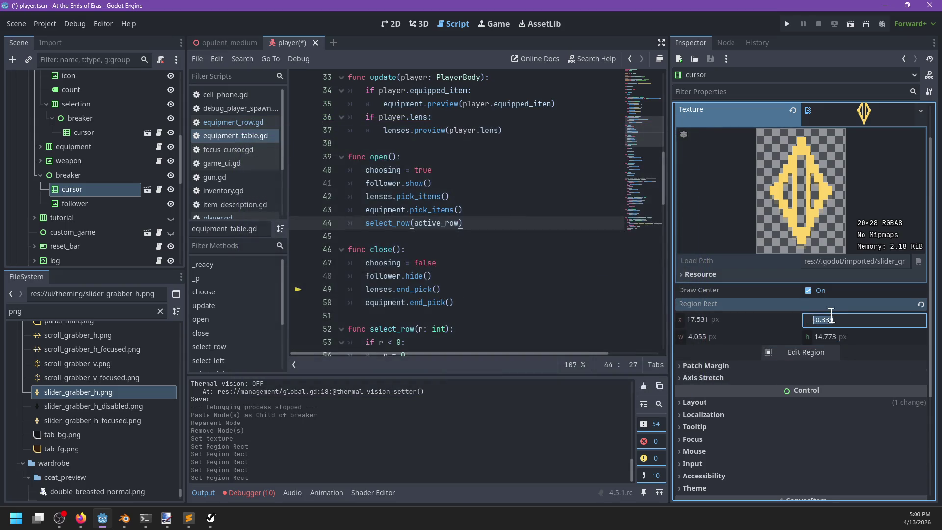
key("Tab")
key("Tab")
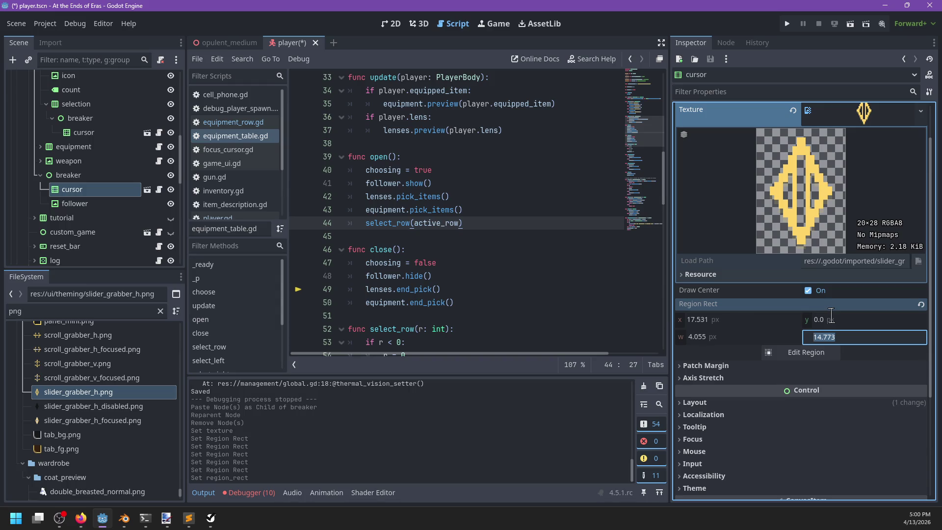
key("Return")
key("ctrl+s")
- Return to the 2D canvas and delete the follower node
left_click(419, 23)
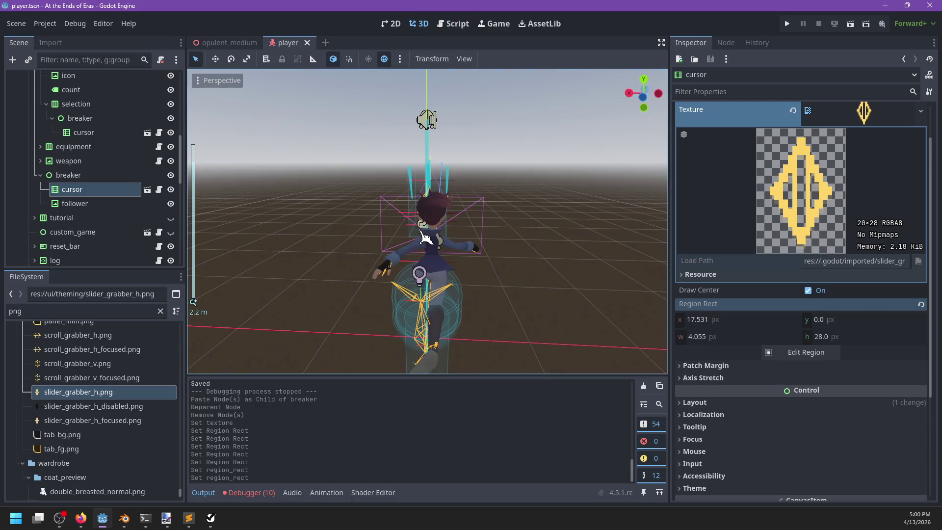
left_click(391, 24)
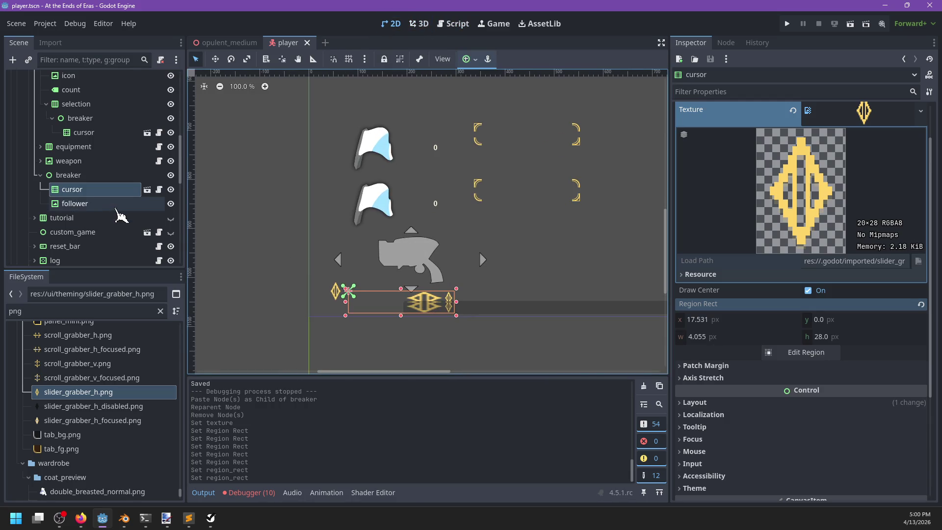
left_click(91, 204)
key("Delete")
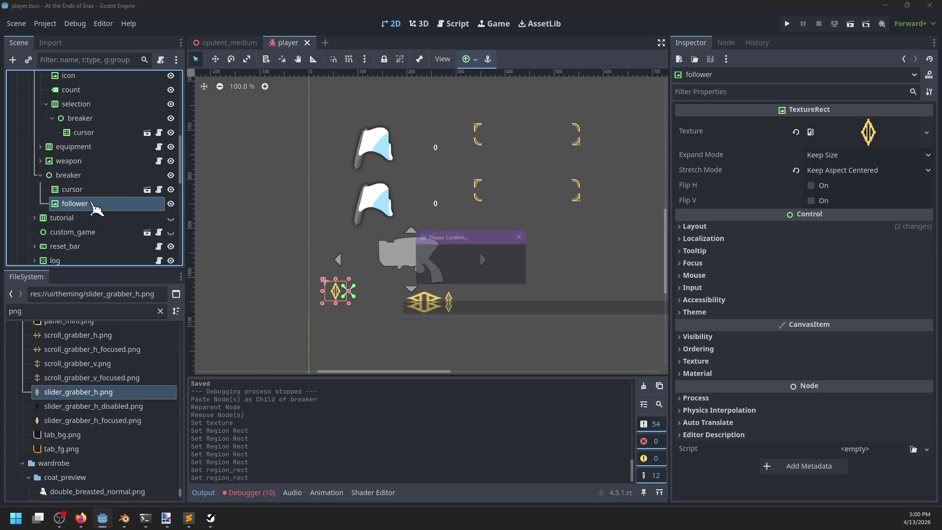
- Confirm the follower's removal and narrow the breaker cursor's box on the 2D canvas
key("Return")
left_click(113, 190)
scroll(120, 201, "up", 5)
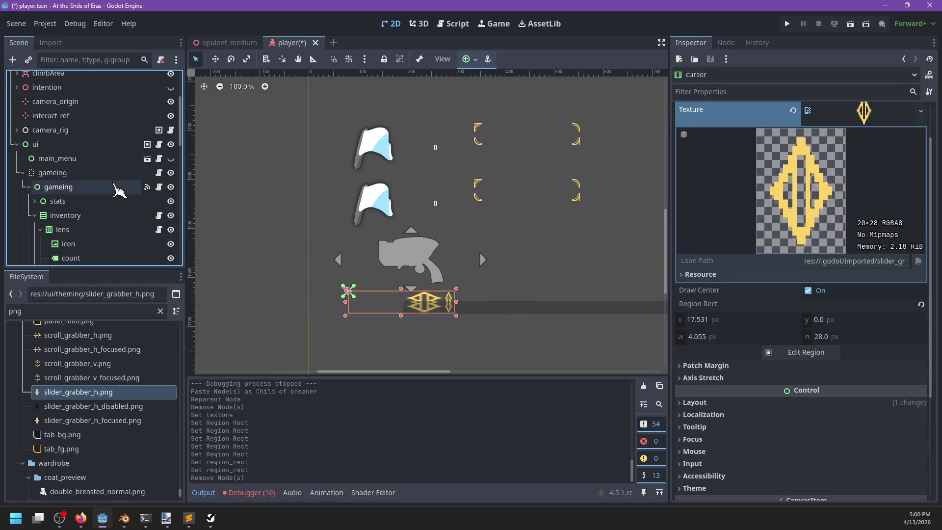
scroll(122, 204, "down", 3)
mouse_move(456, 316)
left_mouse_down()
mouse_move(454, 331)
mouse_move(396, 362)
mouse_move(427, 350)
mouse_move(524, 353)
mouse_move(566, 280)
mouse_move(504, 389)
mouse_move(508, 350)
mouse_move(534, 343)
mouse_move(528, 314)
left_mouse_up()
mouse_move(505, 273)
left_mouse_down()
mouse_move(373, 271)
mouse_move(430, 279)
mouse_move(410, 275)
left_mouse_up()
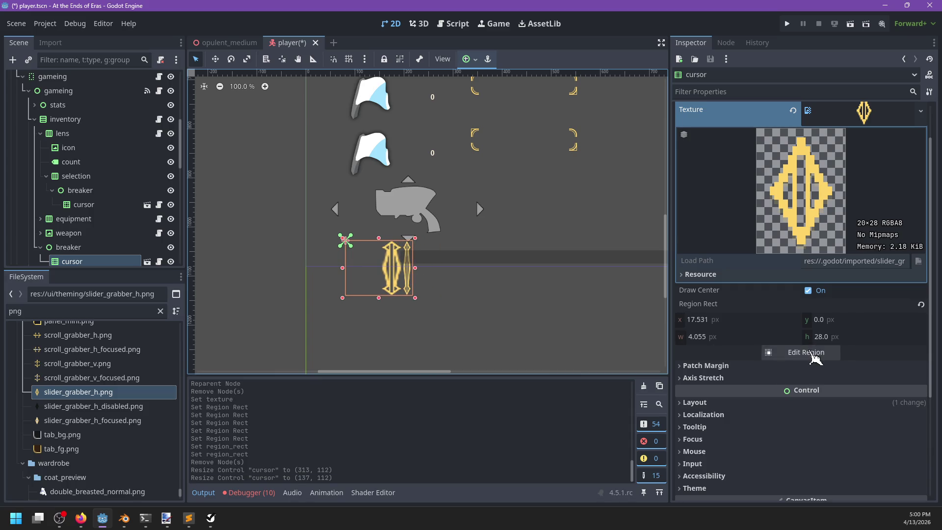
- Widen the cursor's texture region leftward and fine-tune the box to 99 × 112
left_click(806, 352)
left_click_drag(482, 269, 456, 268)
left_click(490, 384)
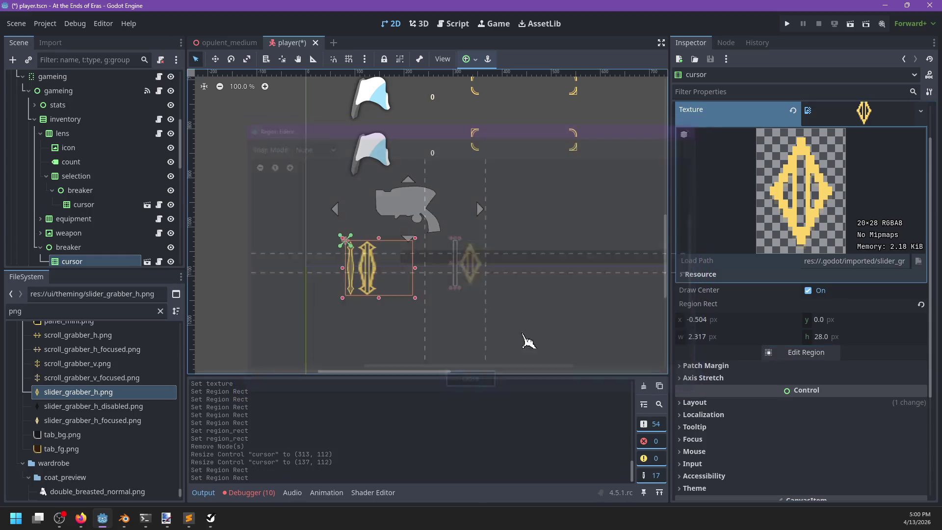
scroll(448, 315, "up", 1)
mouse_move(414, 267)
left_mouse_down()
mouse_move(517, 267)
mouse_move(390, 266)
mouse_move(508, 280)
mouse_move(414, 277)
left_mouse_up()
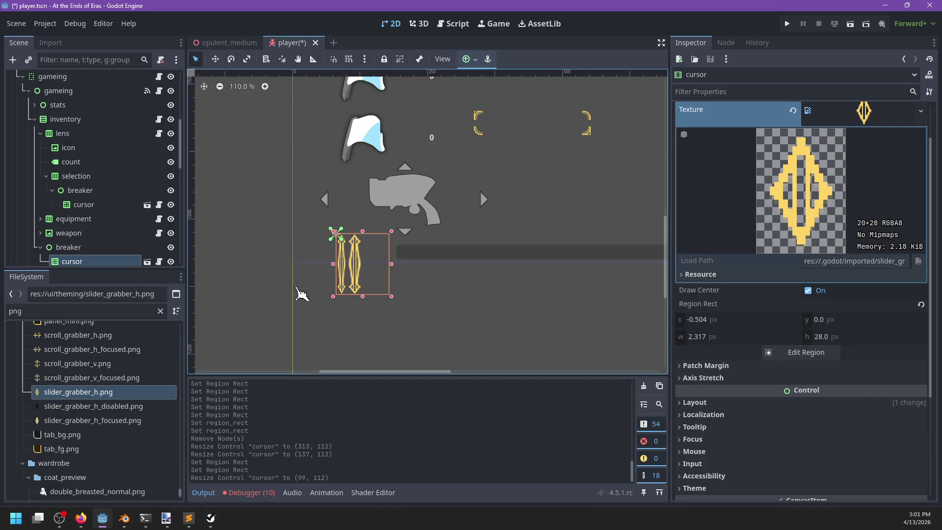
scroll(98, 231, "down", 1)
left_click(84, 180)
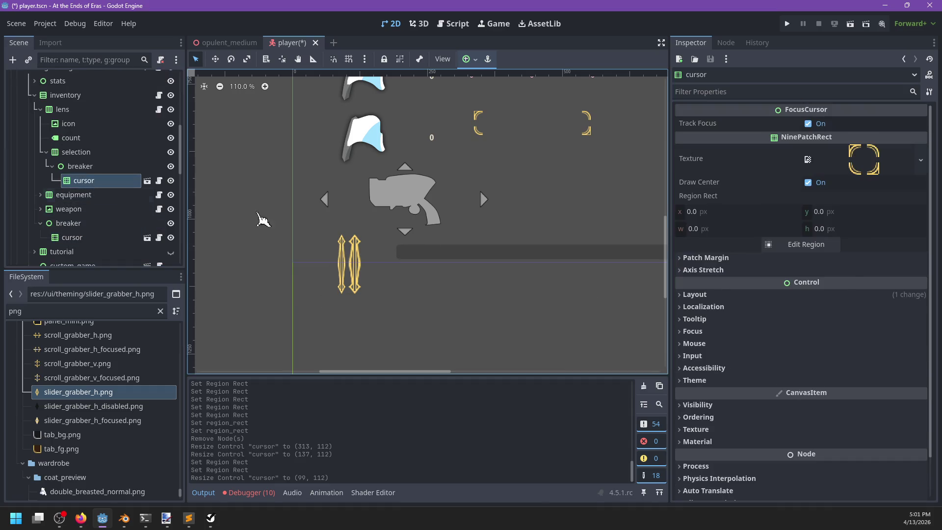
- Check the cursor's texture region, then select the bottom breaker cursor node
left_click(823, 249)
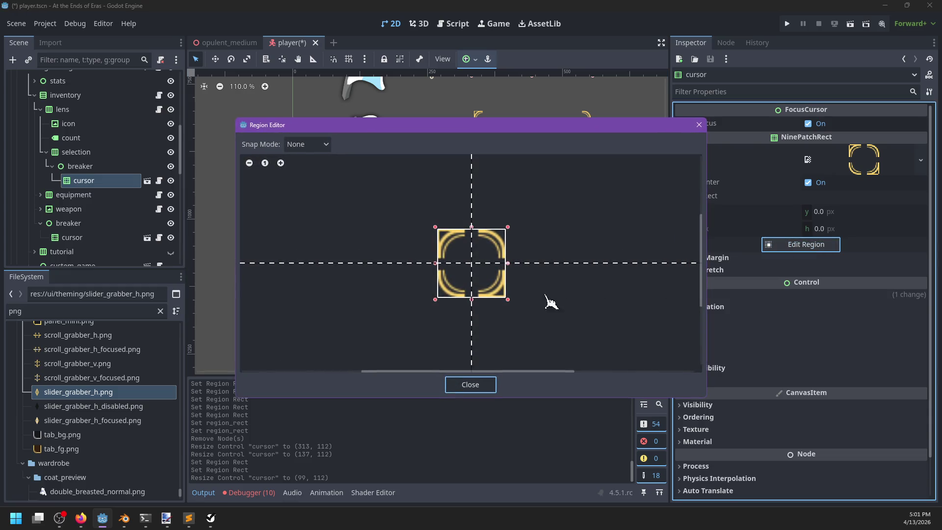
left_click(486, 383)
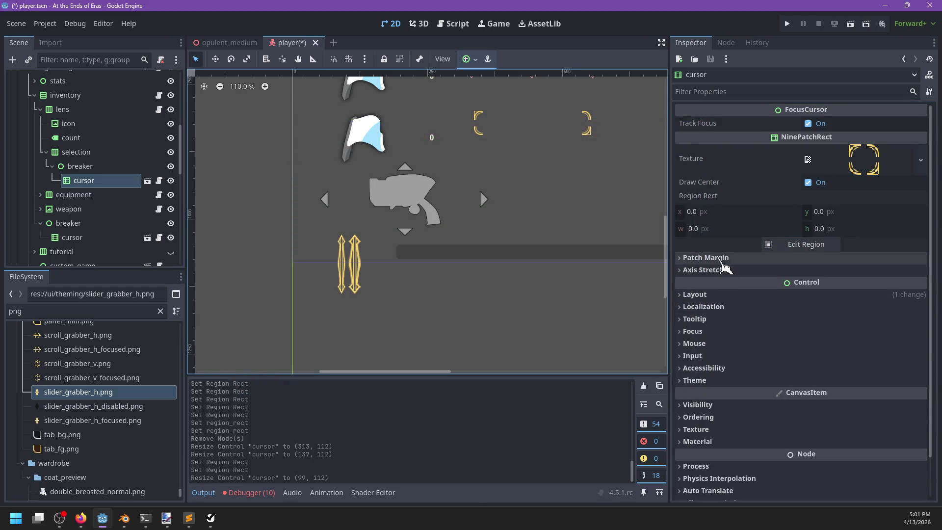
left_click(724, 259)
left_click(722, 258)
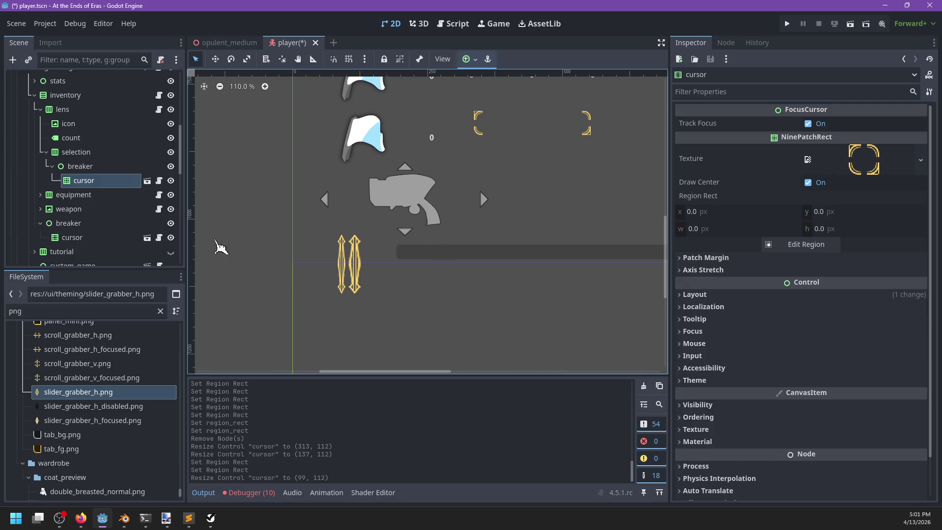
left_click(74, 237)
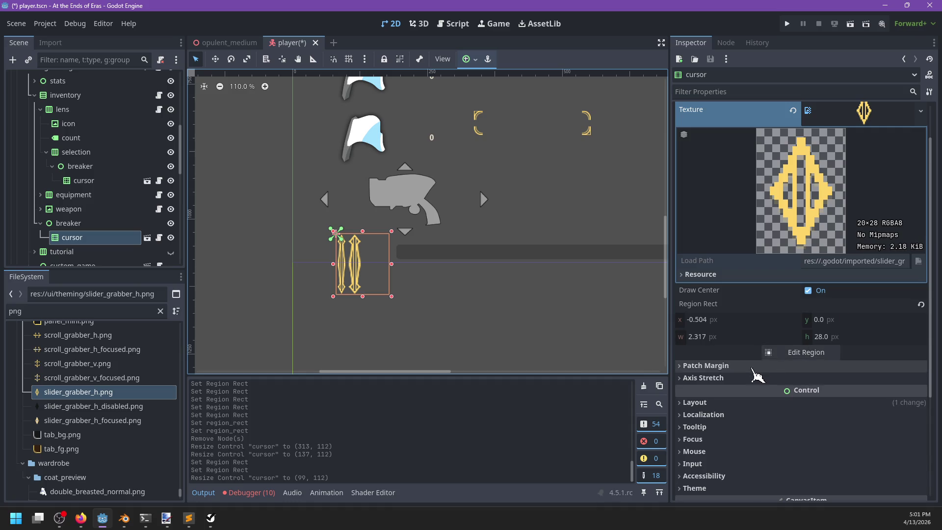
- Set the left patch margin to 20 and widen the cursor box
left_click(750, 368)
left_click(831, 378)
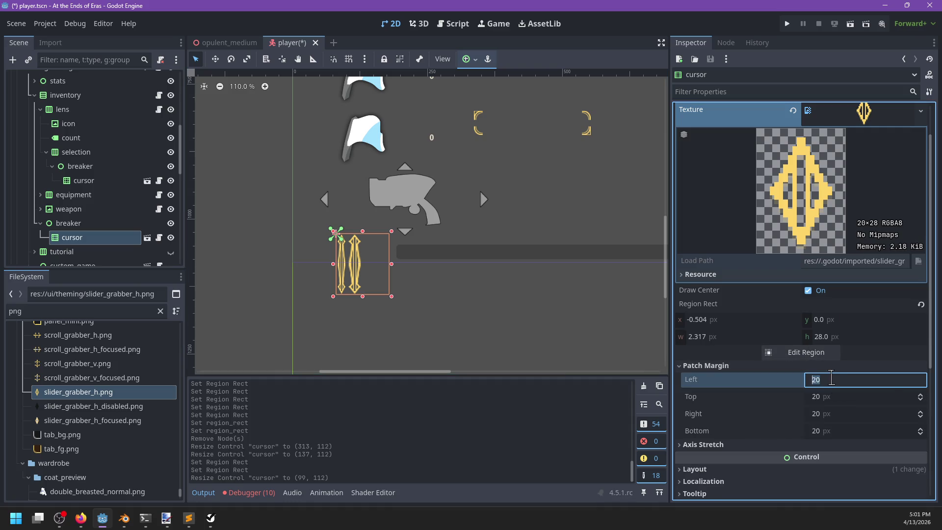
left_click(825, 398)
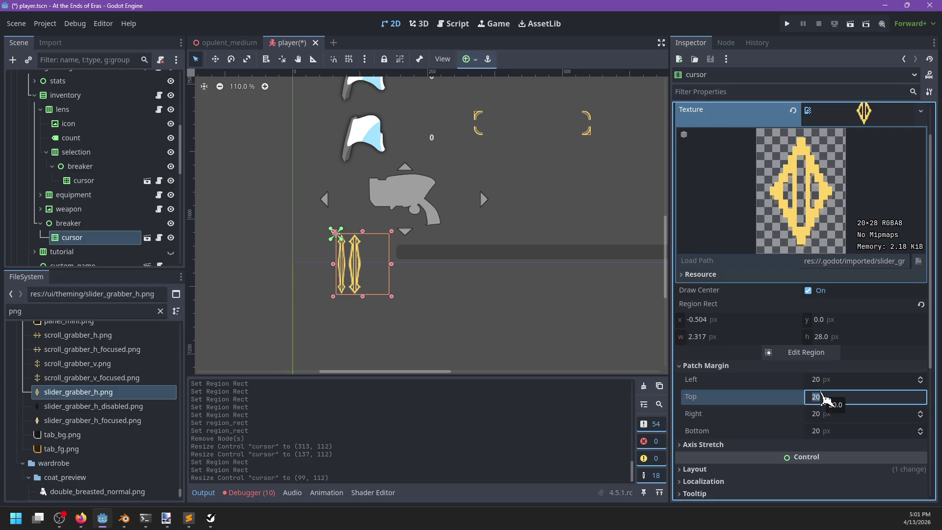
type("0")
key("Tab")
type("0")
key("Tab")
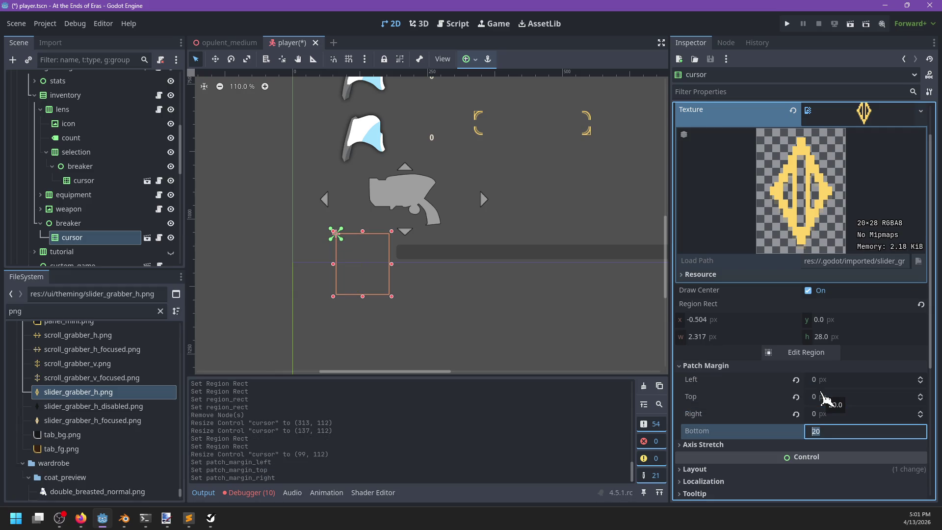
left_click(829, 380)
type("20")
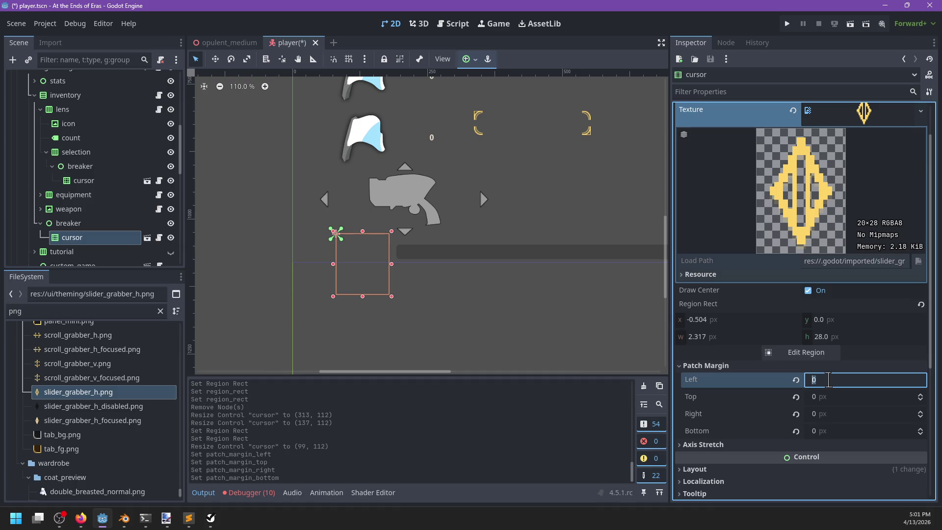
key("Return")
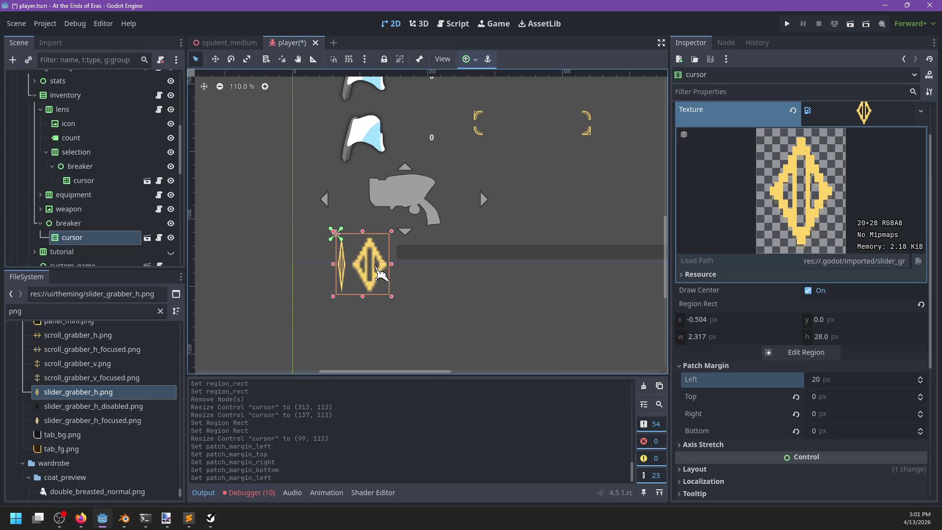
mouse_move(391, 264)
left_mouse_down()
mouse_move(435, 265)
mouse_move(362, 266)
mouse_move(485, 267)
mouse_move(375, 273)
left_mouse_up()
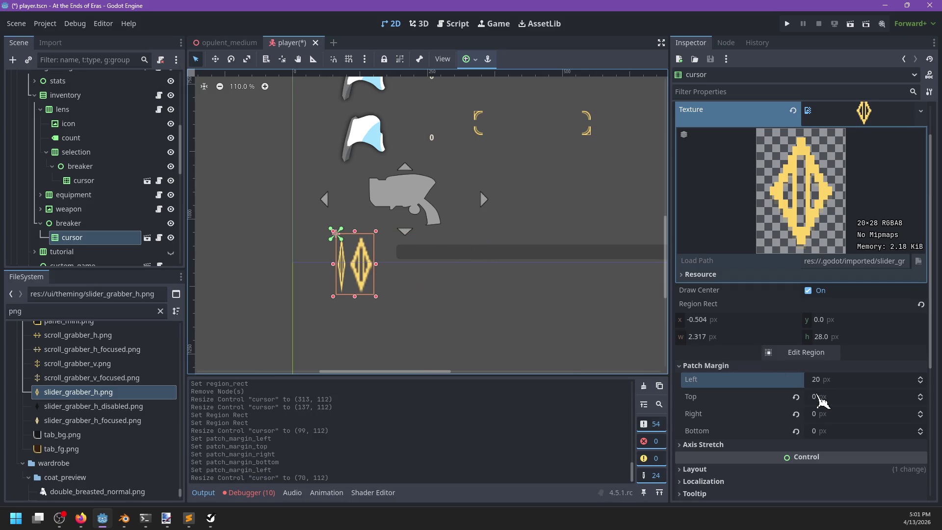
- Set Top and Bottom patch margins to 14, keep Right at 0, and shorten the box
left_click(835, 396)
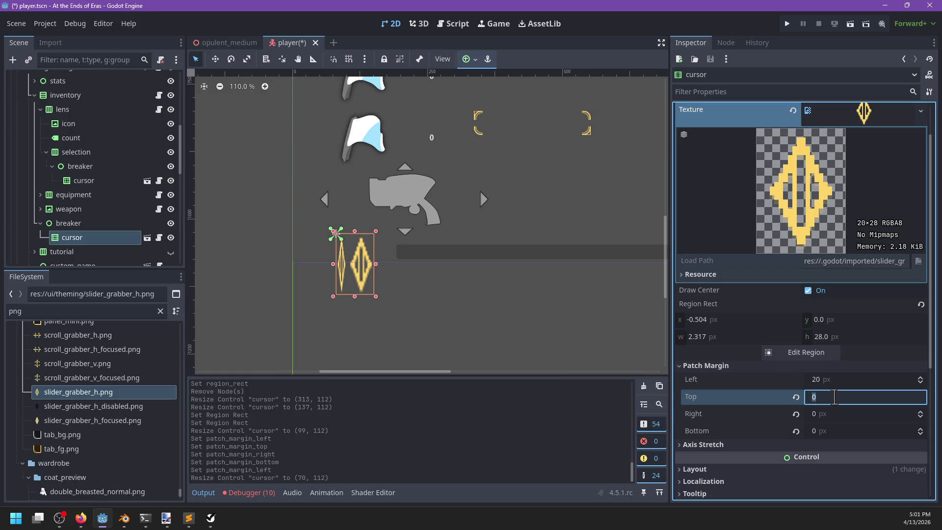
type("14")
key("Tab")
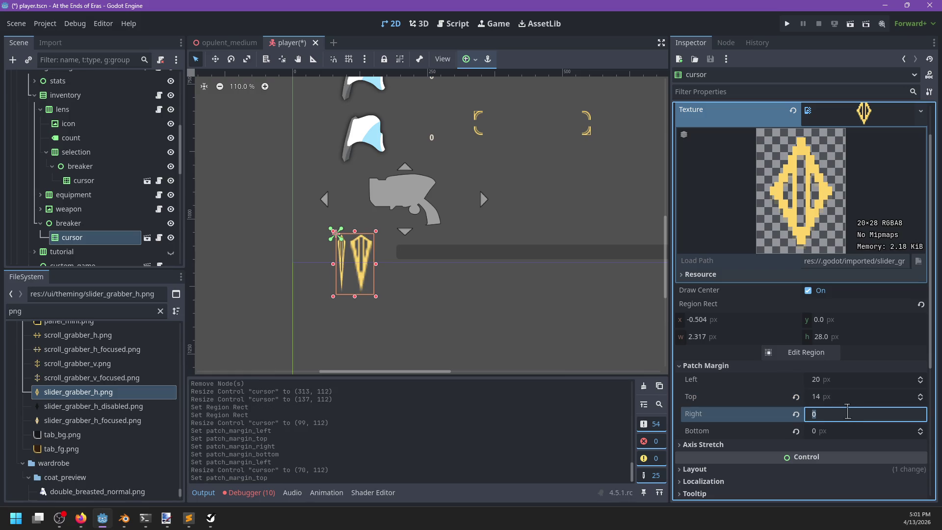
key("Tab")
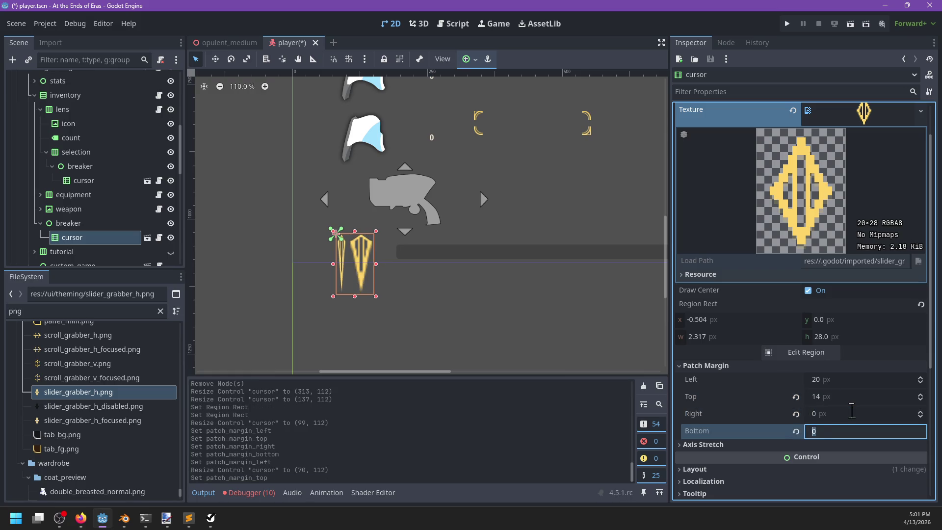
key("BackSpace")
type("4")
key("Return")
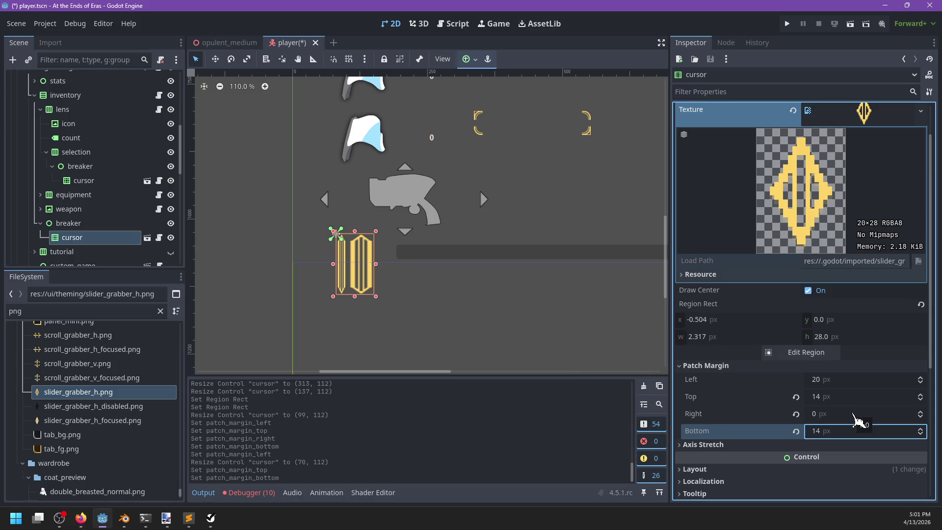
scroll(332, 330, "up", 5)
scroll(386, 310, "up", 3)
mouse_move(380, 335)
left_mouse_down()
mouse_move(380, 261)
mouse_move(384, 350)
mouse_move(368, 231)
mouse_move(372, 312)
left_mouse_up()
- Enlarge the cursor box and try Top and Bottom patch margins of 0
mouse_move(412, 274)
left_mouse_down()
mouse_move(490, 280)
mouse_move(452, 273)
mouse_move(490, 265)
left_mouse_up()
left_click(794, 352)
left_click(492, 384)
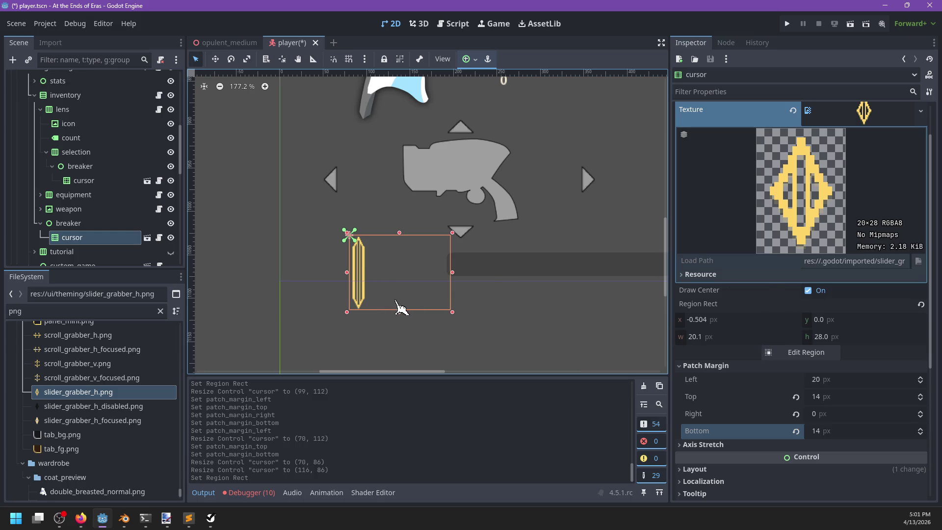
mouse_move(452, 312)
left_mouse_down()
mouse_move(384, 268)
mouse_move(499, 346)
left_mouse_up()
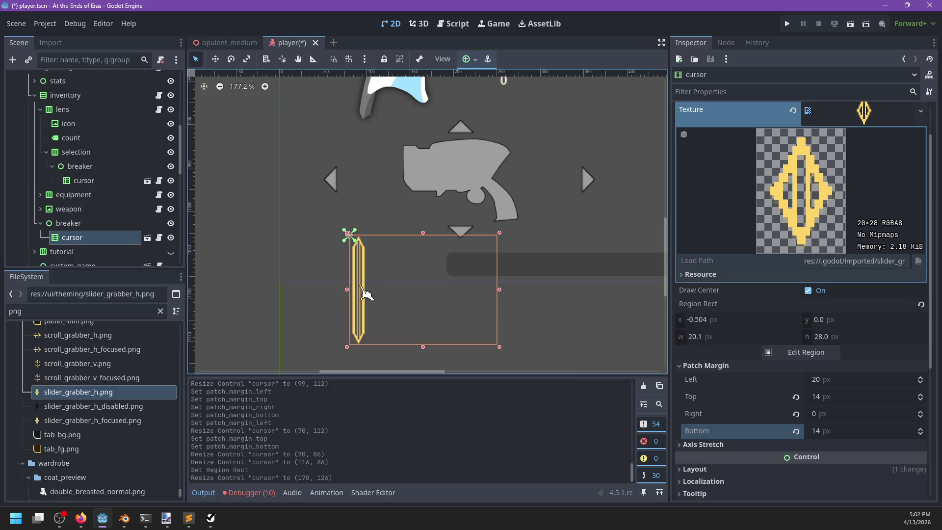
left_click(839, 396)
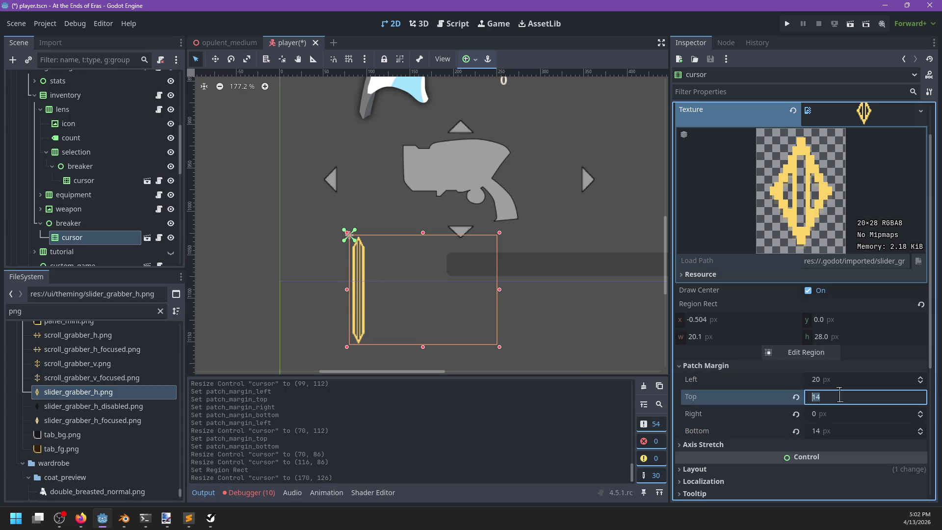
type("0")
key("Tab")
key("Tab")
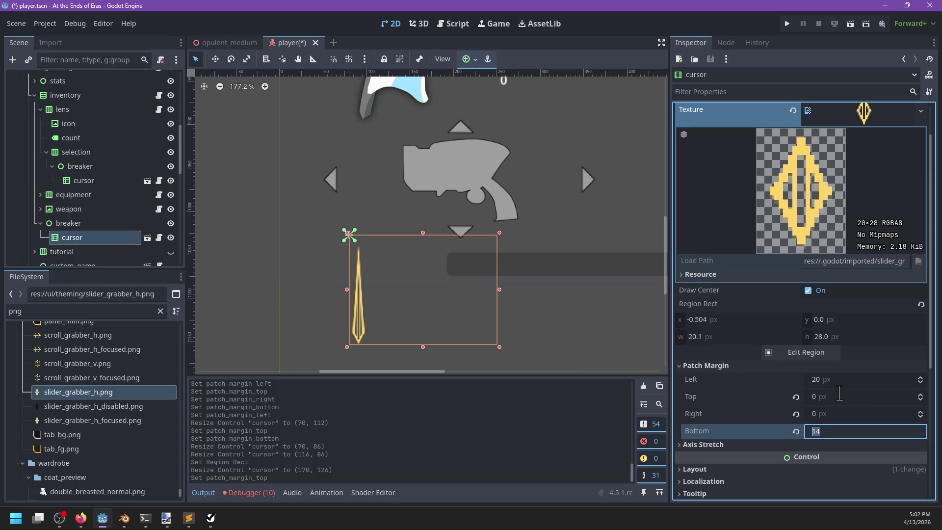
type("0")
key("Return")
- Restore 14 px Top and Bottom margins, shrink the cursor to 142 × 28, and save
mouse_move(500, 290)
left_mouse_down()
mouse_move(363, 290)
mouse_move(475, 289)
left_mouse_up()
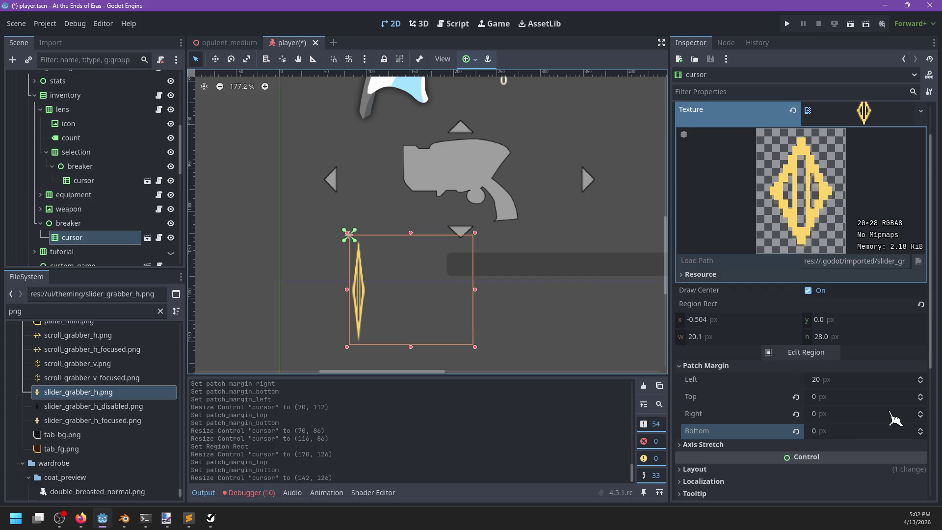
left_click(847, 395)
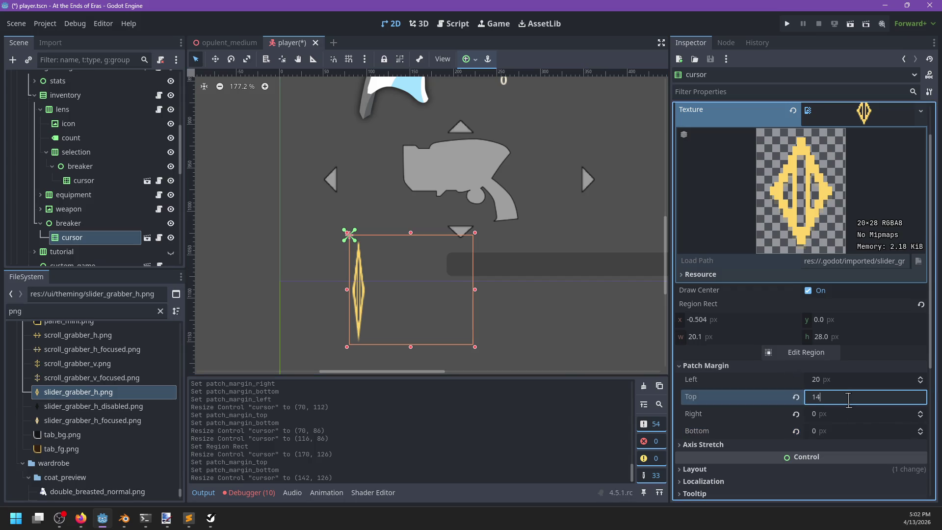
key("Tab")
key("Tab")
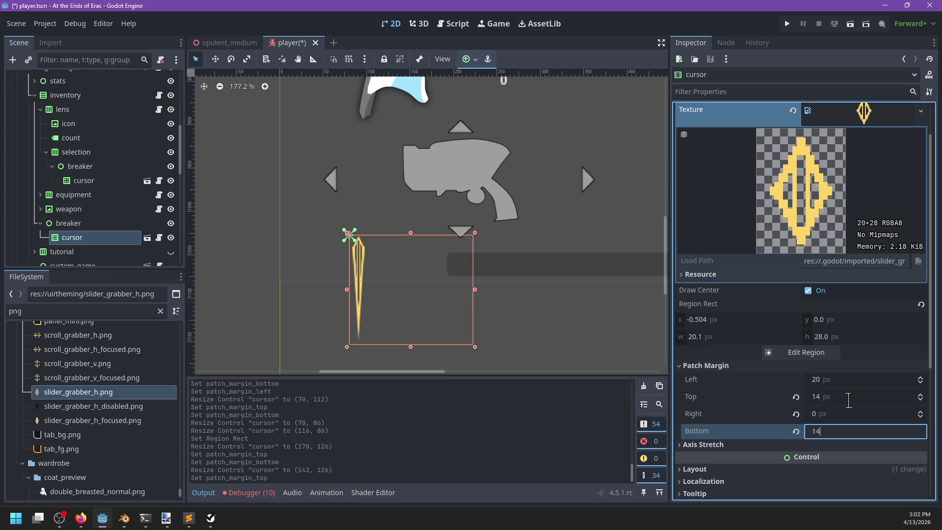
key("Return")
left_click_drag(424, 350, 414, 261)
scroll(503, 269, "down", 4)
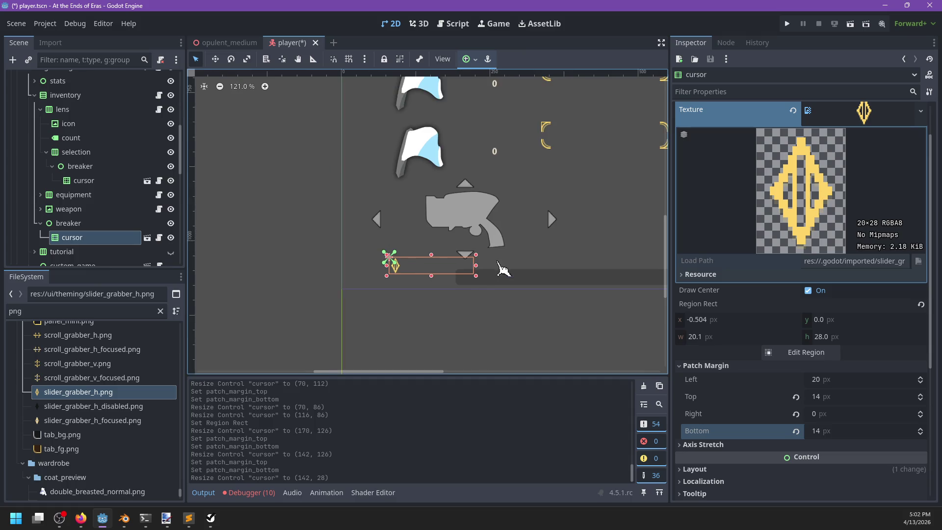
key("ctrl+s")
scroll(103, 236, "up", 3)
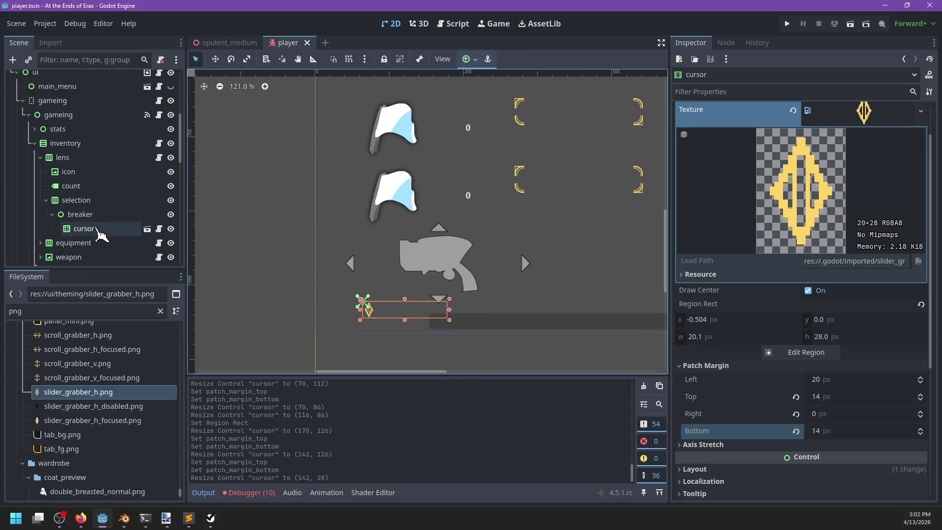
- In equipment_table.gd, rename follower to focus_cursor on line 9, pointing at $breaker/cursor
left_click(159, 100)
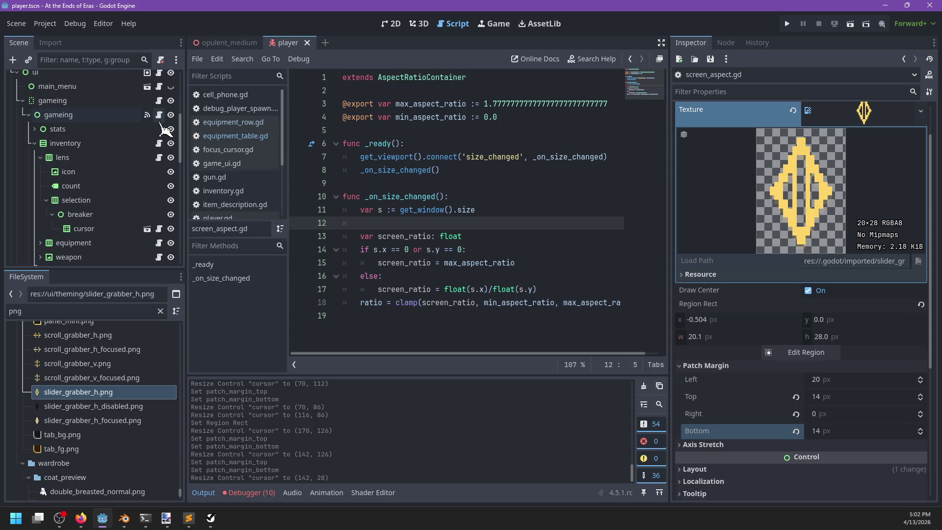
left_click(158, 142)
scroll(542, 231, "up", 8)
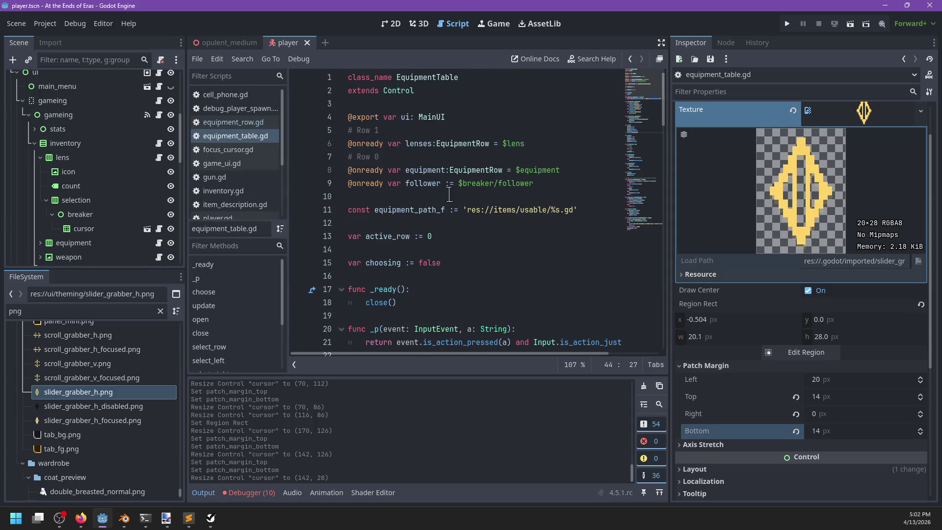
double_click(425, 184)
type("focus_curs")
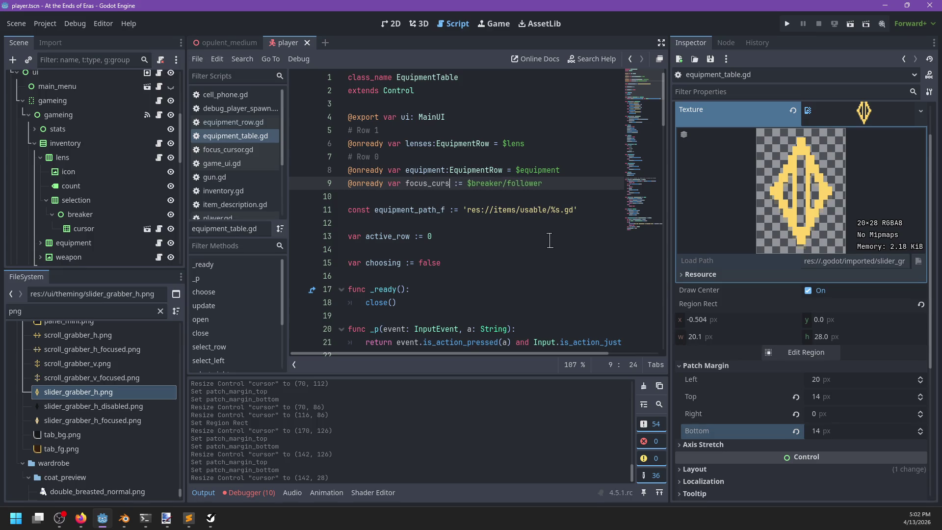
type("or")
key("End")
key("BackSpace")
key("BackSpace")
key("BackSpace")
type("cu")
scroll(120, 147, "down", 3)
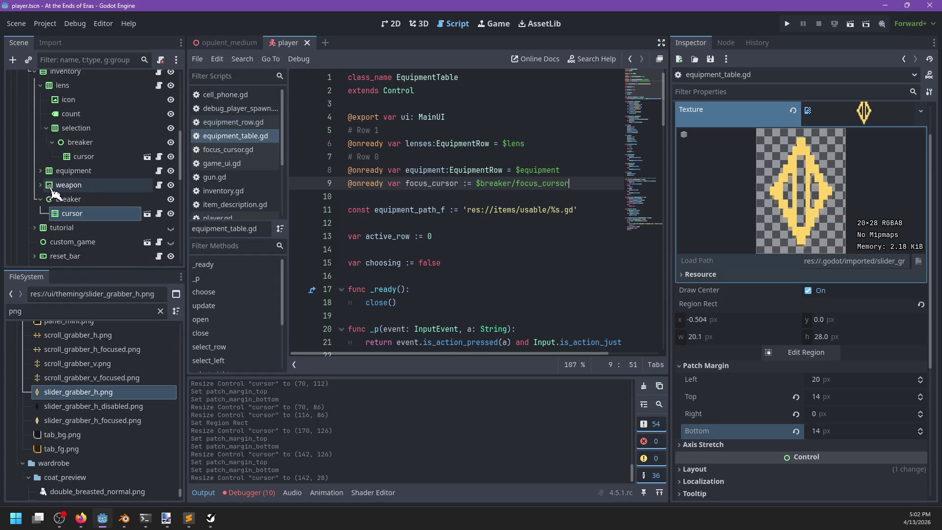
key("ctrl+BackSpace")
type("c")
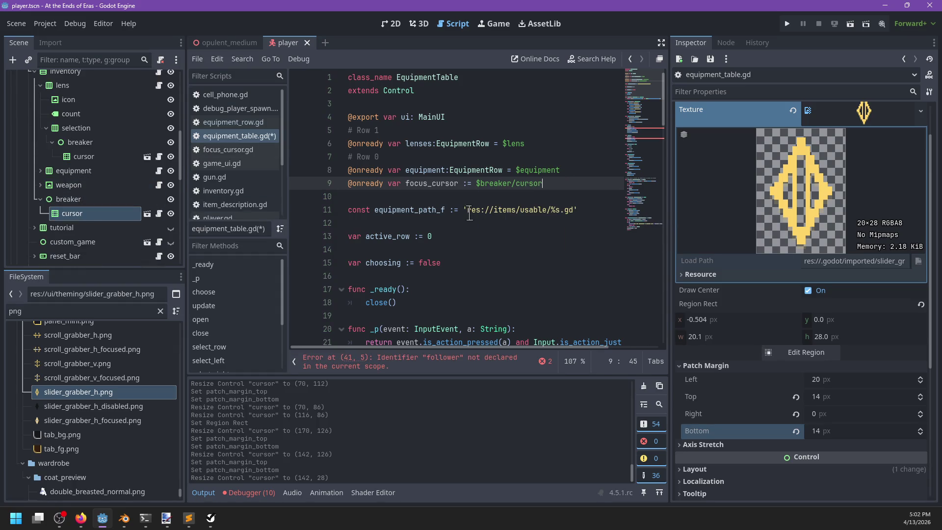
scroll(470, 215, "down", 8)
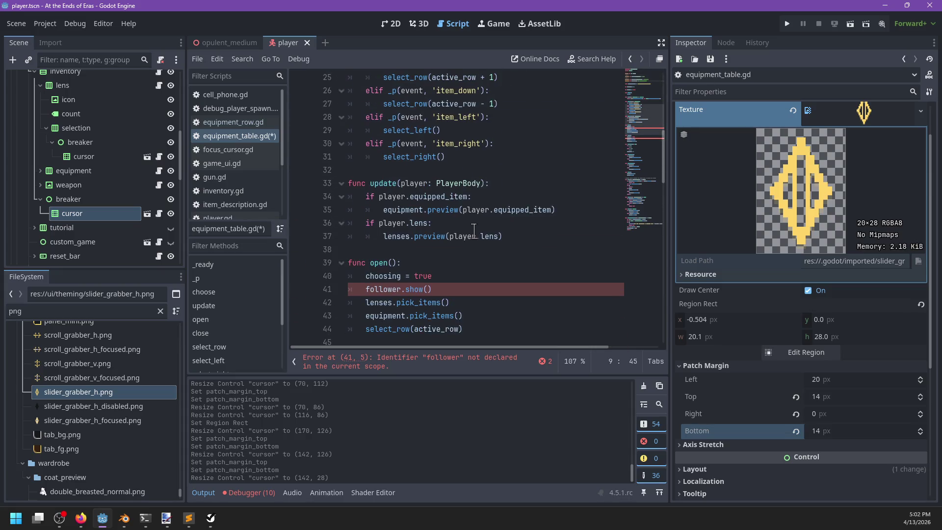
- Turn off Track Focus on the first two cursor nodes and save the scene
left_click(98, 214)
left_click(863, 112)
scroll(862, 150, "up", 1)
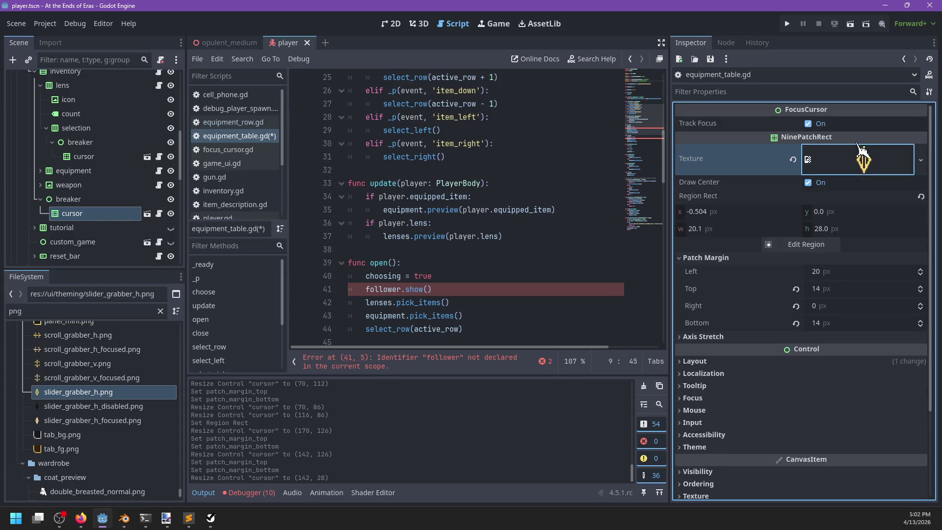
left_click(814, 129)
key("ctrl+s")
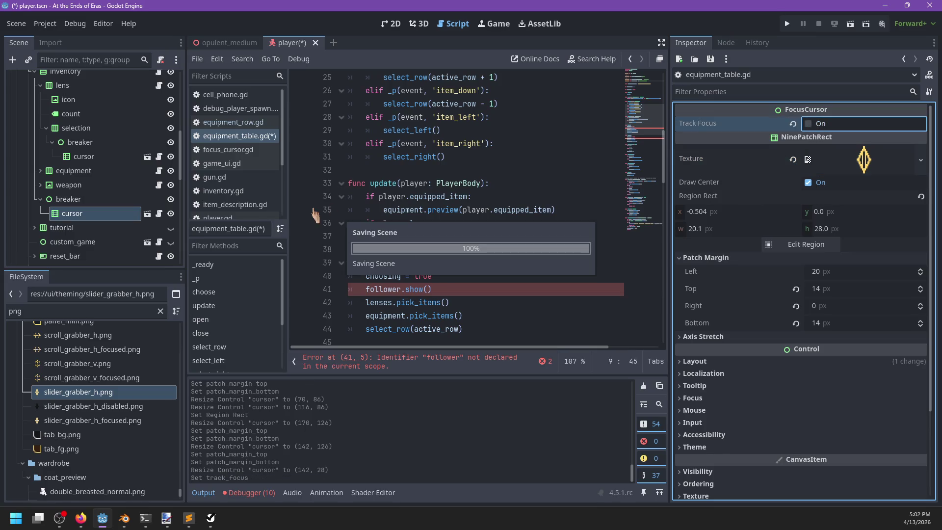
left_click(109, 157)
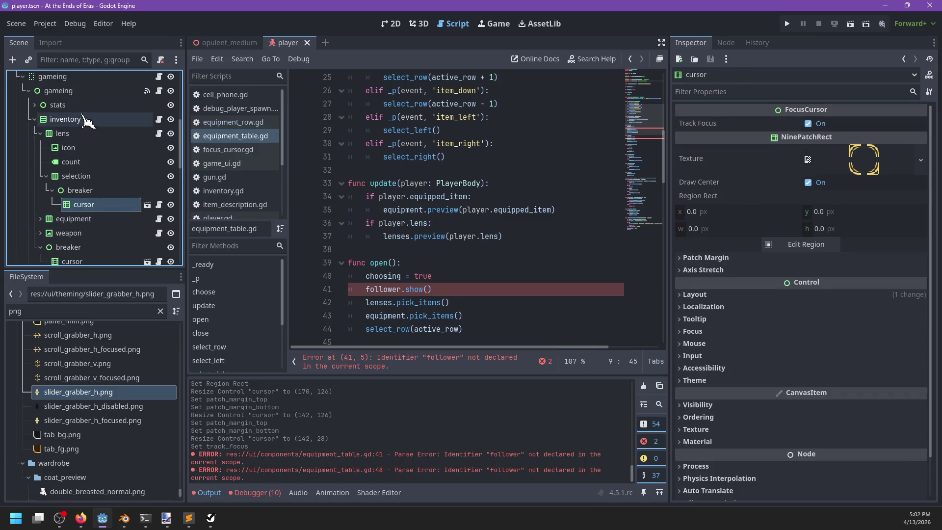
left_click(807, 124)
scroll(127, 221, "down", 4)
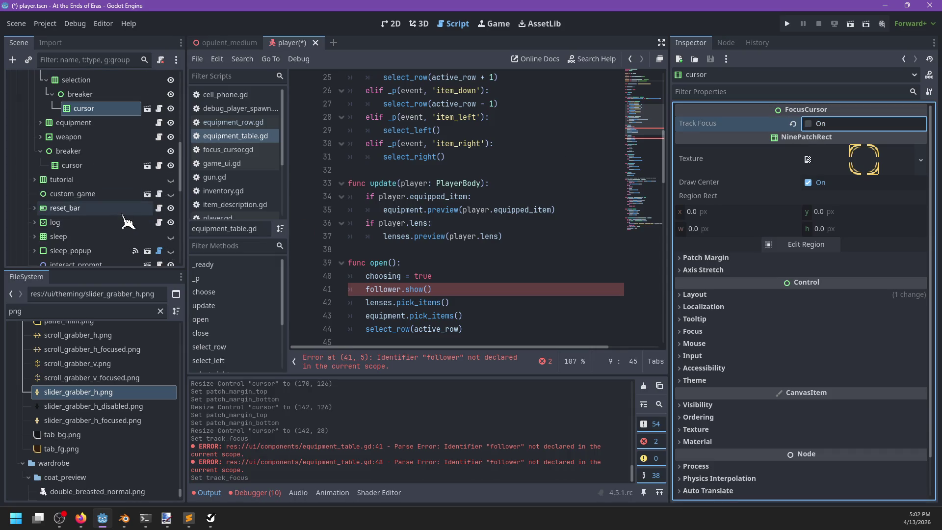
scroll(122, 216, "up", 6)
key("ctrl+s")
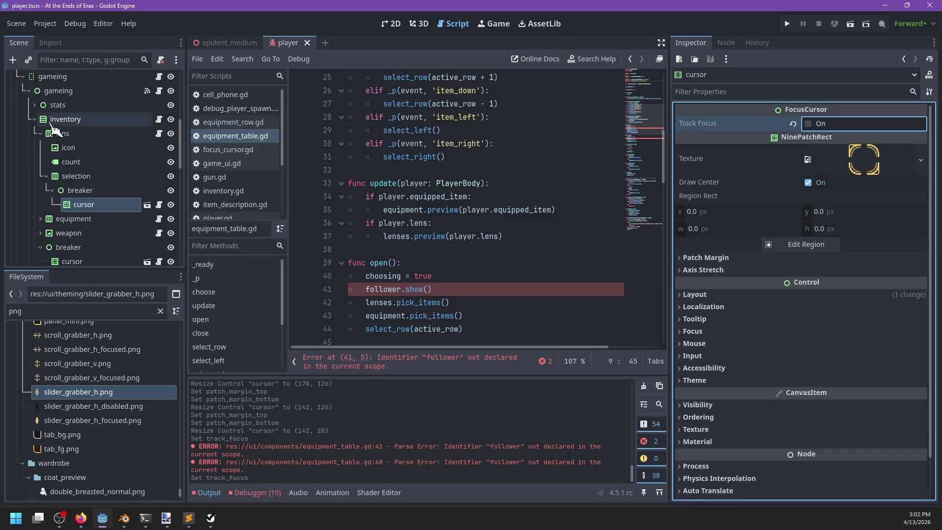
- Turn off Track Focus on the cursor under the equipment breaker
scroll(66, 147, "down", 4)
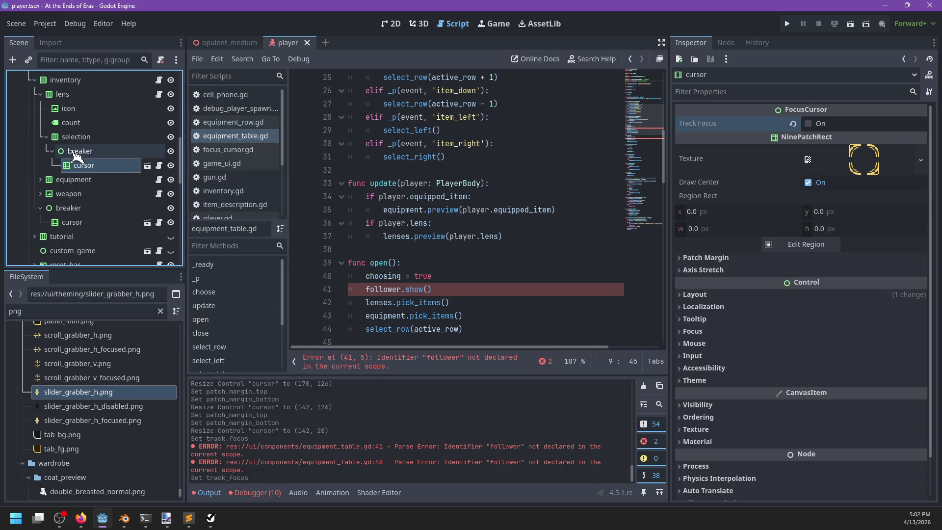
left_click(40, 94)
left_click(40, 108)
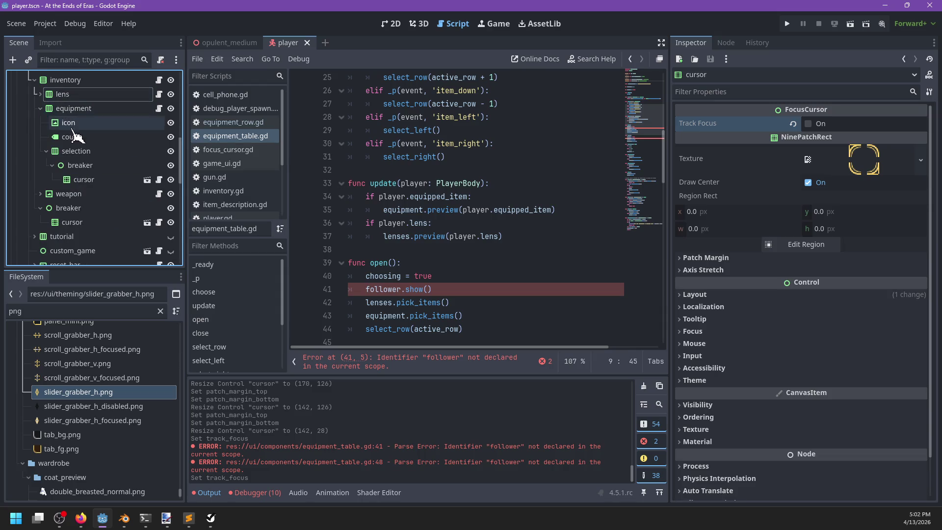
left_click(88, 180)
left_click(818, 124)
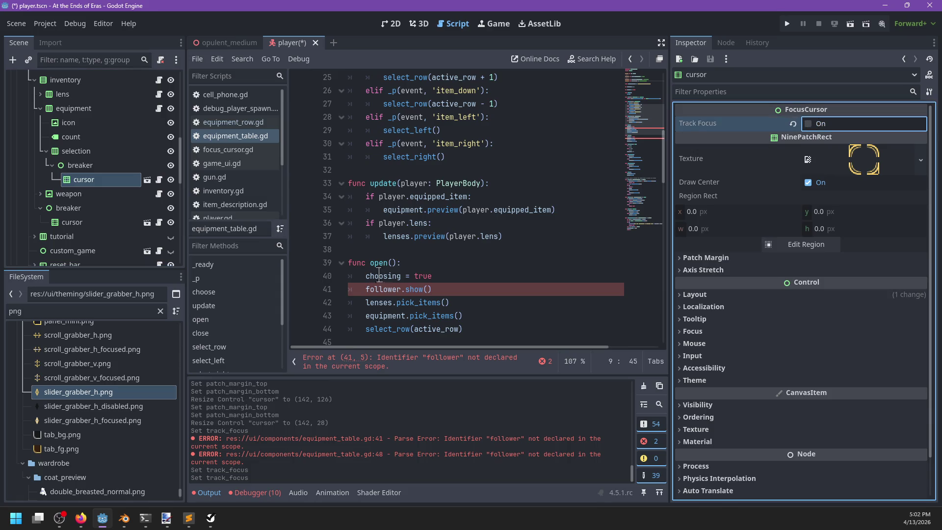
- Replace follower with focus_cursor on lines 41 and 48
left_click(451, 289)
double_click(387, 290)
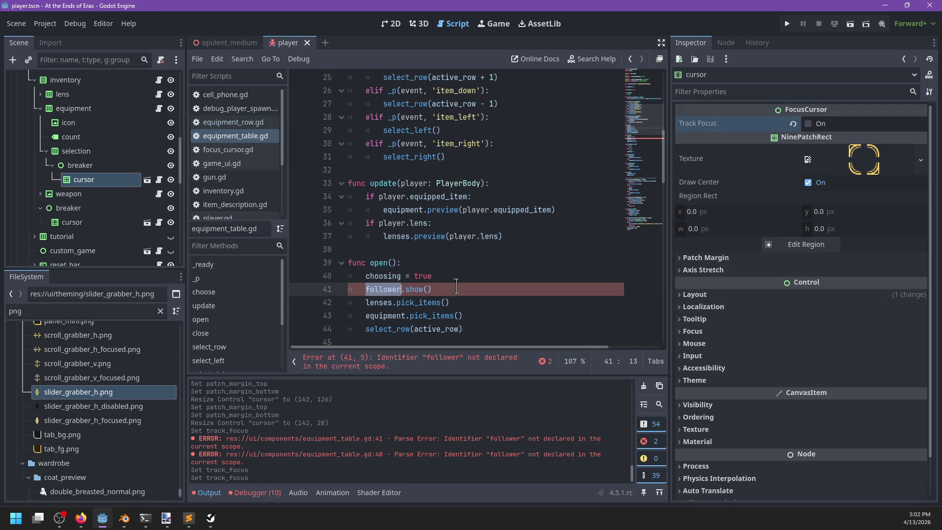
type("curs")
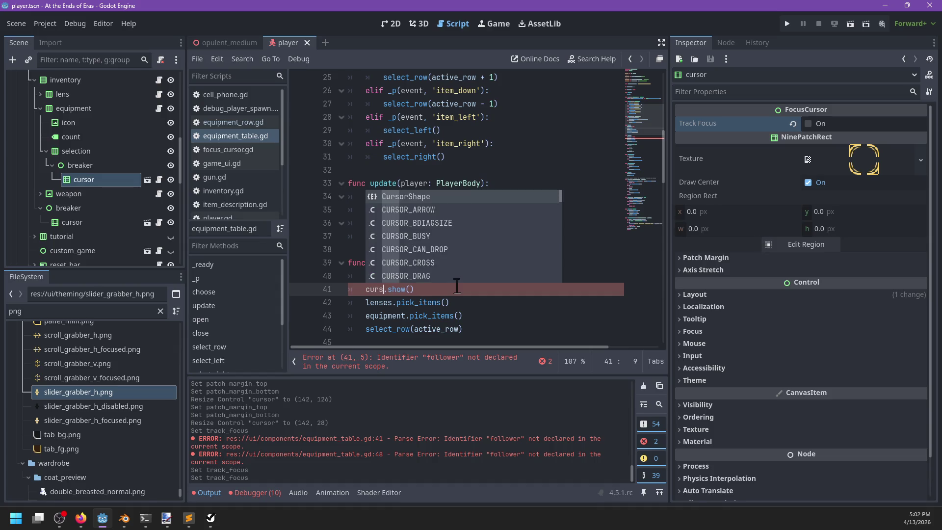
key("BackSpace")
key("BackSpace")
key("BackSpace")
type("focus")
key("Return")
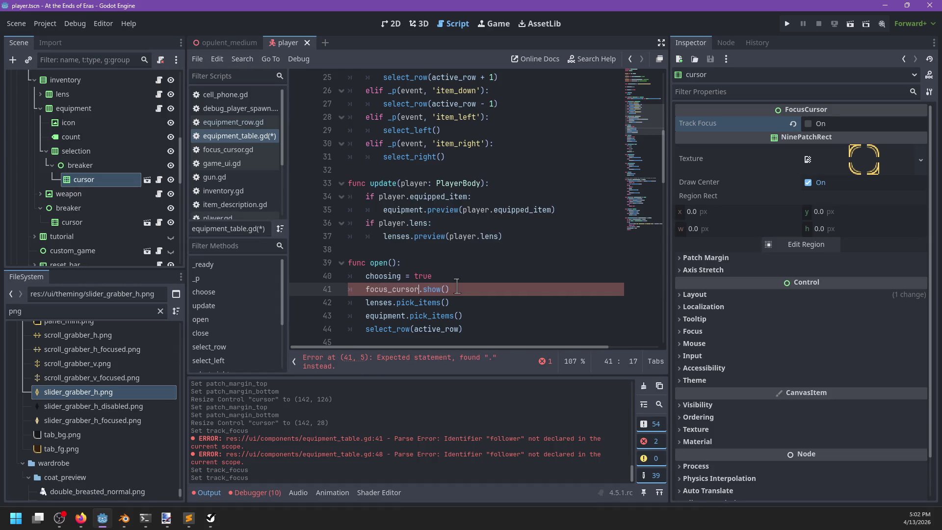
scroll(457, 286, "down", 5)
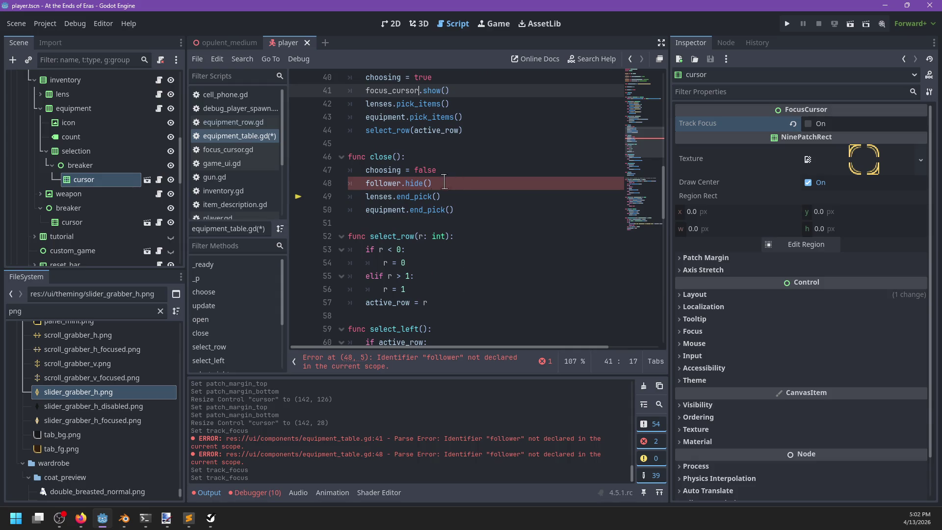
double_click(389, 183)
type("fcus")
key("Return")
scroll(445, 216, "down", 3)
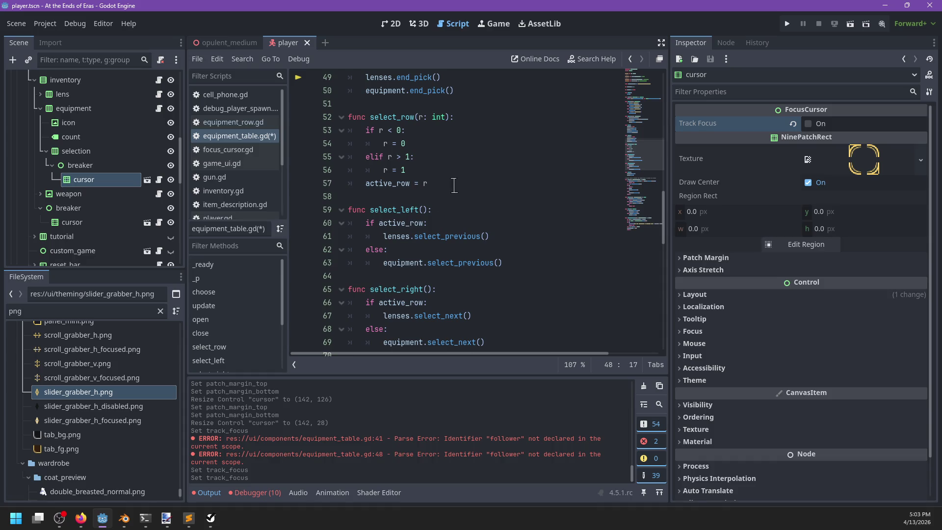
- Add 'if active_row: focus_cursor.track_item(lenses)' after line 57 in select_row
left_click(454, 185)
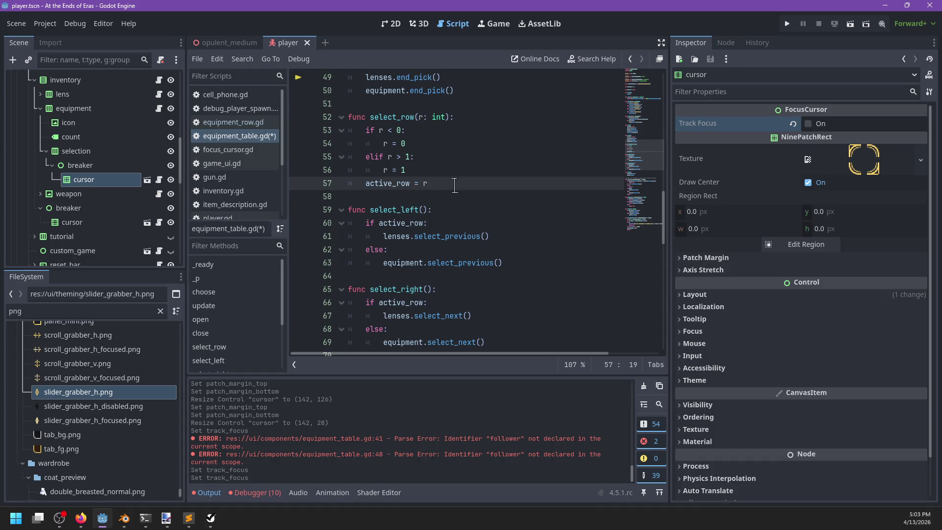
key("Return")
type("oc")
key("Return")
key("ctrl+BackSpace")
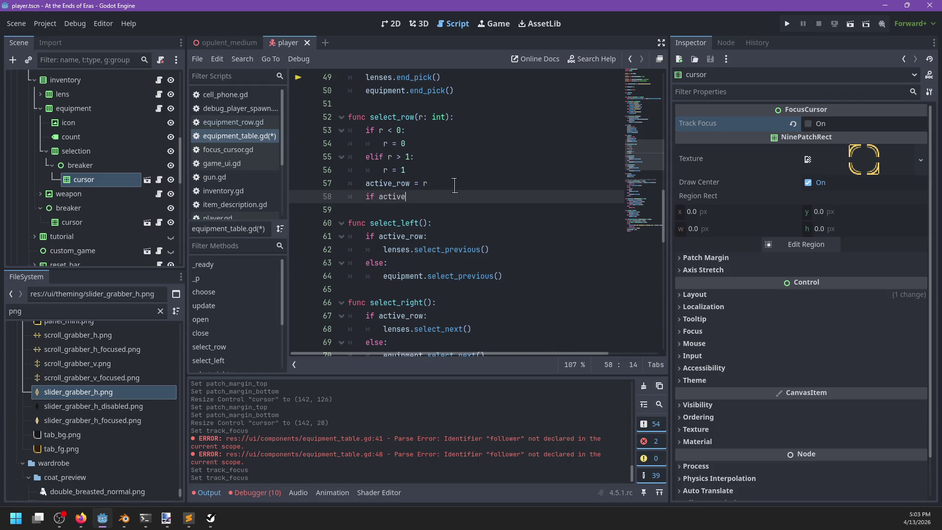
type(":")
key("Return")
type("foc")
key("Return")
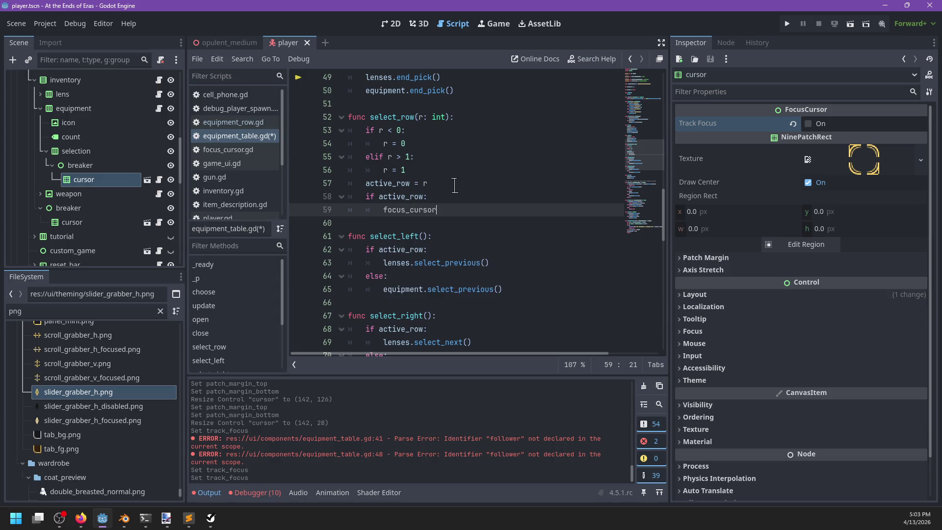
type(".tra")
key("Down")
key("Down")
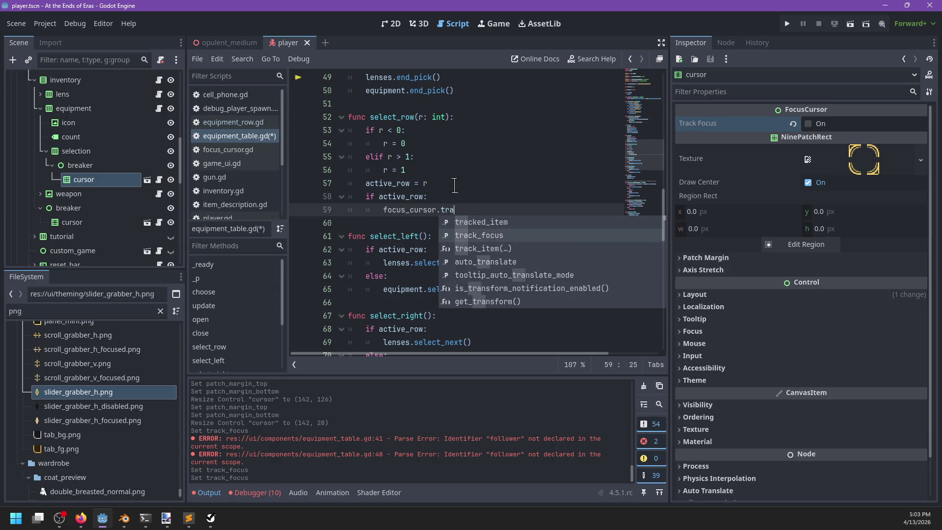
key("Return")
type("enses")
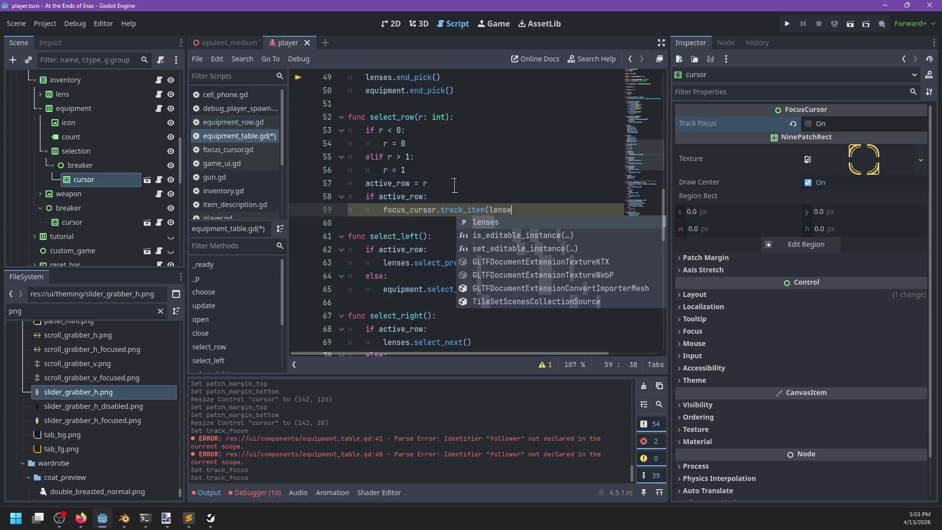
type(")")
- Add an else branch calling track_item(equipment), save the script, and run the game
key("Return")
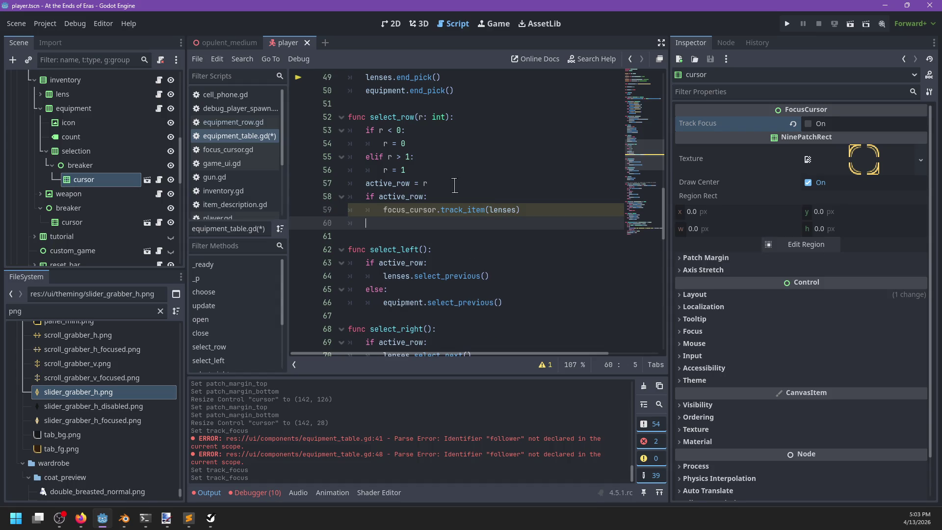
type("e:")
key("Return")
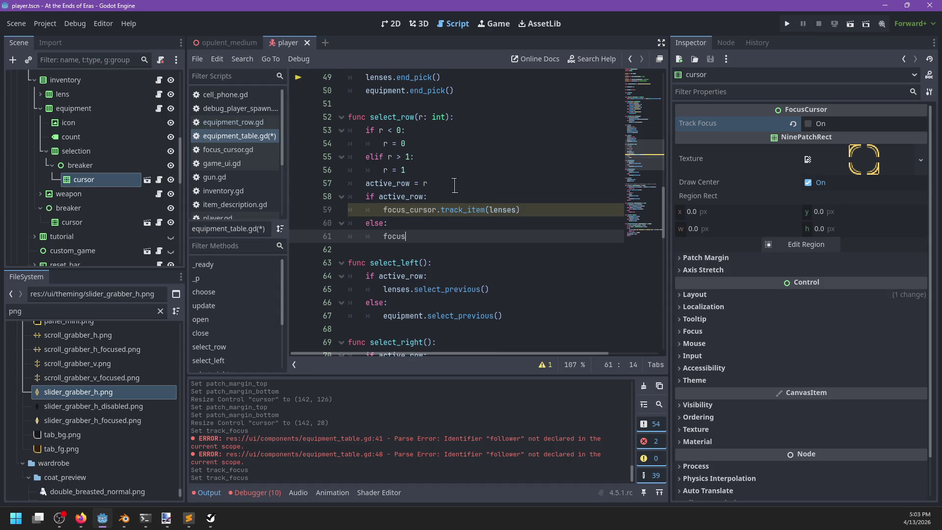
type(".track_item")
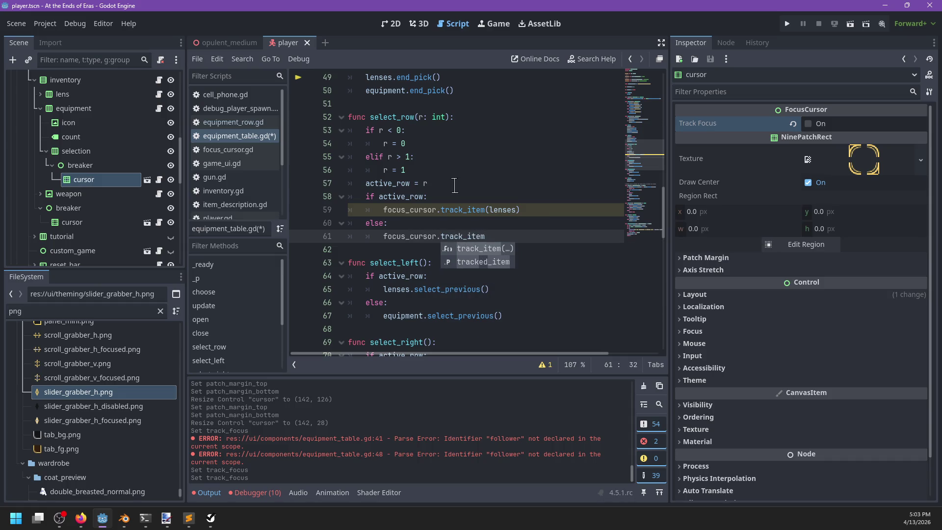
type("(e")
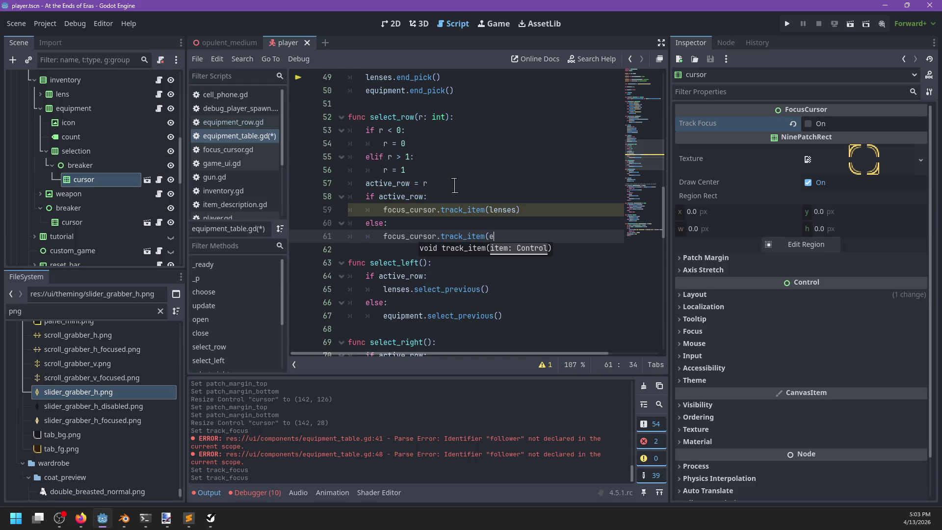
type("pment)")
key("ctrl+s")
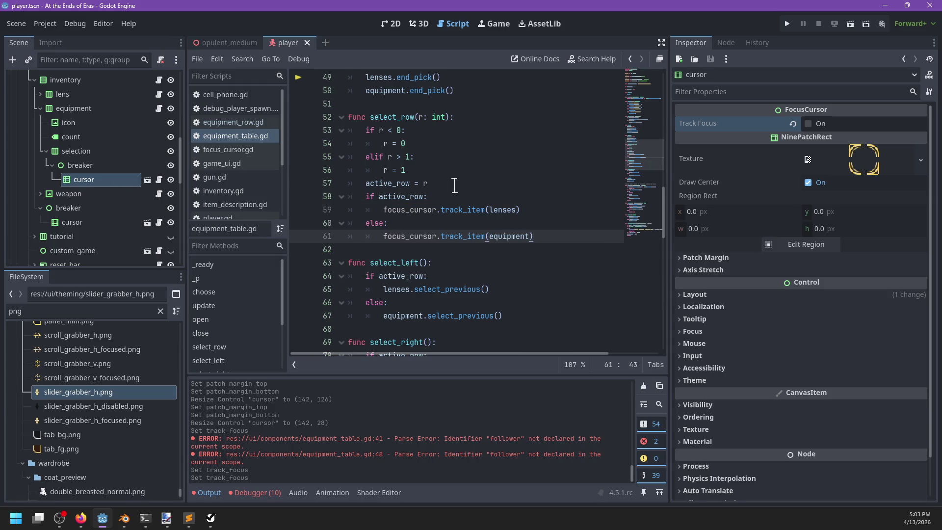
key("F5")
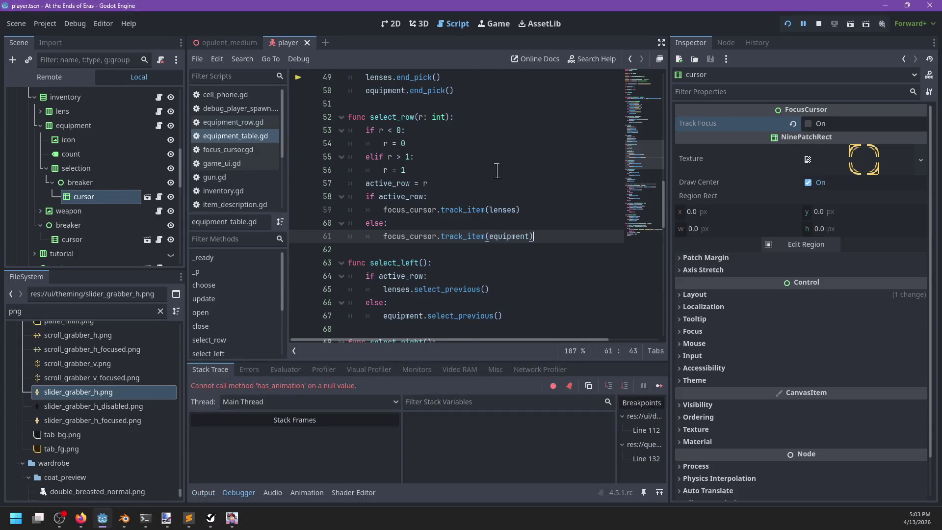
- Stop and relaunch the game, which again halts on the has_animation error at door.gd line 119
scroll(497, 170, "up", 1)
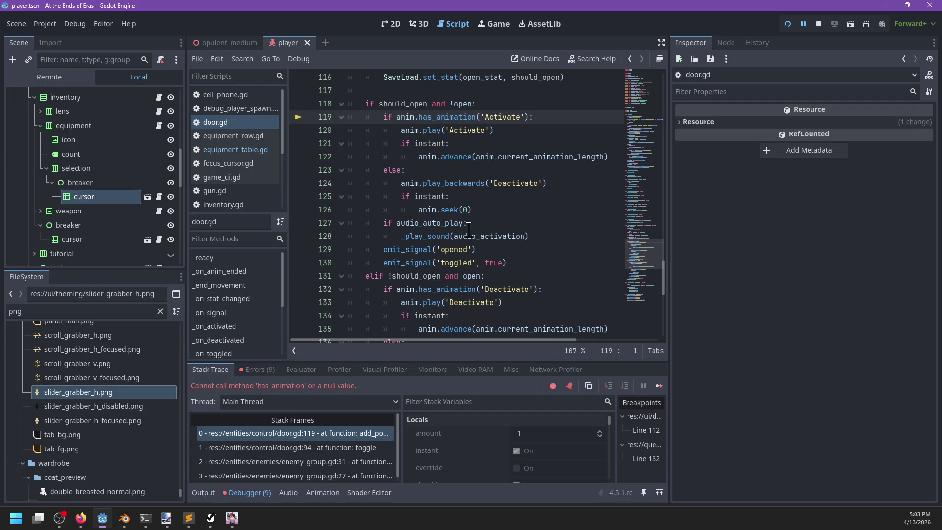
key("F8")
left_click(533, 131)
key("F5")
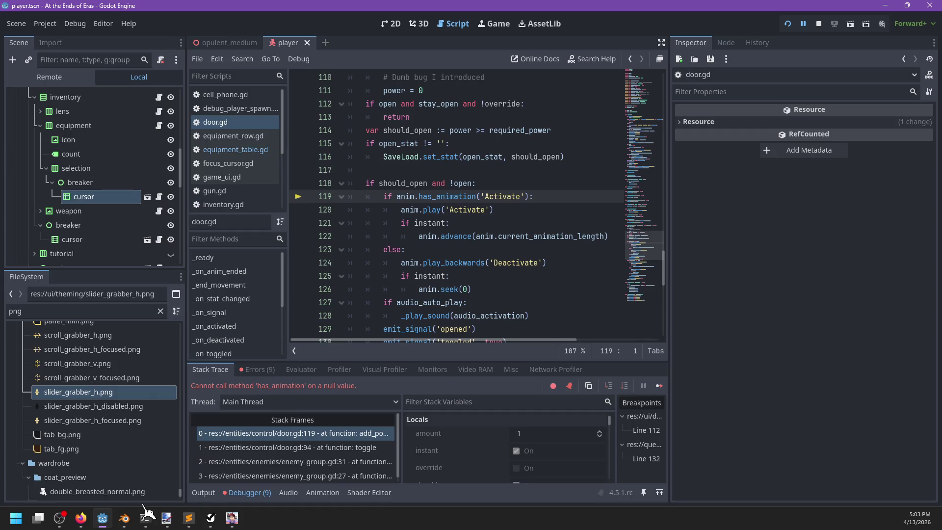
key("alt+Tab")
- Run git status in PowerShell, correcting the mistyped 'git sstatus', to list changed files
type("git sstatus")
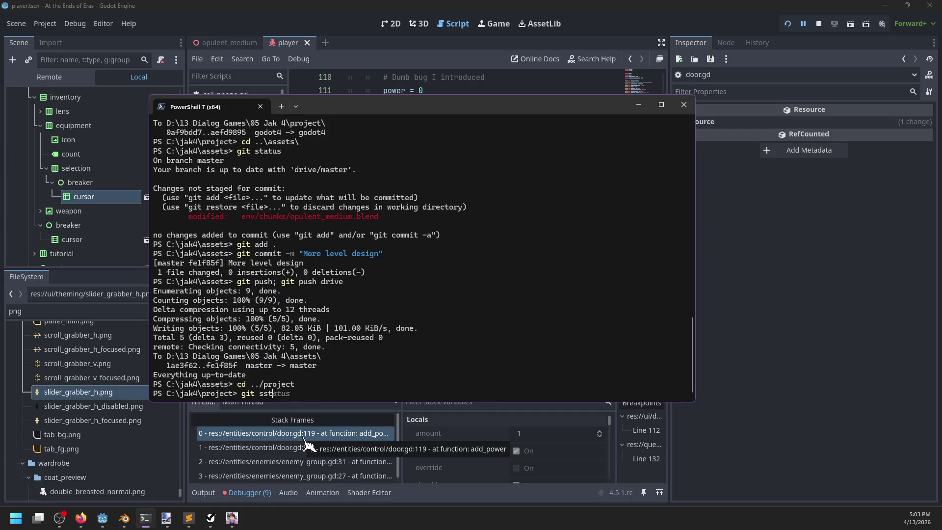
key("Return")
type("gi")
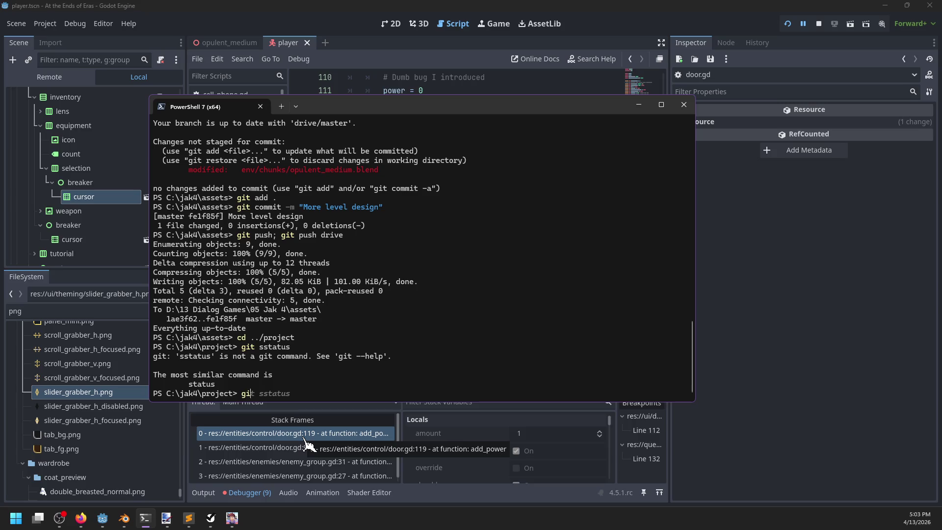
key("Return")
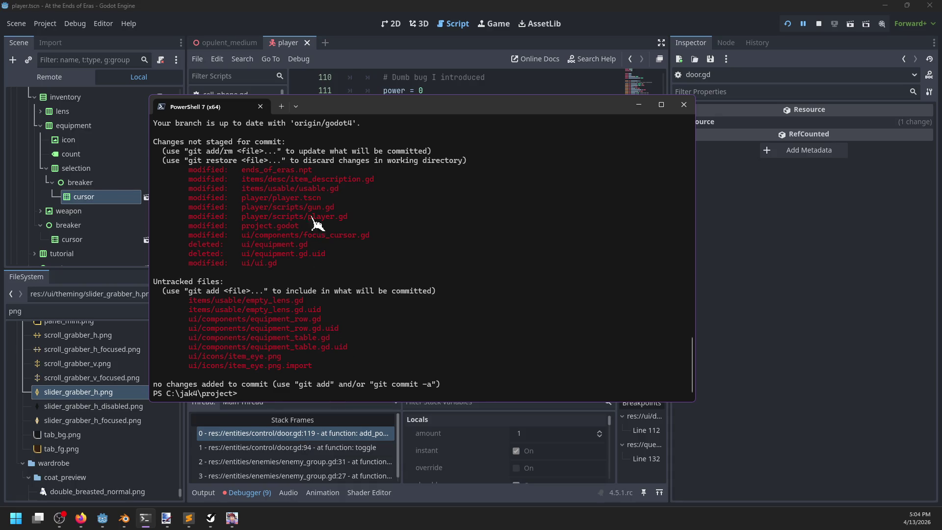
left_click(375, 6)
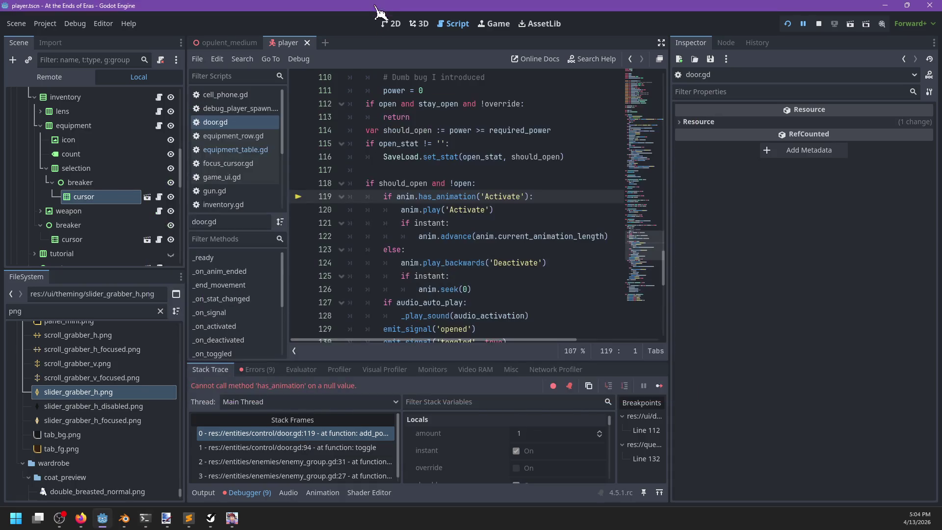
- Inspect the stack frames in enemy_group.gd lines 27 and 31 and door.gd line 119
left_click(333, 475)
scroll(456, 252, "up", 4)
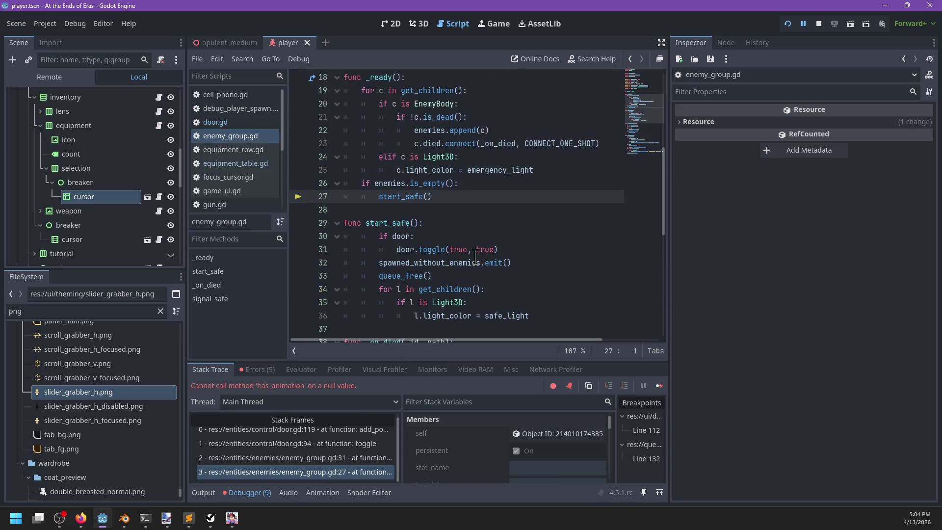
mouse_move(426, 223)
left_click(320, 458)
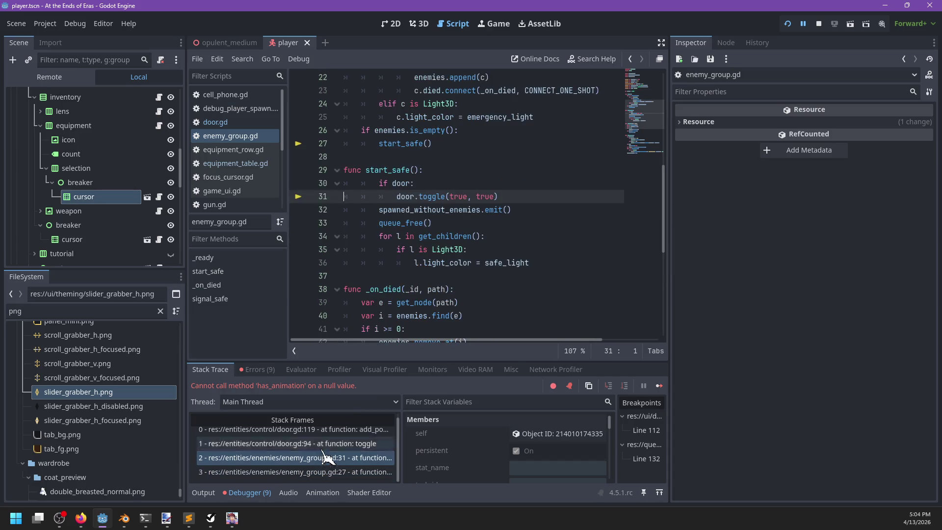
mouse_move(398, 186)
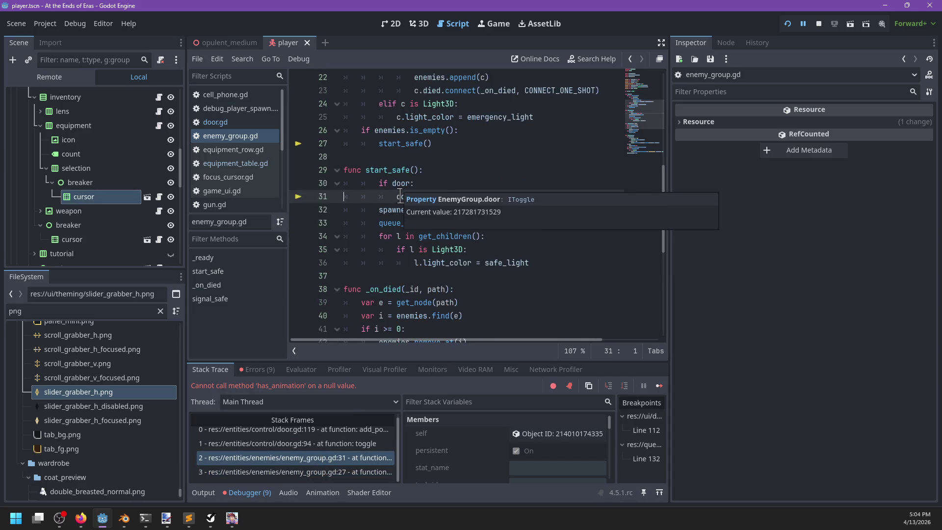
left_click(332, 443)
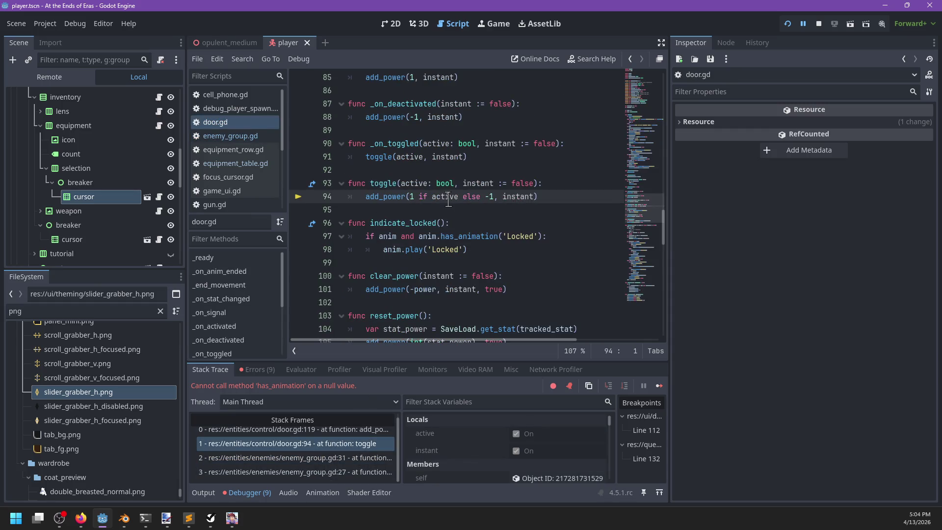
left_click(331, 430)
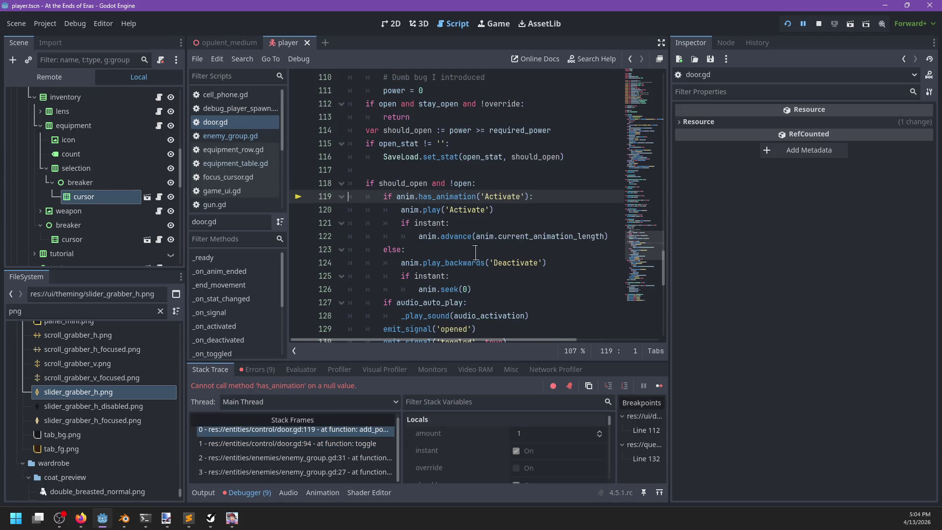
scroll(476, 252, "up", 2)
scroll(481, 258, "down", 1)
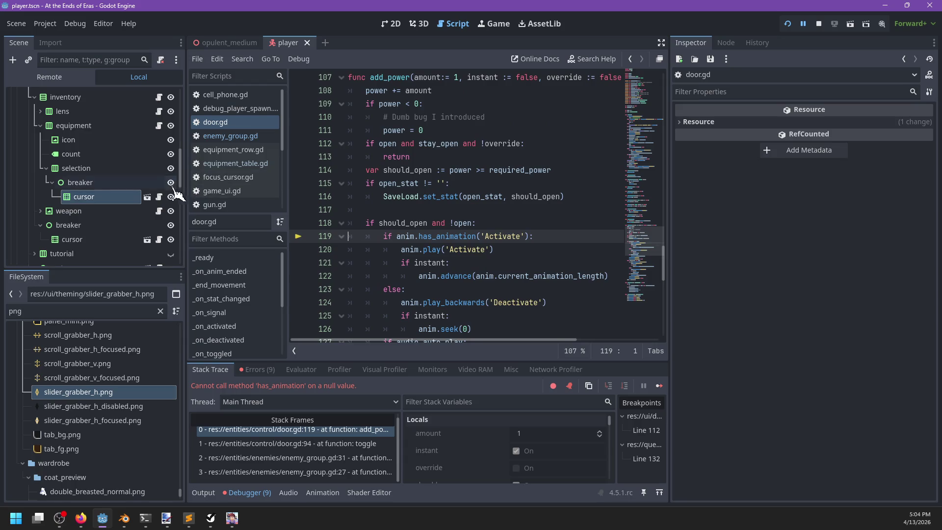
scroll(172, 188, "down", 1)
- In the opulent_medium scene, move door_enemy above EnemyGroup and save
left_click(225, 43)
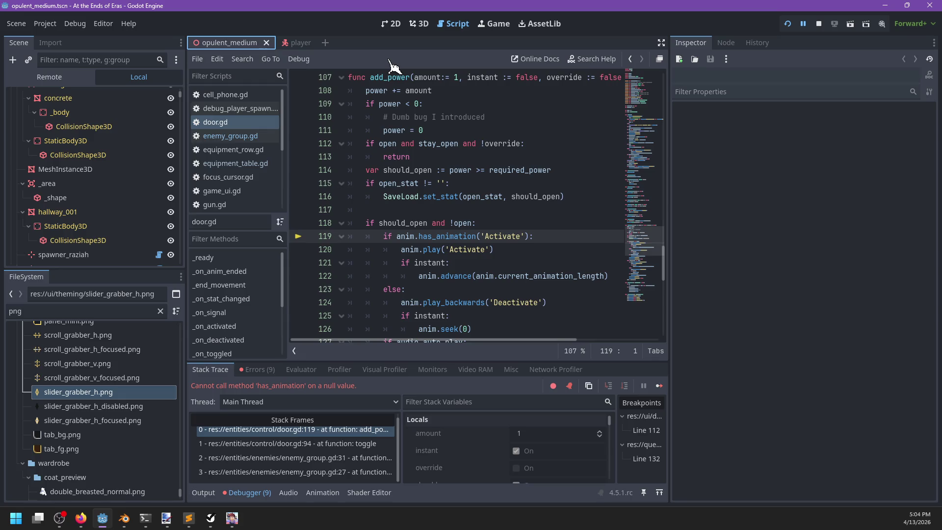
left_click(135, 59)
type("enemy")
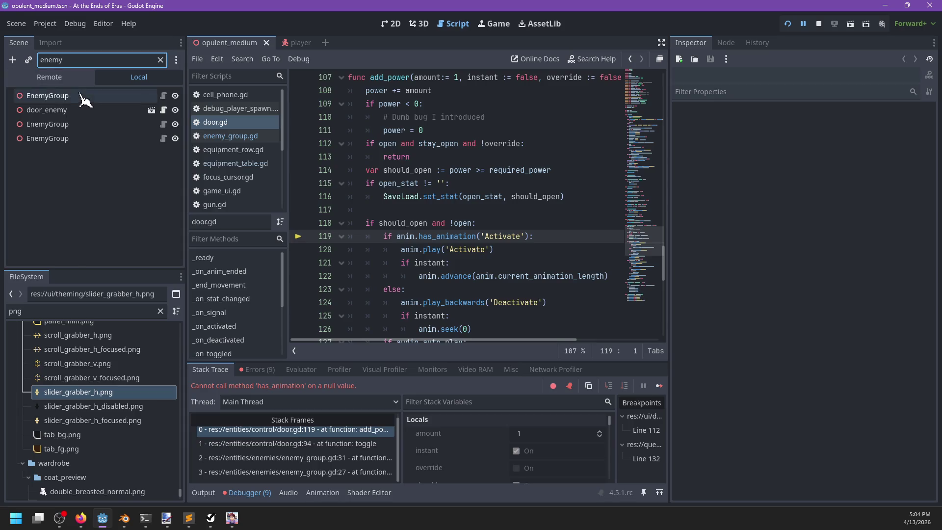
left_click(27, 95)
left_click(144, 60)
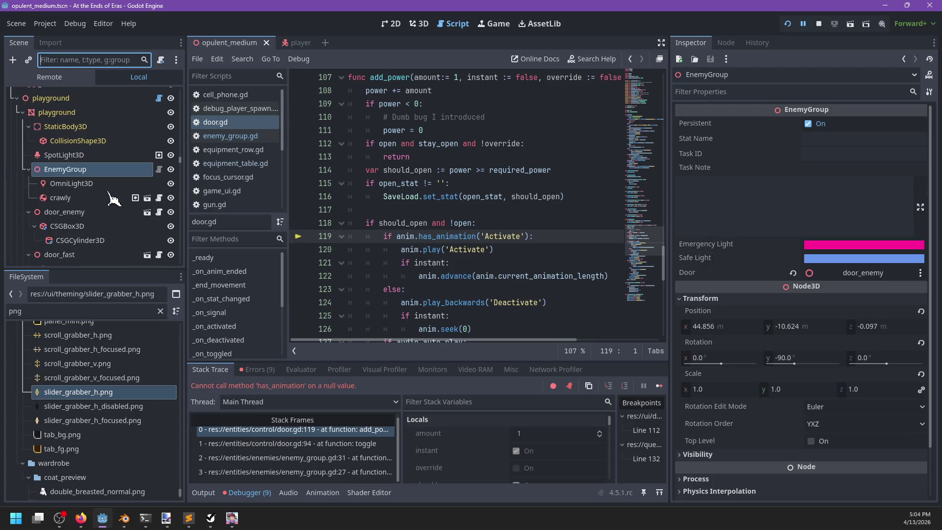
left_click(28, 169)
left_click_drag(64, 183, 68, 172)
key("ctrl+s")
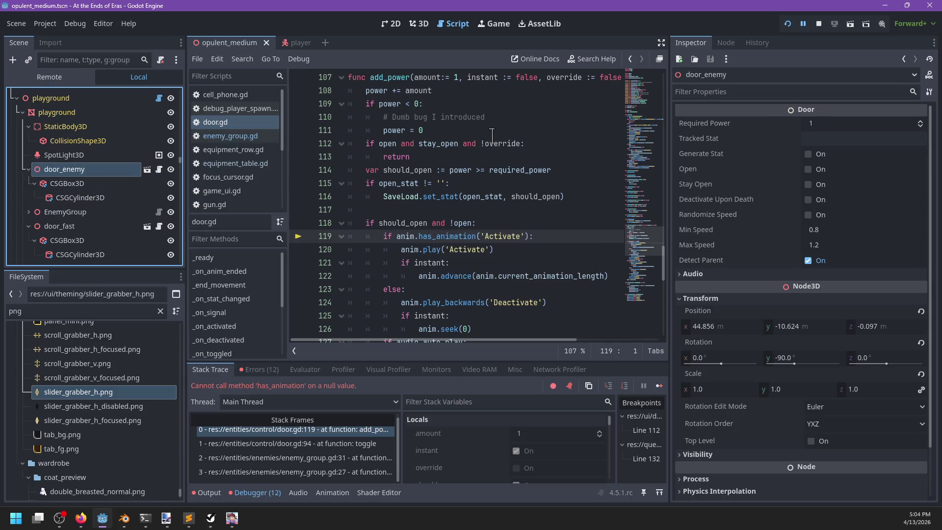
left_click(491, 136)
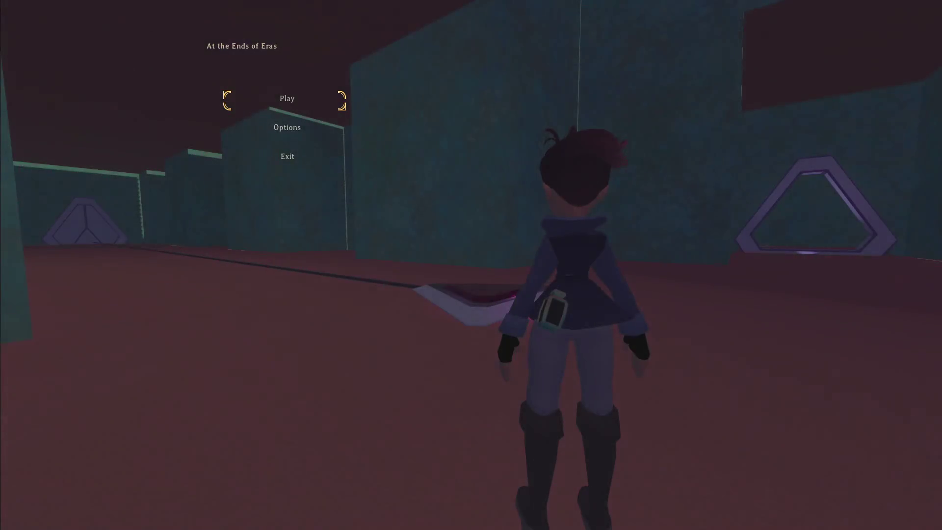
- Start playing from the main menu and expand the inventory item rows with W
key("Return")
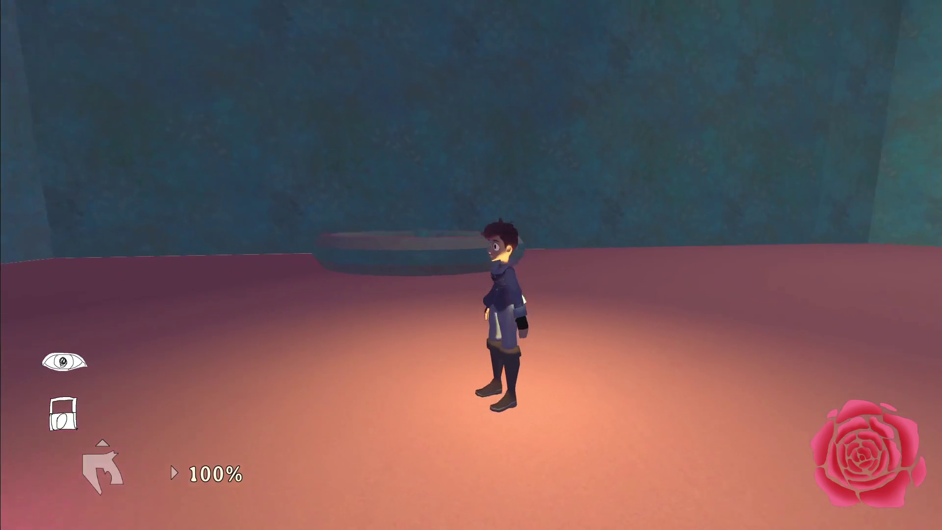
key("w")
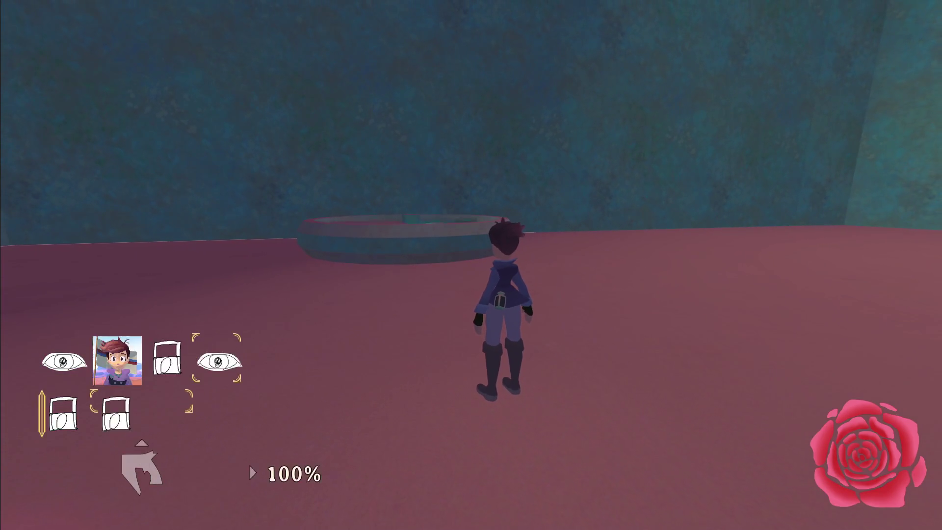
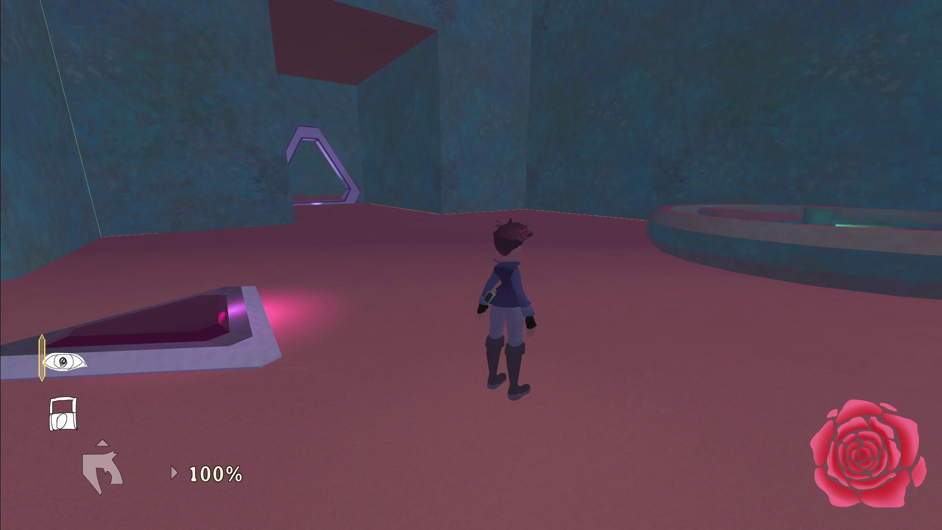
- Run the character toward the doorway and toggle thermal vision on and off a few times
key("w")
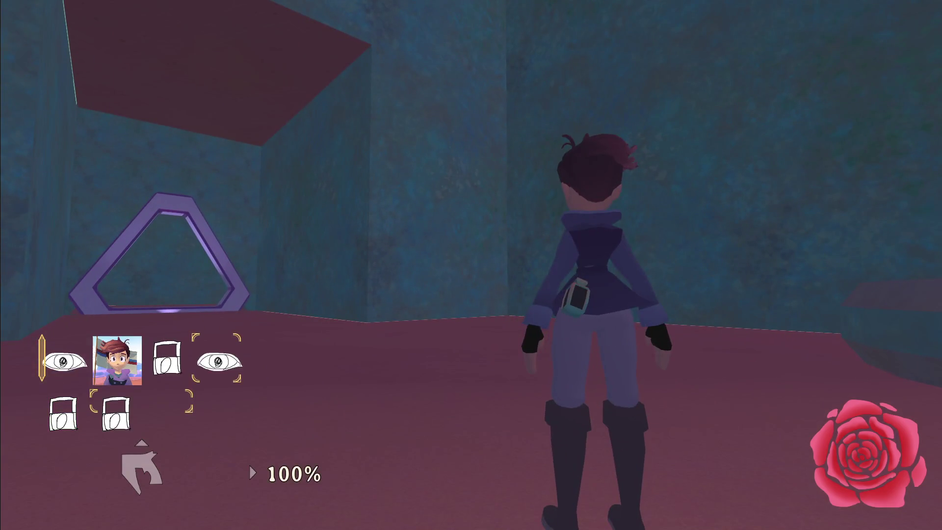
key("e")
key("e")
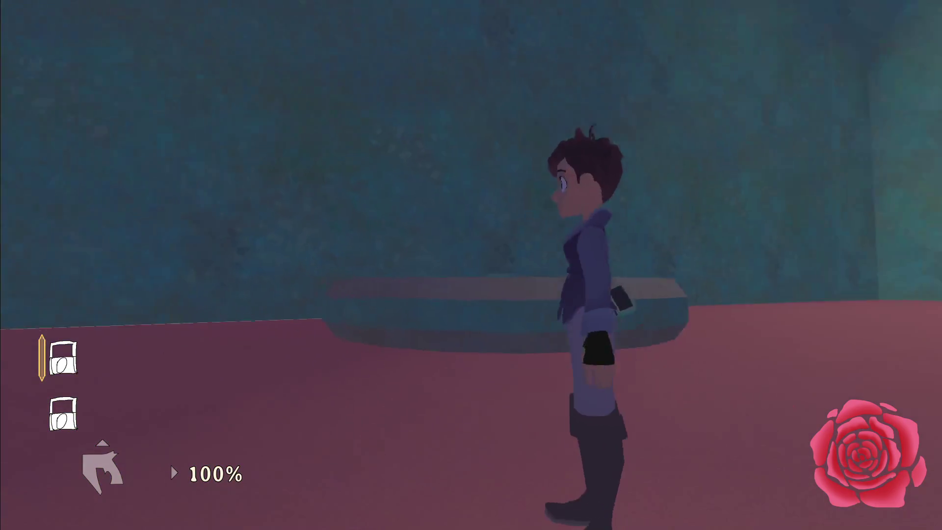
key("e")
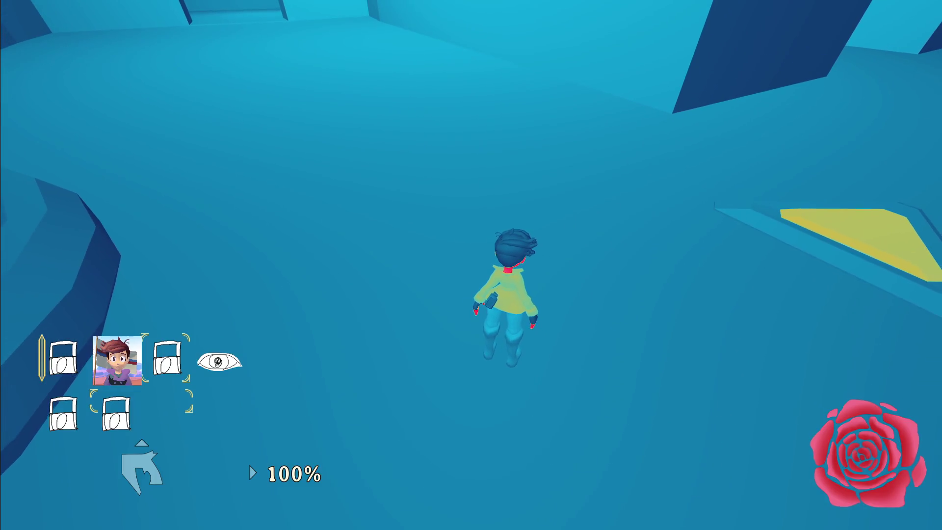
key("e")
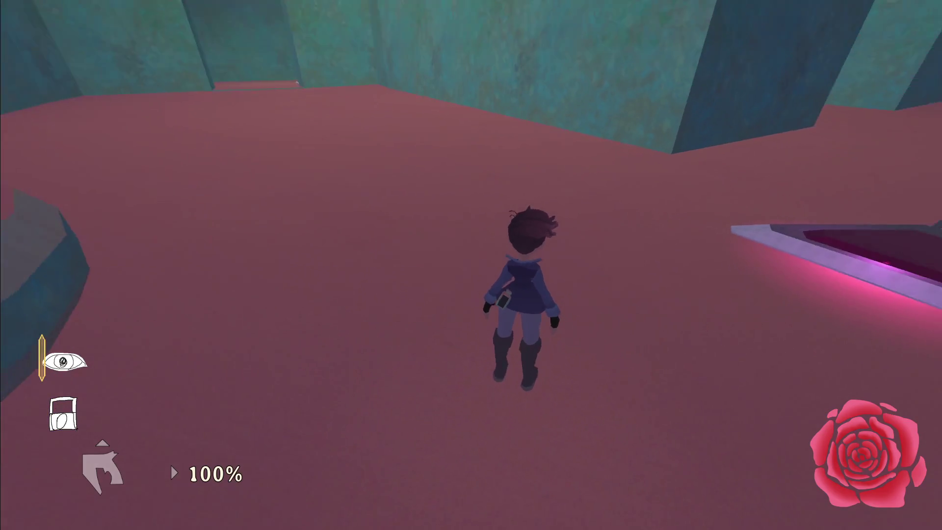
- Swap to the character portrait item via the item wheel, then pause the game
scroll(471, 265, "down", 1)
key("e")
scroll(470, 265, "down", 1)
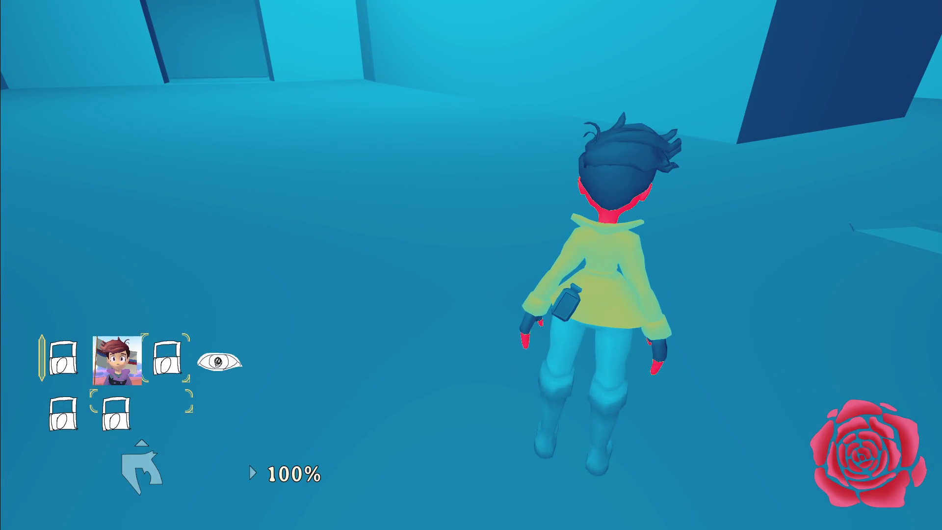
key("e")
key("Escape")
- Back in the script editor, navigate from door.gd back to equipment_table.gd
key("alt+Tab")
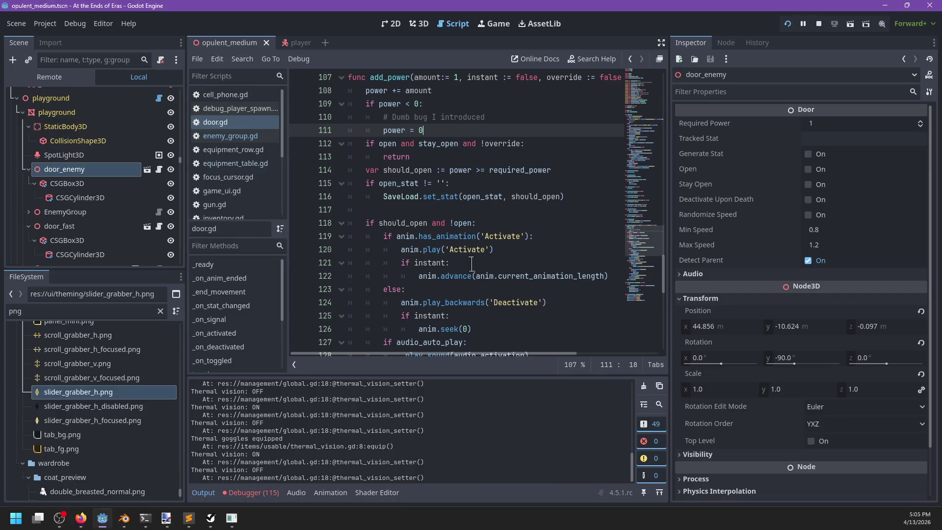
left_click(422, 183)
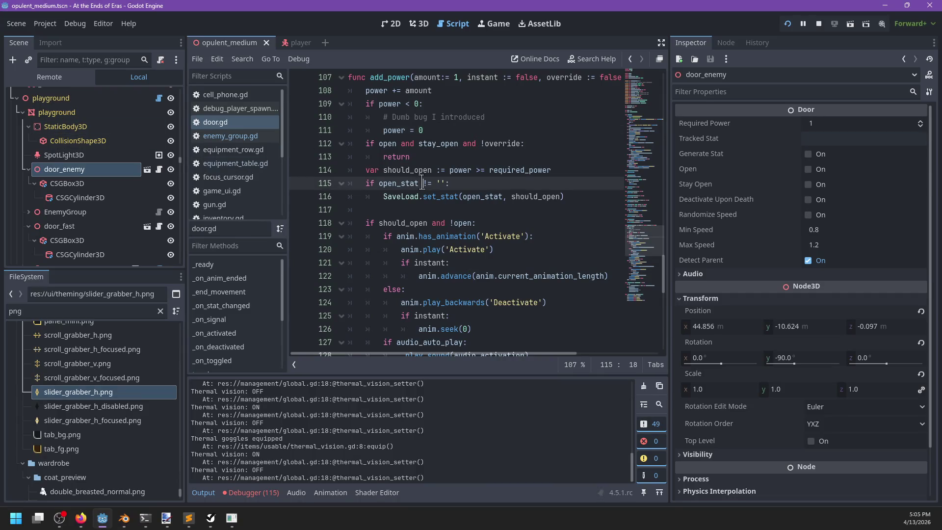
key("ctrl+f")
type("equi")
key("BackSpace")
key("BackSpace")
key("BackSpace")
key("Escape")
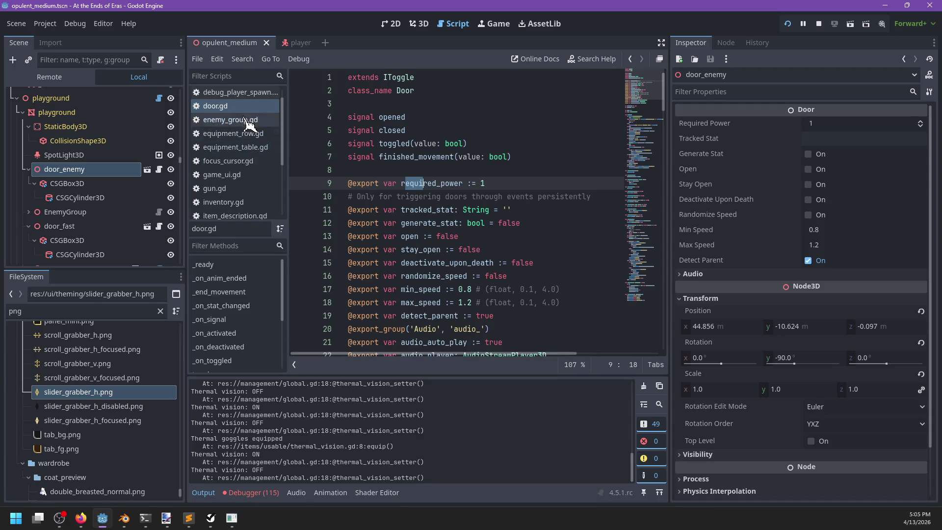
scroll(252, 137, "down", 1)
key("alt+Left")
key("alt+Left")
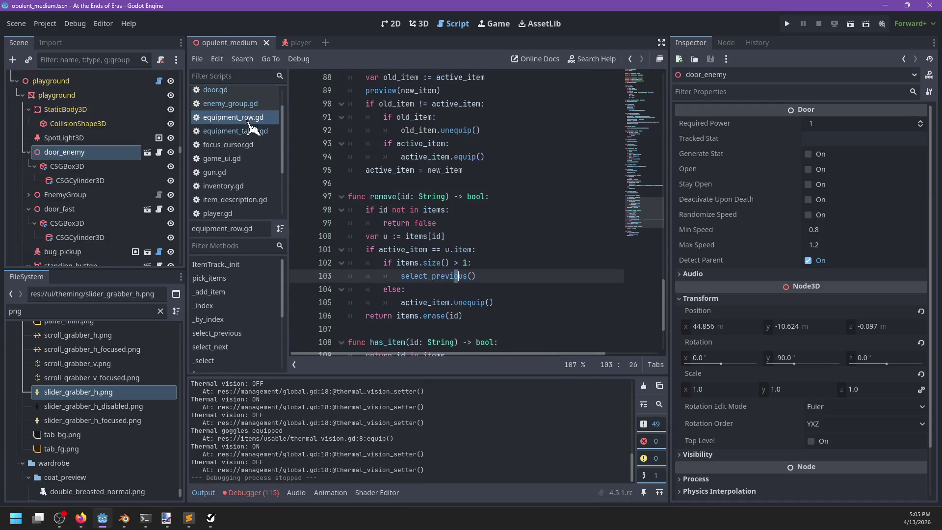
key("alt+Left")
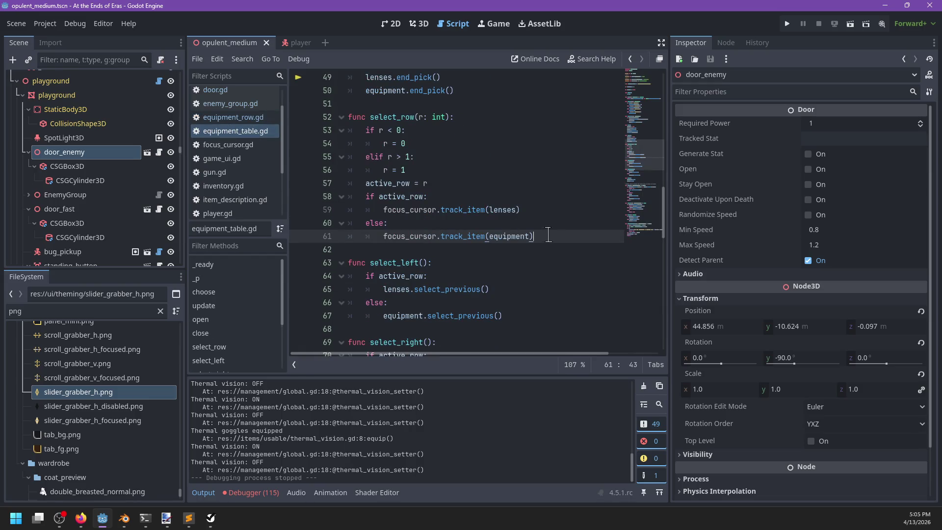
- Search 'equipment' and Ctrl+click equip on line 104 to reach its definition in equipment_row.gd
key("ctrl+f")
type("equipment")
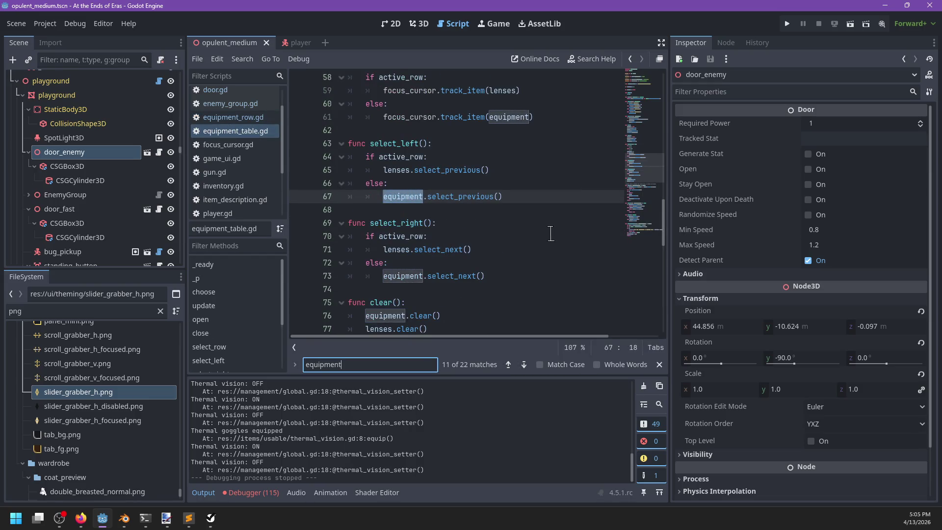
key("Return")
key("Return")
key("Return")
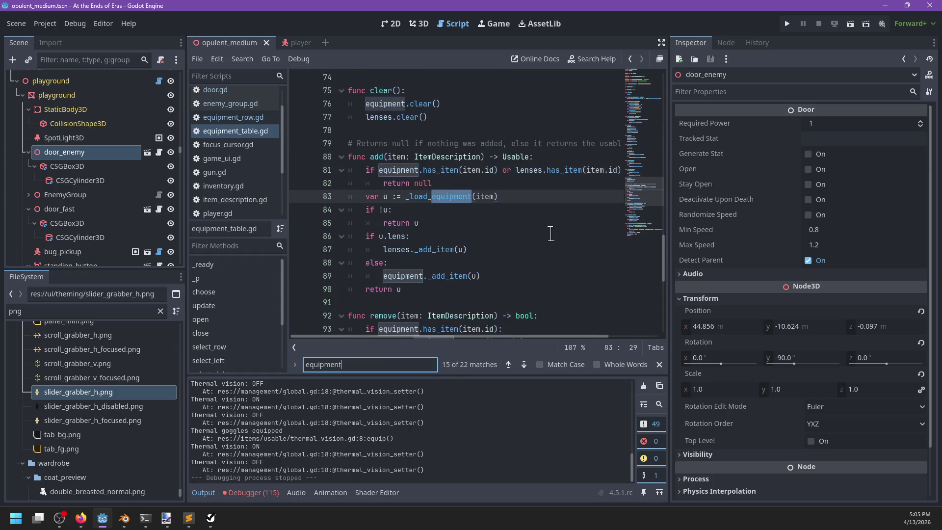
key("Escape")
scroll(483, 204, "down", 6)
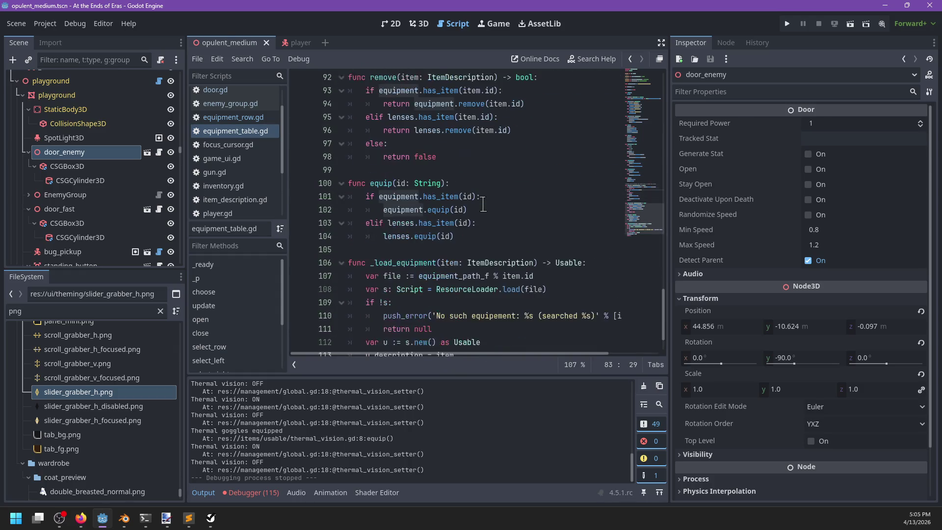
scroll(483, 204, "down", 1)
scroll(486, 203, "up", 5)
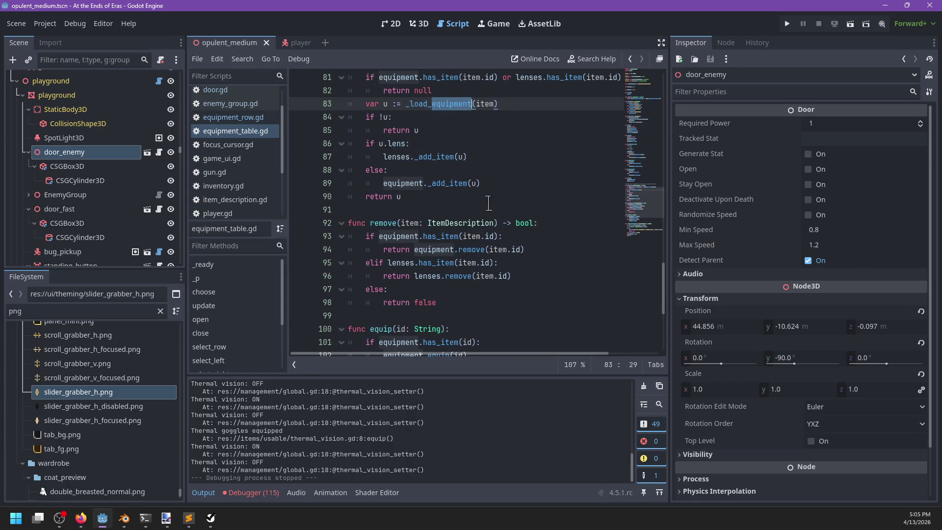
scroll(510, 198, "down", 3)
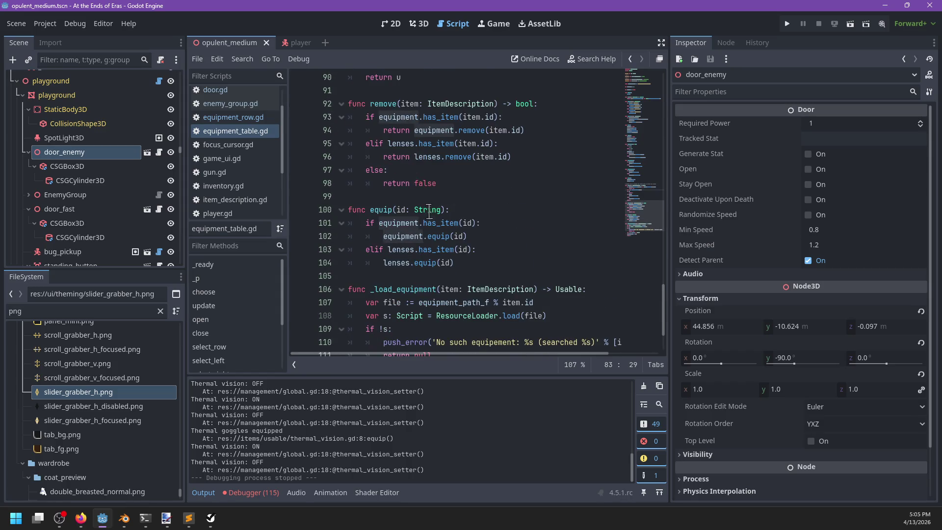
left_click(489, 260)
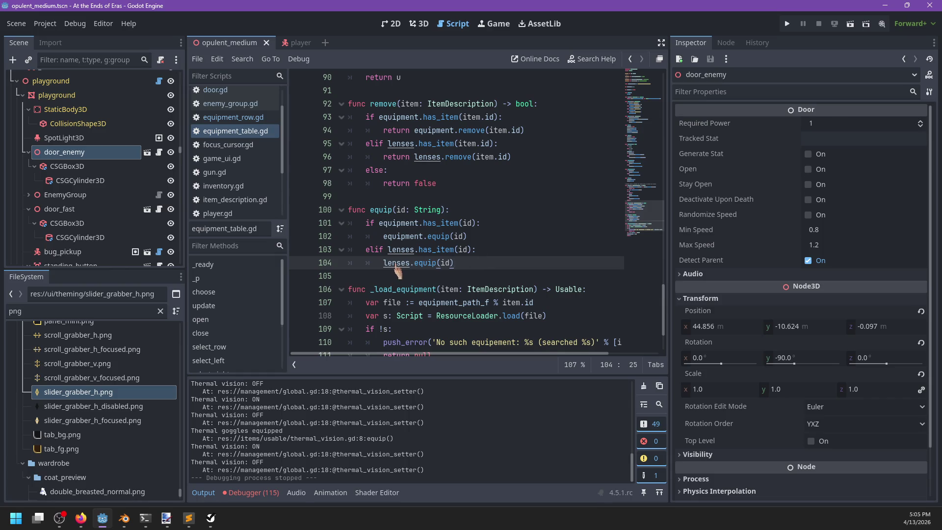
left_click(425, 263, "ctrl")
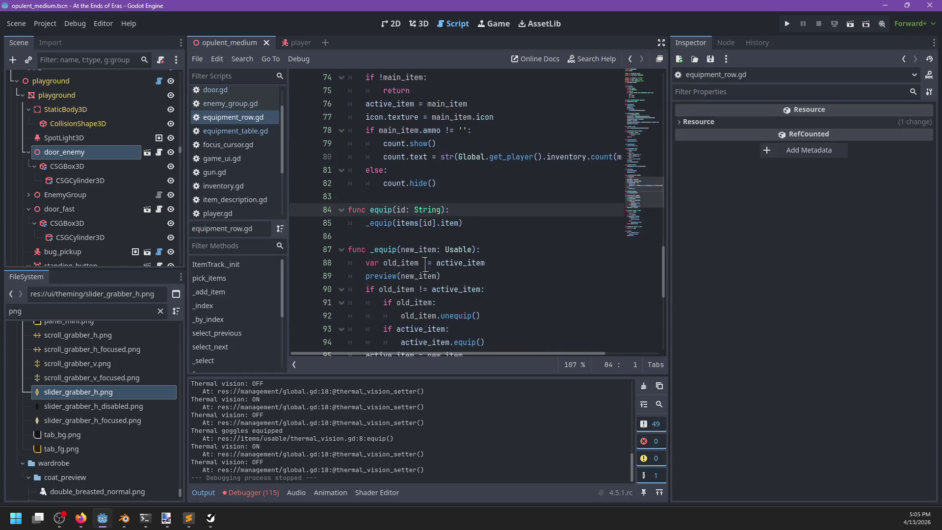
- Add 'return active_item' after line 95 in equipment_row.gd's _equip and save the script
left_click(387, 223, "ctrl")
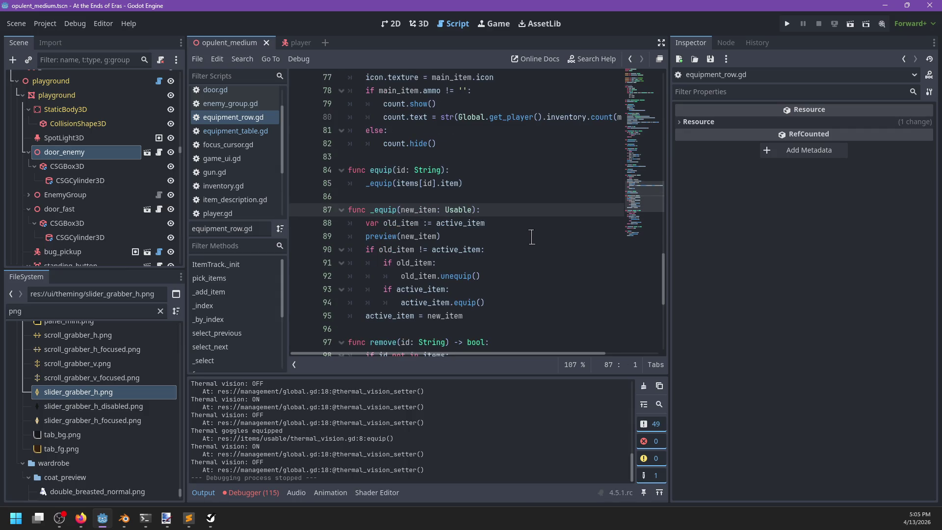
left_click(510, 301)
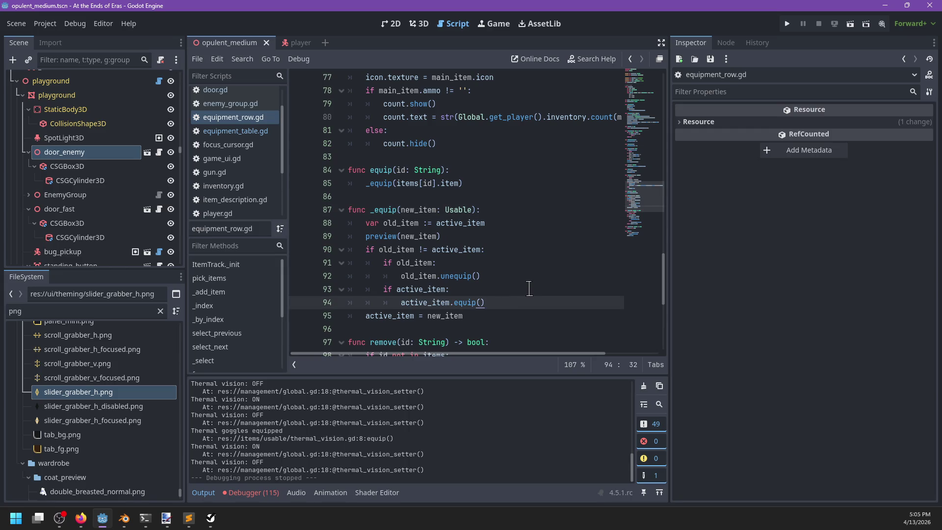
mouse_move(648, 196)
left_mouse_down()
mouse_move(652, 221)
mouse_move(650, 79)
mouse_move(643, 210)
left_mouse_up()
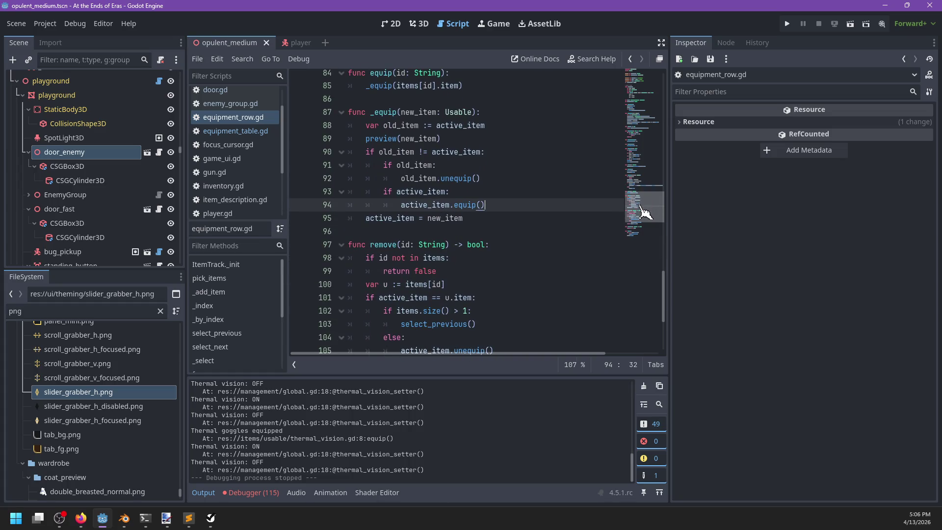
scroll(230, 152, "up", 2)
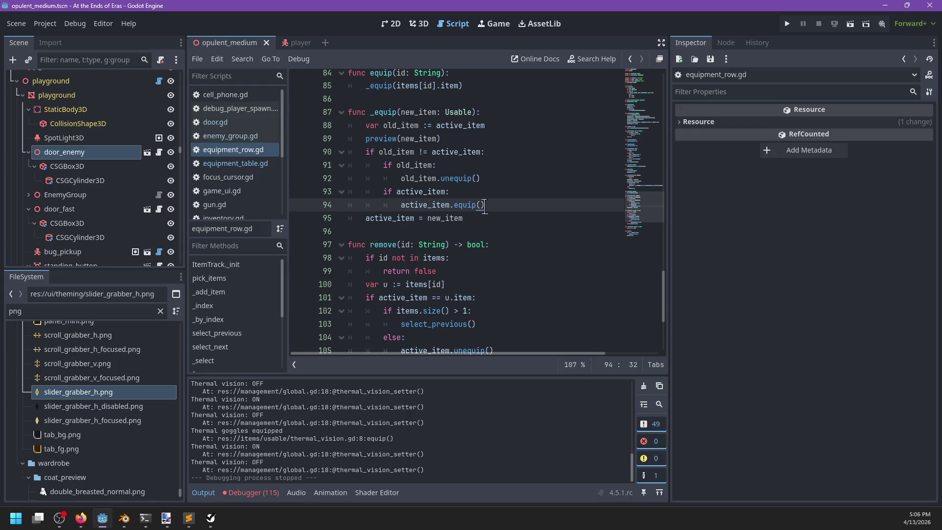
left_click(495, 216)
key("Return")
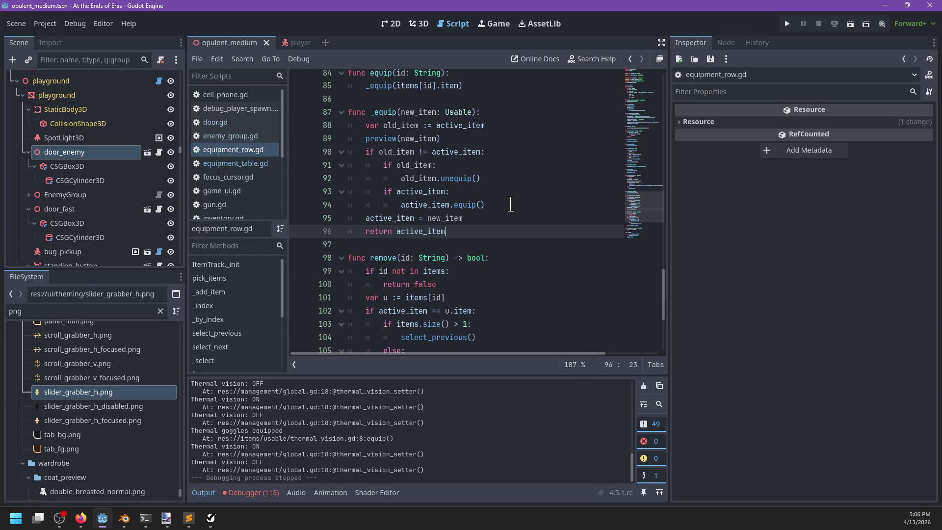
key("ctrl+s")
left_click(245, 165)
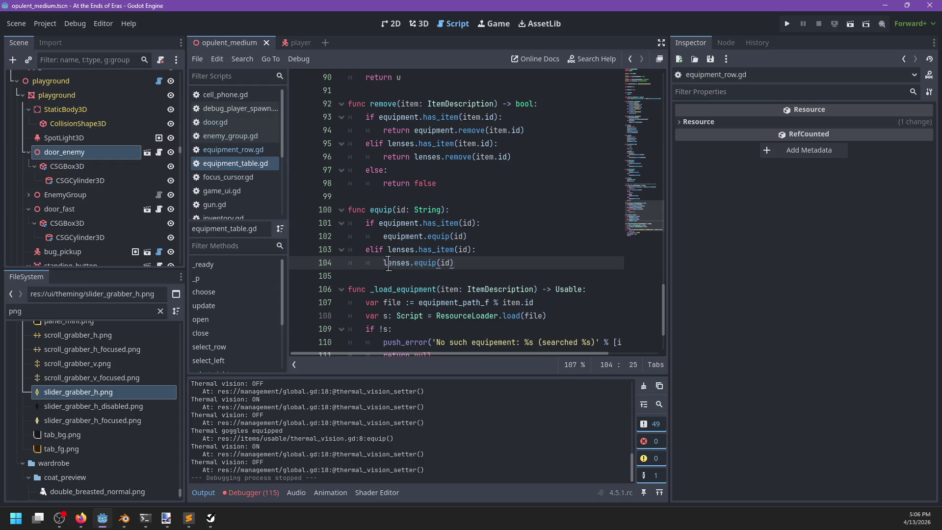
- Give equip the Usable return type and return both the equipment and lenses.equip results, then save
left_click(444, 210)
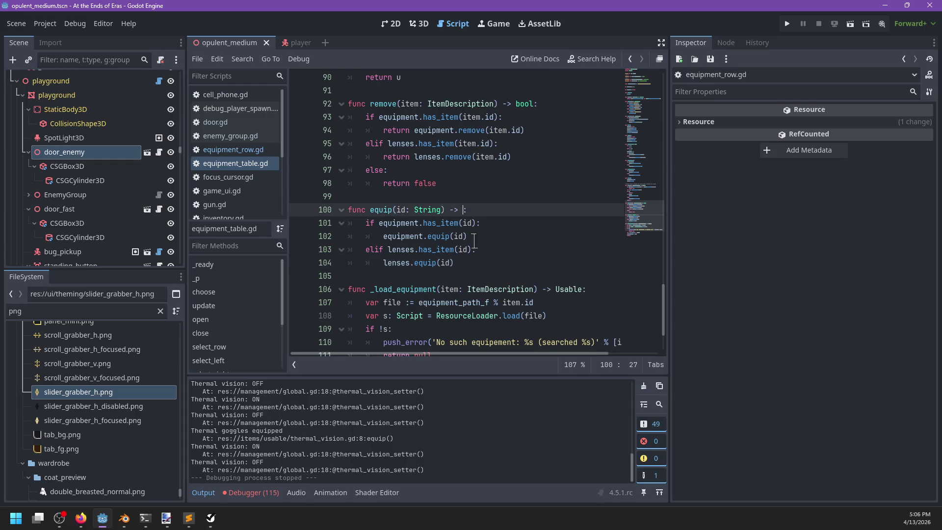
key("Return")
left_click(384, 236)
type("return")
left_click(383, 262)
type("return")
key("ctrl+s")
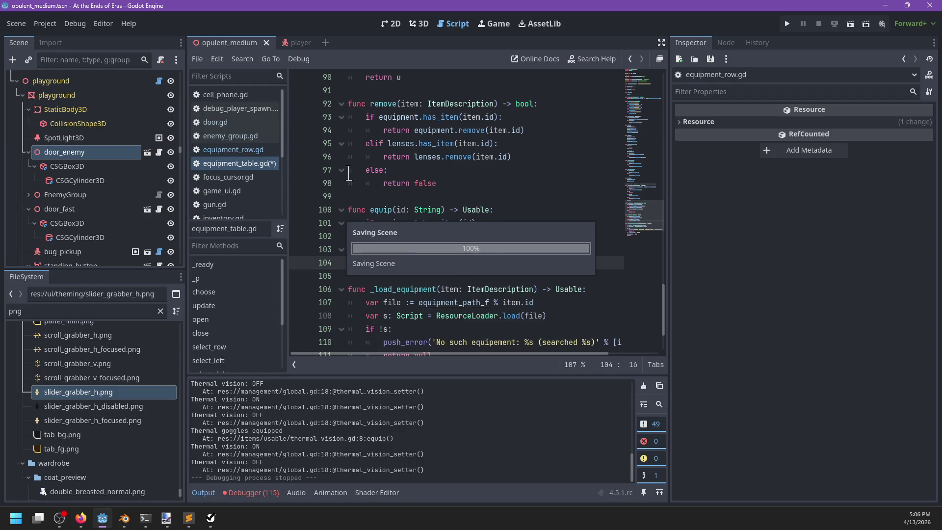
- Add an else branch returning null after line 104 so every path returns a value
scroll(274, 189, "down", 2)
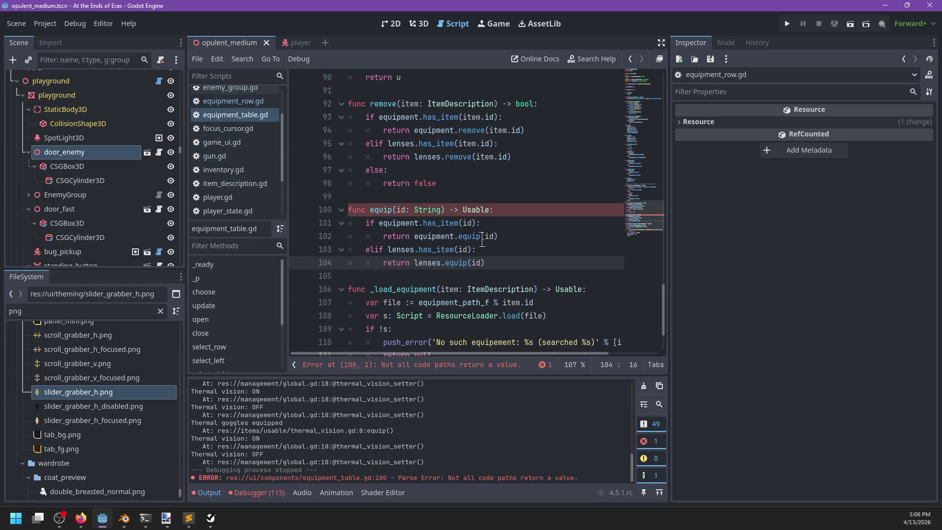
key("Return")
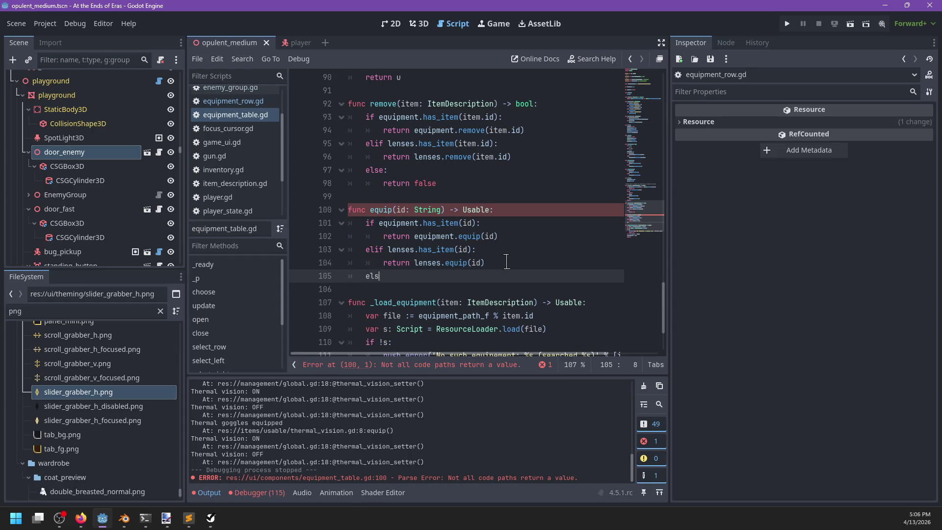
type("e:")
key("Return")
type("return null")
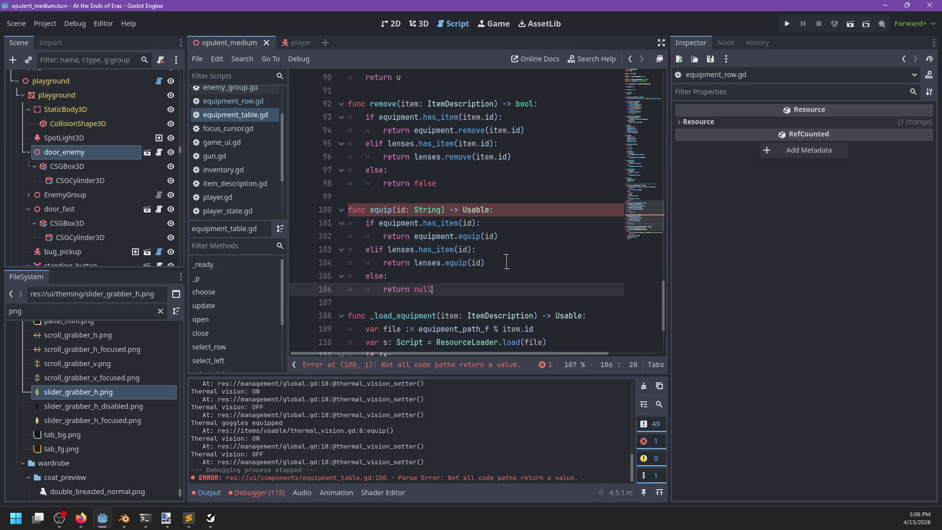
scroll(248, 170, "up", 2)
scroll(248, 170, "down", 5)
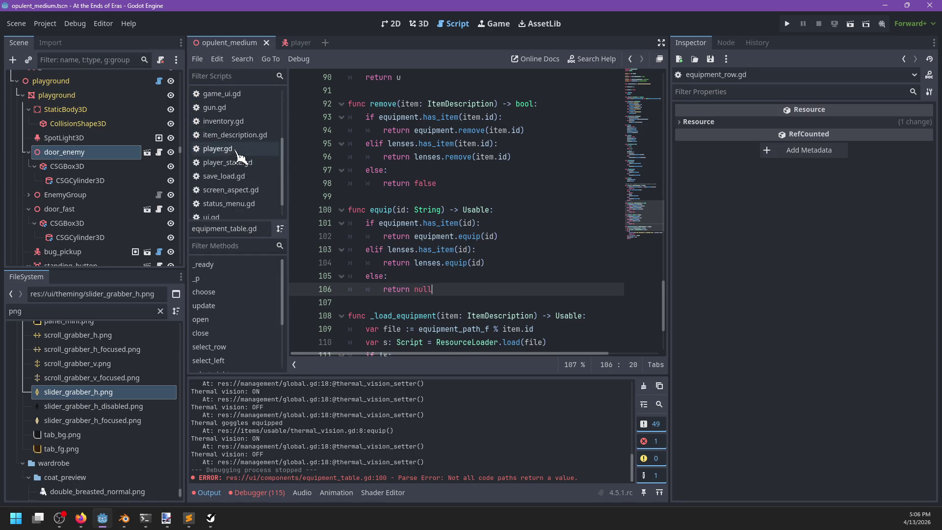
left_click(236, 151)
key("ctrl+f")
key("BackSpace")
key("BackSpace")
key("BackSpace")
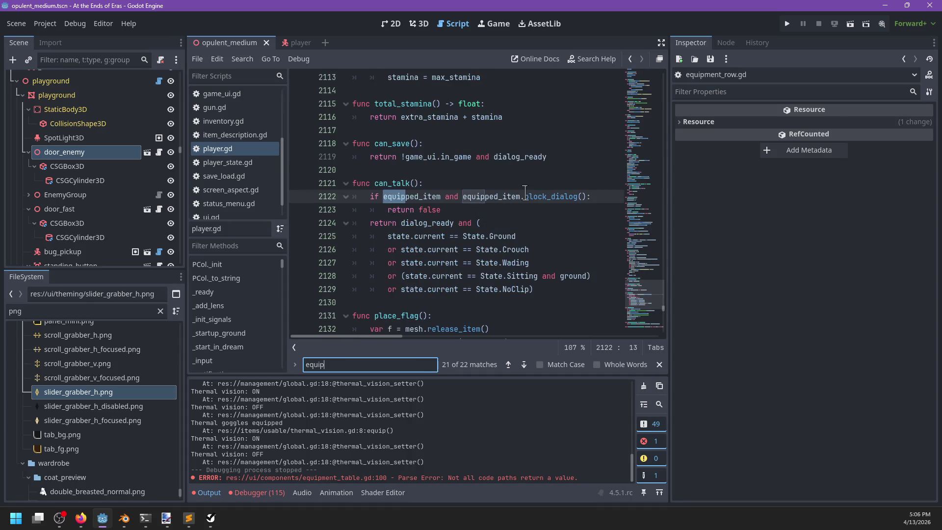
type("(")
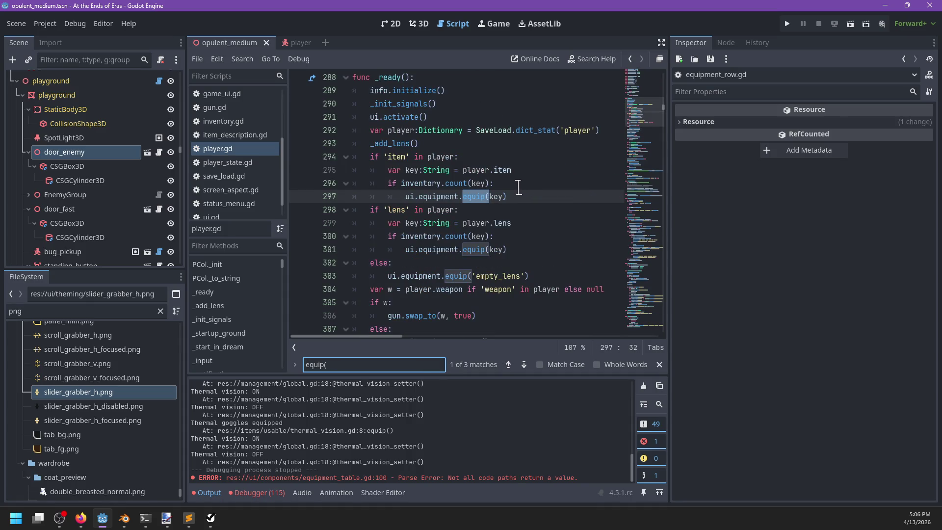
key("Escape")
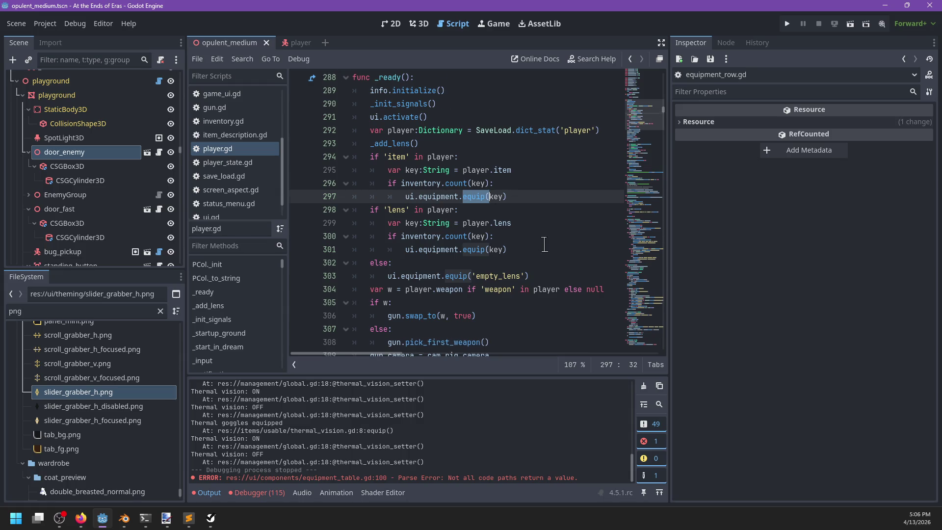
scroll(544, 244, "down", 9)
scroll(395, 176, "up", 6)
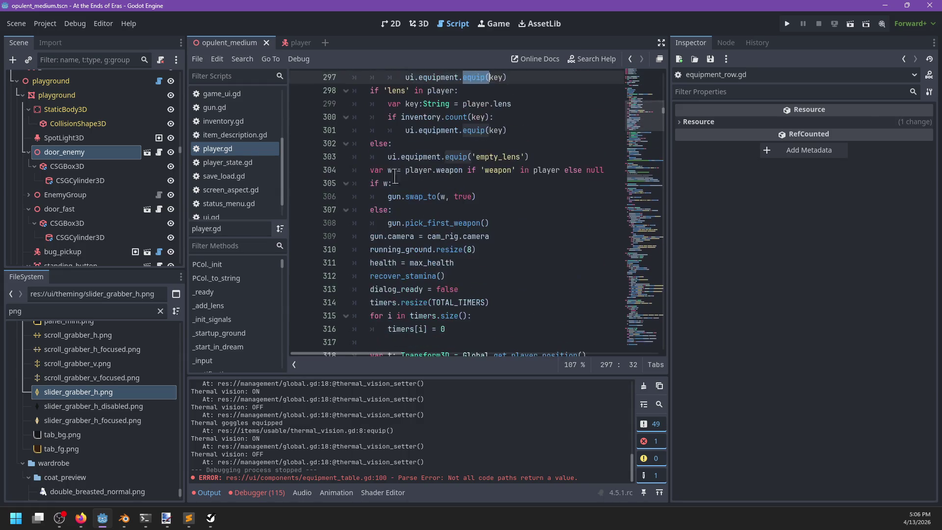
scroll(248, 172, "down", 1)
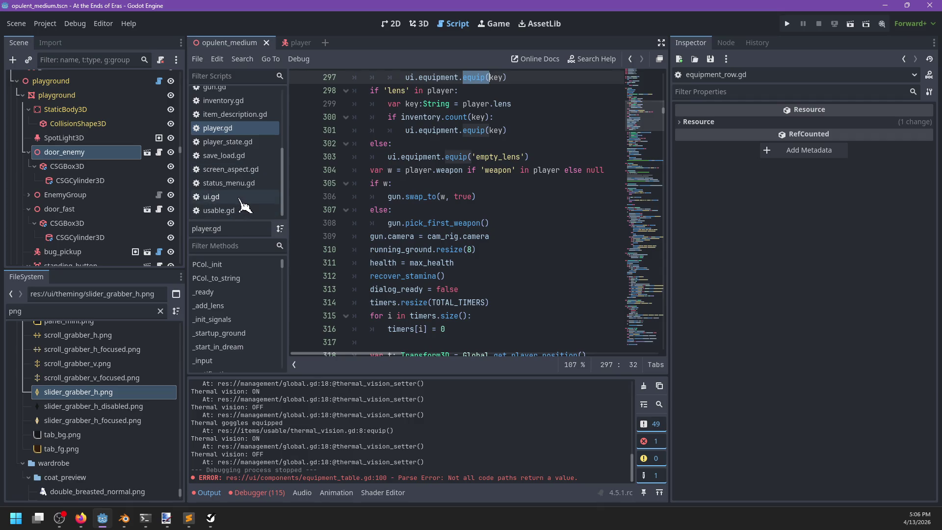
left_click(250, 141)
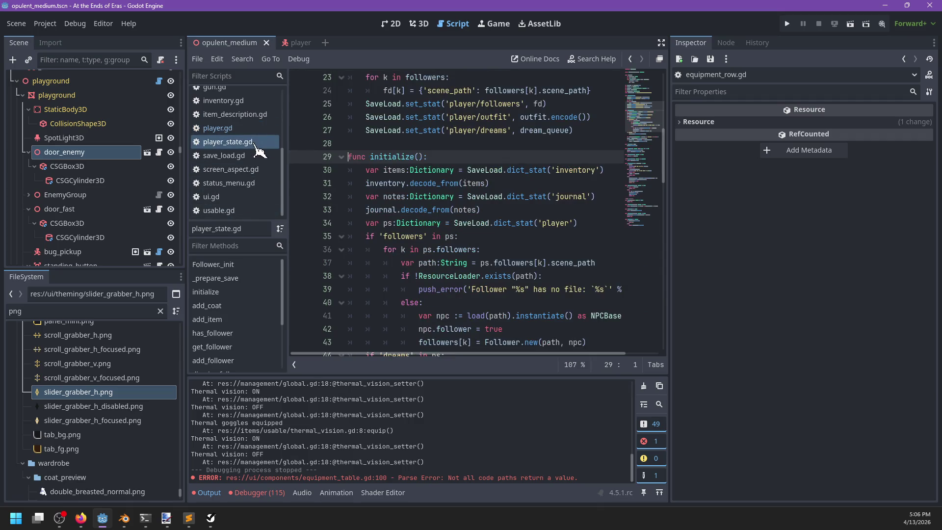
left_click(253, 129)
scroll(253, 130, "up", 3)
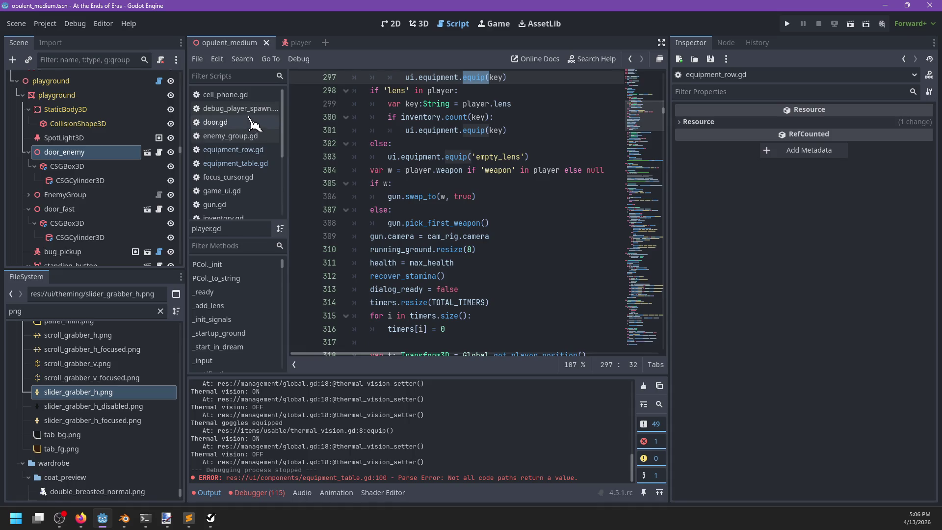
left_click(245, 153)
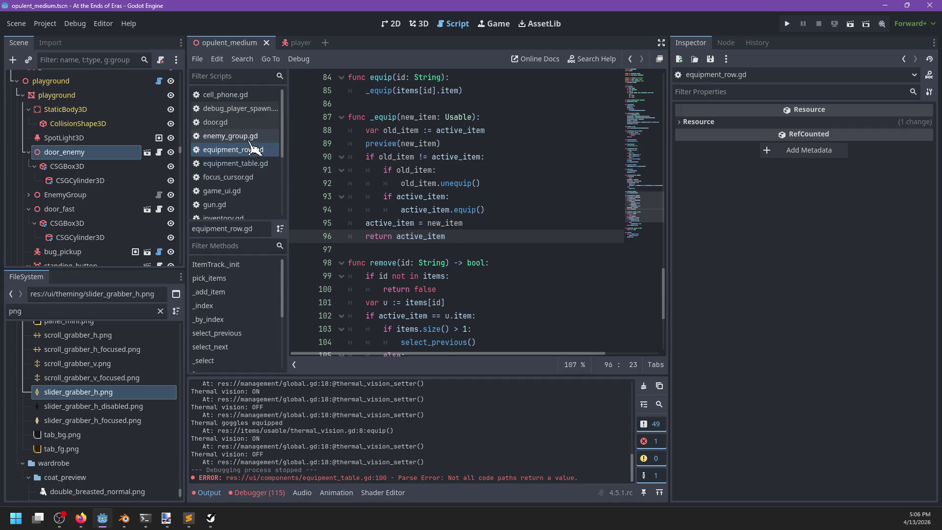
left_click(247, 137)
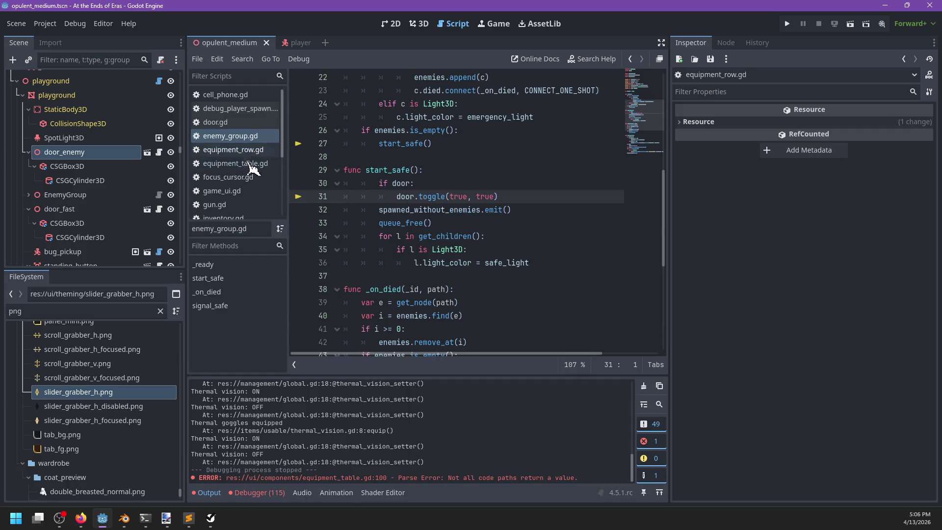
left_click(251, 164)
scroll(495, 226, "down", 2)
left_click(491, 223)
scroll(491, 223, "up", 4)
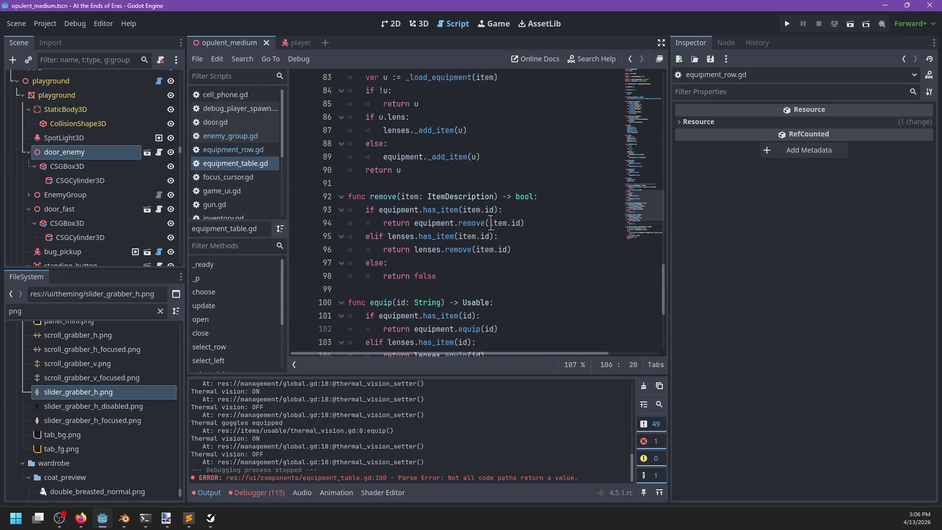
scroll(483, 219, "up", 2)
scroll(437, 219, "up", 5)
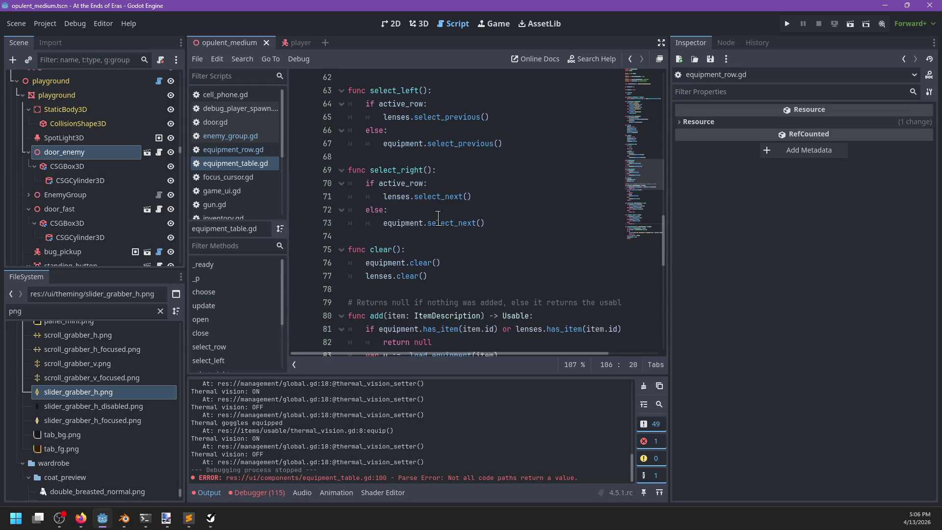
scroll(438, 216, "up", 1)
left_click(382, 236)
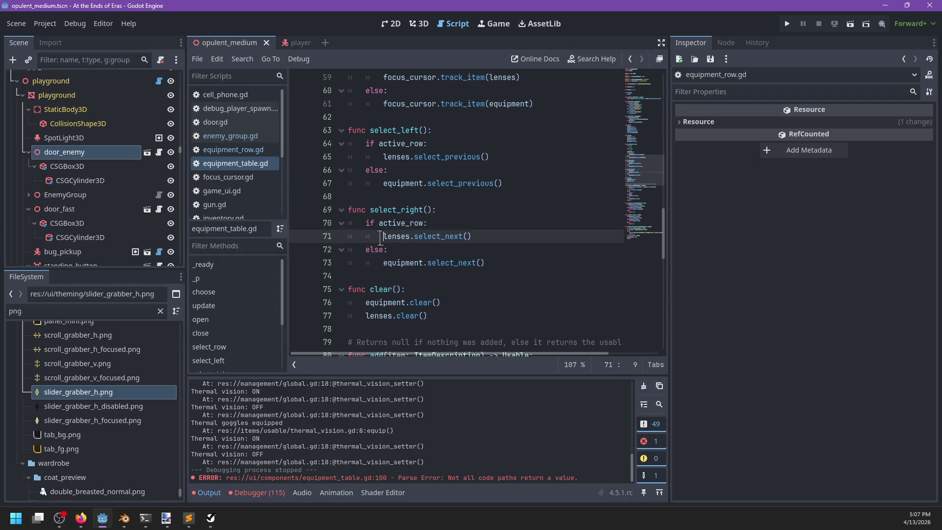
- In _select, return the _equip call and give it the '-> Usable' return type, copying it
left_click(433, 239, "ctrl")
scroll(468, 227, "down", 1)
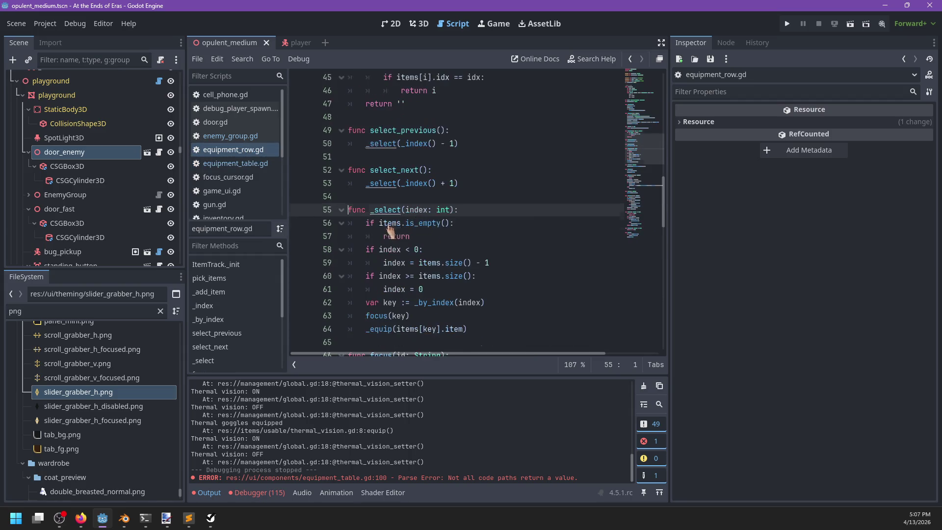
scroll(508, 228, "down", 1)
left_click(364, 289)
type("return")
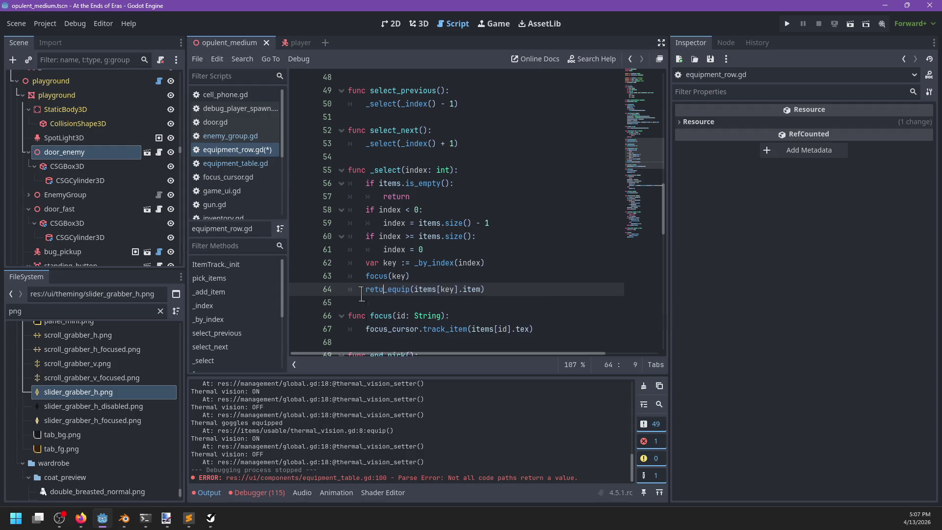
left_click(456, 173)
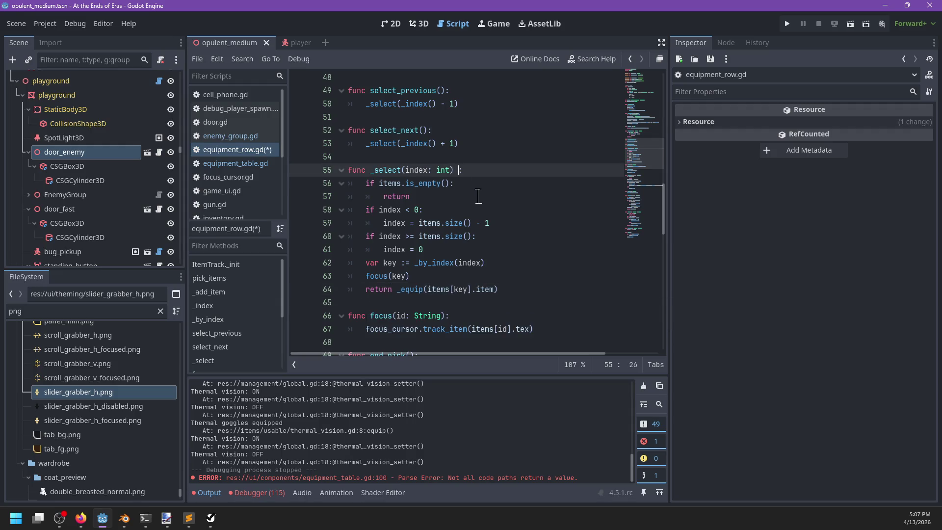
type("Usable")
key("ctrl+shift+Left")
key("ctrl+shift+Left")
key("ctrl+shift+Left")
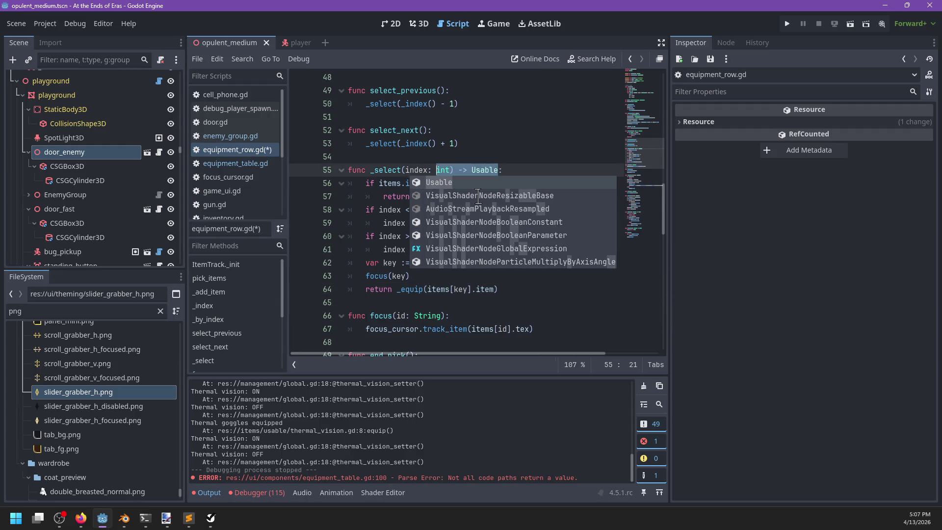
key("shift+Right")
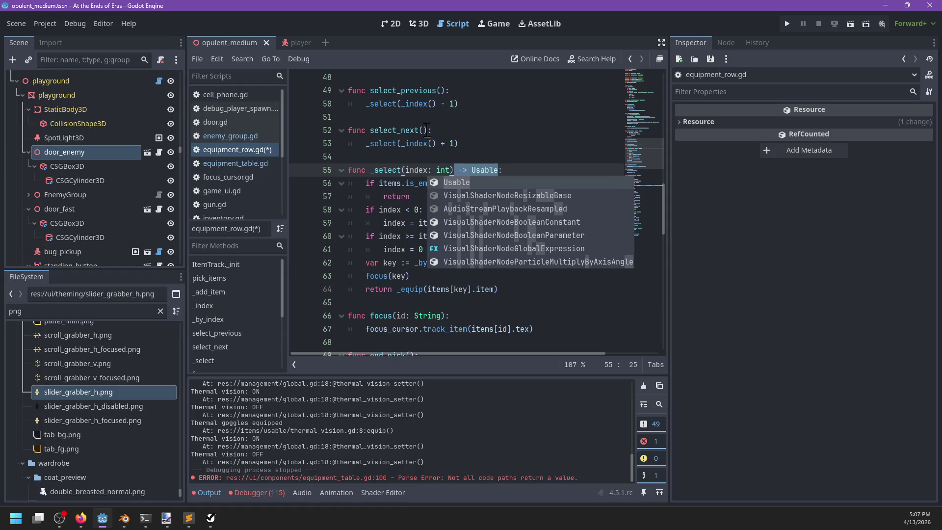
key("ctrl+c")
- Add '-> Usable' to select_next and select_previous and return their _select calls
left_click(427, 130)
key("ctrl+v")
left_click(444, 90)
key("ctrl+v")
left_click(367, 104)
type("return")
left_click(366, 144)
type("return")
- Save equipment_row.gd and go back to equipment_table.gd
scroll(485, 162, "up", 3)
key("ctrl+s")
scroll(513, 185, "up", 3)
scroll(520, 187, "up", 5)
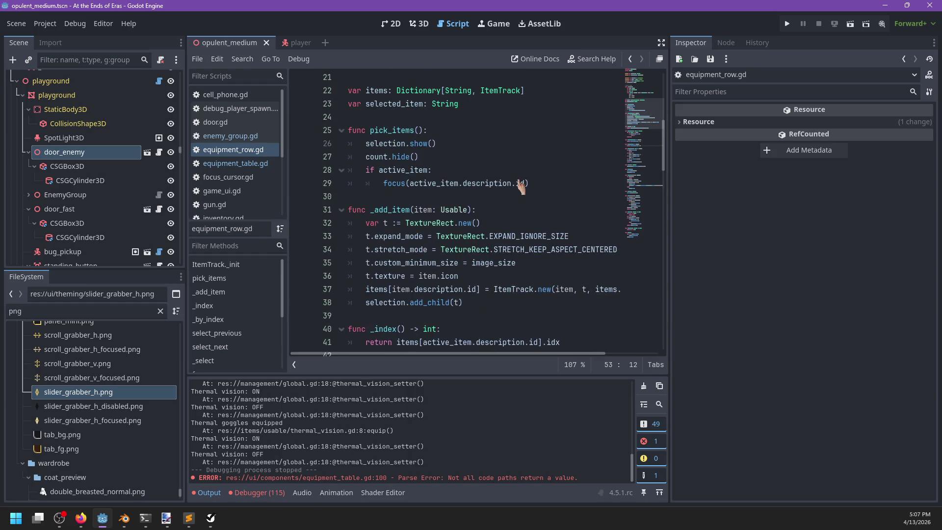
scroll(519, 178, "up", 1)
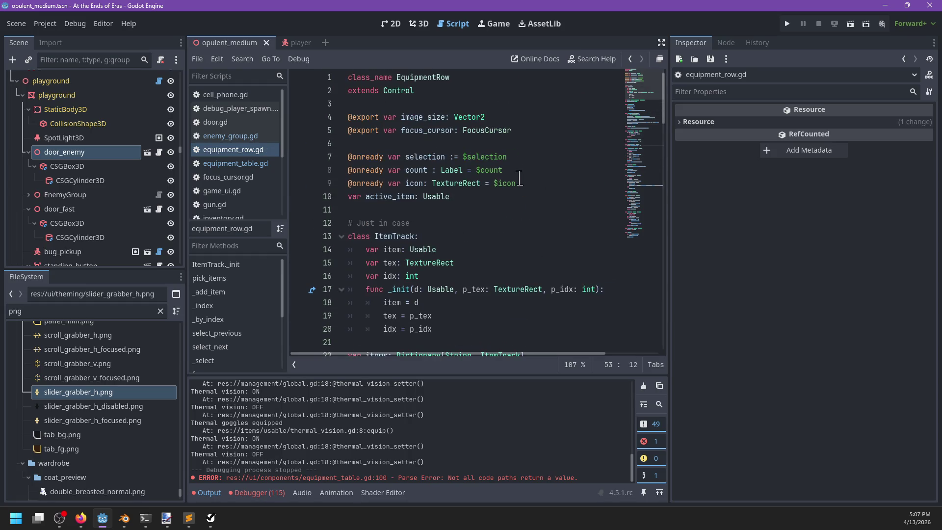
scroll(519, 178, "down", 7)
left_click(245, 165)
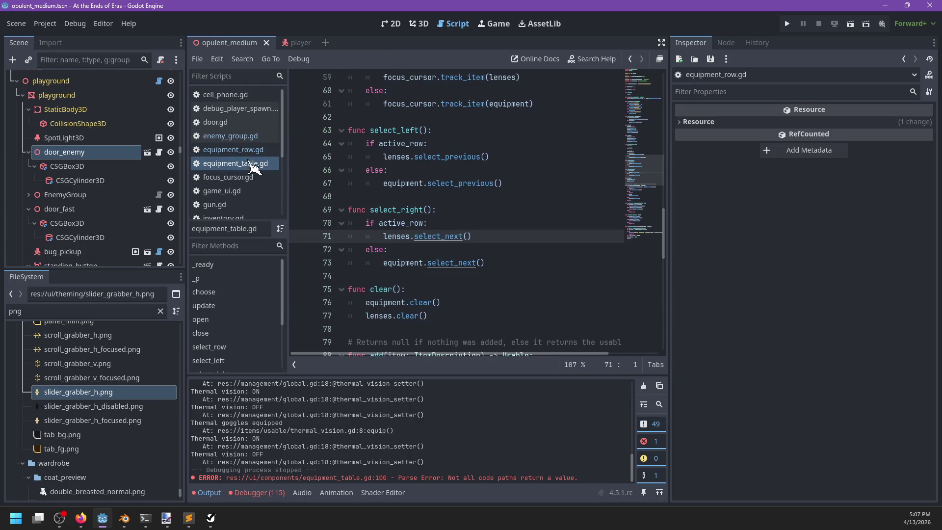
- Briefly view enemy_group.gd, then return to equipment_table.gd
left_click(250, 137)
scroll(524, 193, "up", 4)
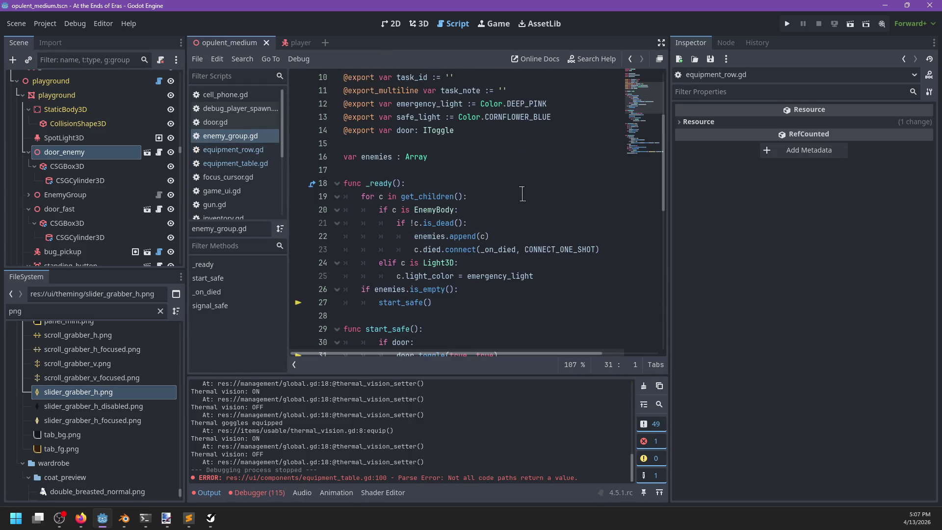
scroll(216, 190, "down", 3)
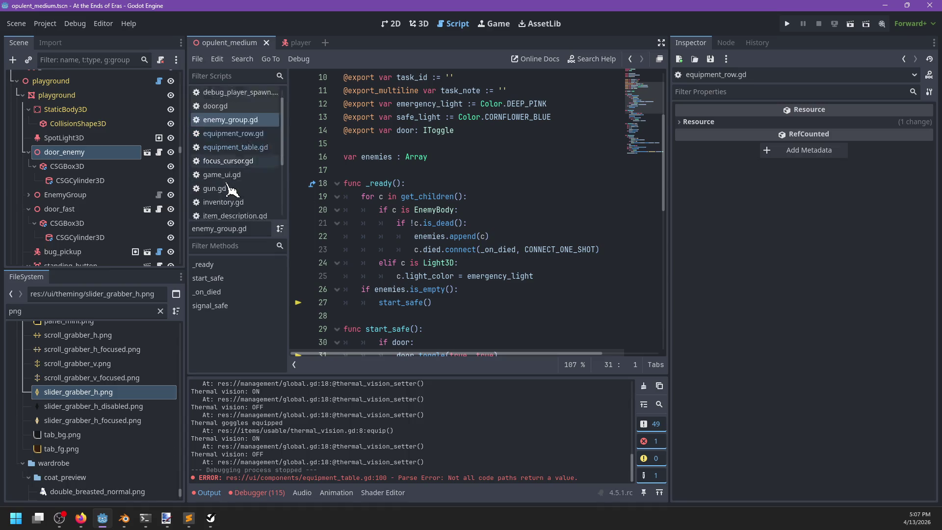
scroll(259, 153, "down", 3)
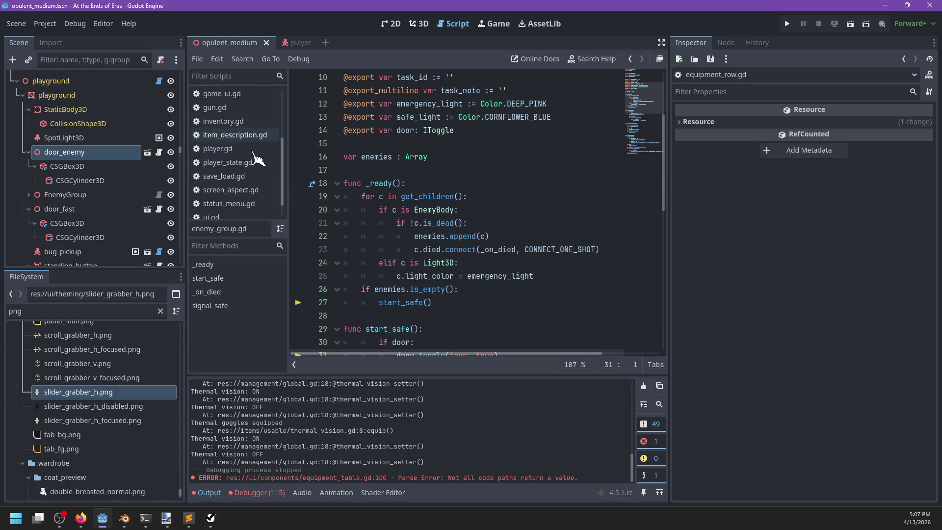
scroll(259, 163, "up", 6)
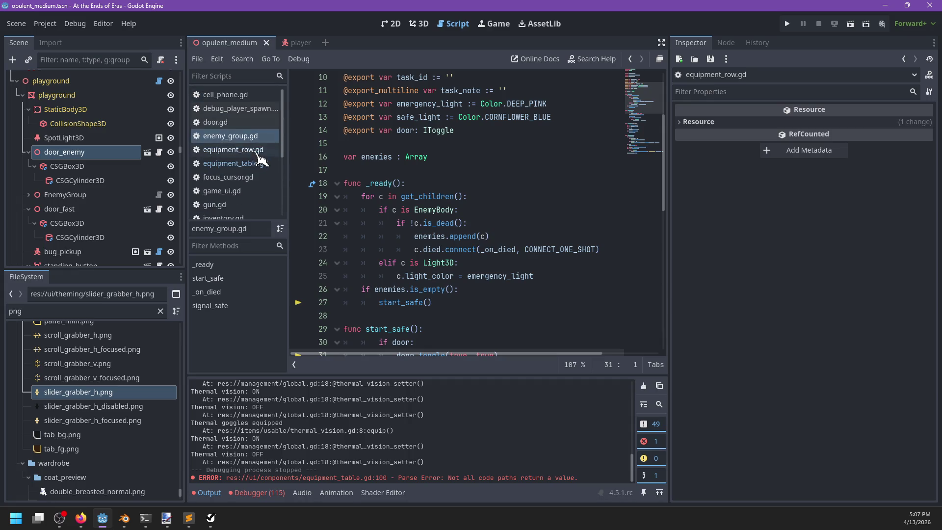
left_click(258, 164)
scroll(445, 199, "up", 15)
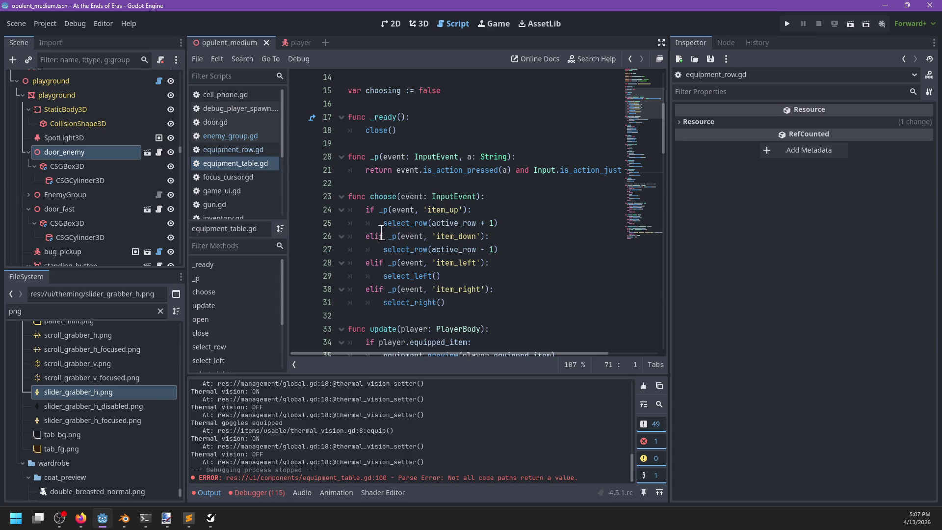
- Prefix the select_left and select_right calls inside choose with return
left_click(383, 222)
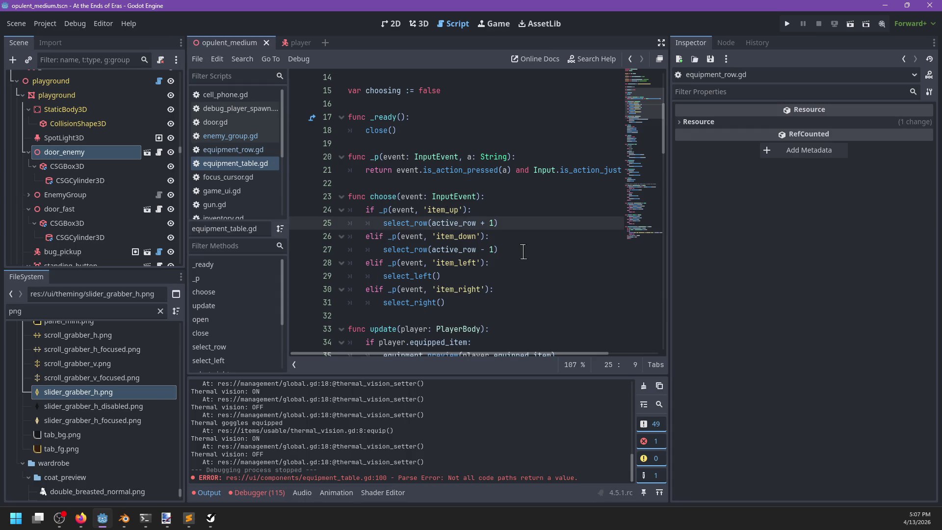
left_click(384, 276)
type("retur")
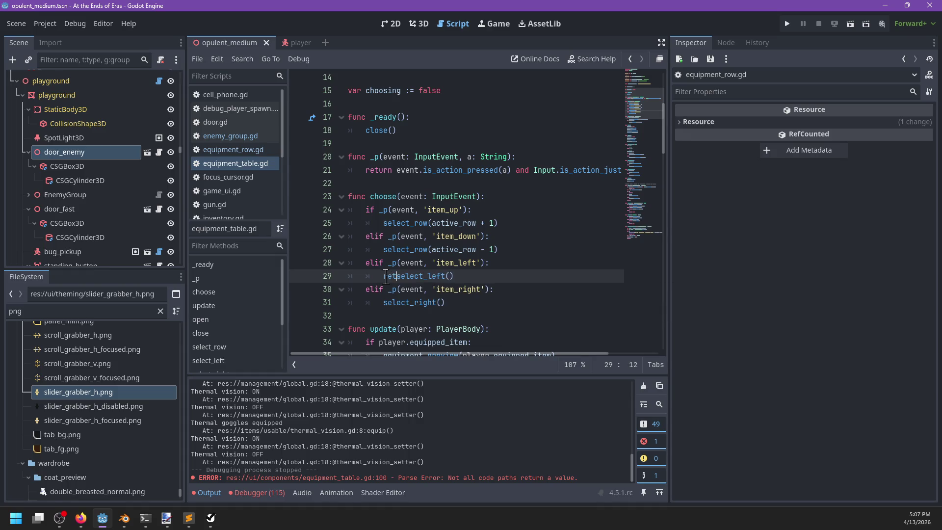
type("n")
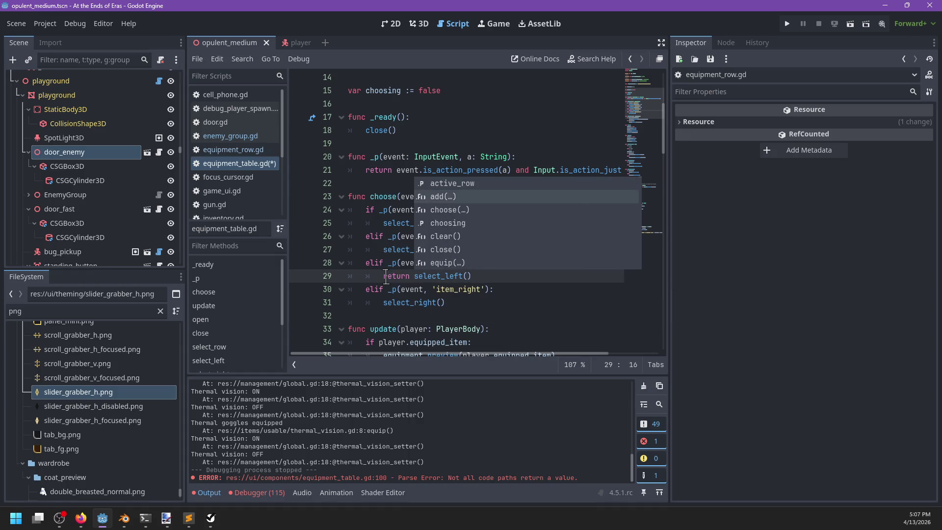
key("Escape")
key("Down")
key("Down")
key("Home")
type("return")
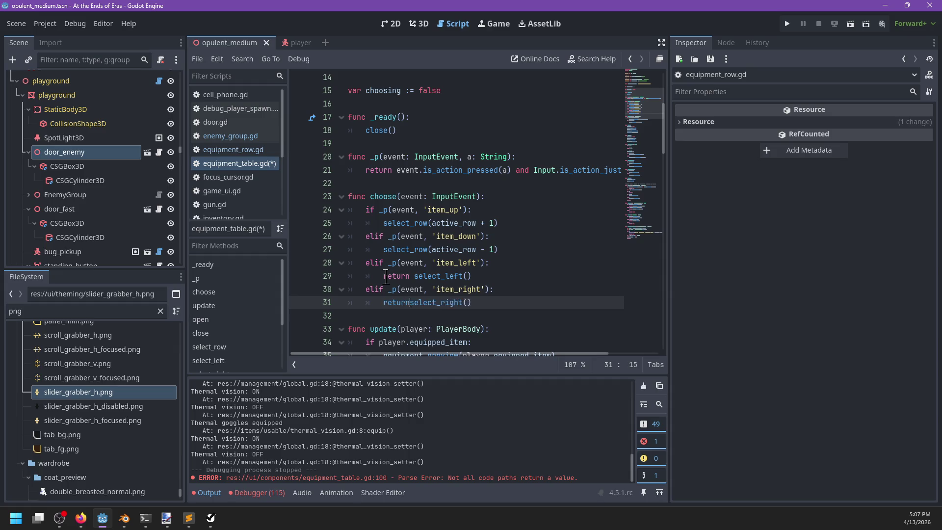
- Give choose the Usable return type and add 'return null' at its end
left_click(483, 197)
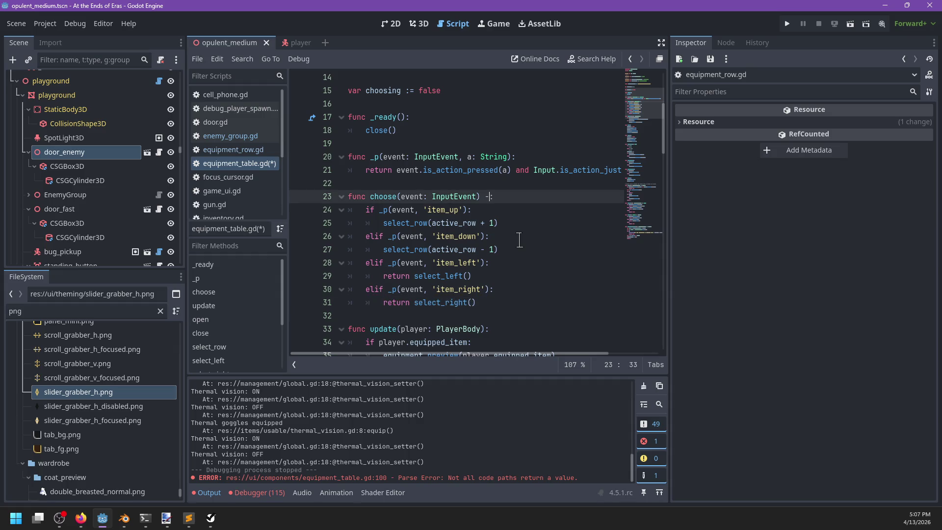
type("ble")
key("Escape")
left_click(514, 297)
key("Return")
type("urn null")
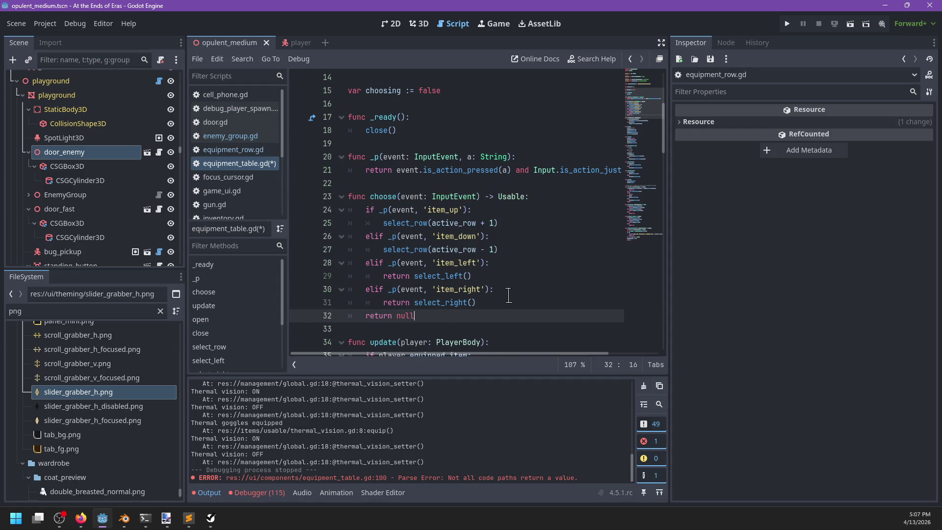
scroll(513, 297, "down", 15)
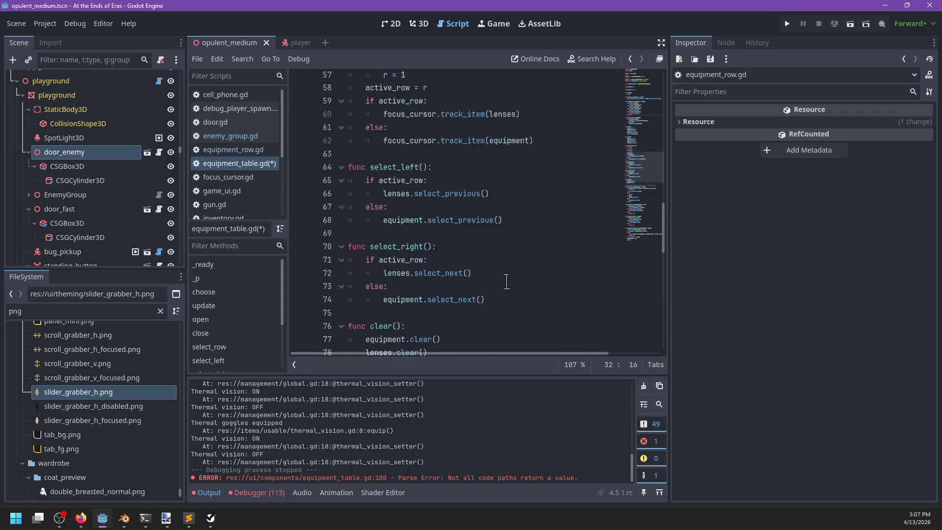
scroll(506, 283, "up", 3)
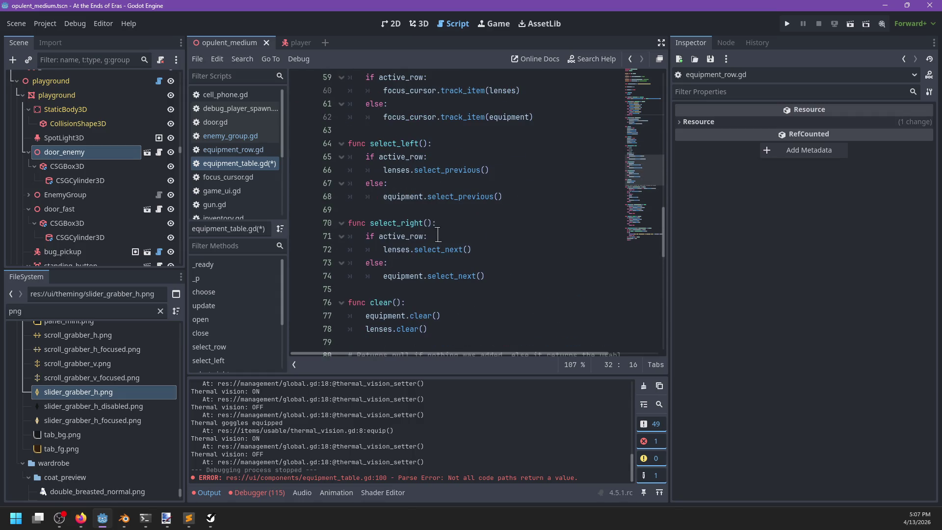
- Add return before lenses.select_previous on line 66 in select_left
left_click(433, 223)
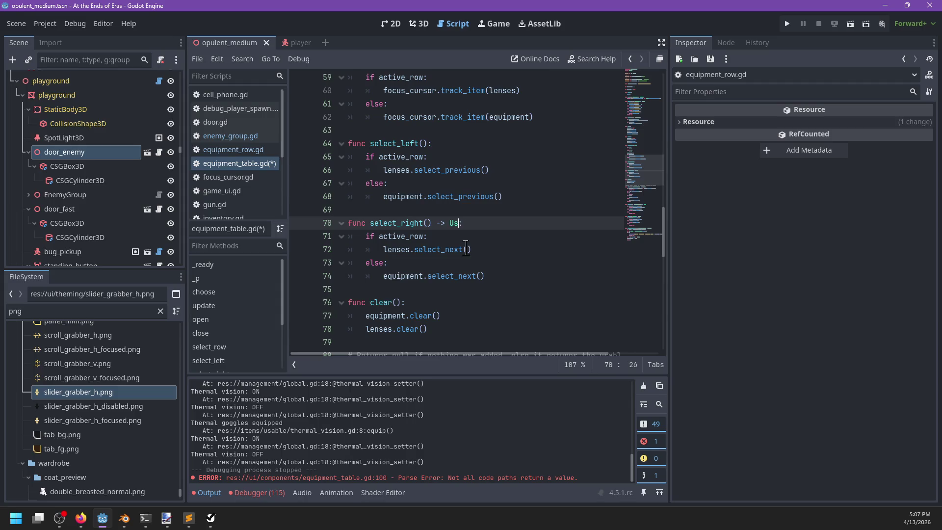
left_click(427, 143)
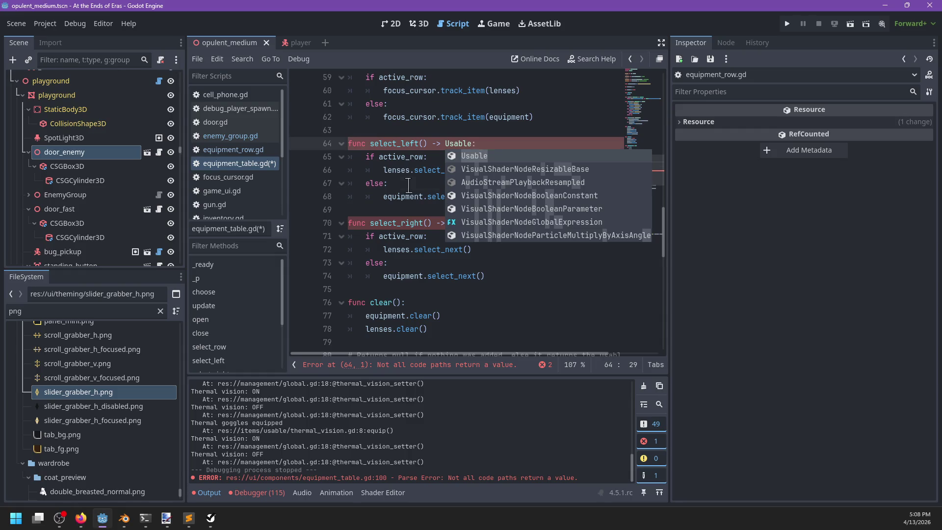
left_click(385, 171)
type("return")
key("shift+Home")
- Return the equipment.select_previous, lenses.select_next and equipment.select_next calls (lines 68–74), then save
left_click(382, 197)
key("ctrl+v")
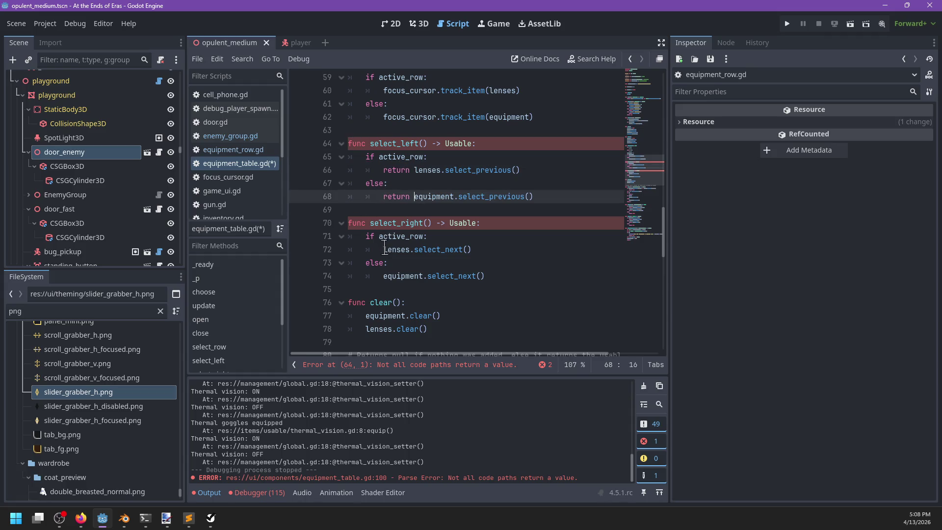
left_click(383, 249)
key("ctrl+v")
left_click(383, 276)
key("ctrl+v")
left_click(555, 264)
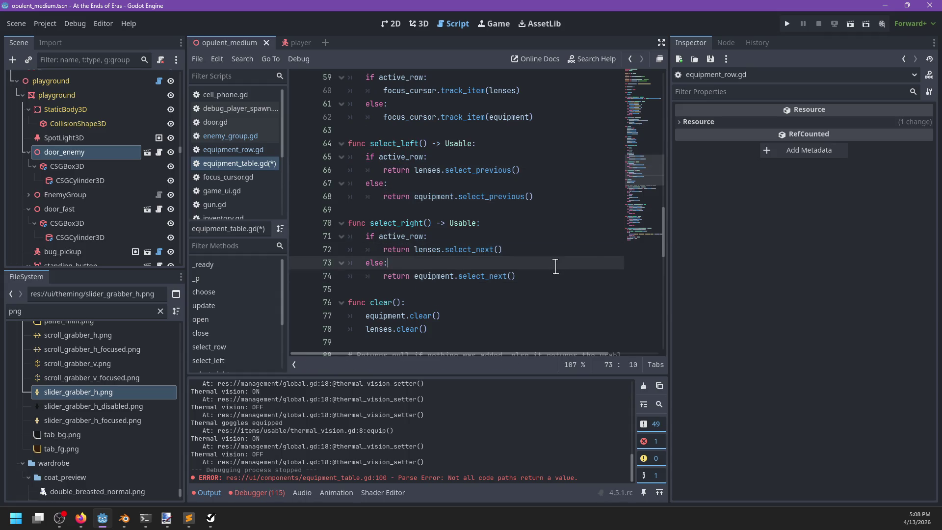
key("ctrl+s")
scroll(231, 183, "down", 3)
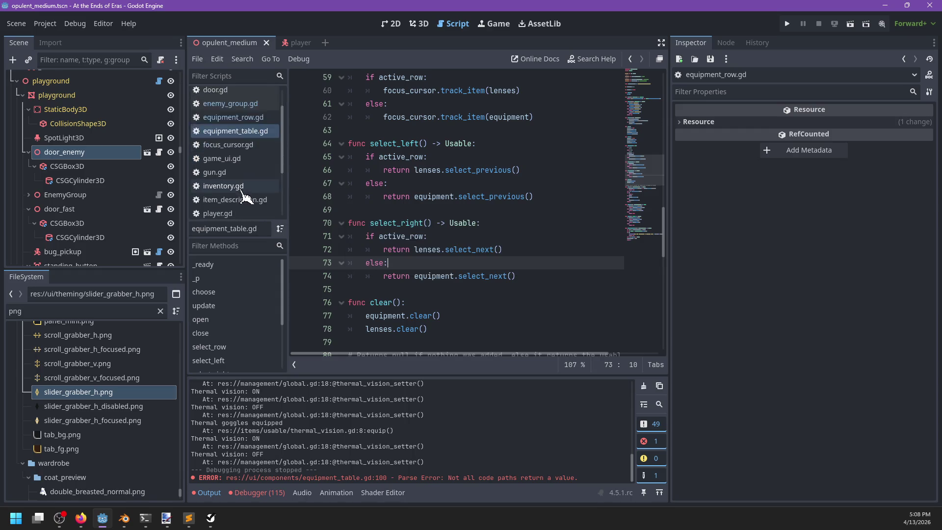
- In player.gd, find the choose call and store its result in 'var u :='
left_click(218, 181)
scroll(538, 219, "up", 9)
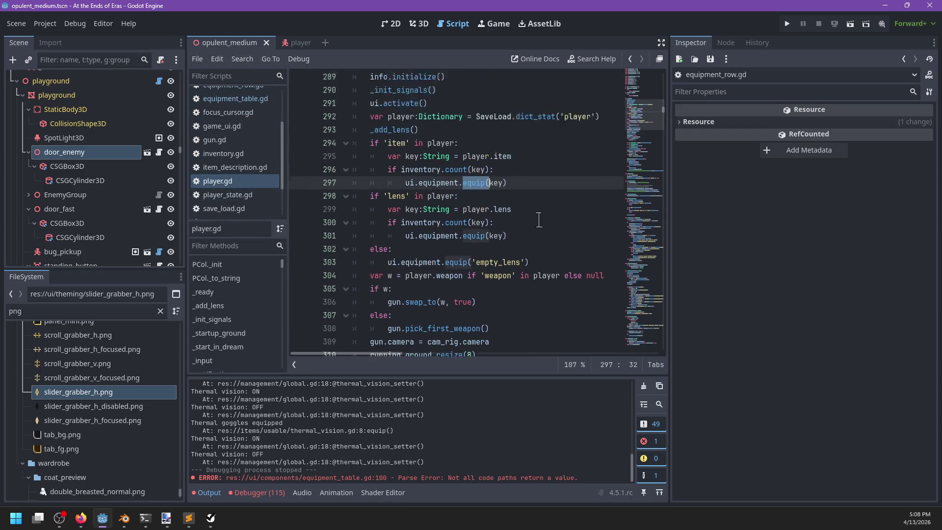
scroll(538, 219, "up", 5)
scroll(537, 219, "down", 10)
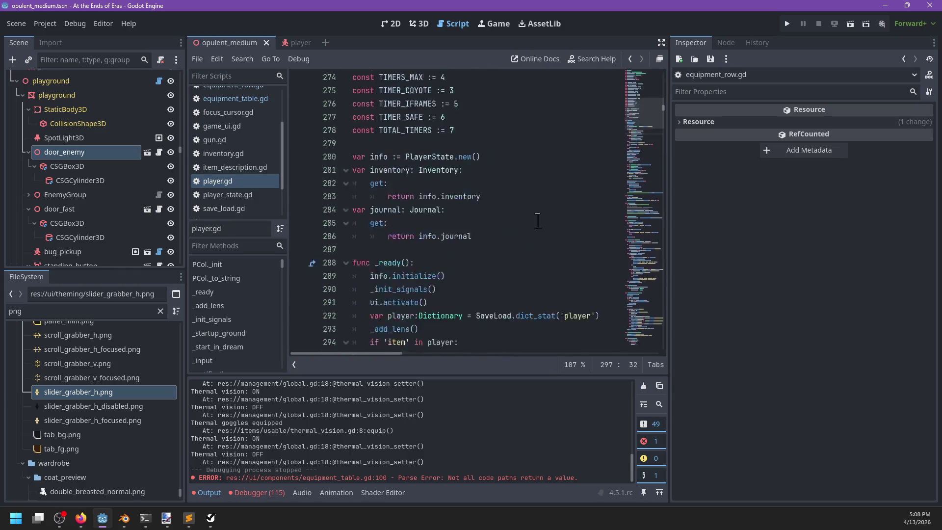
key("ctrl+f")
type("choose")
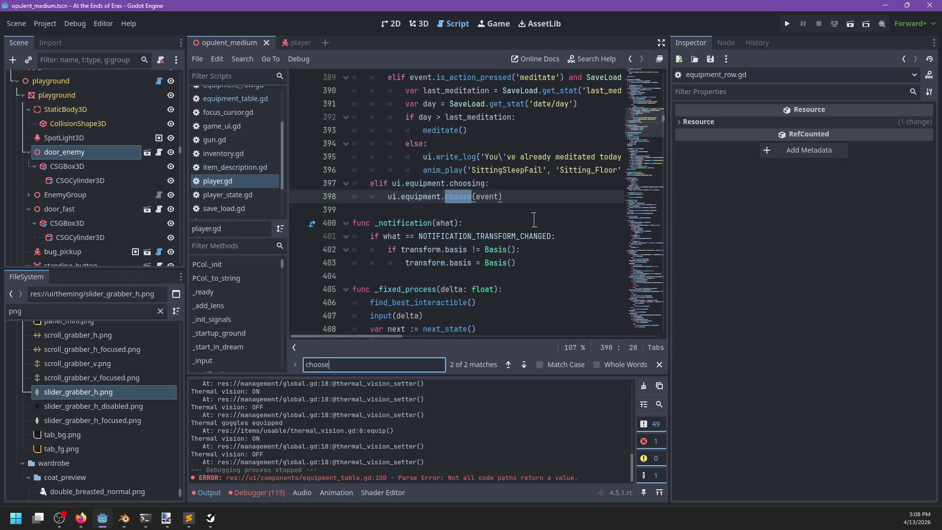
key("Escape")
key("Home")
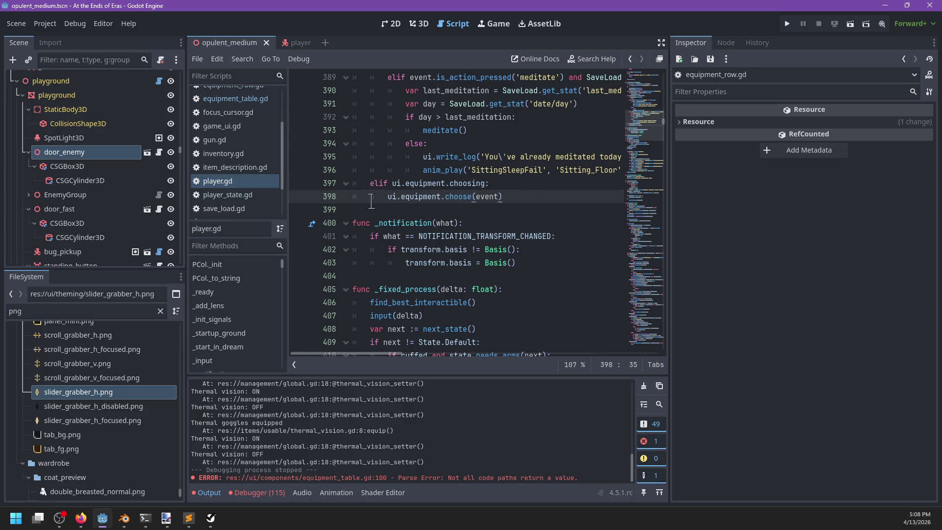
type("var u :=")
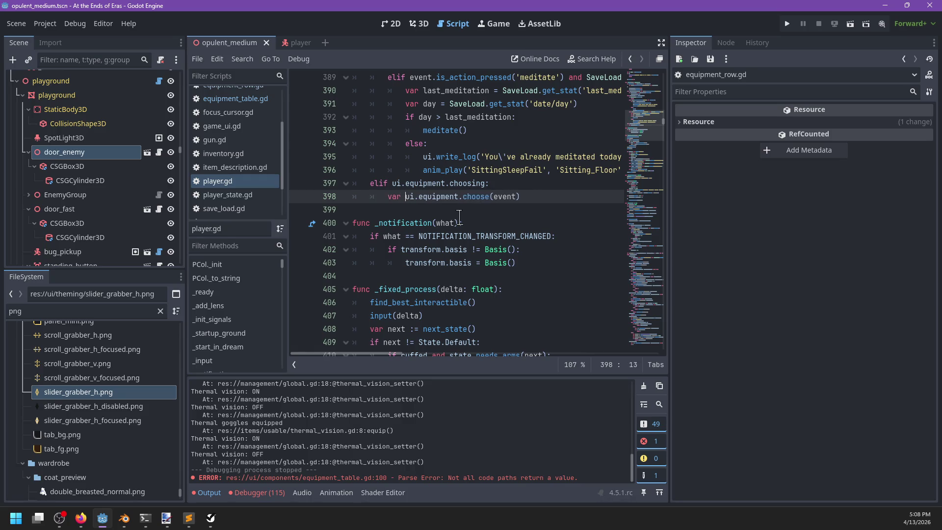
- Add 'if u and u.lens and cam_rig.is_zoomed(): u.use()', save, and run the game with F5
key("End")
key("Return")
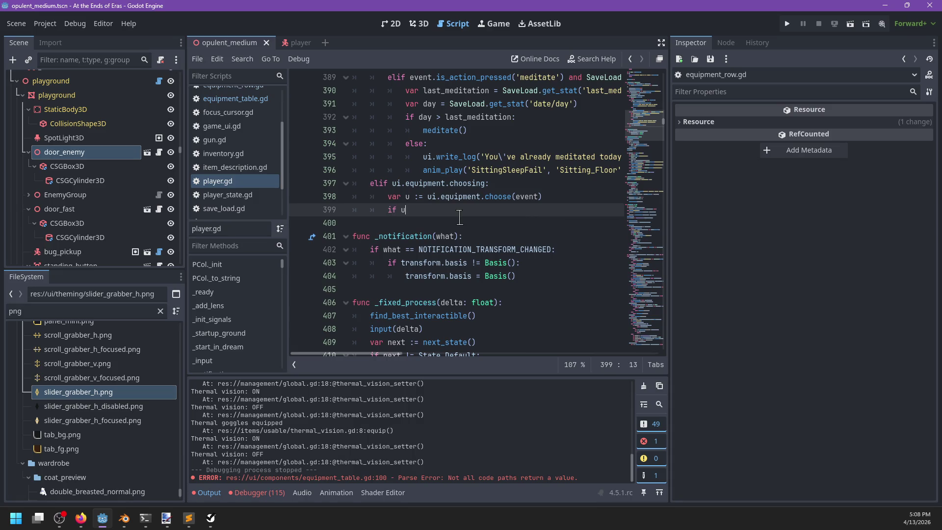
type("and u.lens")
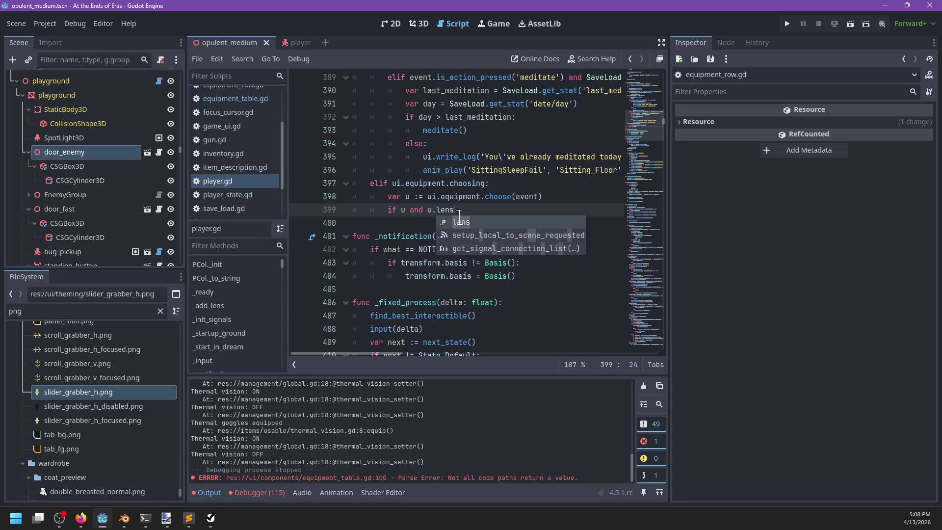
type(":")
key("Return")
left_click(459, 217)
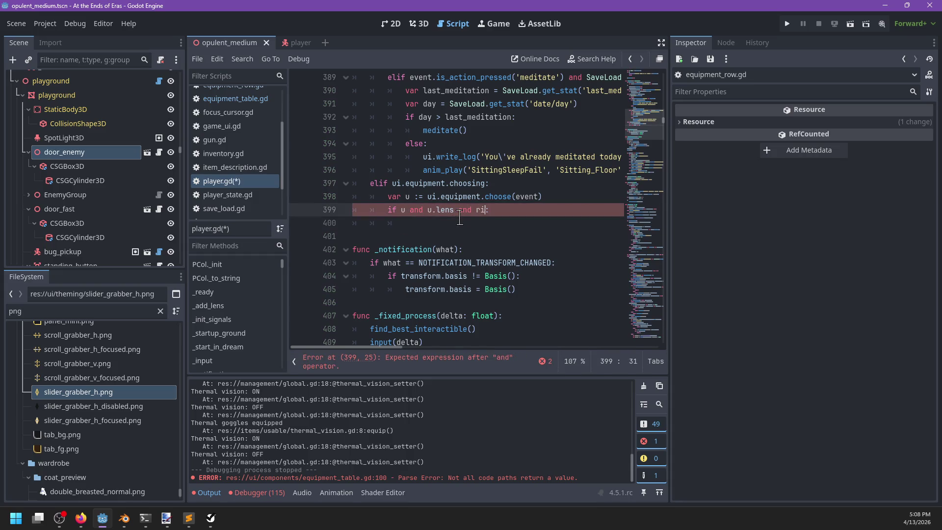
key("BackSpace")
key("BackSpace")
type("cam_rig.zo")
key("Return")
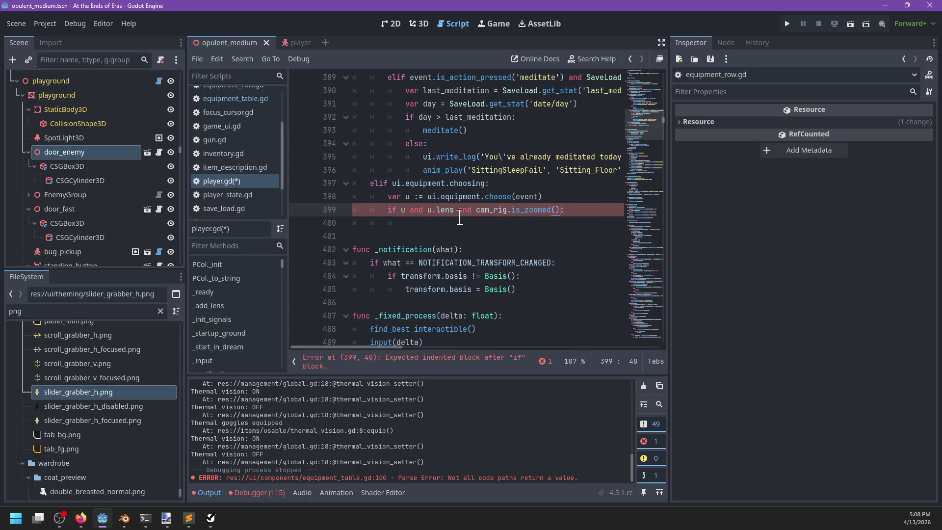
key("Down")
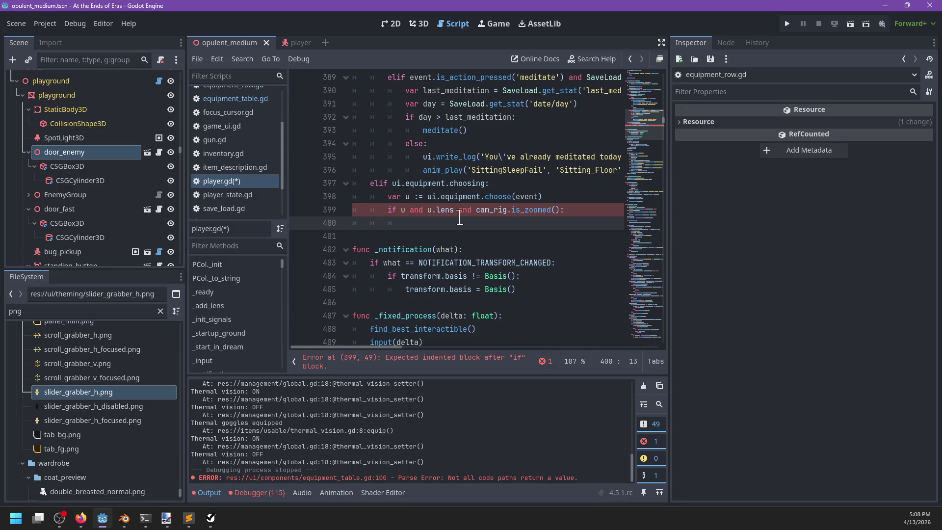
type(".use")
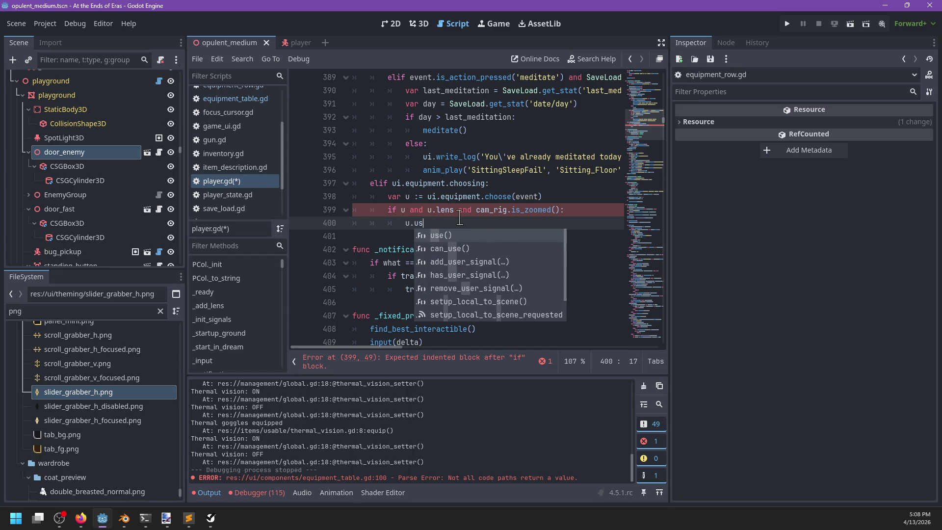
key("Return")
key("ctrl+s")
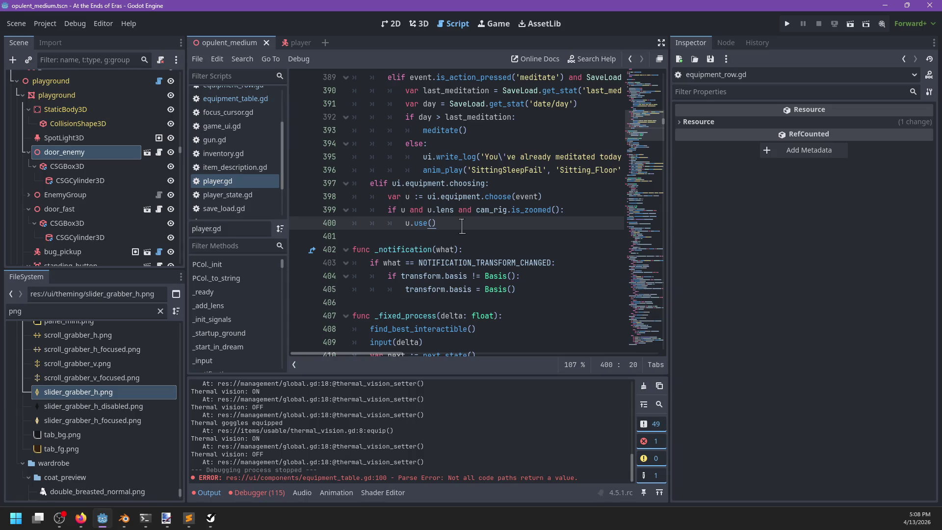
key("F5")
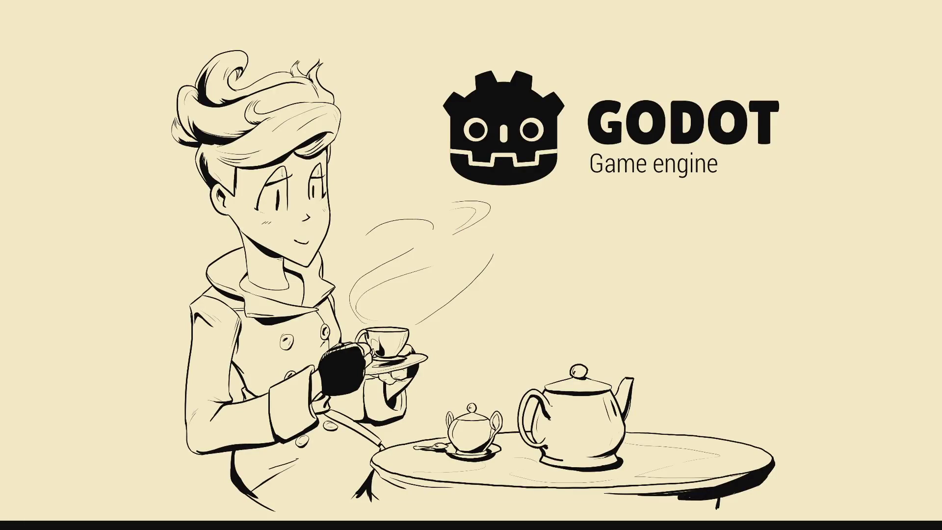
- Press Play in the main menu to enter the teal-walled level
key("Return")
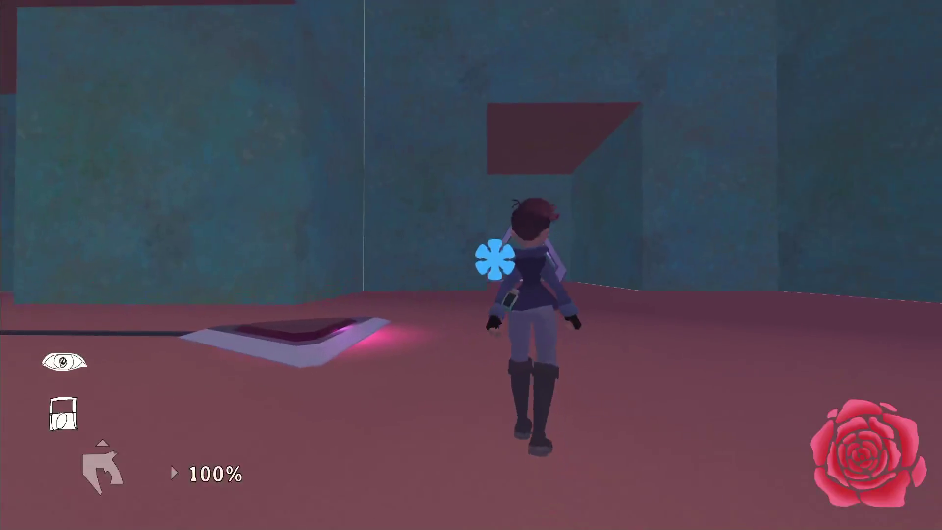